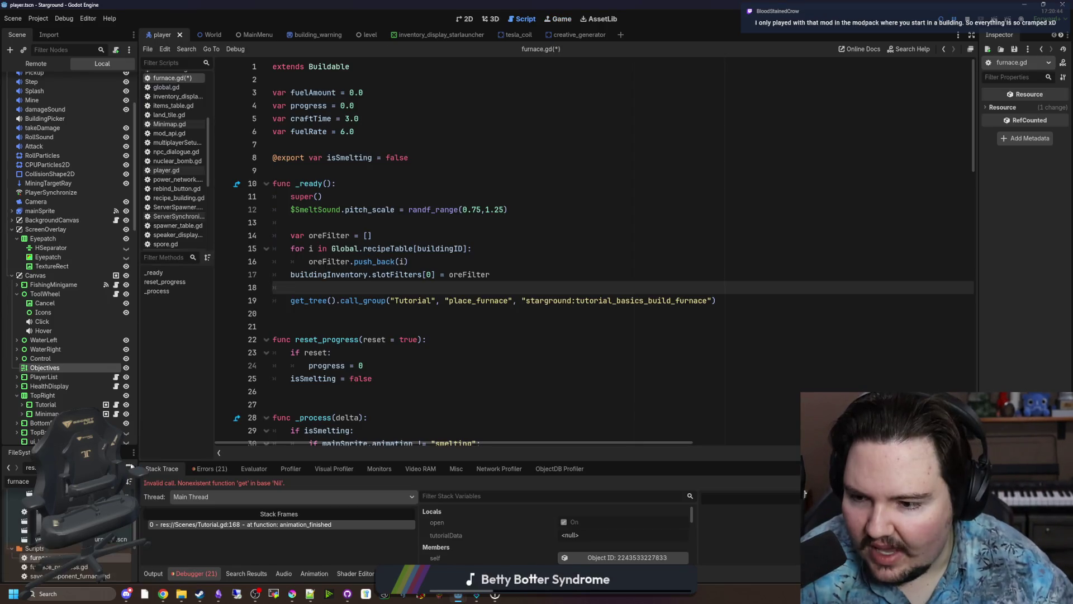
Save furnace.gd, then filter the FileSystem for 'spaces' and open spaceship.gd.
{"action": "key", "text": "Down"}
{"action": "key", "text": "Down"}
{"action": "key", "text": "ctrl+s"}
{"action": "type", "text": "starlaunch"}
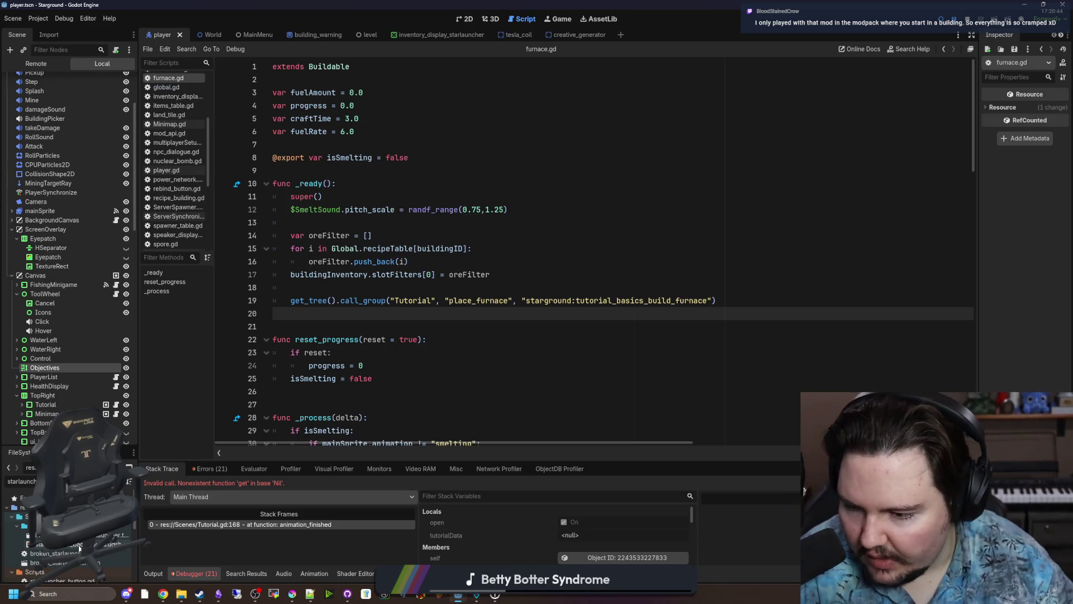
{"action": "scroll", "coordinate": [79, 549], "scroll_direction": "down", "scroll_amount": 2}
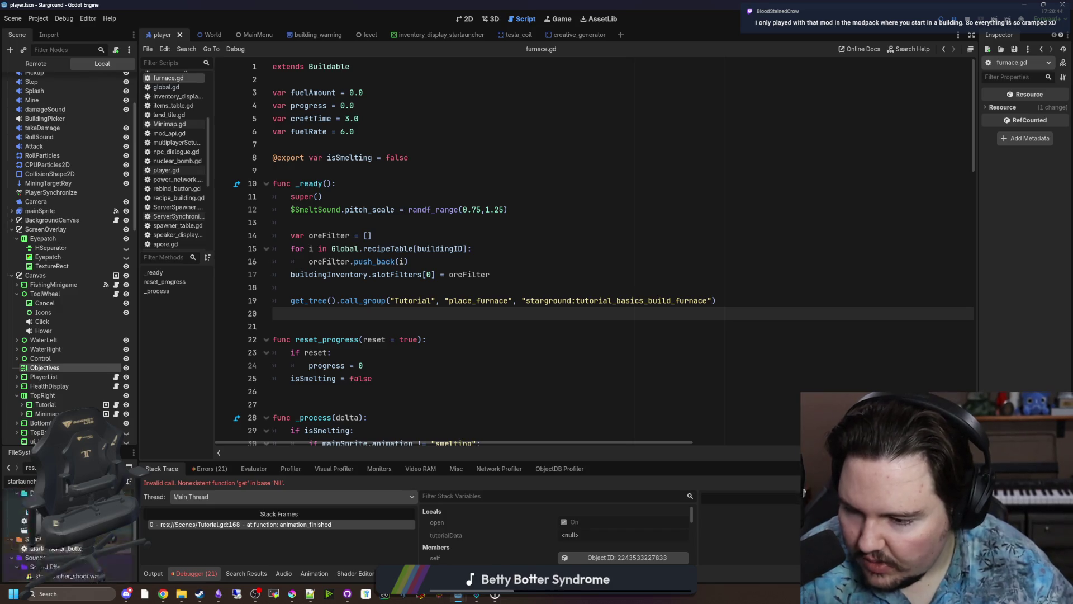
{"action": "key", "text": "ctrl+a"}
{"action": "type", "text": "spaces"}
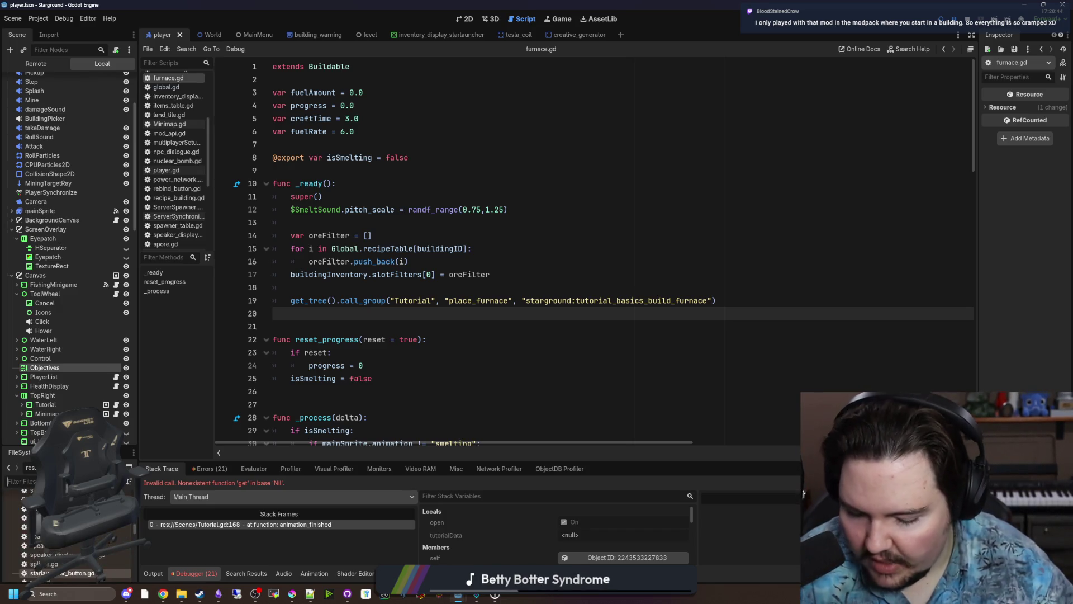
{"action": "key", "text": "Return"}
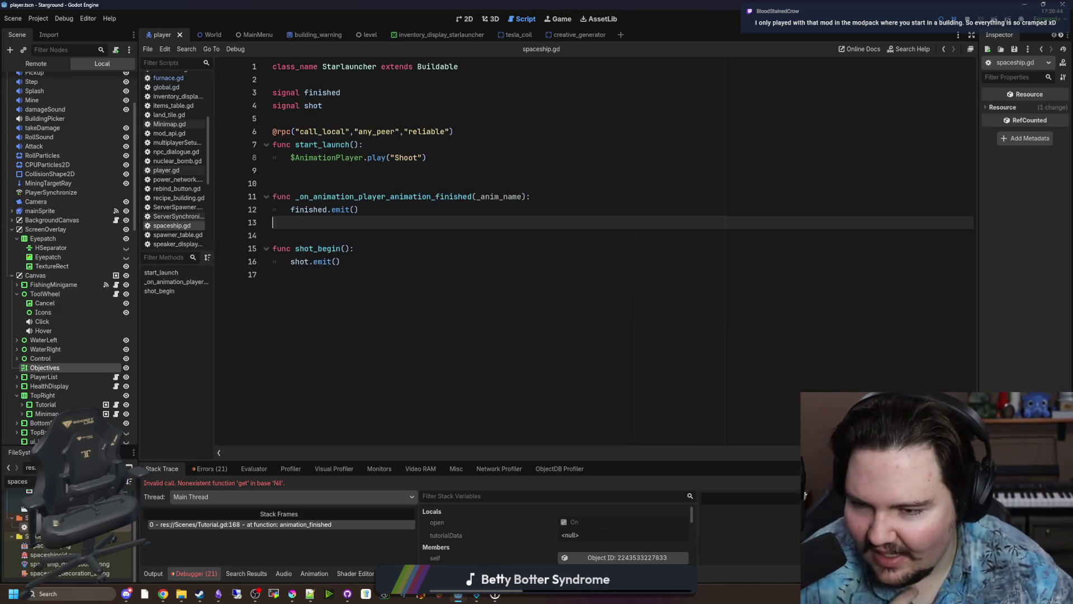
Add a _ready() function under the signals containing the pasted call_group line.
{"action": "left_click", "coordinate": [328, 167]}
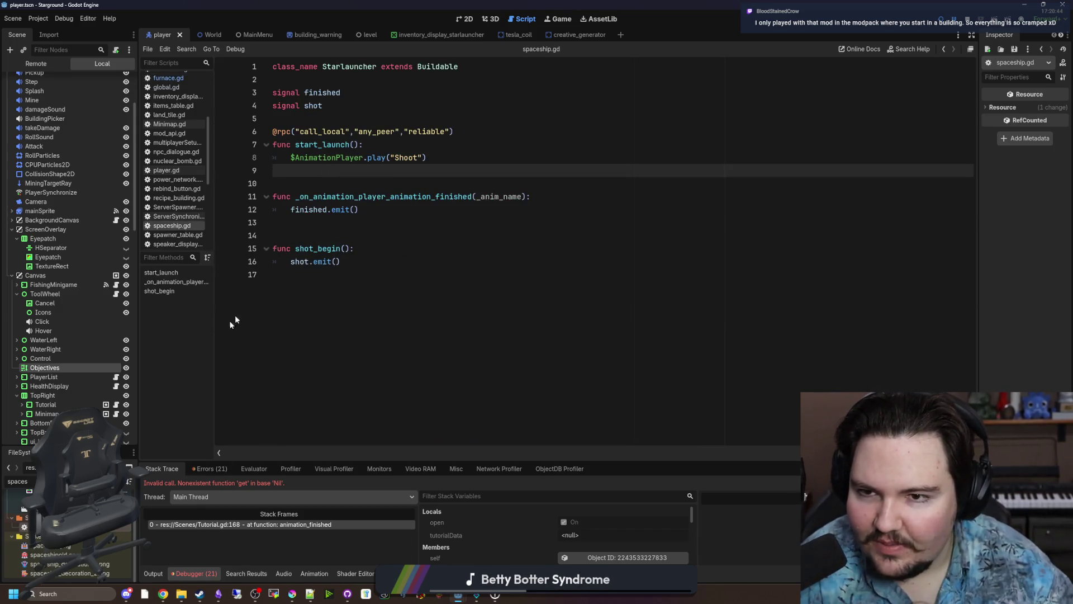
{"action": "left_click", "coordinate": [309, 119]}
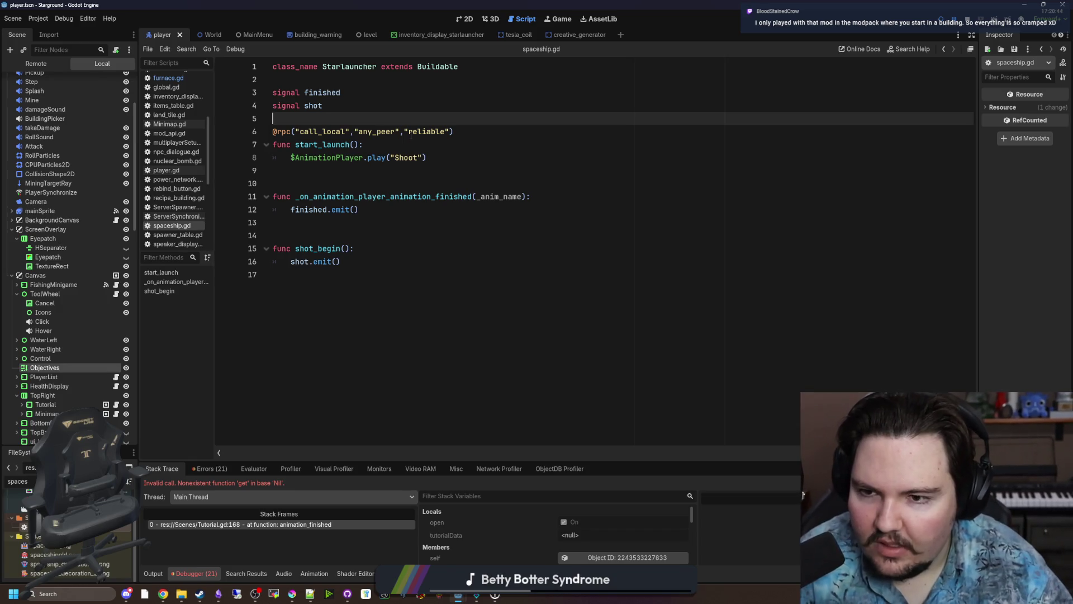
{"action": "key", "text": "Return"}
{"action": "key", "text": "Return"}
{"action": "key", "text": "Up"}
{"action": "key", "text": "Return"}
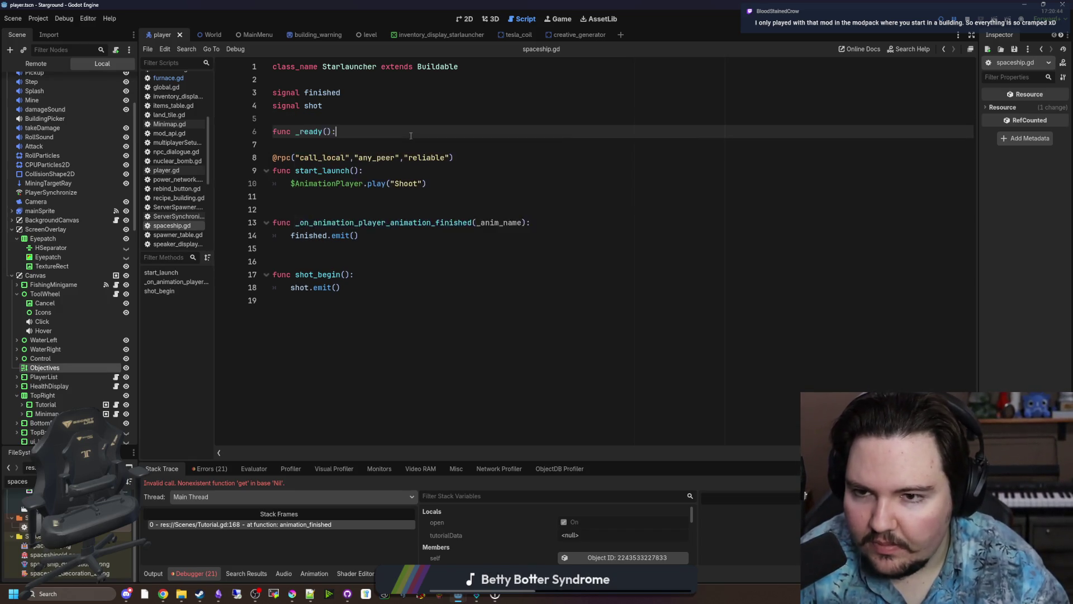
{"action": "key", "text": "Return"}
{"action": "type", "text": "get_tree().call_group(\"Tutorial\", \"place_furnace\", \"starground:tutorial_basics_build_furnace\")"}
{"action": "left_click", "coordinate": [344, 161]}
{"action": "key", "text": "Return"}
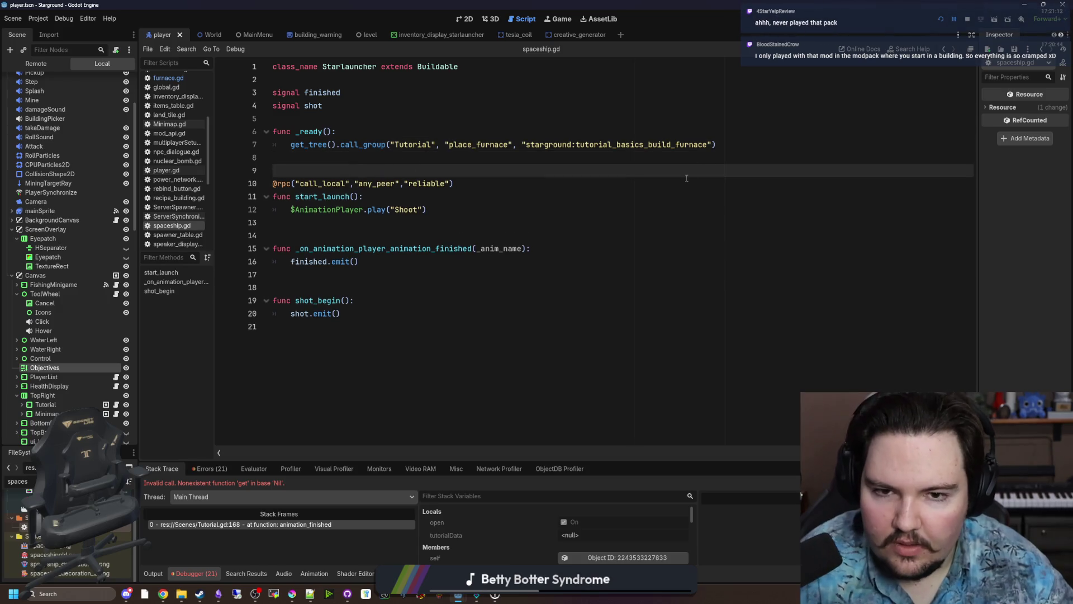
{"action": "key", "text": "Down"}
{"action": "key", "text": "End"}
Change furnace to starlauncher in the tutorial id, then switch to Minimap.gd.
{"action": "double_click", "coordinate": [685, 144]}
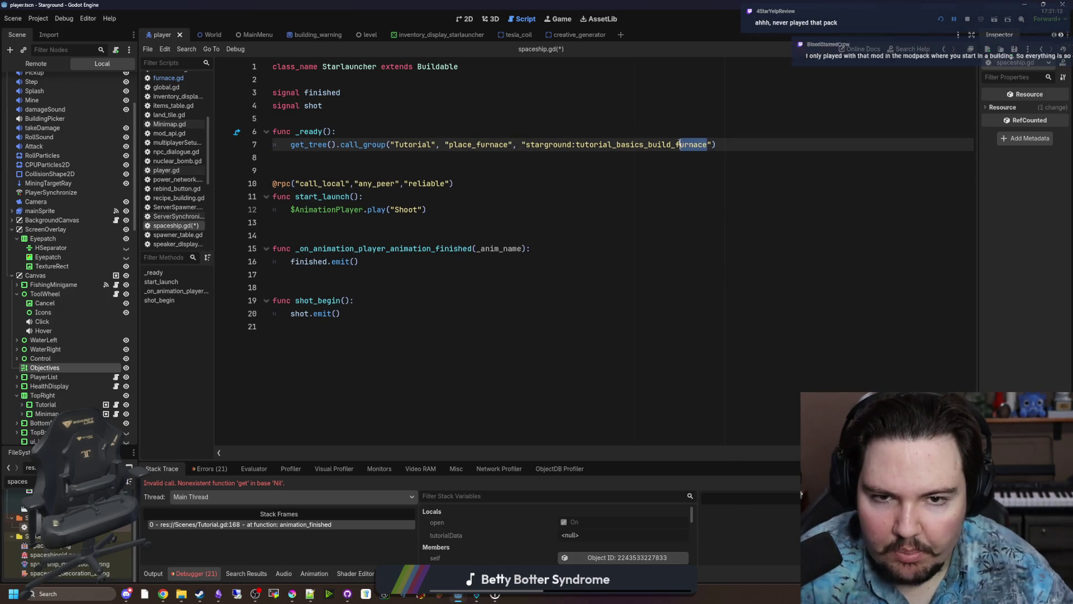
{"action": "type", "text": "starlauncher"}
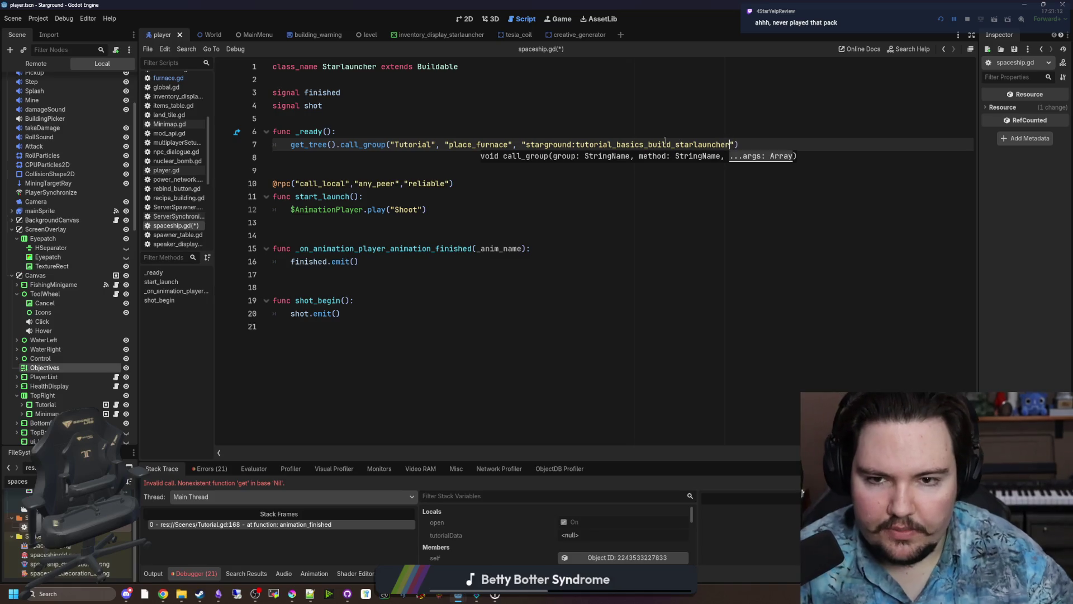
{"action": "key", "text": "Up"}
{"action": "double_click", "coordinate": [474, 144]}
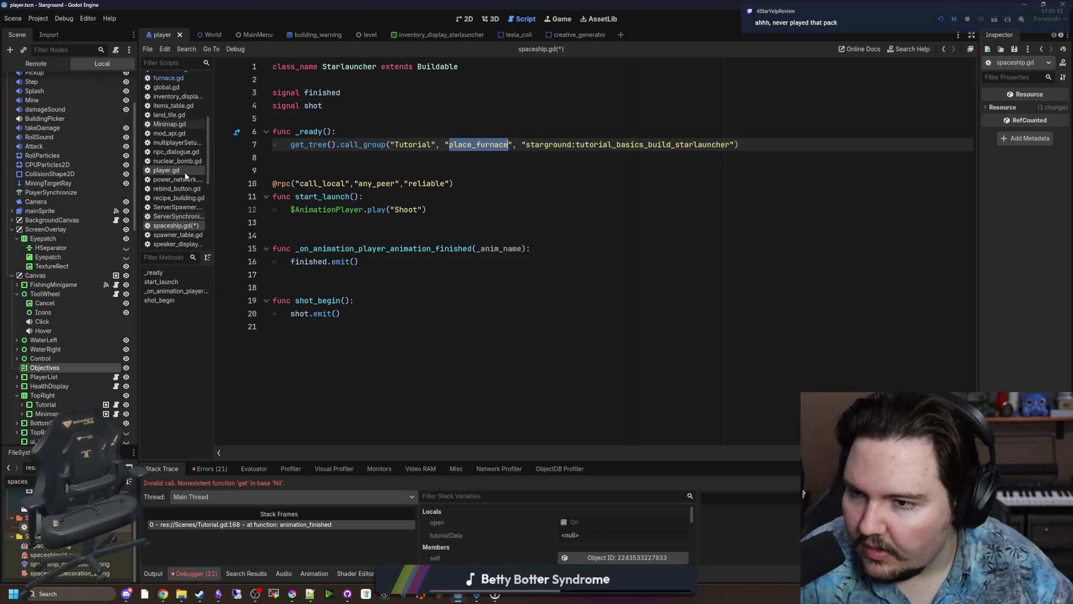
{"action": "left_click", "coordinate": [169, 124]}
{"action": "scroll", "coordinate": [409, 236], "scroll_direction": "down", "scroll_amount": 15}
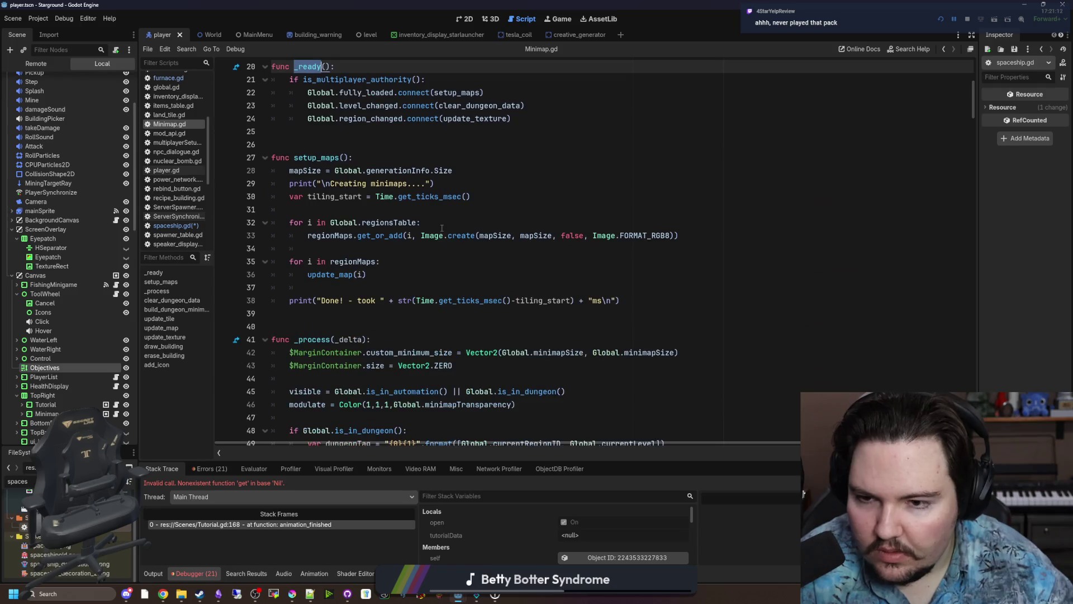
Scroll through Minimap.gd, then open the Tutorial node's script, Tutorial.gd.
{"action": "scroll", "coordinate": [895, 216], "scroll_direction": "down", "scroll_amount": 20}
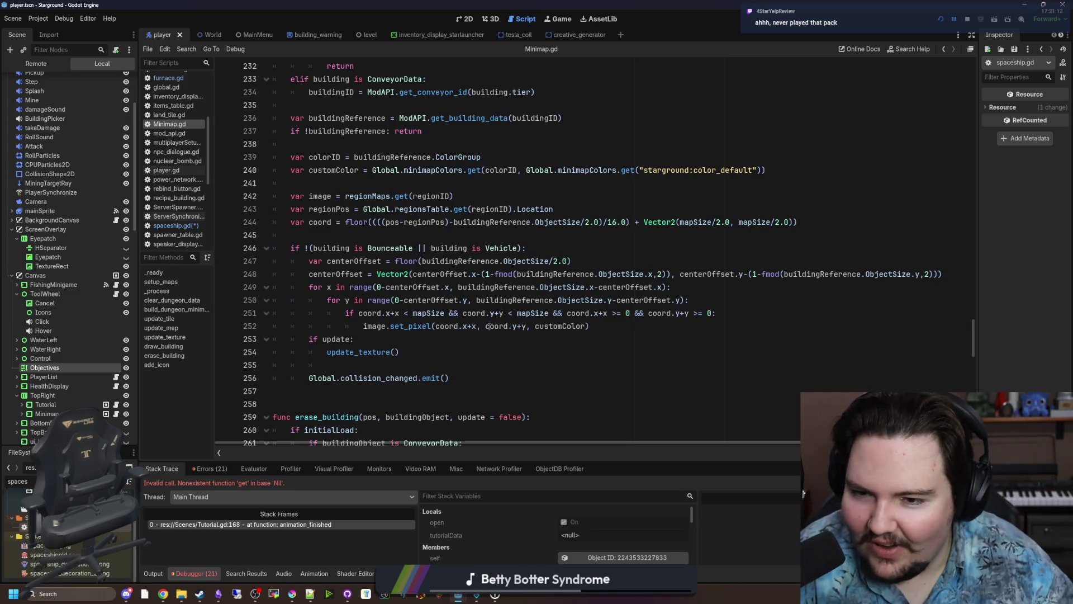
{"action": "scroll", "coordinate": [586, 221], "scroll_direction": "down", "scroll_amount": 20}
{"action": "scroll", "coordinate": [586, 221], "scroll_direction": "down", "scroll_amount": 5}
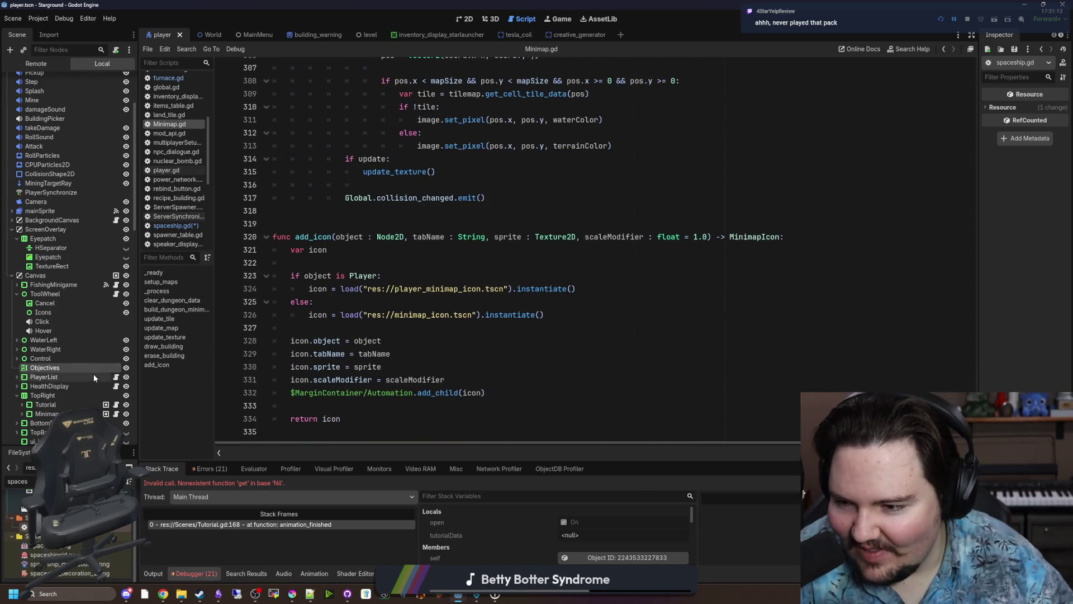
{"action": "left_click", "coordinate": [116, 404]}
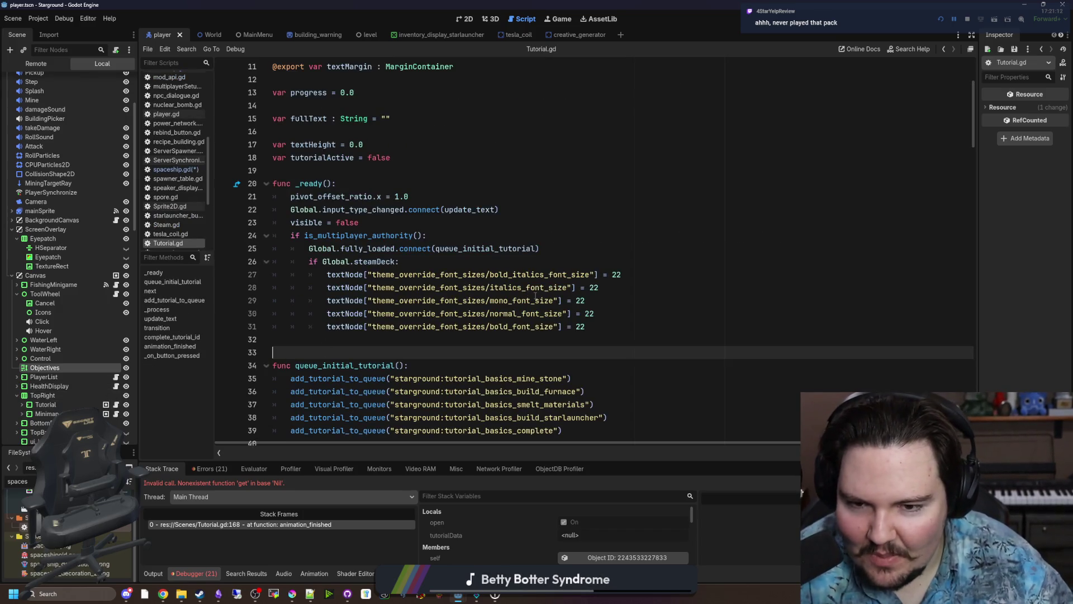
{"action": "scroll", "coordinate": [519, 286], "scroll_direction": "down", "scroll_amount": 3}
Inspect the tutorial queue and copy the complete_tutorial_id name, then return to spaceship.gd.
{"action": "left_click", "coordinate": [552, 314]}
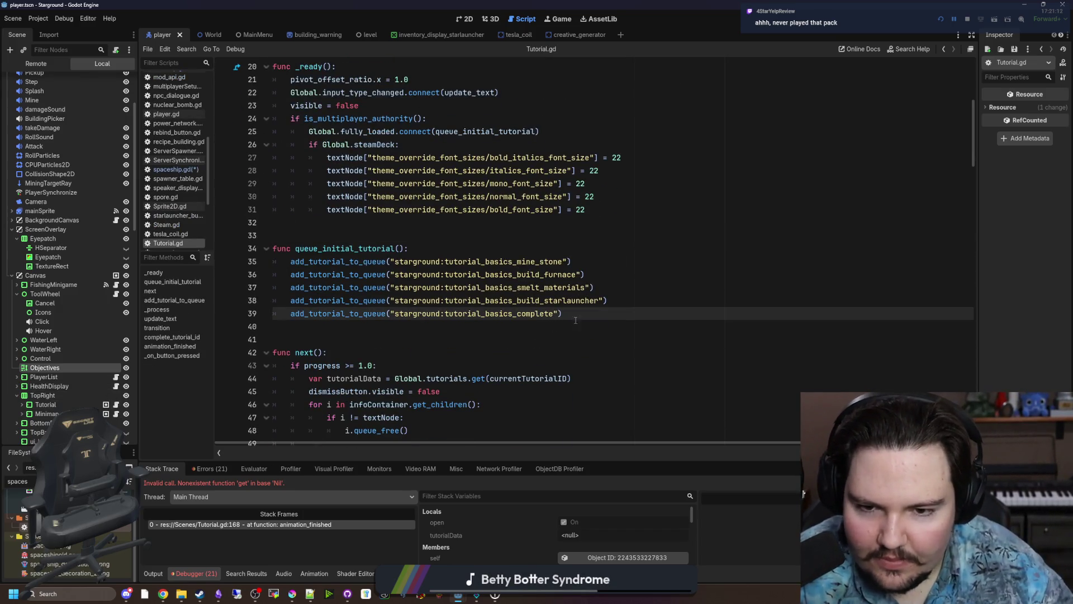
{"action": "key", "text": "Down"}
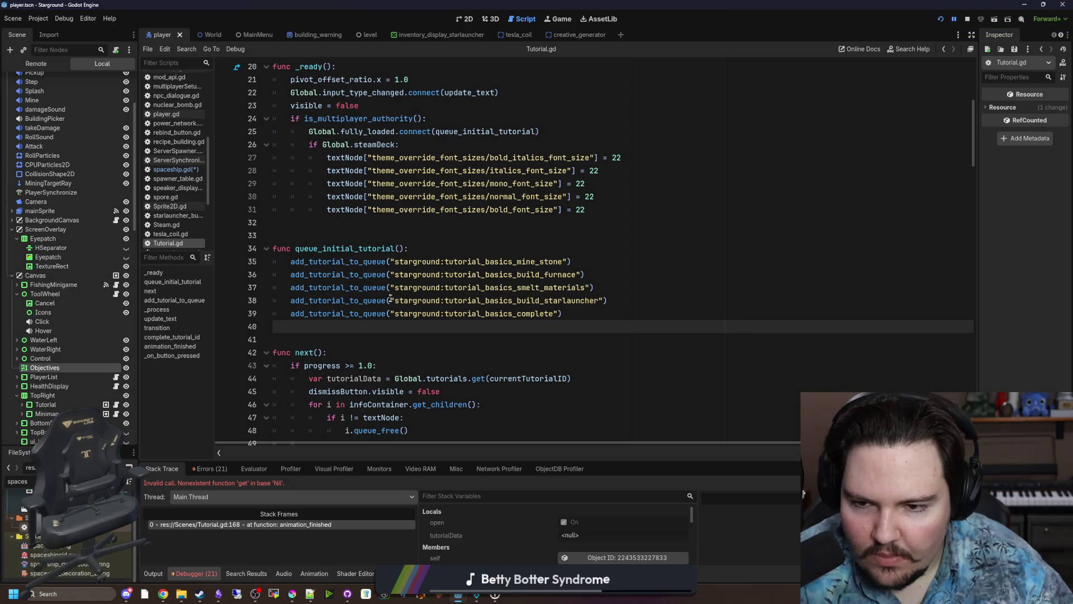
{"action": "left_click_drag", "start_coordinate": [604, 301], "coordinate": [390, 301]}
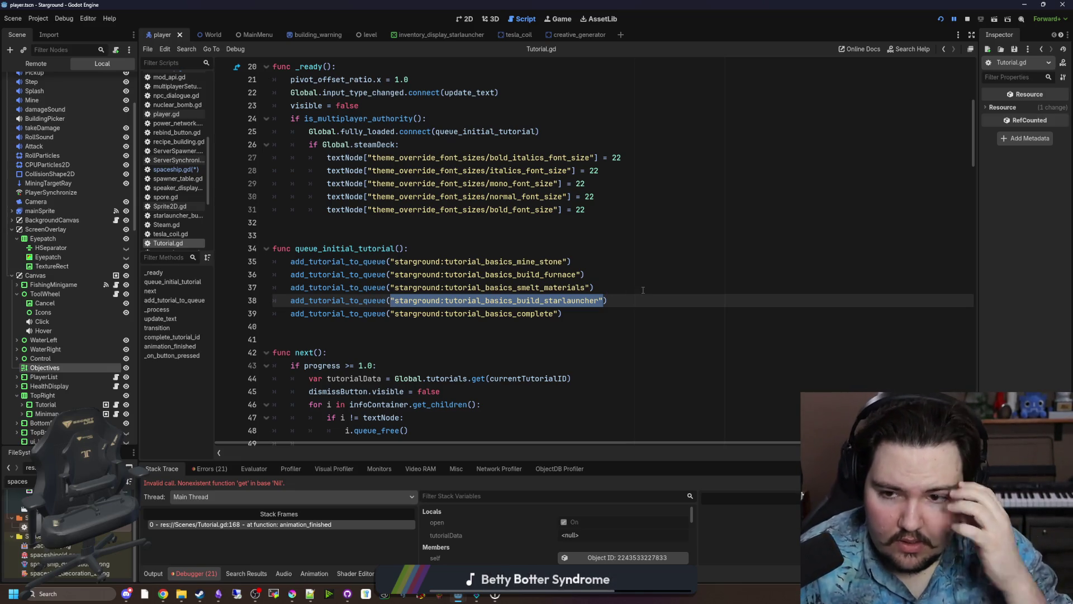
{"action": "scroll", "coordinate": [641, 290], "scroll_direction": "down", "scroll_amount": 20}
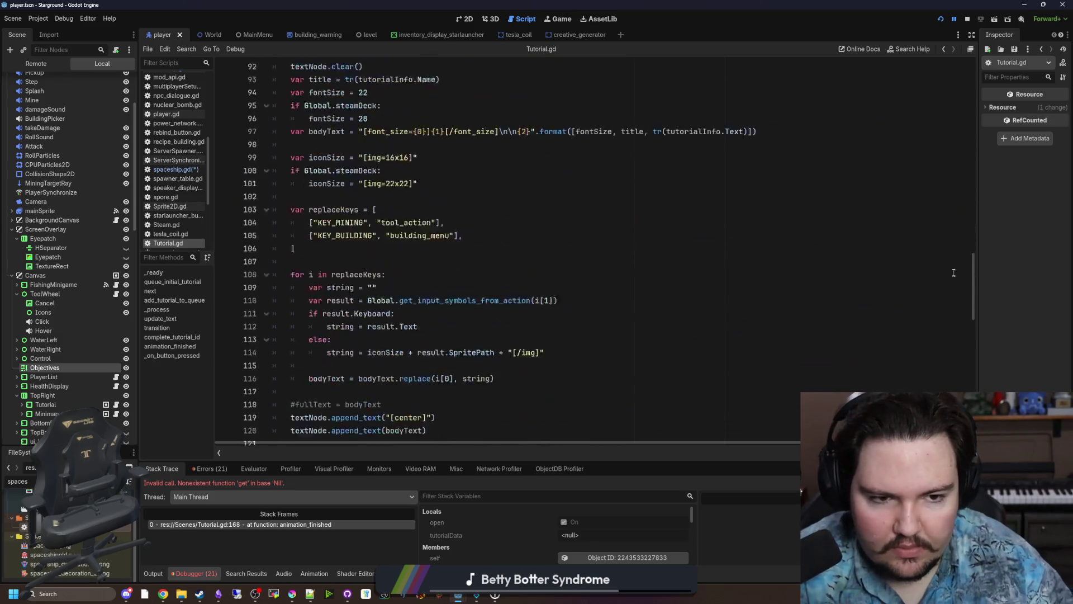
{"action": "left_click", "coordinate": [391, 198]}
{"action": "scroll", "coordinate": [391, 224], "scroll_direction": "up", "scroll_amount": 2}
{"action": "left_click", "coordinate": [388, 223]}
{"action": "double_click", "coordinate": [385, 185]}
{"action": "left_click", "coordinate": [335, 223]}
{"action": "left_click_drag", "start_coordinate": [387, 184], "coordinate": [296, 184]}
{"action": "key", "text": "ctrl+c"}
{"action": "left_click", "coordinate": [197, 170]}
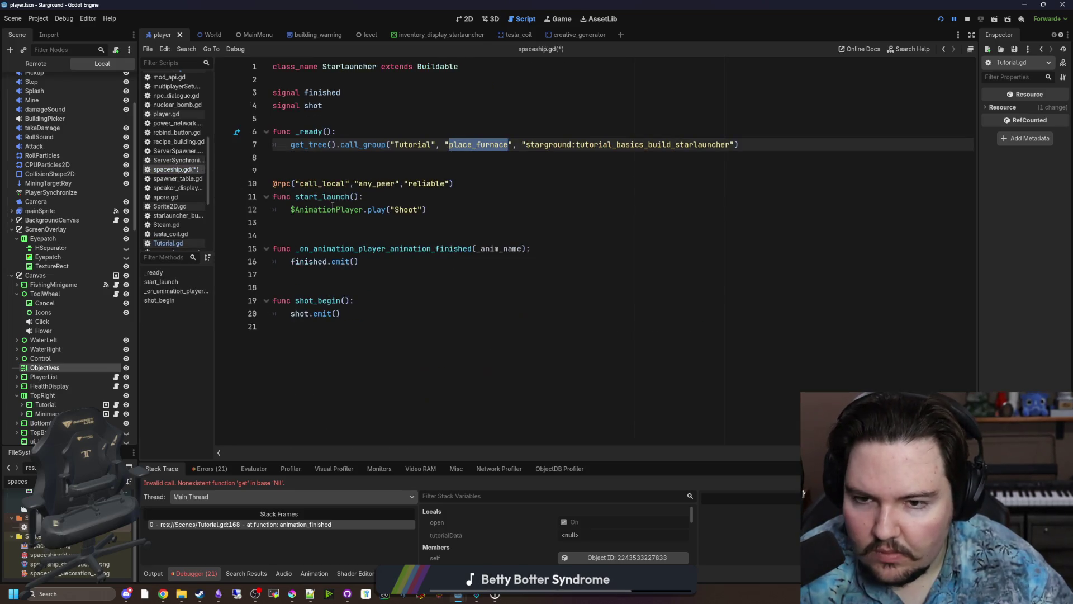
Replace place_furnace with complete_tutorial_id in spaceship.gd and save it.
{"action": "key", "text": "ctrl+v"}
{"action": "left_click", "coordinate": [470, 120]}
{"action": "key", "text": "ctrl+s"}
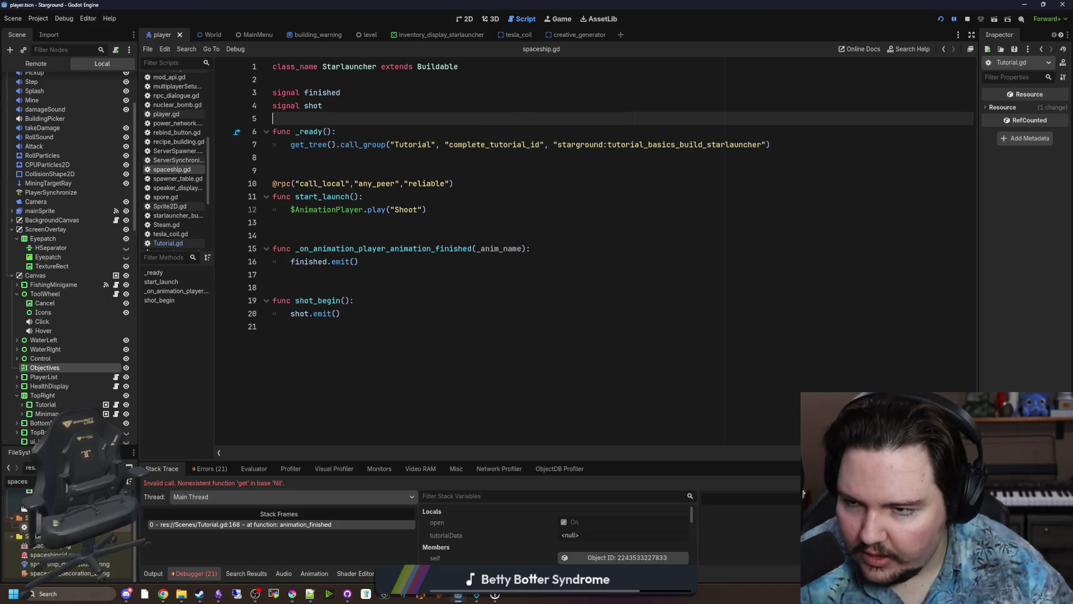
{"action": "scroll", "coordinate": [178, 168], "scroll_direction": "up", "scroll_amount": 5}
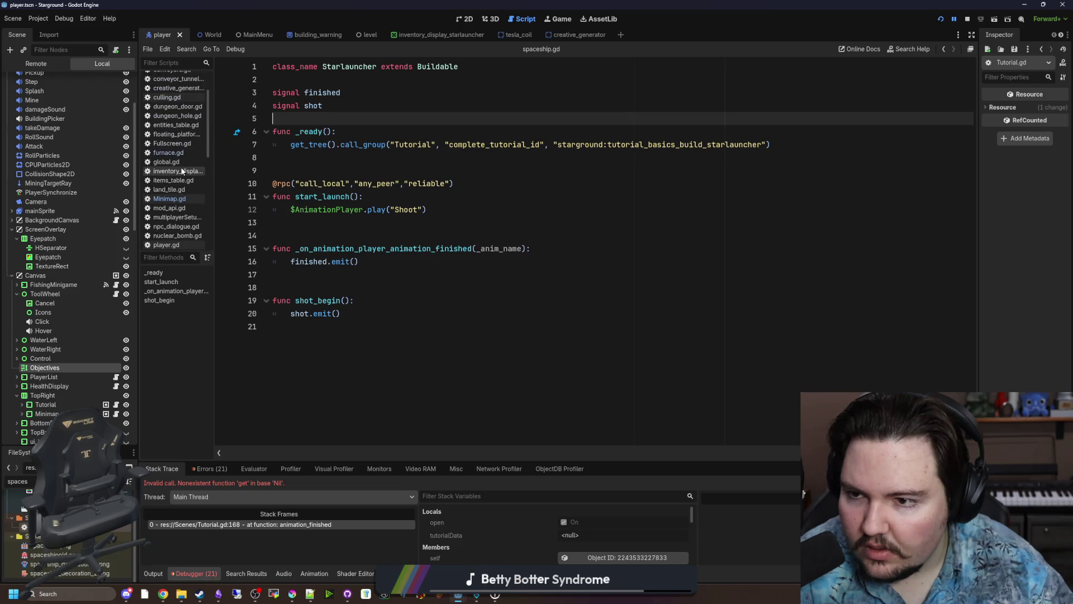
In furnace.gd, replace place_furnace with complete_tutorial_id in the call_group line and save.
{"action": "left_click", "coordinate": [168, 152]}
{"action": "double_click", "coordinate": [530, 300]}
{"action": "key", "text": "ctrl+v"}
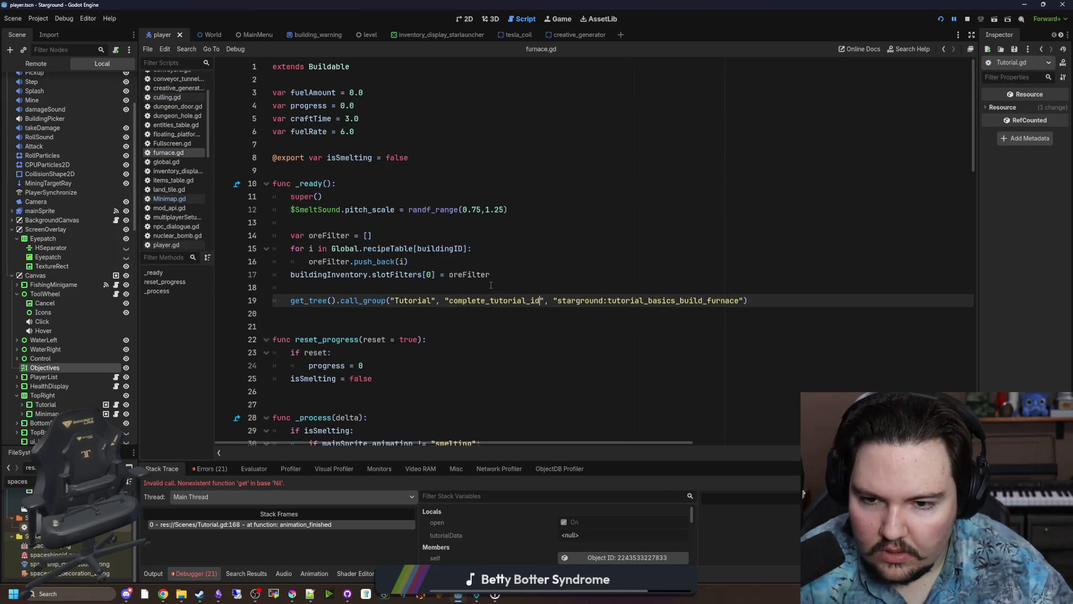
{"action": "left_click", "coordinate": [491, 287]}
{"action": "key", "text": "ctrl+s"}
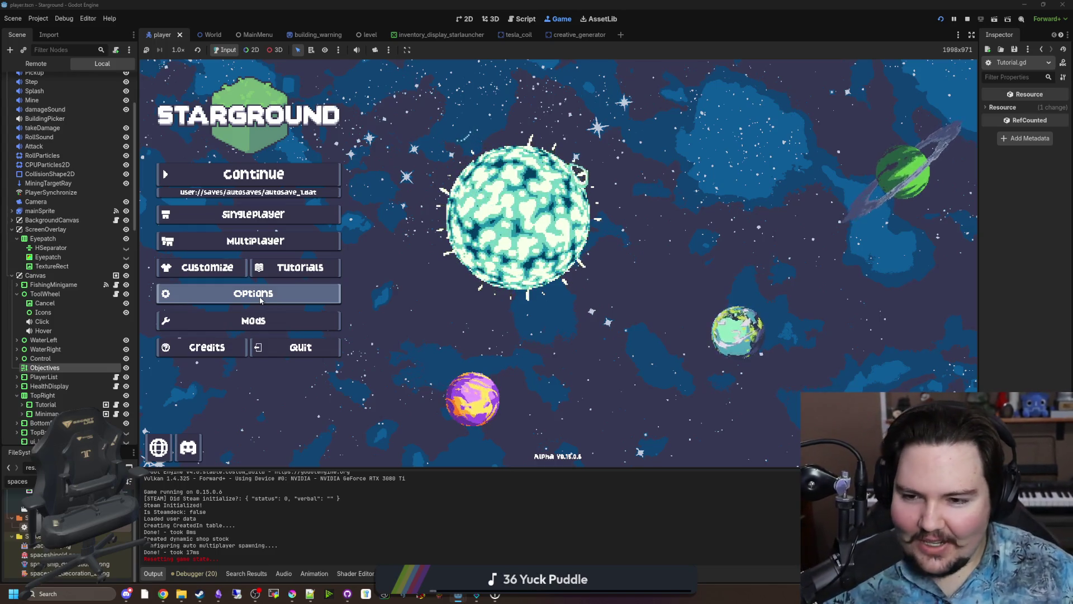
Visit and leave the game's Options, then start a new world via Singleplayer > New Game.
{"action": "left_click", "coordinate": [260, 300]}
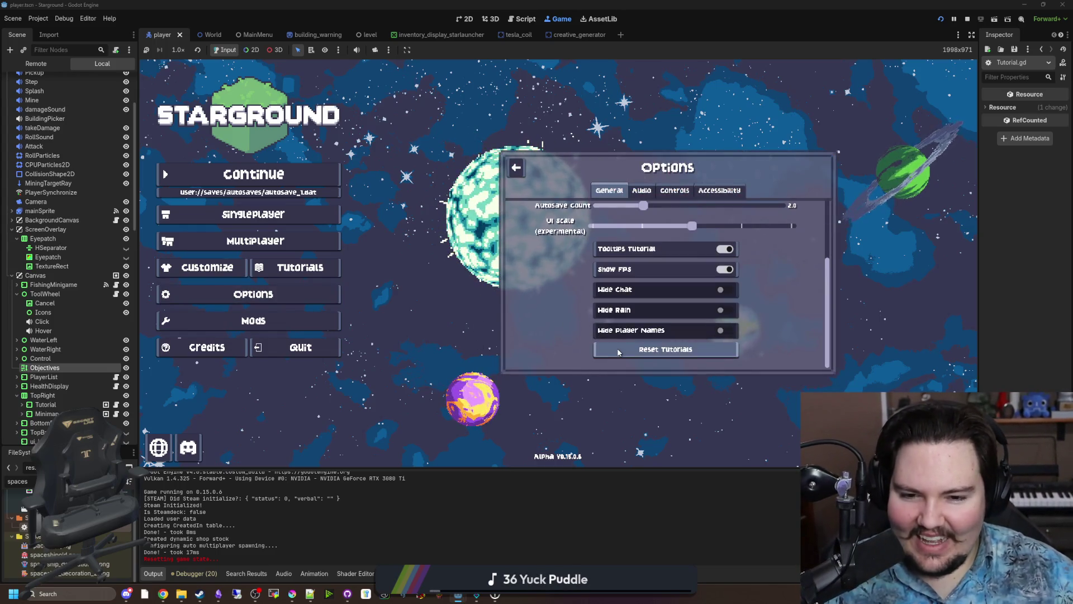
{"action": "left_click", "coordinate": [516, 167]}
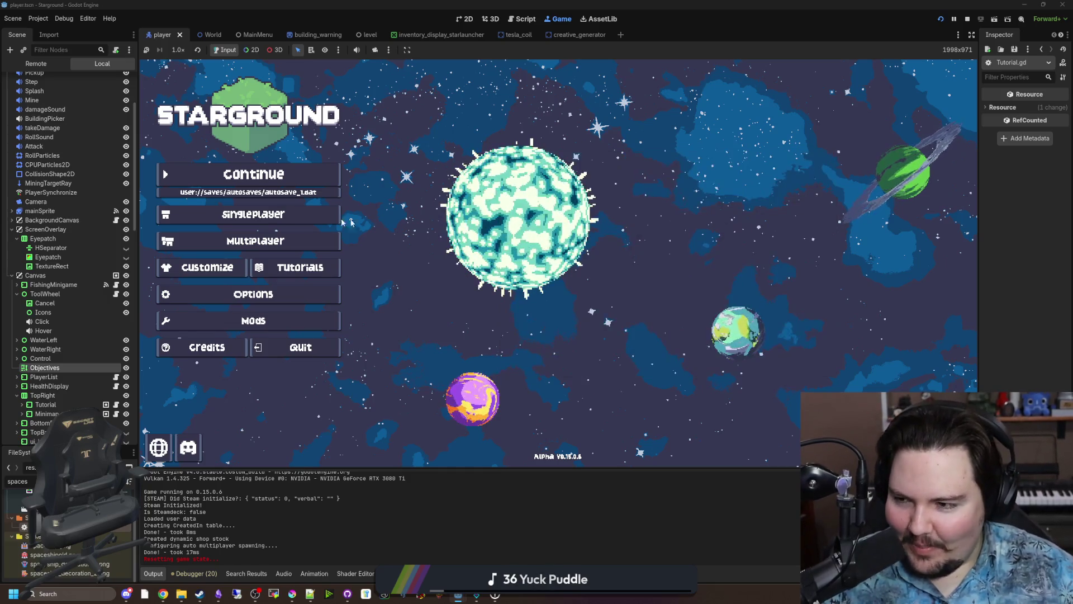
{"action": "left_click", "coordinate": [277, 214]}
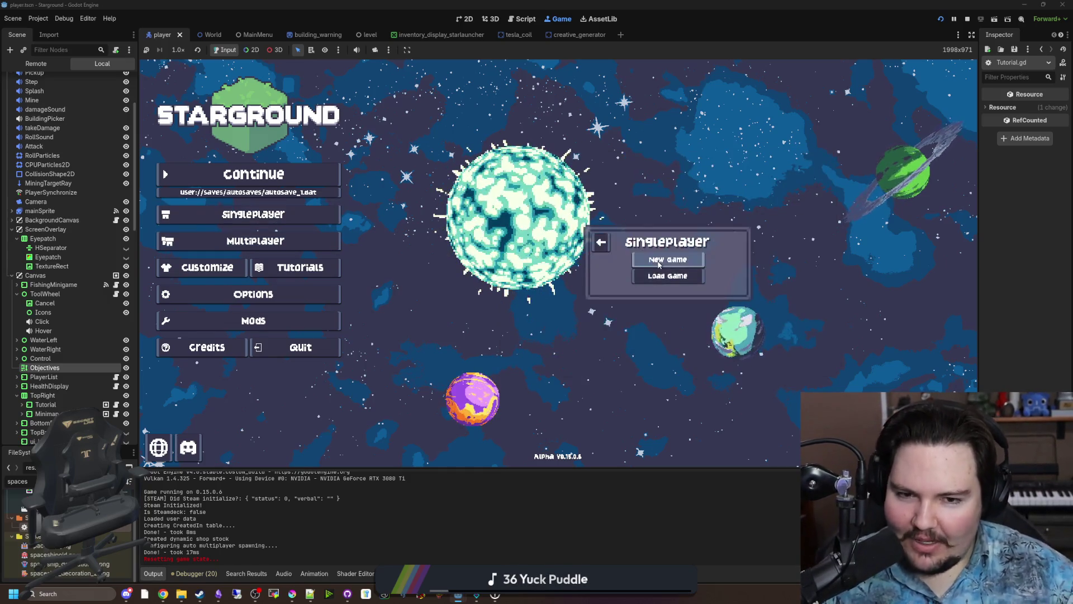
{"action": "left_click", "coordinate": [667, 261]}
{"action": "left_click", "coordinate": [668, 336]}
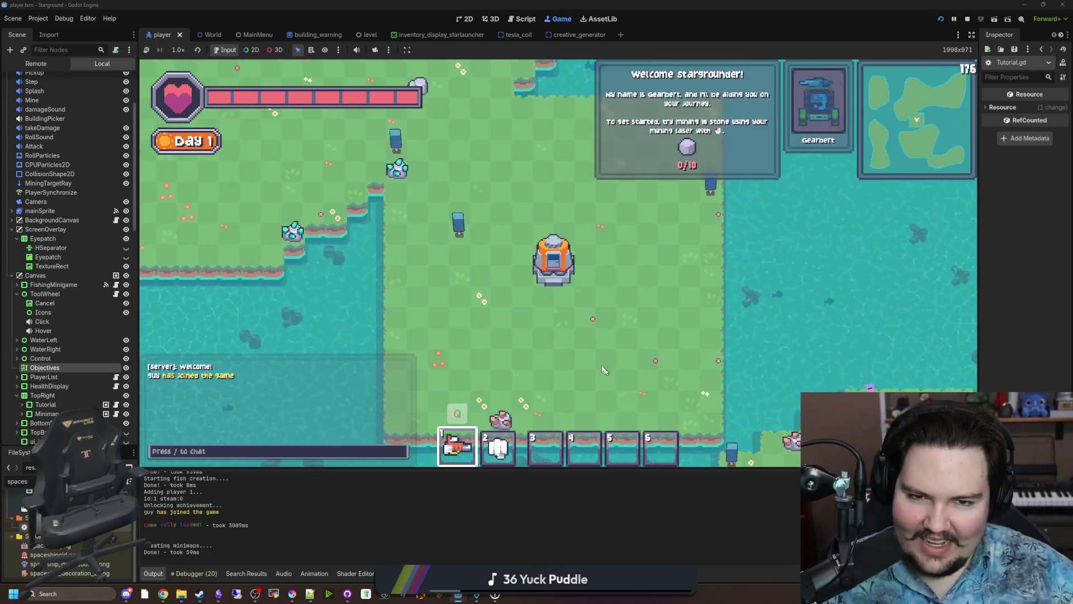
Walk the player away from the landing pod across the island.
{"action": "key", "text": "w"}
{"action": "key", "text": "a"}
{"action": "key", "text": "w"}
{"action": "key", "text": "a"}
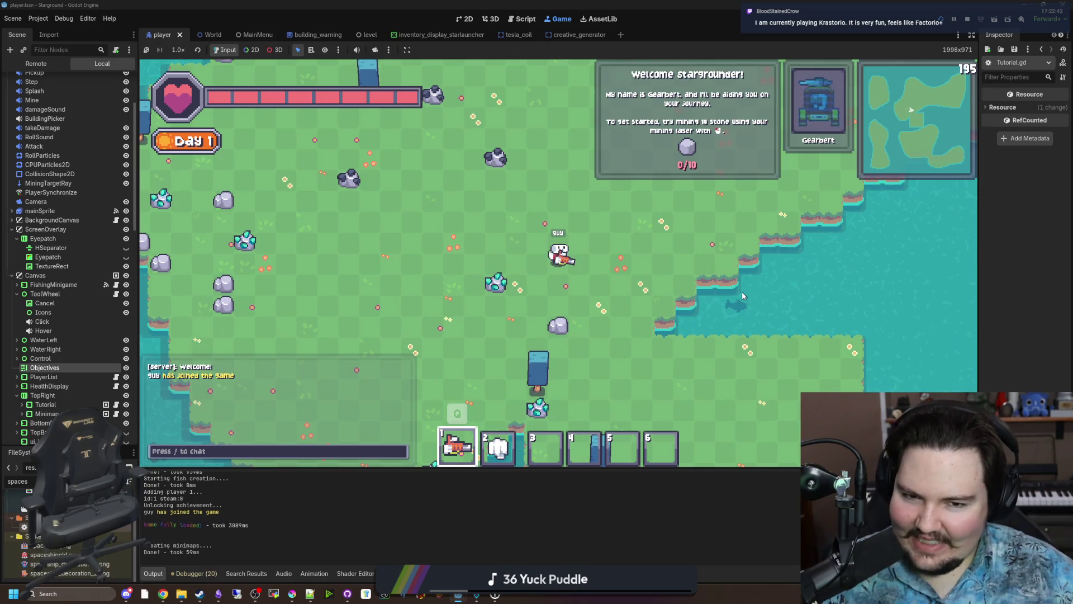
{"action": "key", "text": "s"}
{"action": "key", "text": "a"}
{"action": "key", "text": "w"}
{"action": "key", "text": "a"}
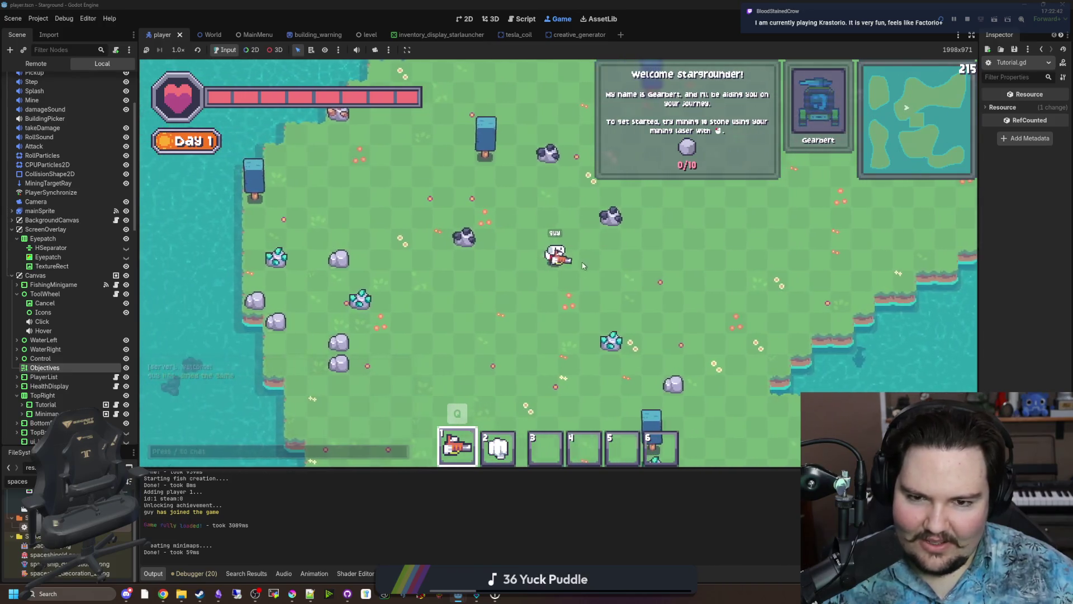
Check the world's game mode in the pause-menu options, keeping Creative, and resume.
{"action": "key", "text": "Escape"}
{"action": "left_click", "coordinate": [555, 255]}
{"action": "left_click", "coordinate": [547, 191]}
{"action": "left_click", "coordinate": [518, 190]}
{"action": "left_click", "coordinate": [535, 260]}
{"action": "left_click", "coordinate": [536, 259]}
{"action": "key", "text": "Escape"}
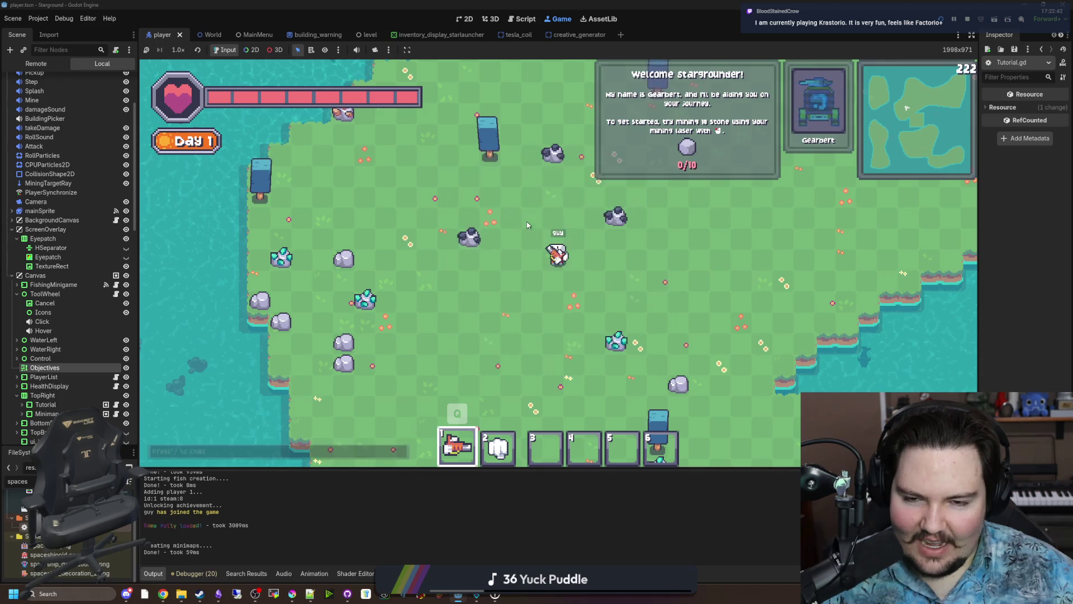
{"action": "key", "text": "d"}
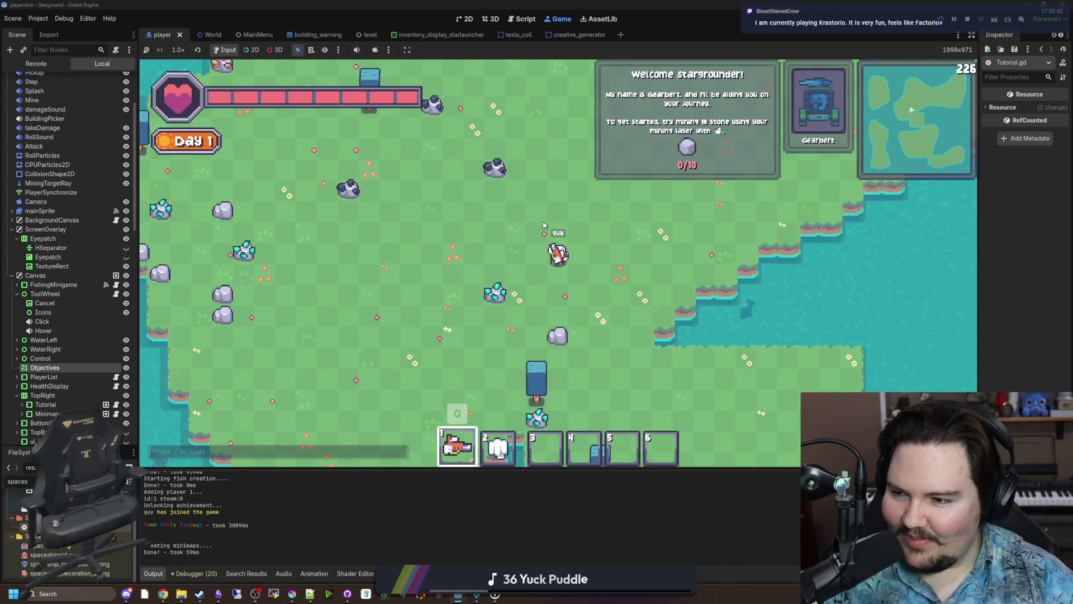
Give the player 10 stone with a chat /give command and place a Furnace on the grass.
{"action": "type", "text": "/gi"}
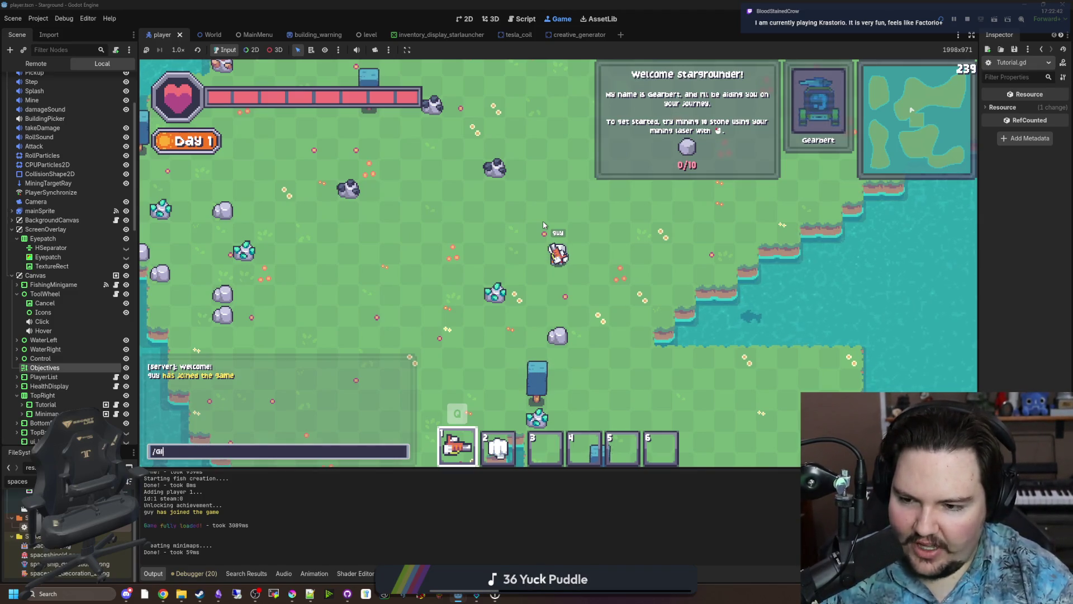
{"action": "key", "text": "BackSpace"}
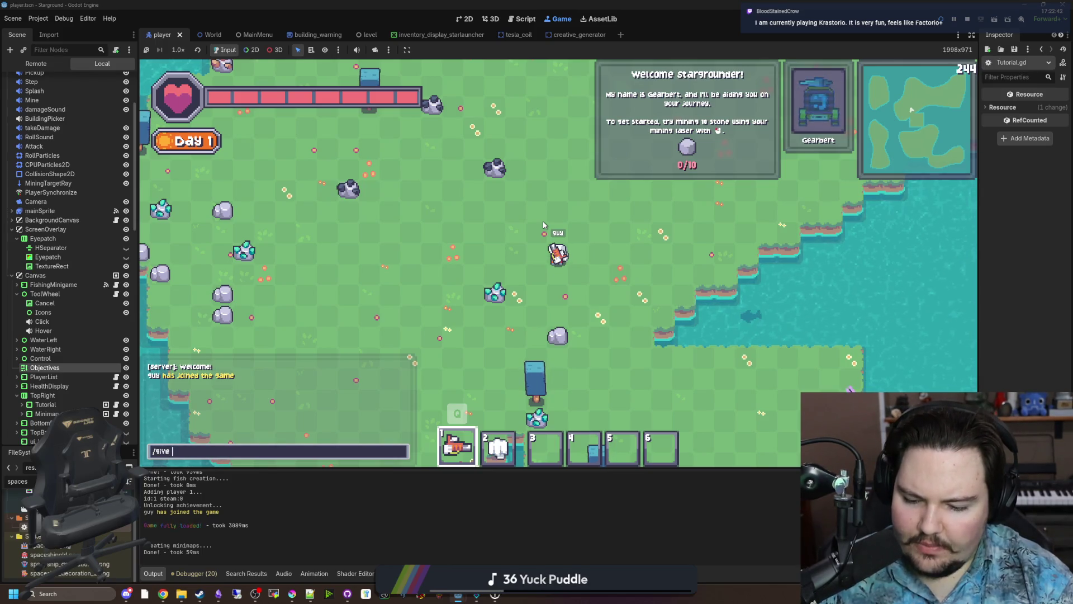
{"action": "type", "text": "10"}
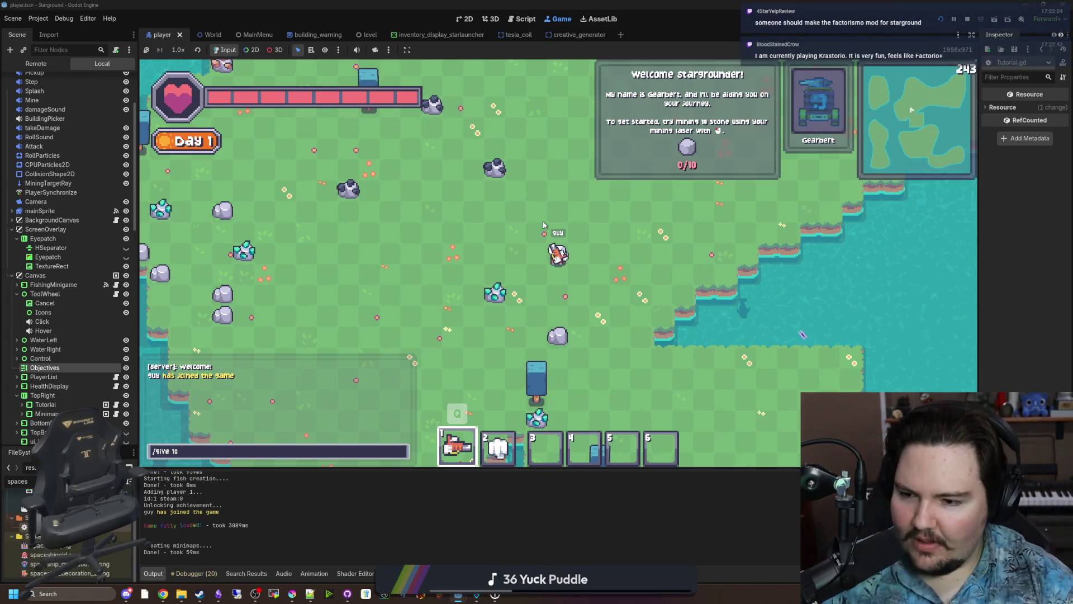
{"action": "key", "text": "Return"}
{"action": "key", "text": "slash"}
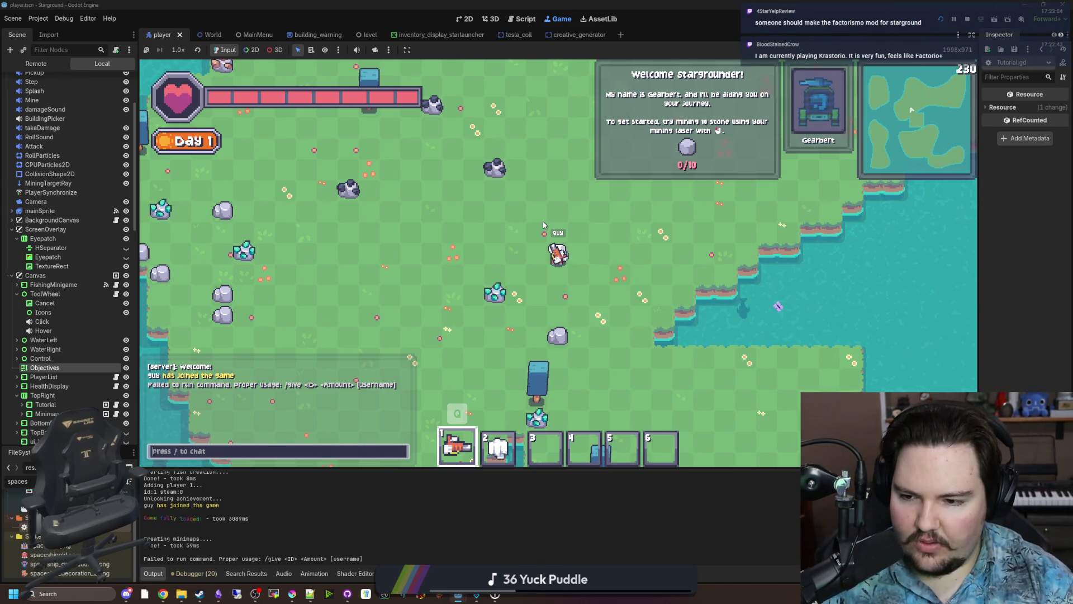
{"action": "type", "text": "give "}
{"action": "type", "text": "0"}
{"action": "key", "text": "Return"}
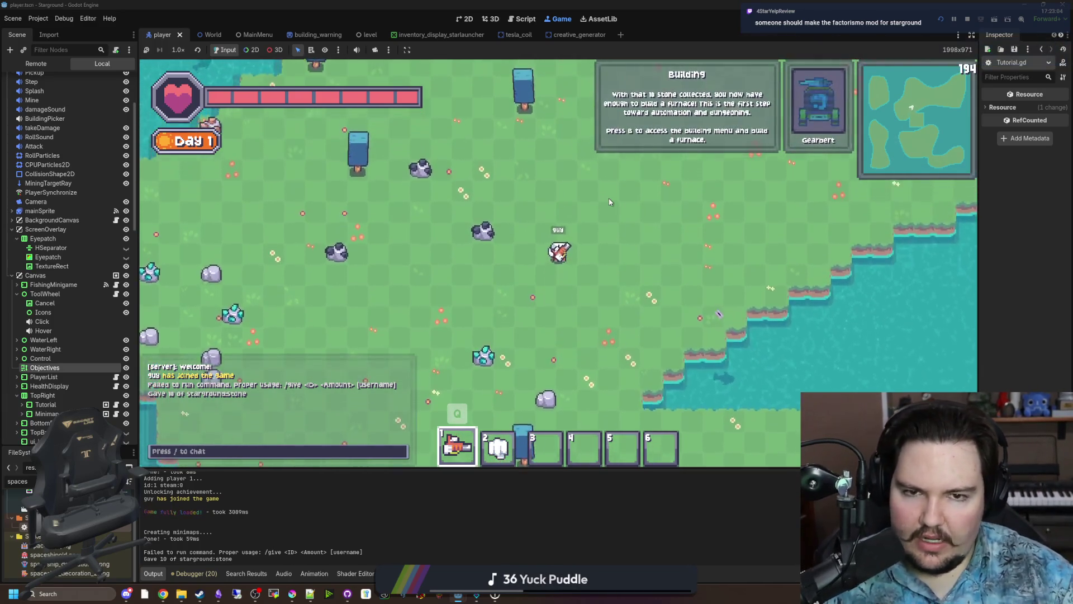
{"action": "key", "text": "b"}
{"action": "left_click", "coordinate": [435, 181]}
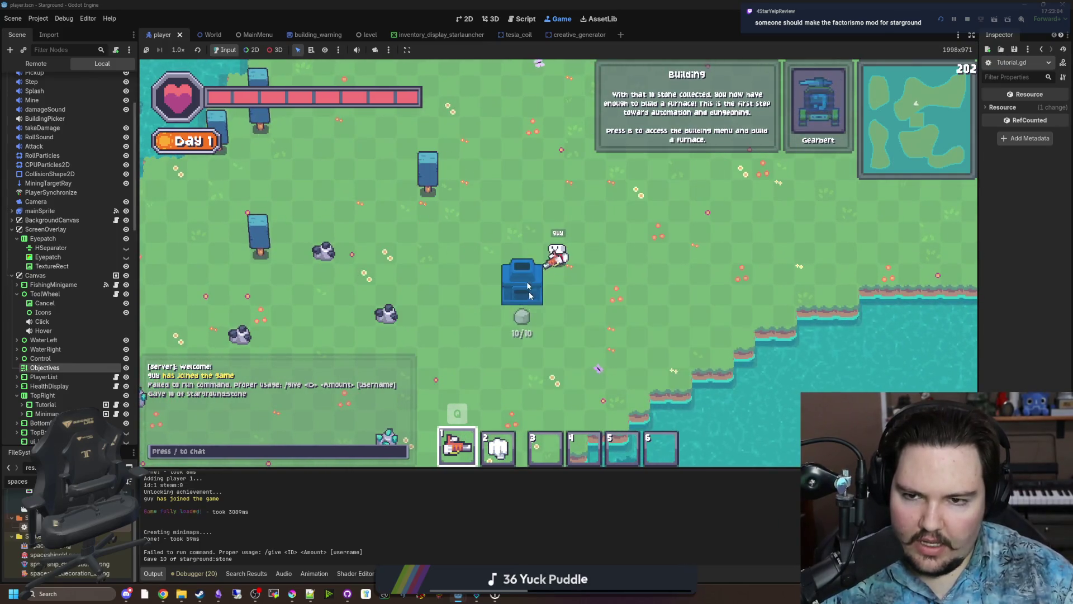
{"action": "left_click", "coordinate": [488, 267]}
Give the player 20 iron ingots and 20 stone bricks via /give chat commands.
{"action": "key", "text": "w"}
{"action": "key", "text": "a"}
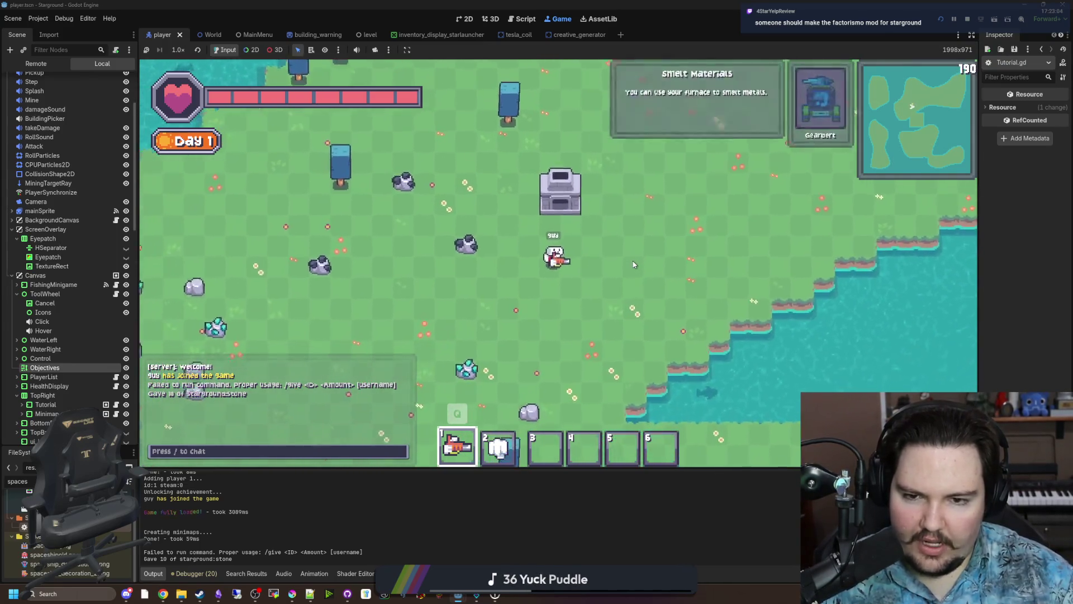
{"action": "key", "text": "d"}
{"action": "key", "text": "s"}
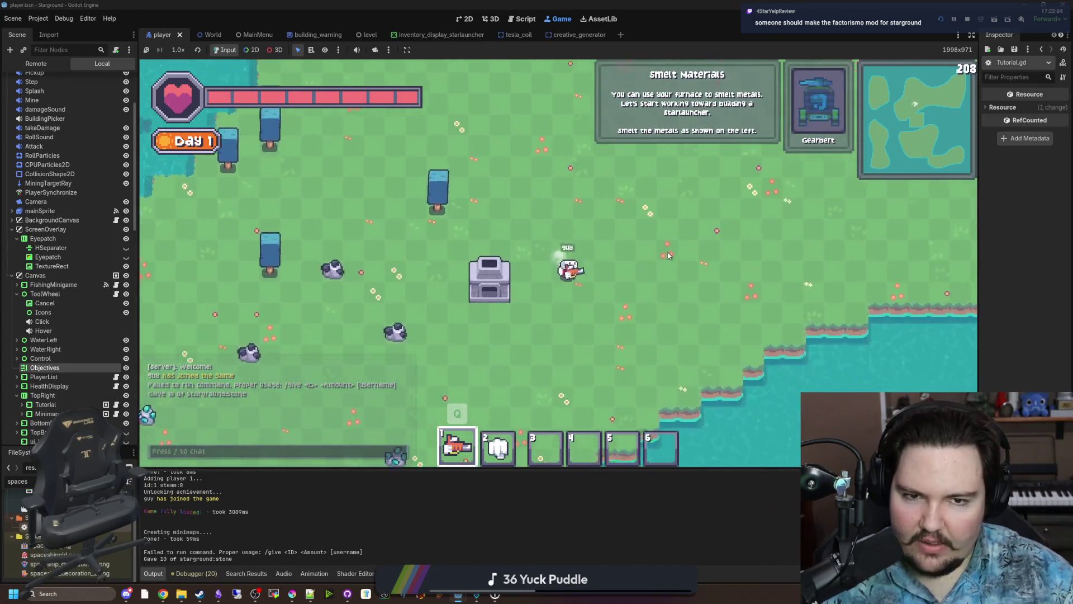
{"action": "key", "text": "w"}
{"action": "key", "text": "a"}
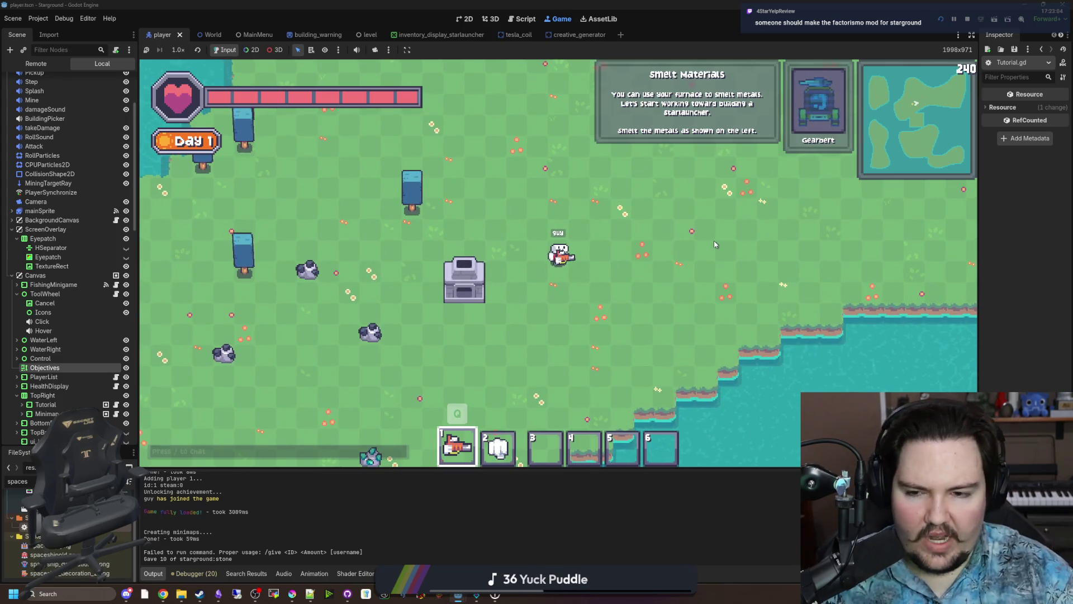
{"action": "type", "text": "/give iron_ing"}
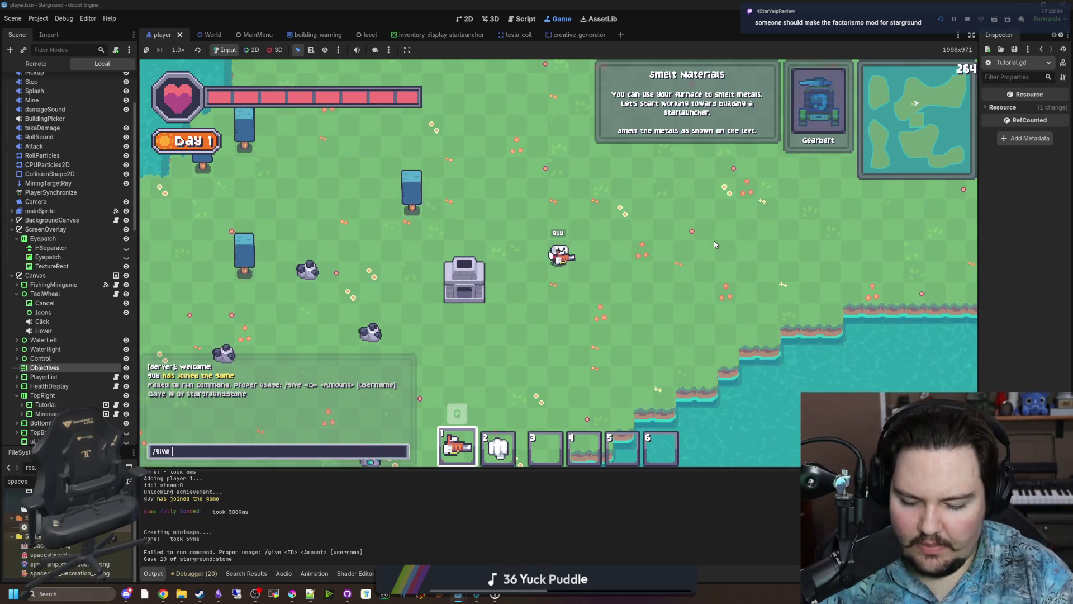
{"action": "type", "text": "ot 20"}
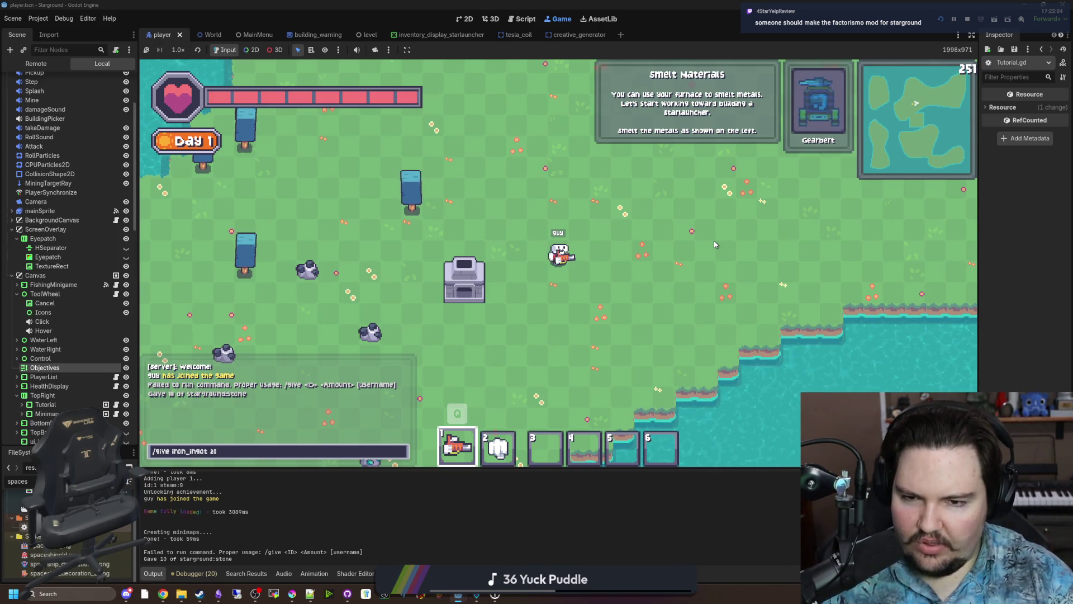
{"action": "key", "text": "Return"}
{"action": "type", "text": "was"}
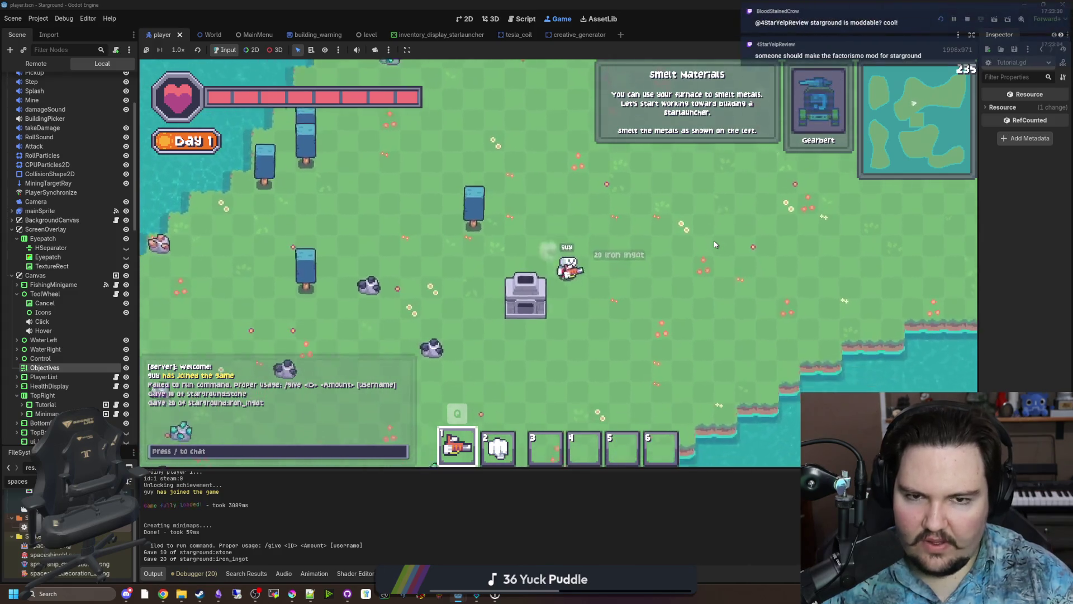
{"action": "type", "text": "/givestone"}
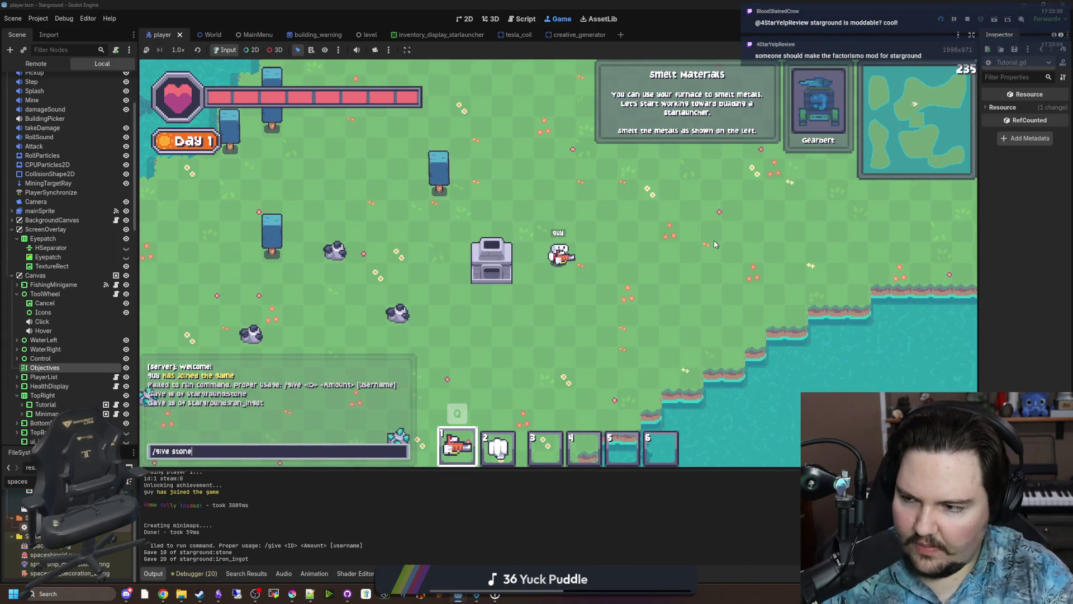
{"action": "type", "text": "k 20"}
{"action": "key", "text": "Return"}
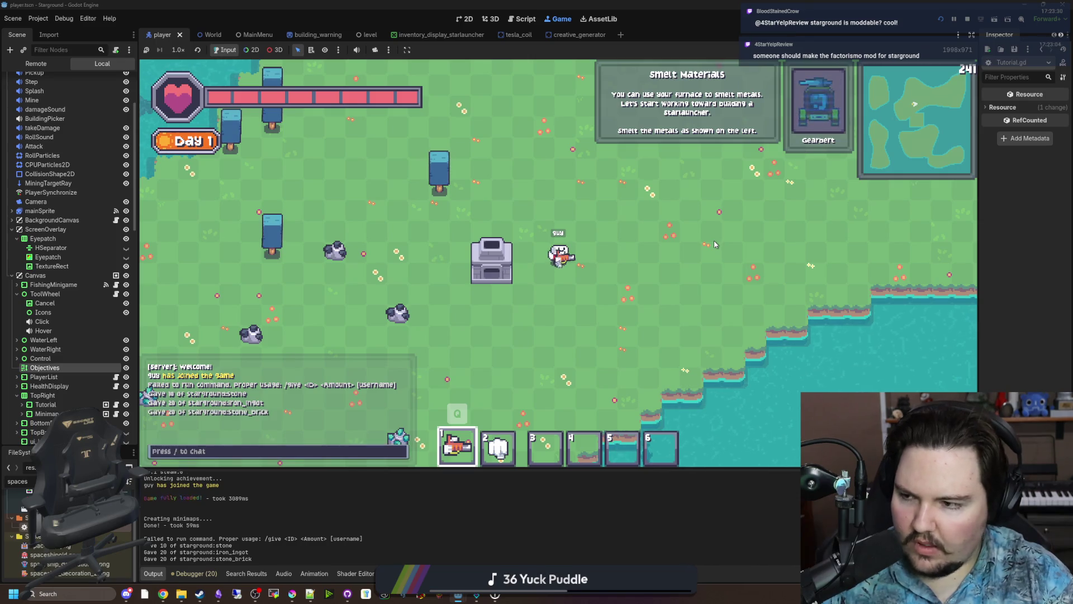
Build a Starlauncher from the Building Menu beside the furnace.
{"action": "key", "text": "w"}
{"action": "key", "text": "a"}
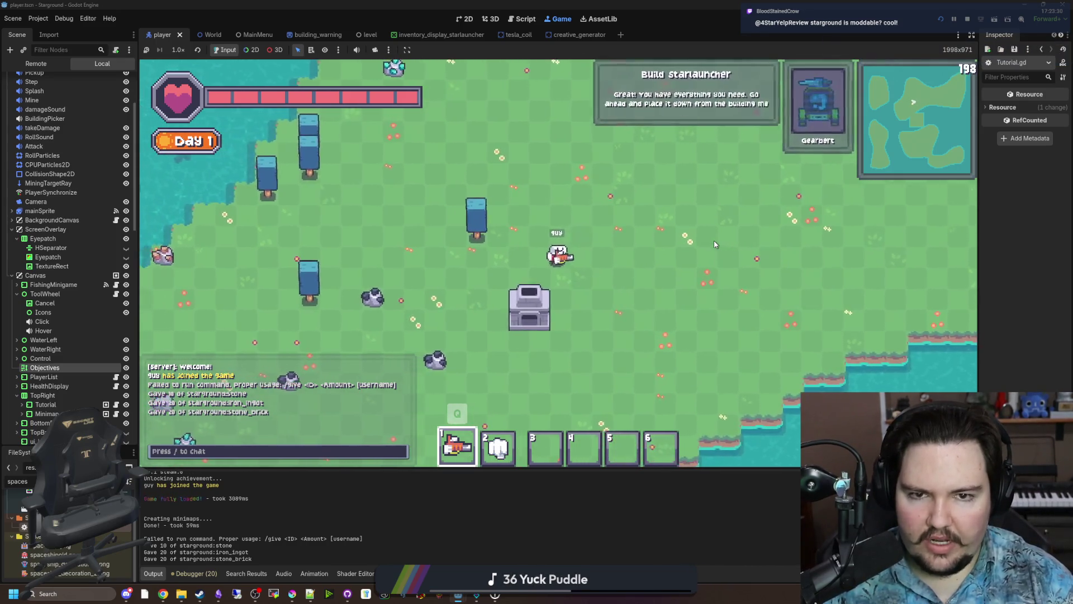
{"action": "key", "text": "s"}
{"action": "key", "text": "b"}
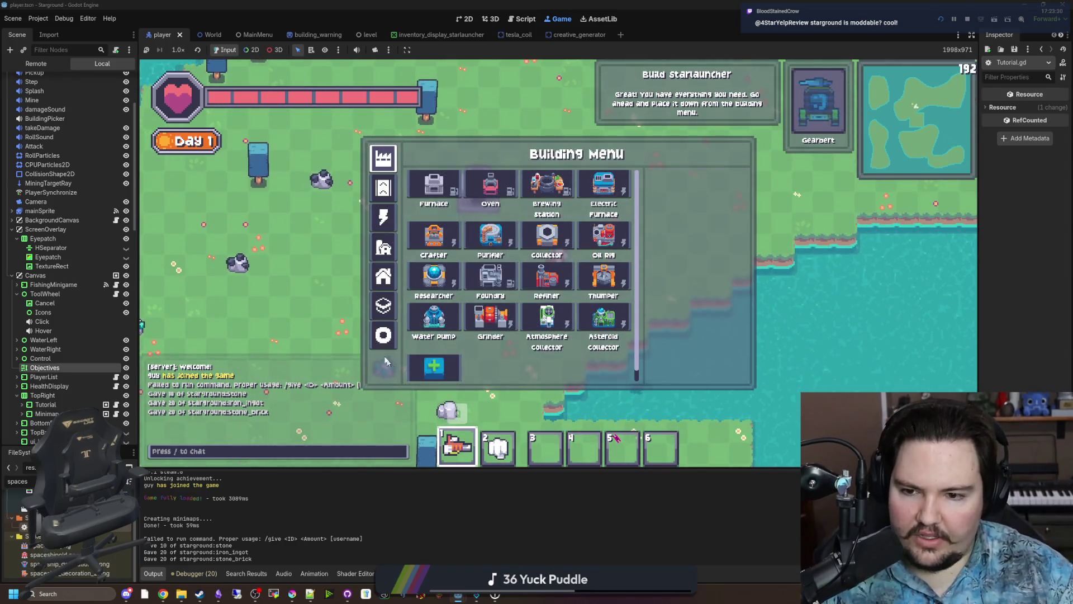
{"action": "key", "text": "q"}
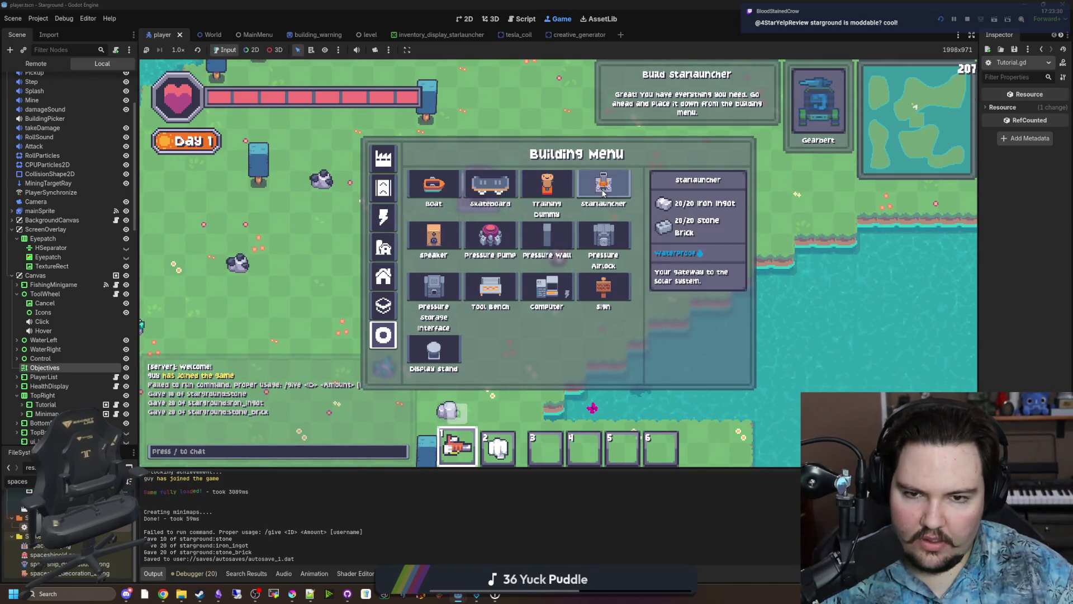
{"action": "left_click", "coordinate": [604, 185]}
{"action": "left_click", "coordinate": [592, 173]}
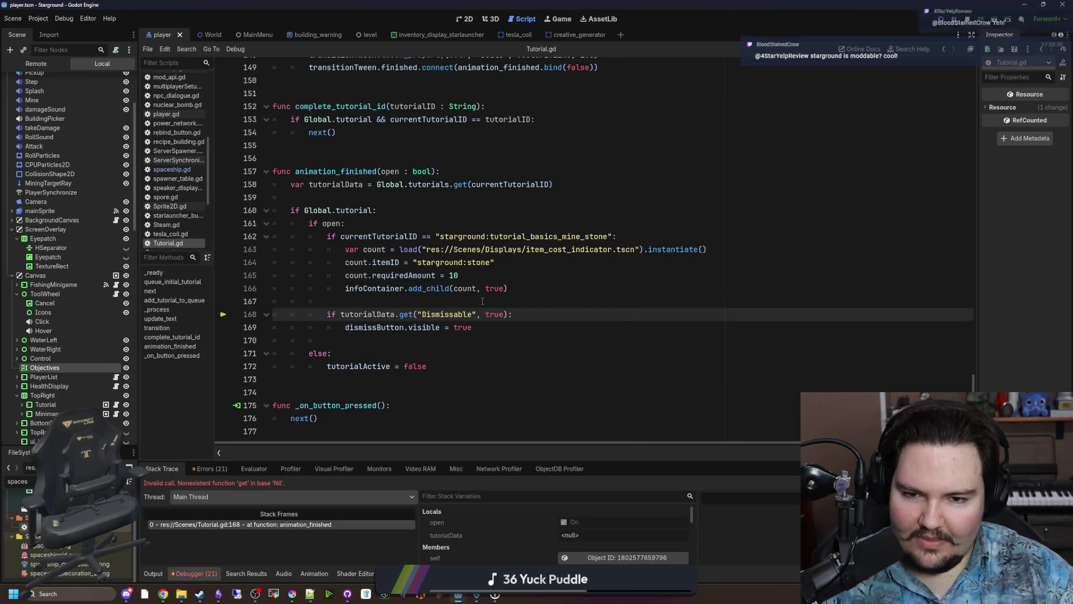
Copy the starground:tutorial_basics_complete key in Tutorial.gd.
{"action": "left_click", "coordinate": [482, 301]}
{"action": "scroll", "coordinate": [469, 284], "scroll_direction": "up", "scroll_amount": 20}
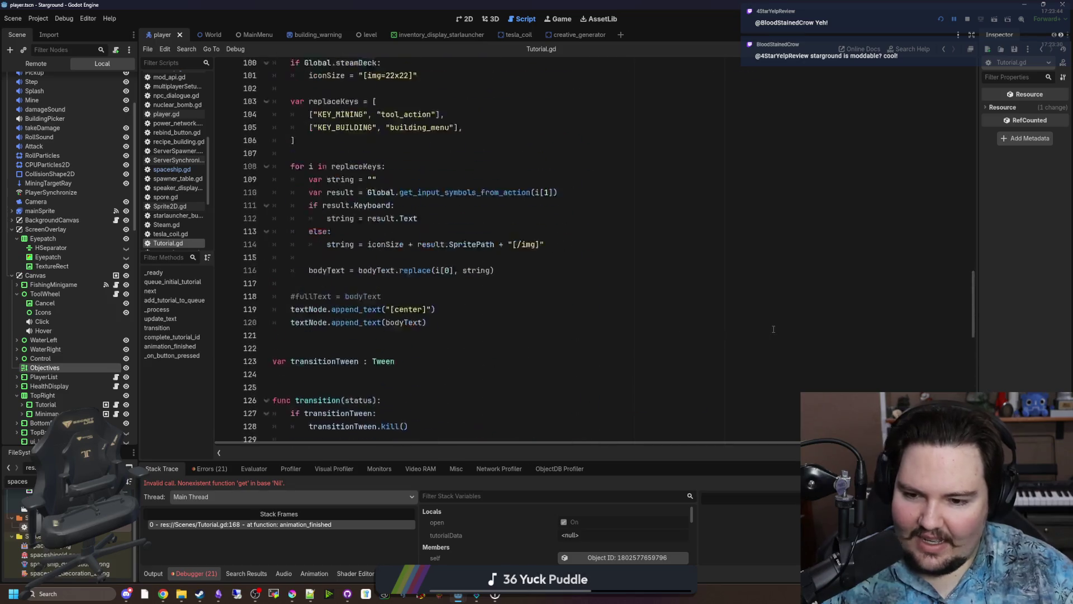
{"action": "scroll", "coordinate": [815, 318], "scroll_direction": "up", "scroll_amount": 5}
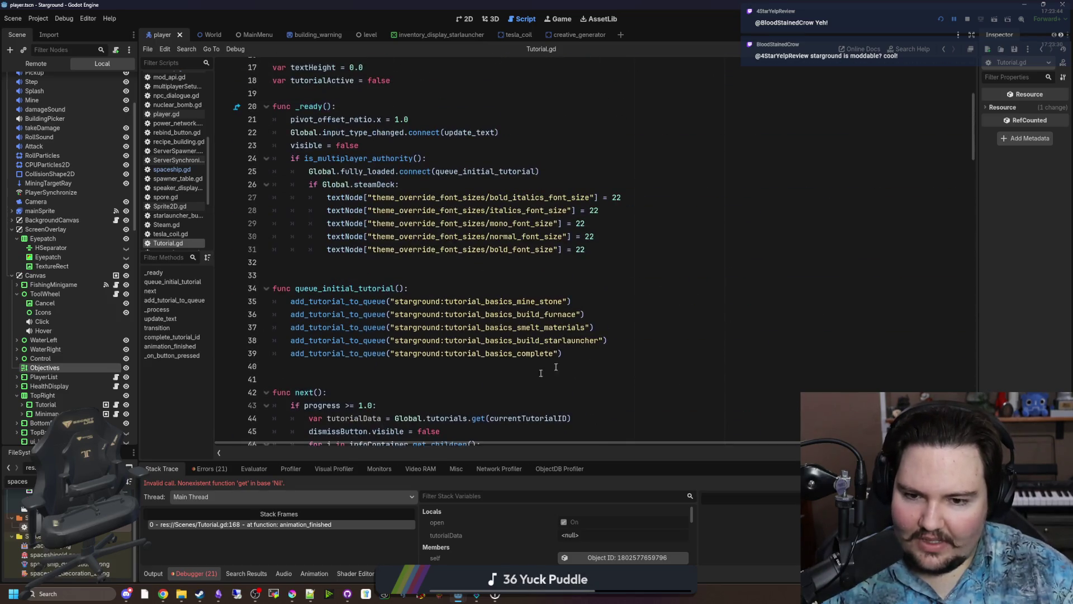
{"action": "left_click_drag", "start_coordinate": [558, 353], "coordinate": [390, 356]}
{"action": "key", "text": "ctrl+c"}
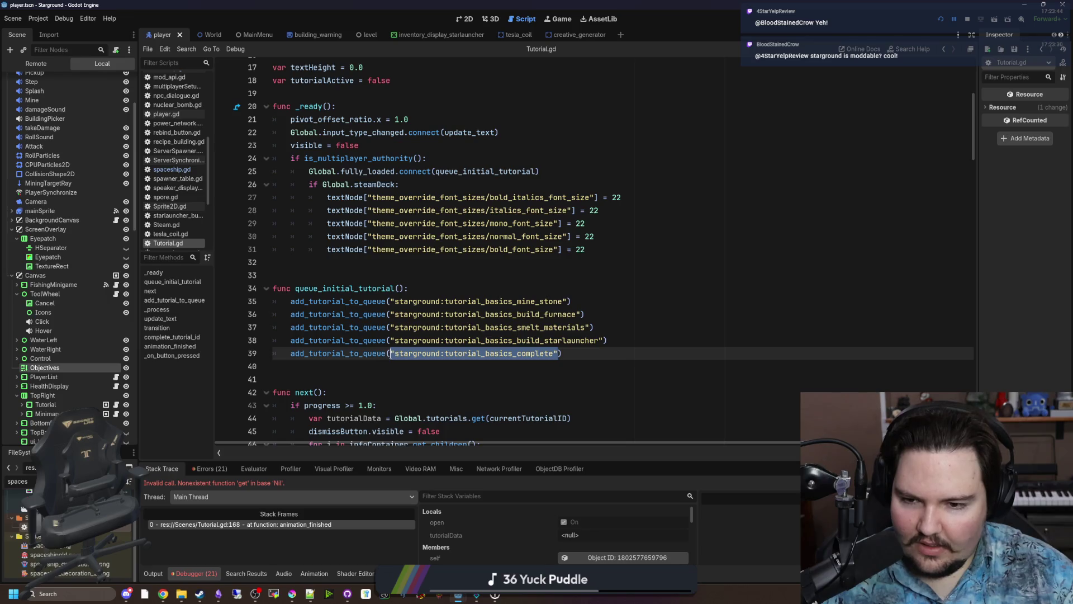
Open global.gd, paste the key over tutorial_basics_finished on line 207, and save.
{"action": "type", "text": "glob"}
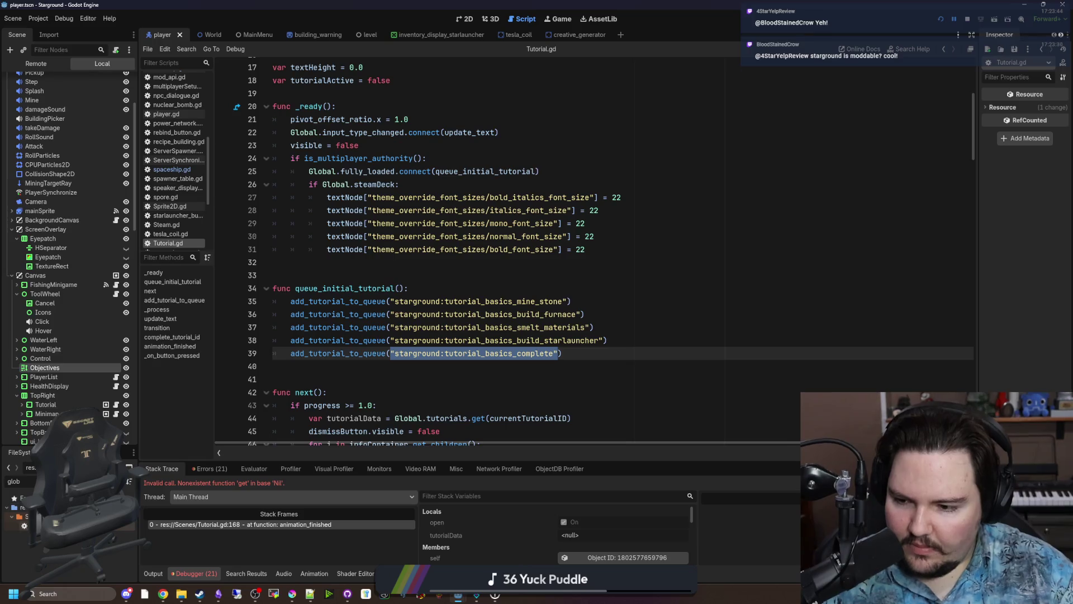
{"action": "double_click", "coordinate": [33, 525]}
{"action": "left_click", "coordinate": [410, 286]}
{"action": "left_click", "coordinate": [459, 301]}
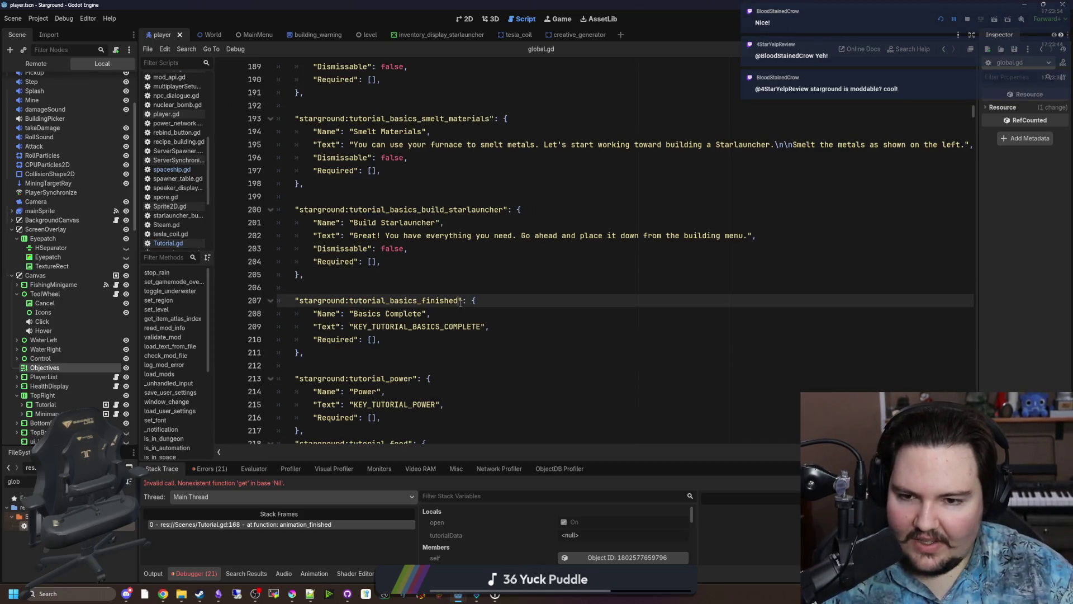
{"action": "key", "text": "ctrl+v"}
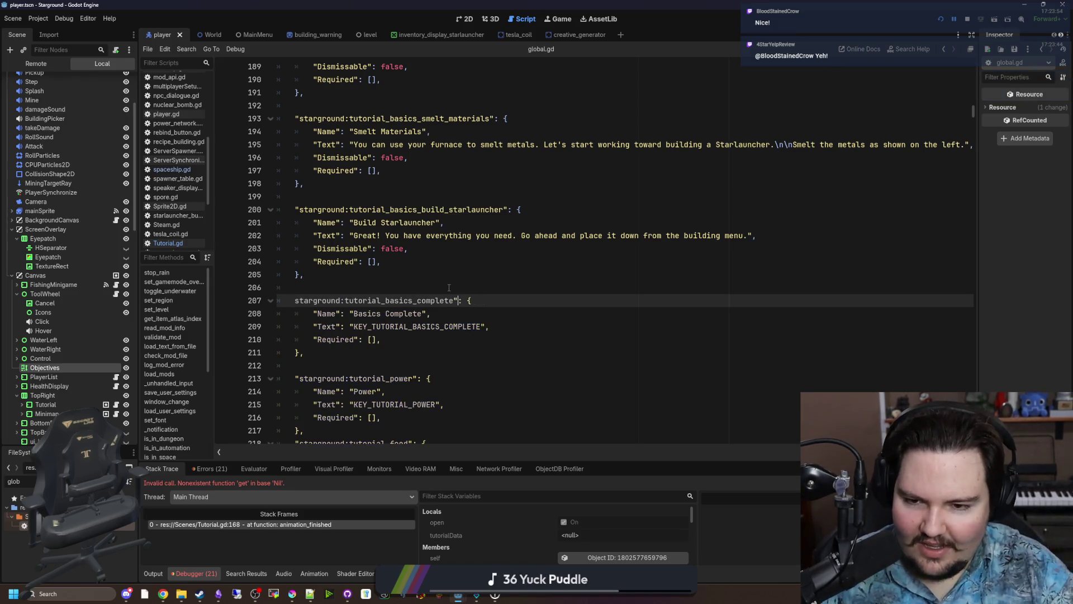
{"action": "type", "text": "\""}
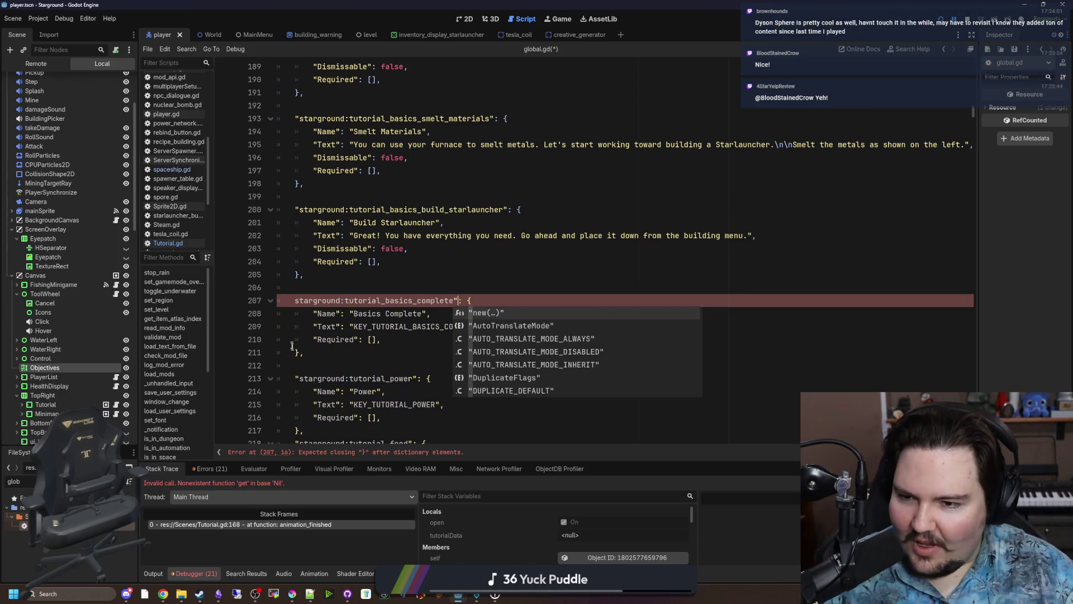
{"action": "key", "text": "Escape"}
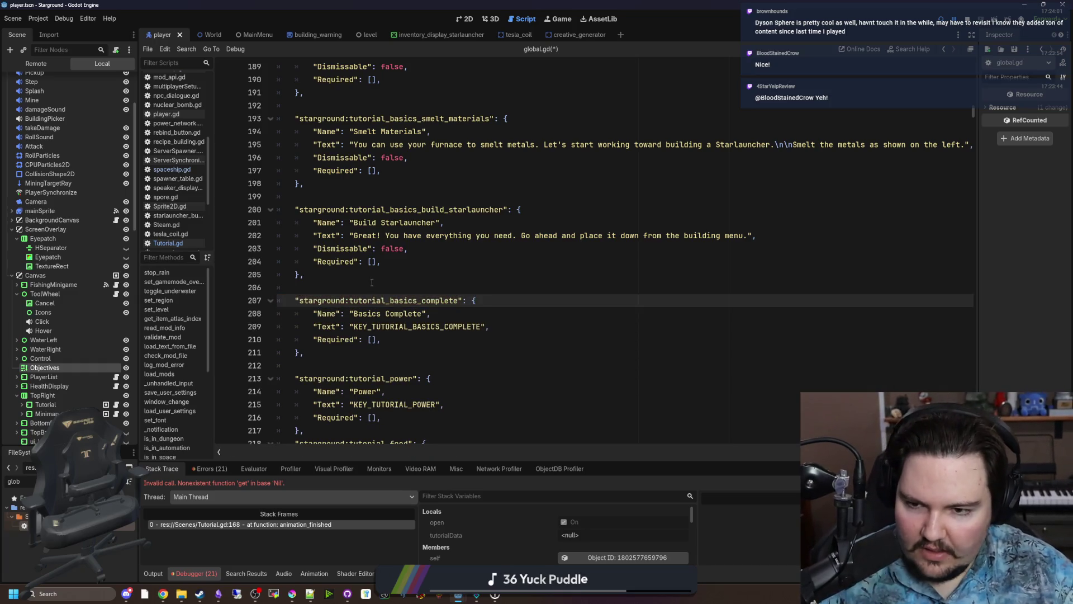
{"action": "key", "text": "Up"}
{"action": "key", "text": "ctrl+s"}
Return to Tutorial.gd at the failing line 168 and save the project.
{"action": "left_click", "coordinate": [374, 279]}
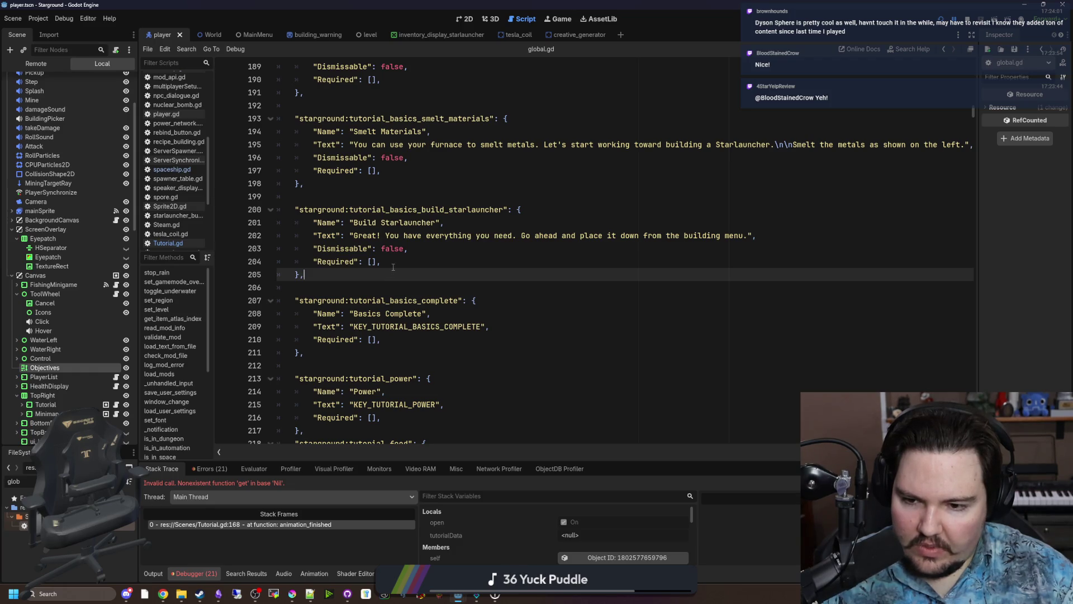
{"action": "left_click", "coordinate": [316, 524]}
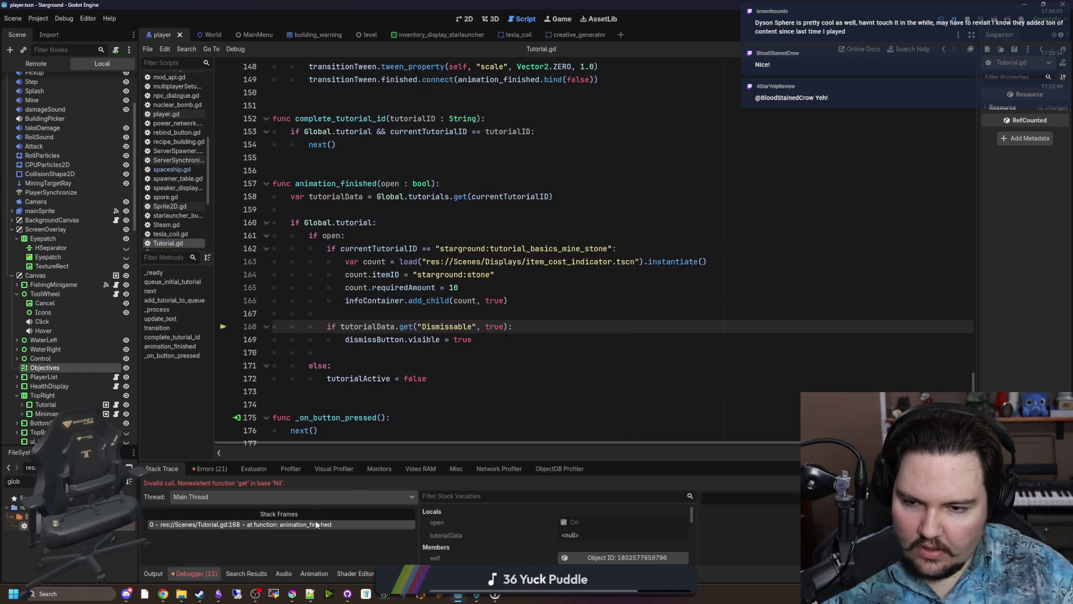
{"action": "left_click", "coordinate": [468, 349]}
{"action": "key", "text": "ctrl+s"}
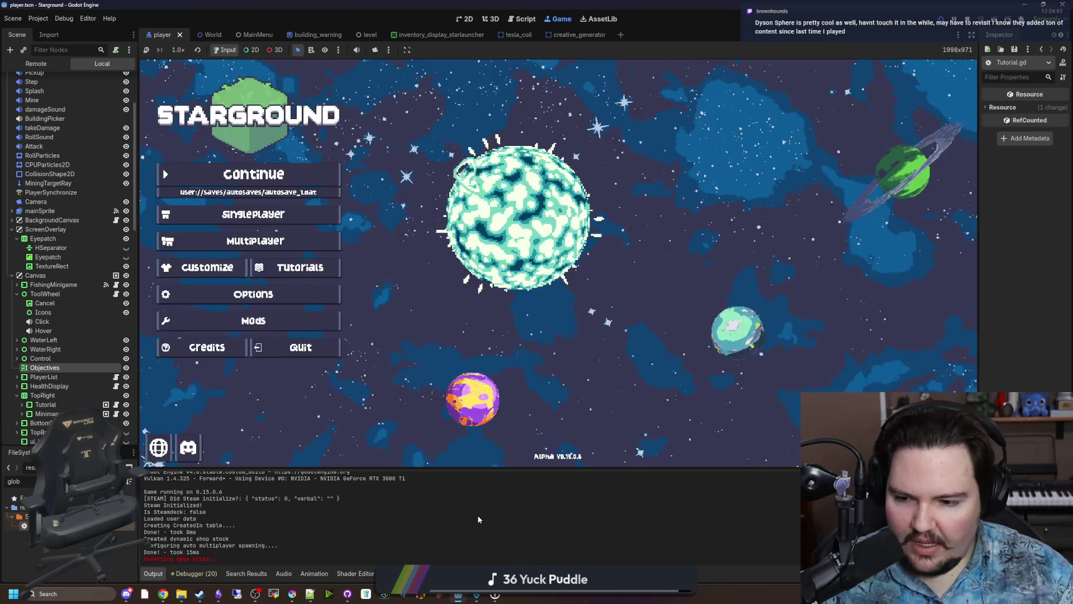
Open Project > Export and select the Windows Desktop preset.
{"action": "left_click", "coordinate": [46, 19]}
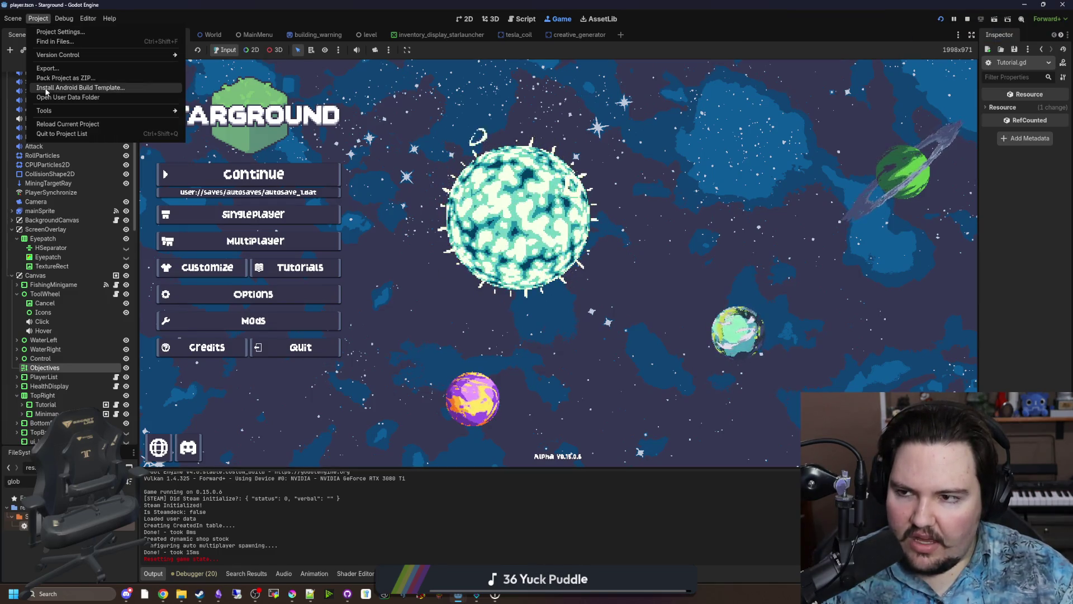
{"action": "left_click", "coordinate": [62, 68]}
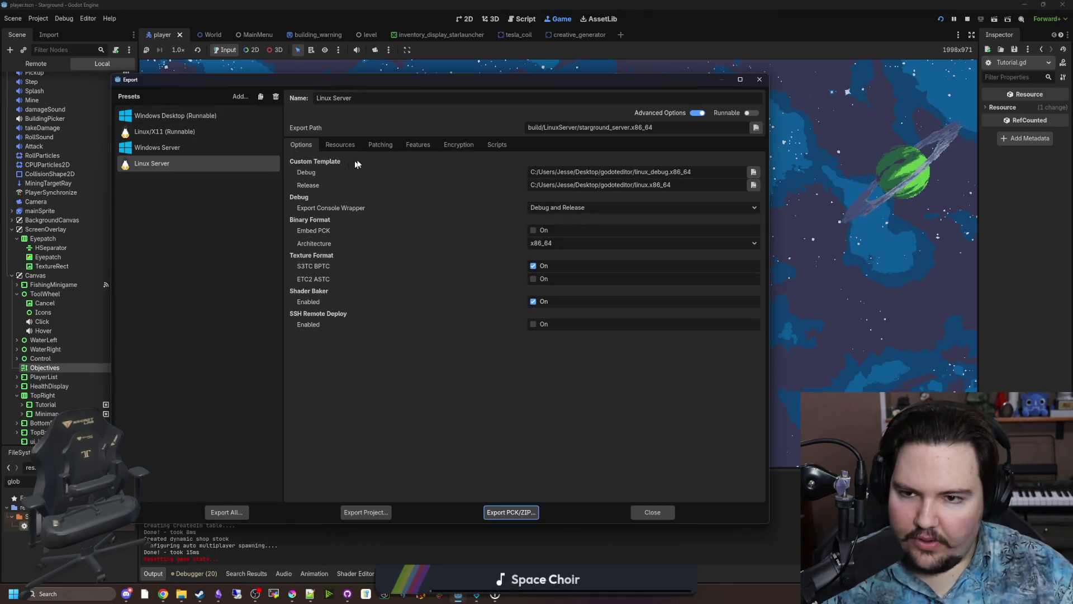
{"action": "left_click", "coordinate": [380, 144]}
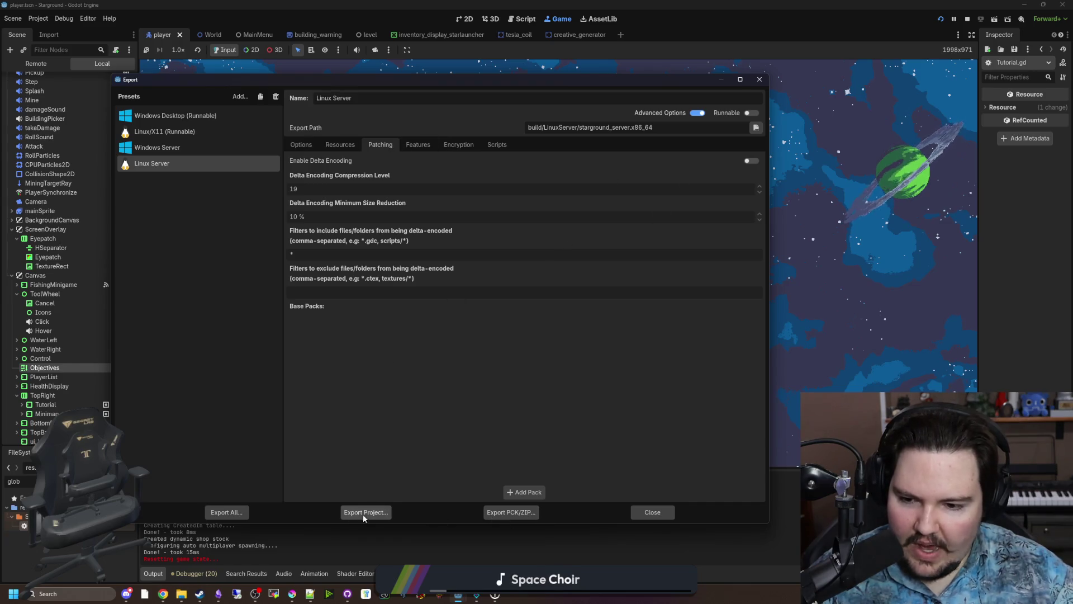
{"action": "left_click", "coordinate": [211, 117]}
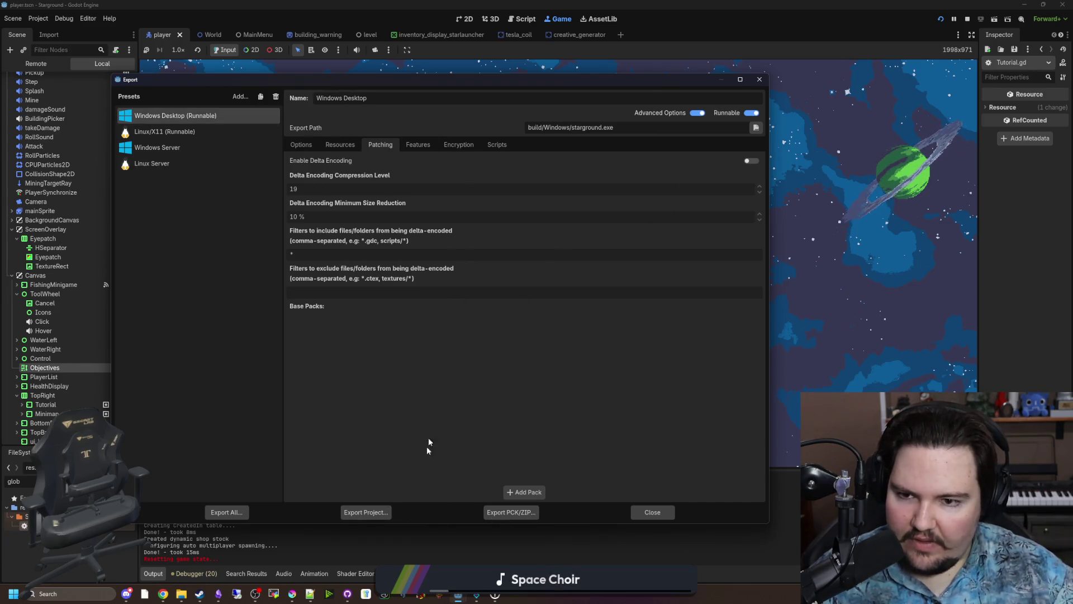
Cancel both the Export Project and Export PCK/ZIP dialogs, then close the Export window.
{"action": "left_click", "coordinate": [384, 514]}
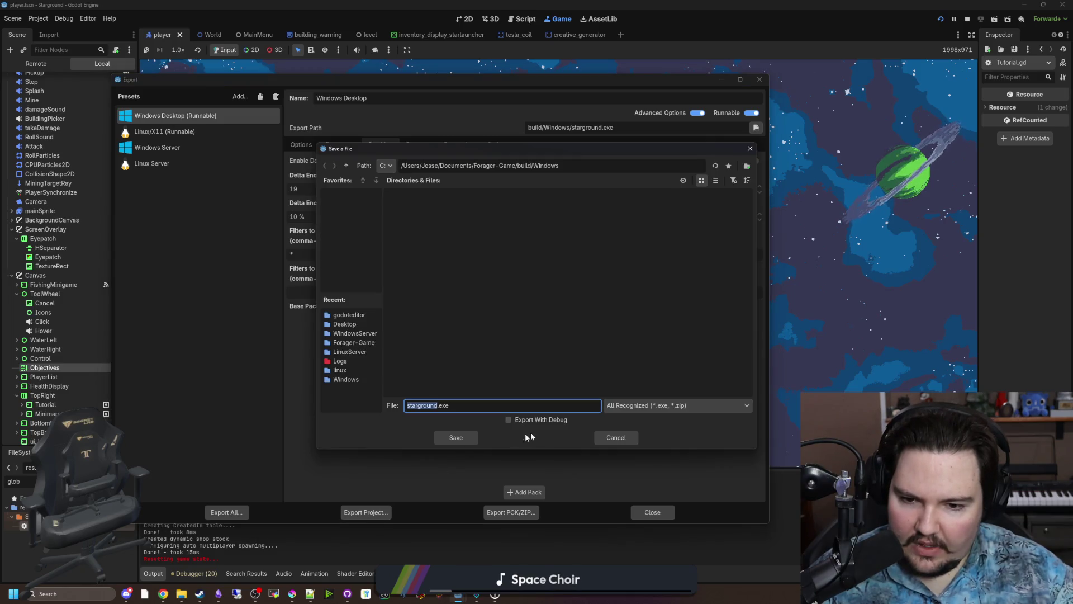
{"action": "left_click", "coordinate": [634, 407]}
{"action": "left_click", "coordinate": [634, 407]}
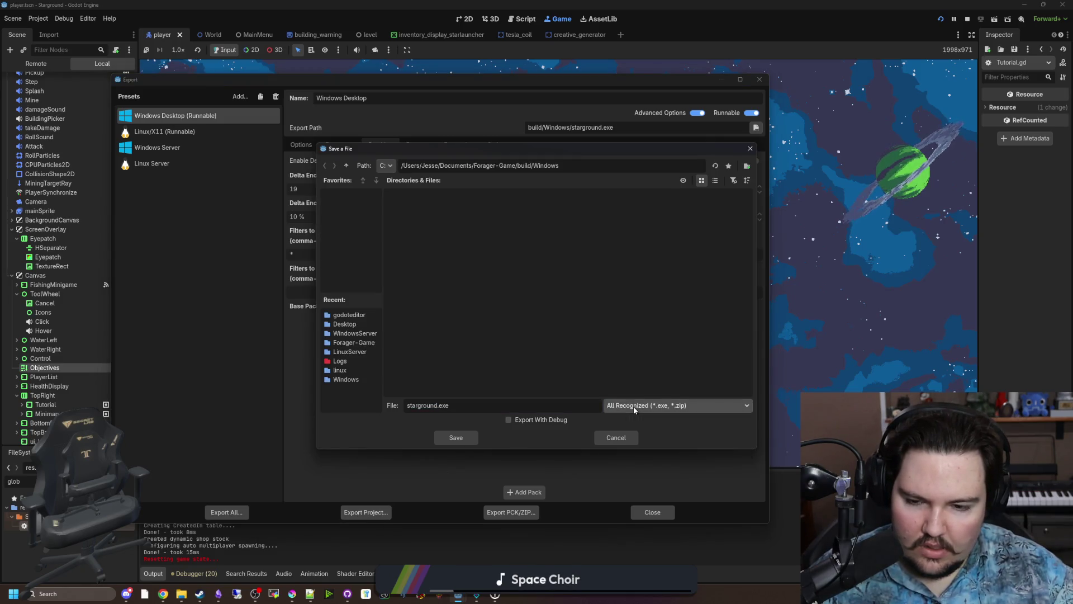
{"action": "left_click", "coordinate": [624, 441]}
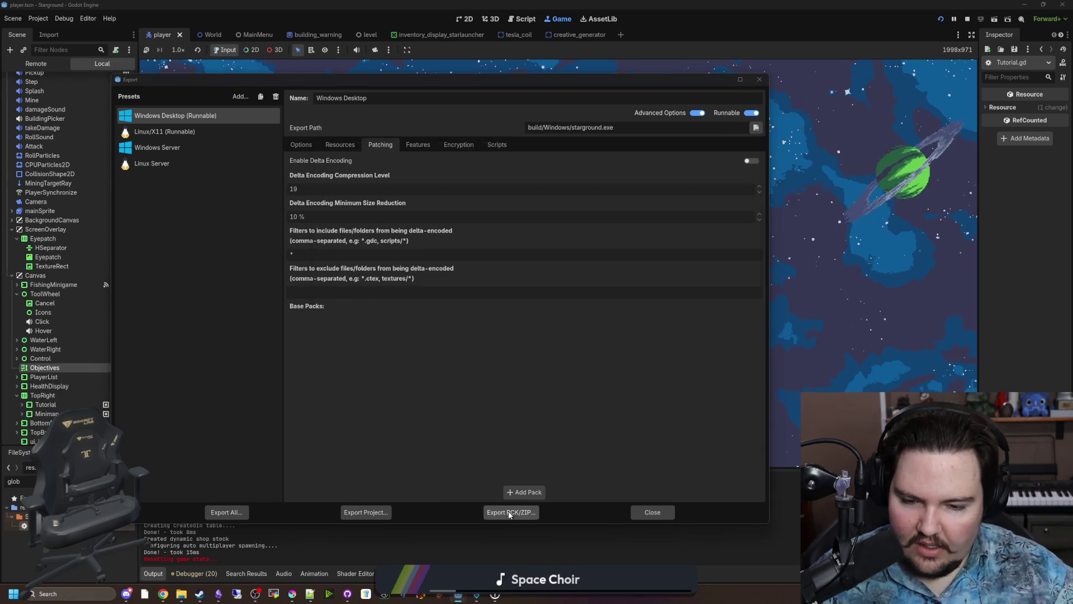
{"action": "left_click", "coordinate": [509, 513]}
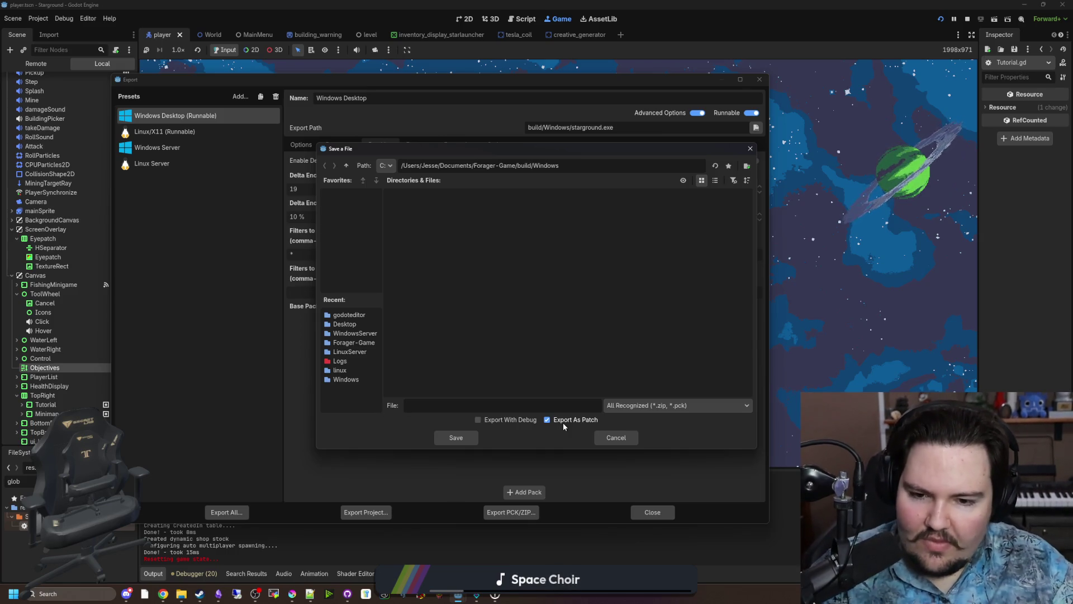
{"action": "left_click", "coordinate": [611, 439]}
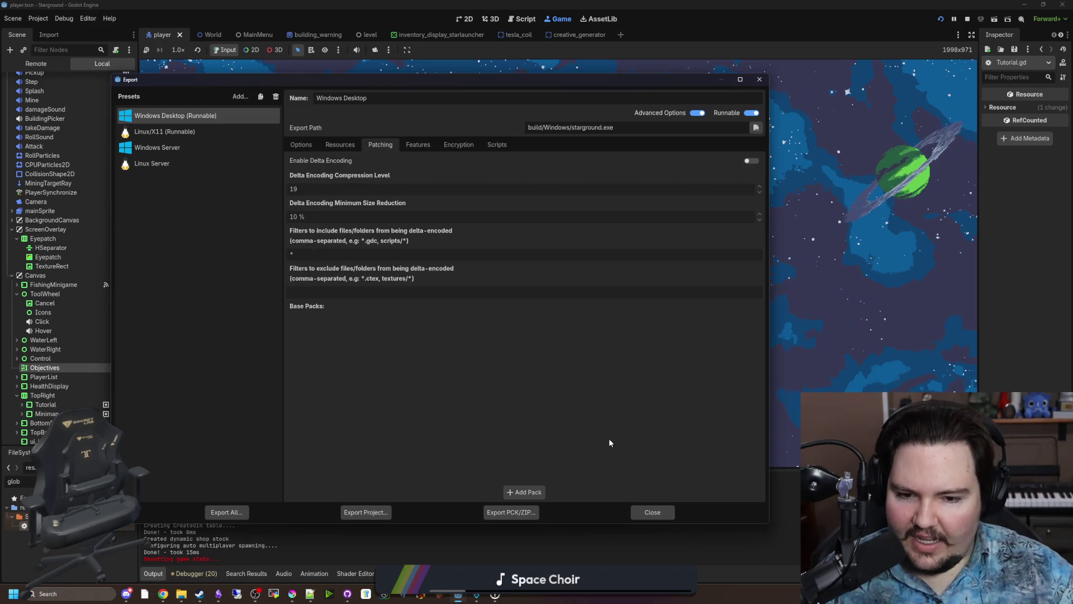
{"action": "left_click", "coordinate": [645, 511]}
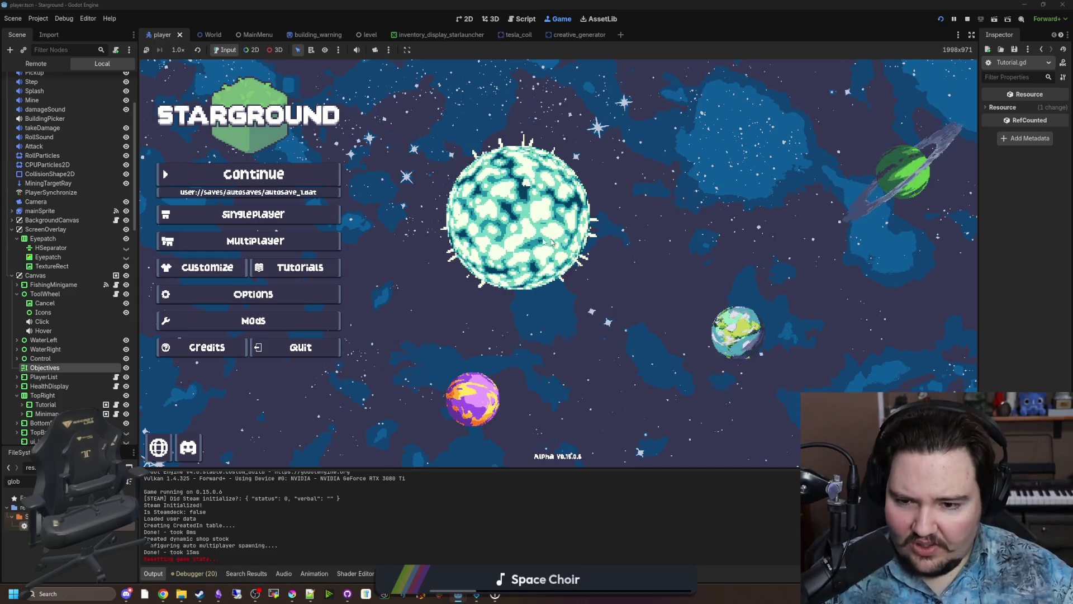
Browse the game's Options audio and general settings, then close them.
{"action": "left_click", "coordinate": [285, 292]}
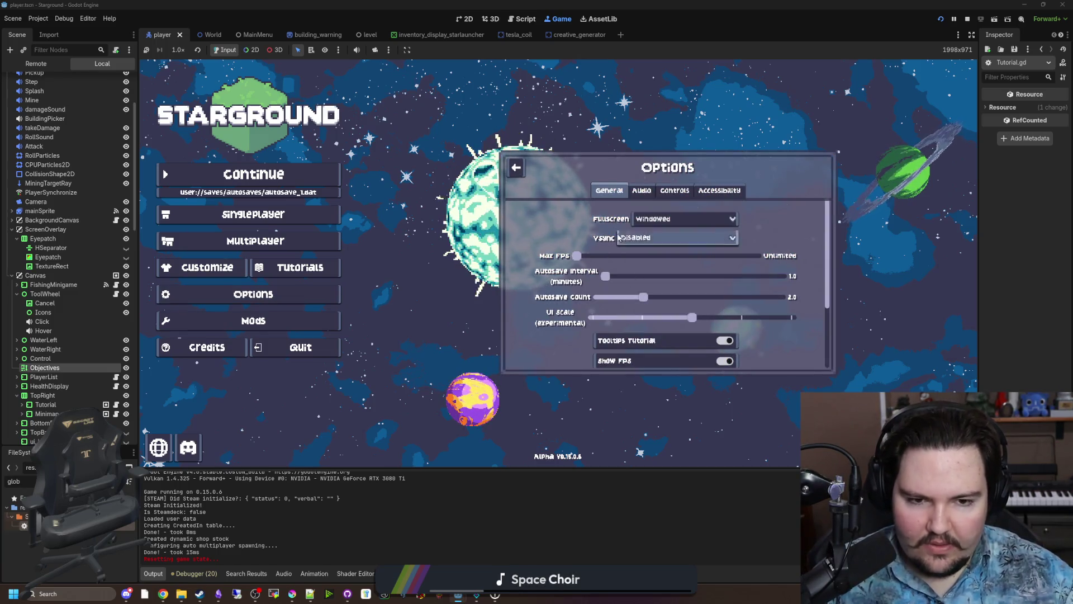
{"action": "left_click", "coordinate": [642, 192]}
{"action": "left_click", "coordinate": [622, 194]}
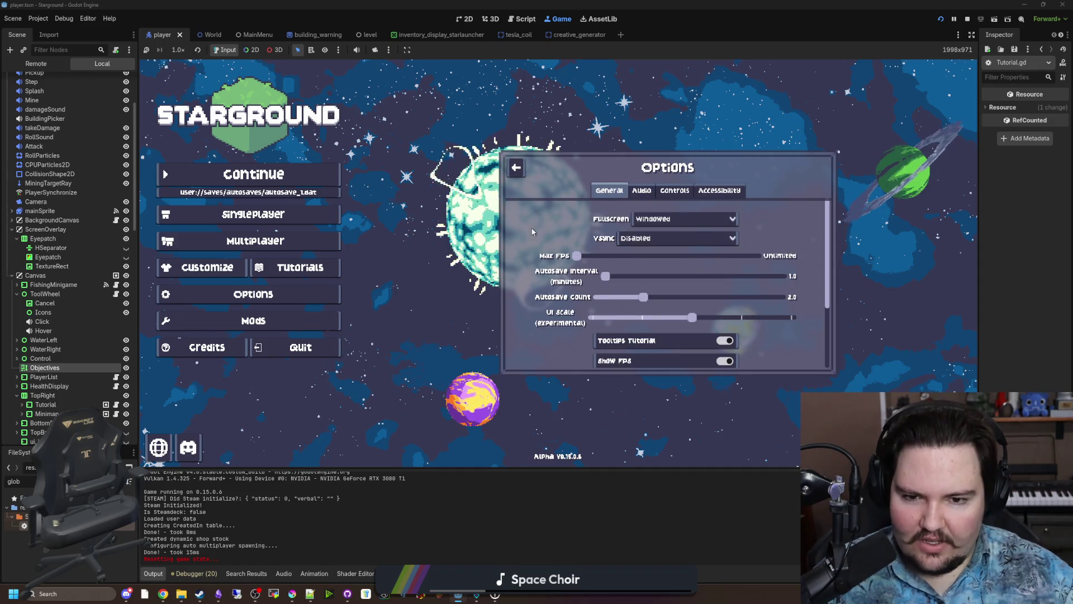
{"action": "scroll", "coordinate": [532, 231], "scroll_direction": "down", "scroll_amount": 3}
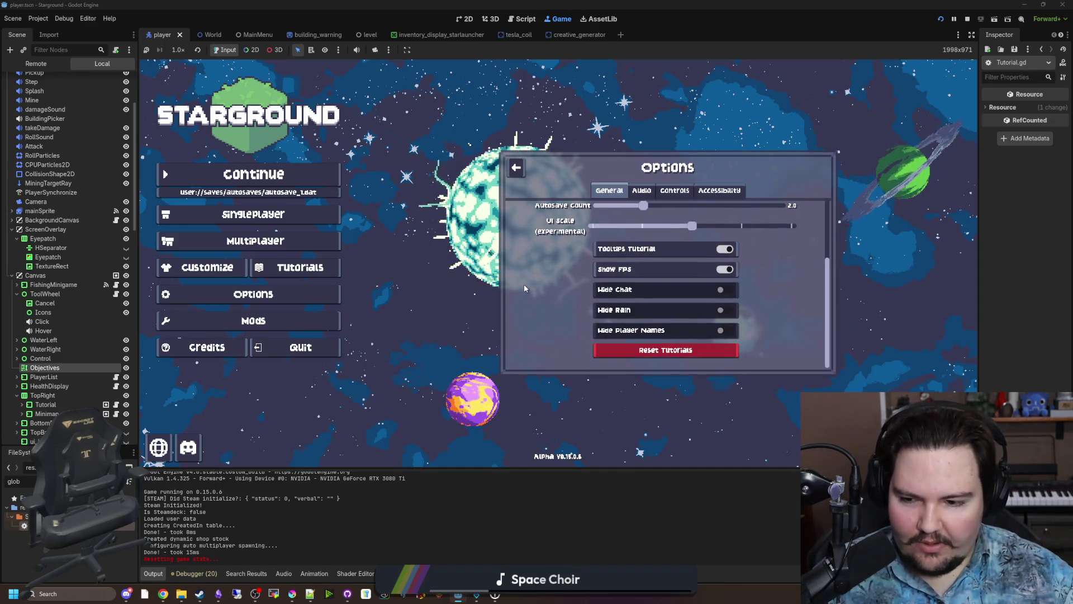
{"action": "scroll", "coordinate": [528, 284], "scroll_direction": "up", "scroll_amount": 3}
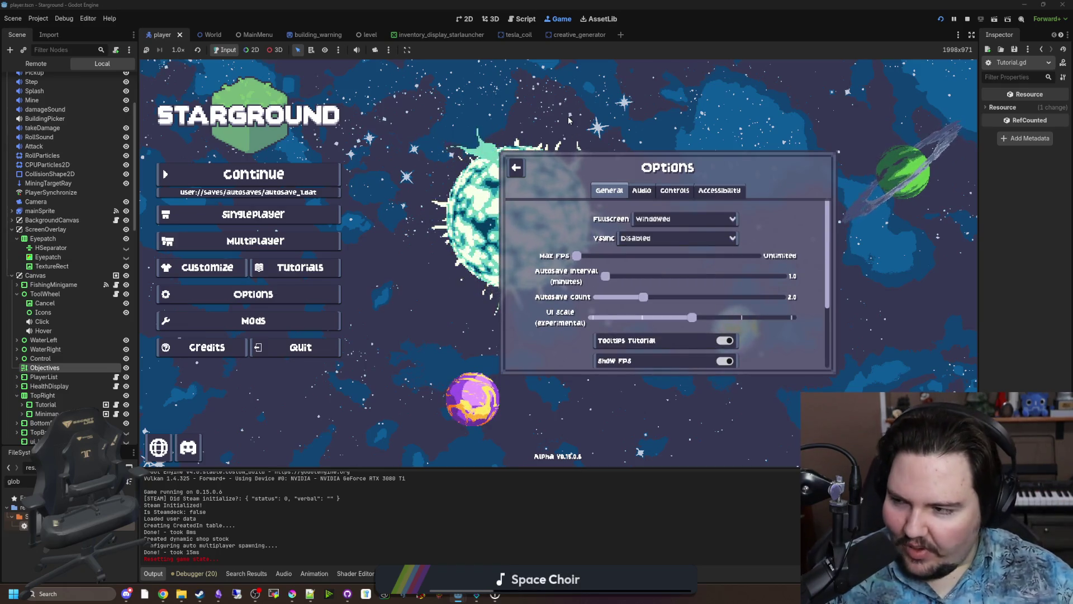
{"action": "left_click", "coordinate": [526, 176]}
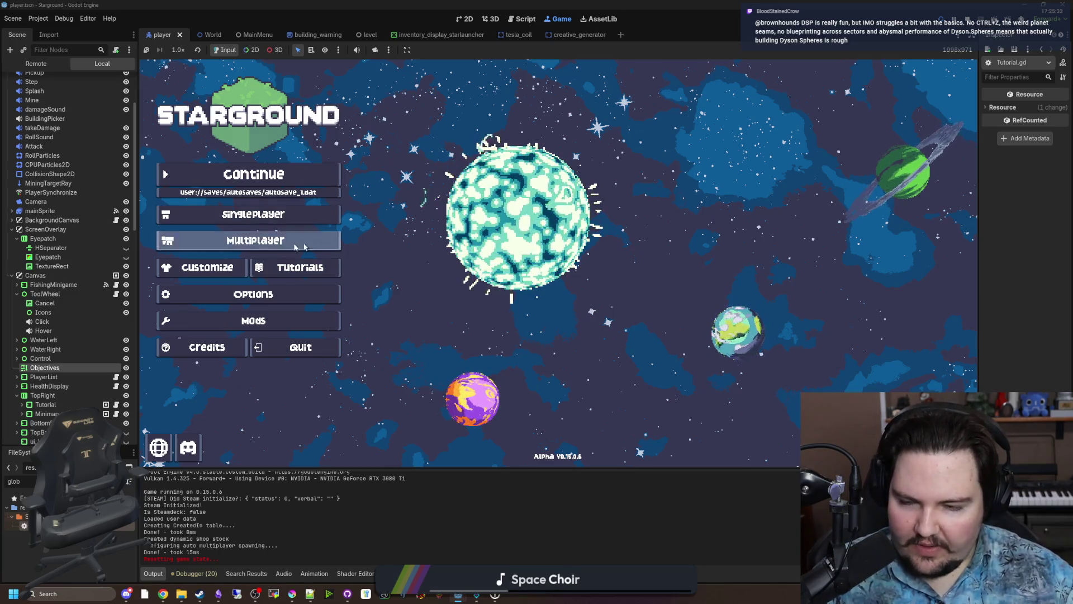
Reopen Options, scroll the General tab, close it, and open the Singleplayer choices.
{"action": "left_click", "coordinate": [316, 294]}
{"action": "scroll", "coordinate": [569, 304], "scroll_direction": "down", "scroll_amount": 3}
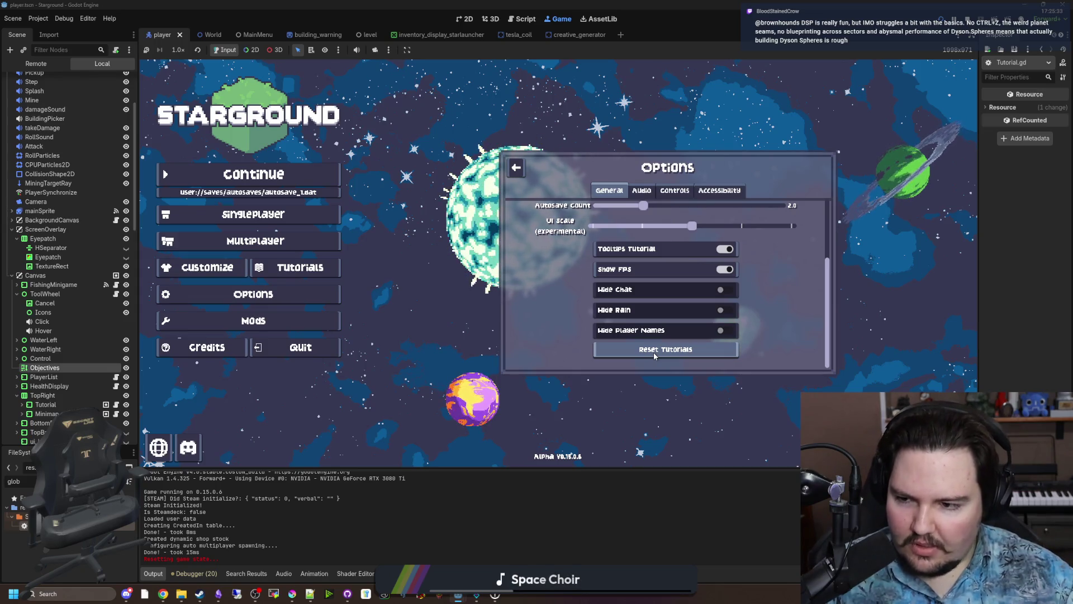
{"action": "key", "text": "Escape"}
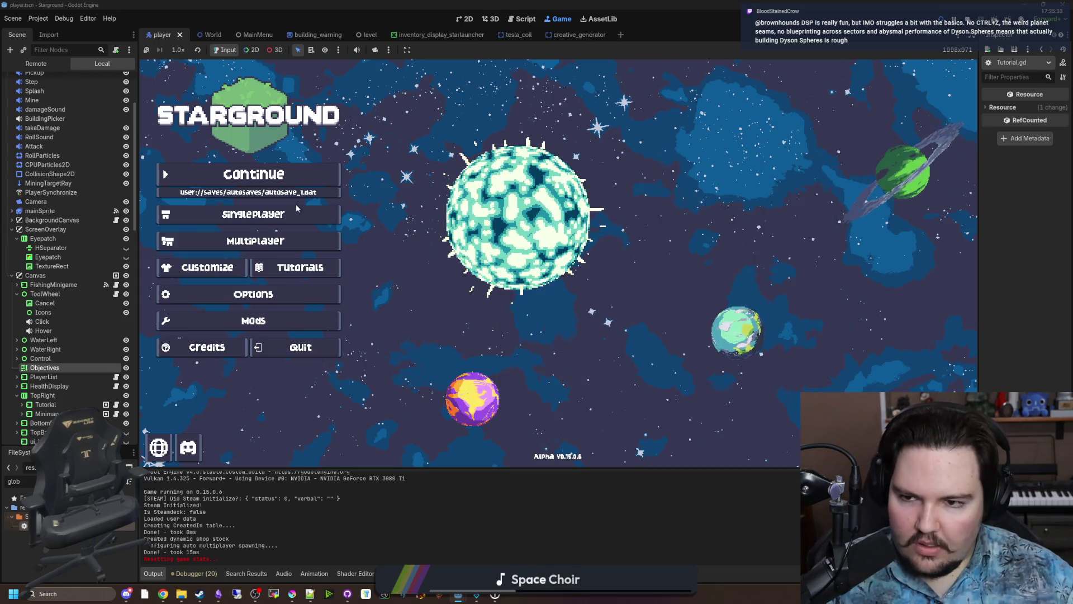
{"action": "left_click", "coordinate": [305, 218]}
Start a new Starground world and switch its game mode to Creative.
{"action": "left_click", "coordinate": [668, 260]}
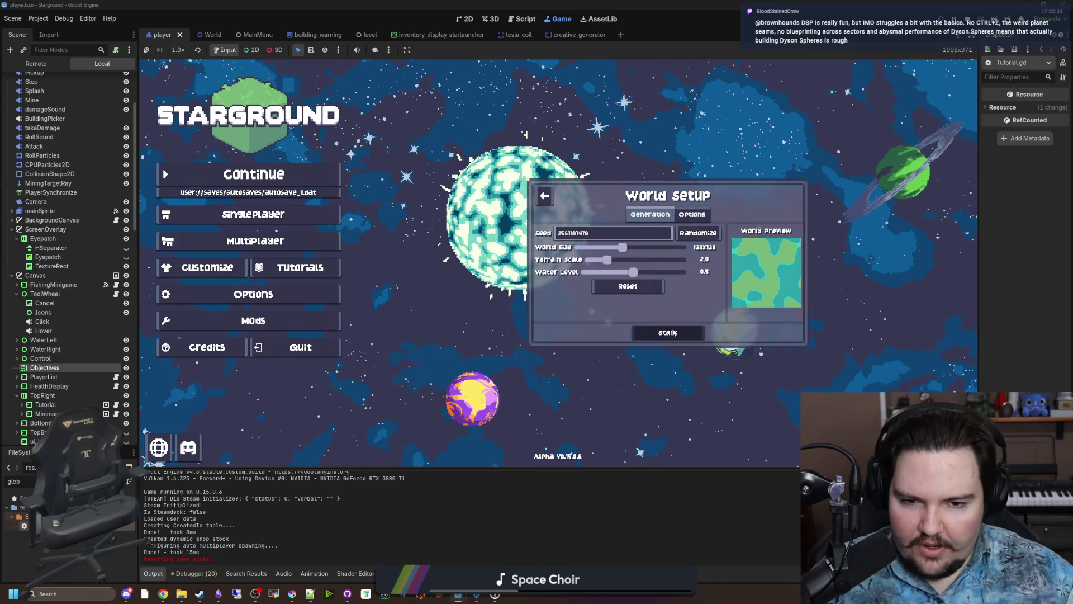
{"action": "left_click", "coordinate": [651, 332]}
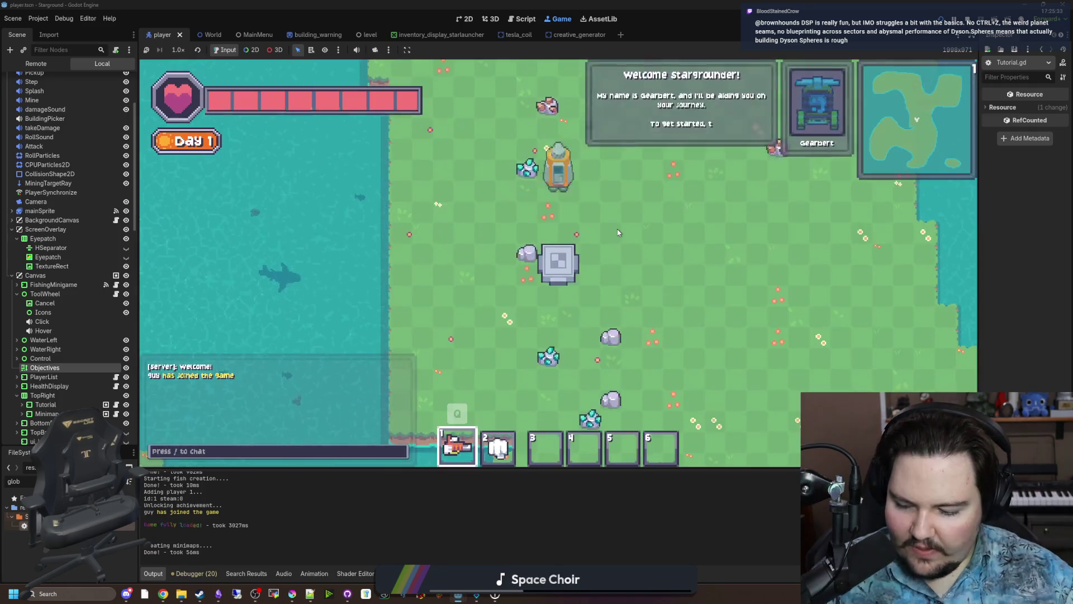
{"action": "key", "text": "Escape"}
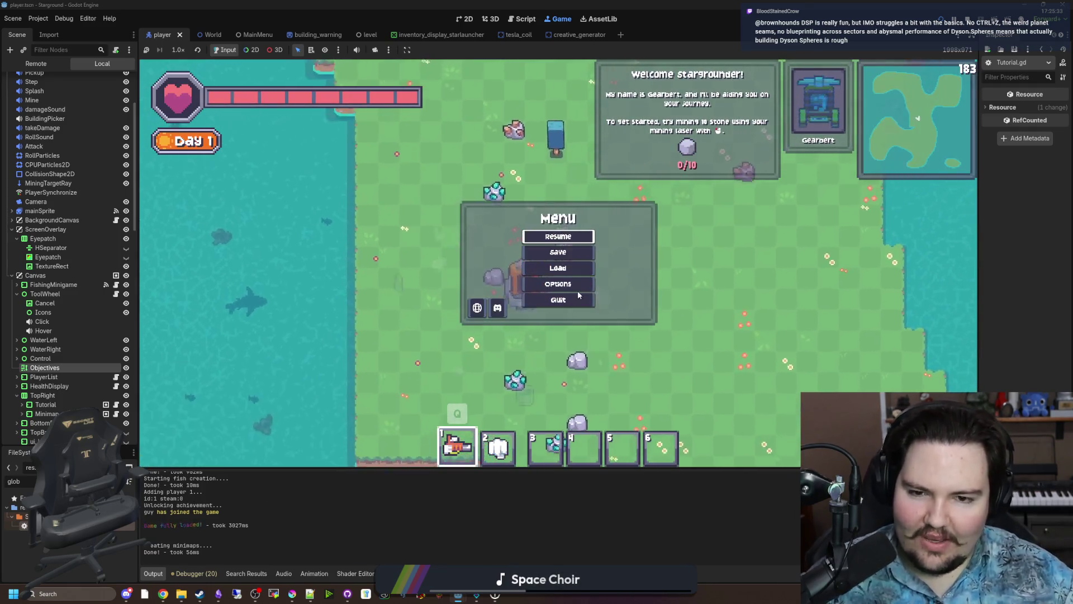
{"action": "left_click", "coordinate": [573, 285]}
{"action": "left_click", "coordinate": [518, 190]}
{"action": "left_click", "coordinate": [525, 260]}
{"action": "left_click", "coordinate": [525, 283]}
{"action": "key", "text": "Escape"}
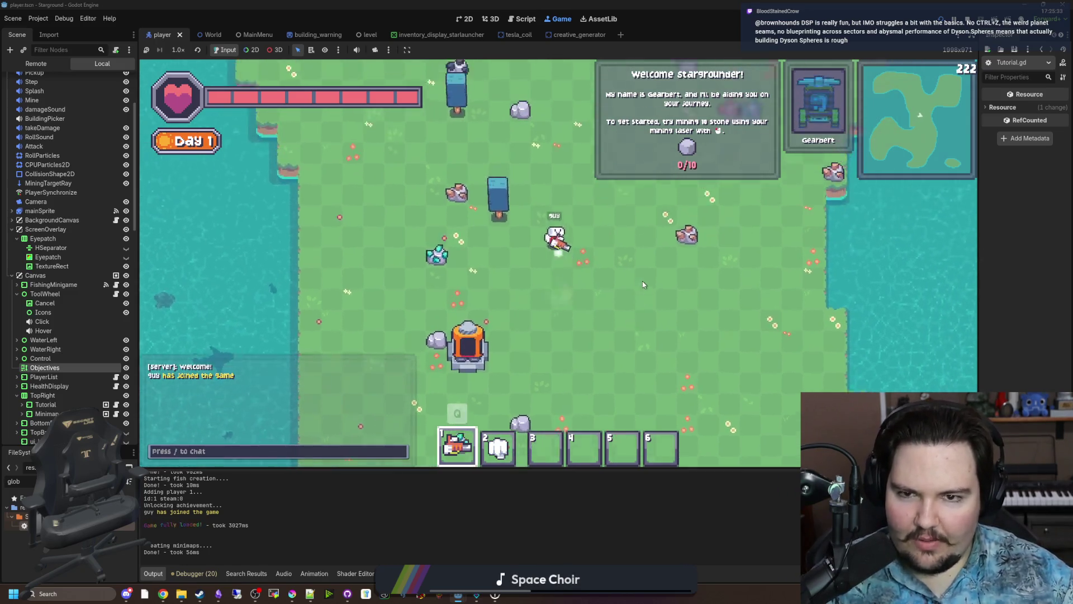
Walk the player across the map and give 10 stone with a /give command.
{"action": "key", "text": "s"}
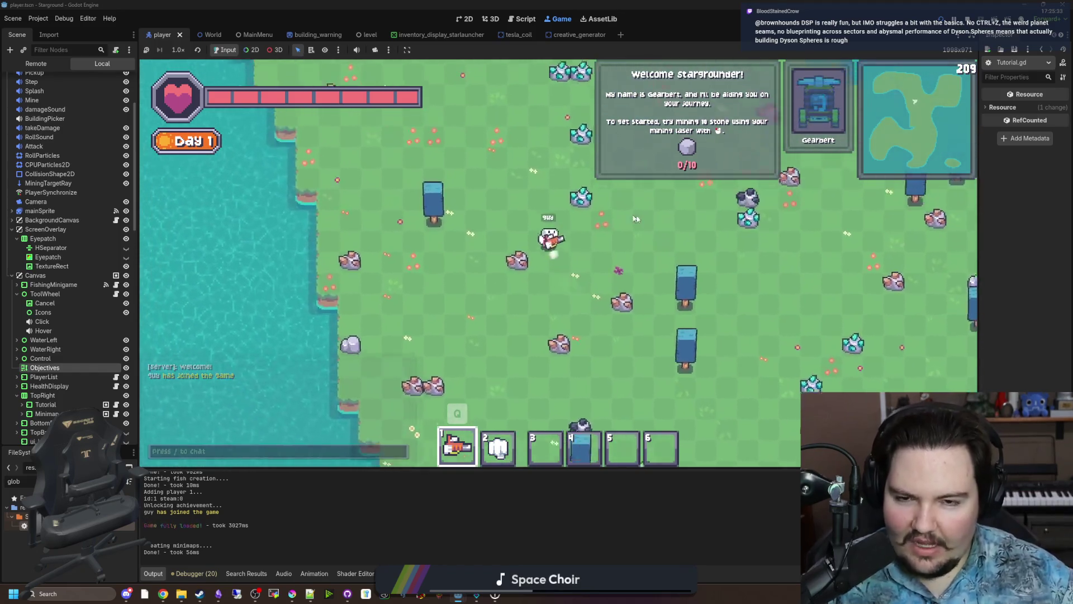
{"action": "key", "text": "w"}
{"action": "key", "text": "a"}
{"action": "key", "text": "slash"}
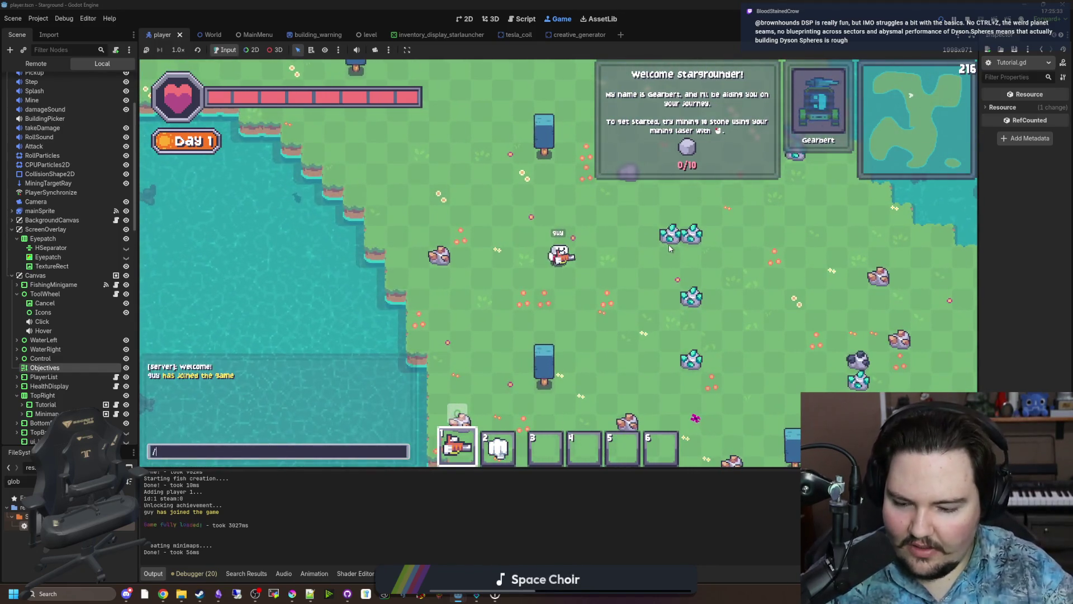
{"action": "type", "text": "give stone 10"}
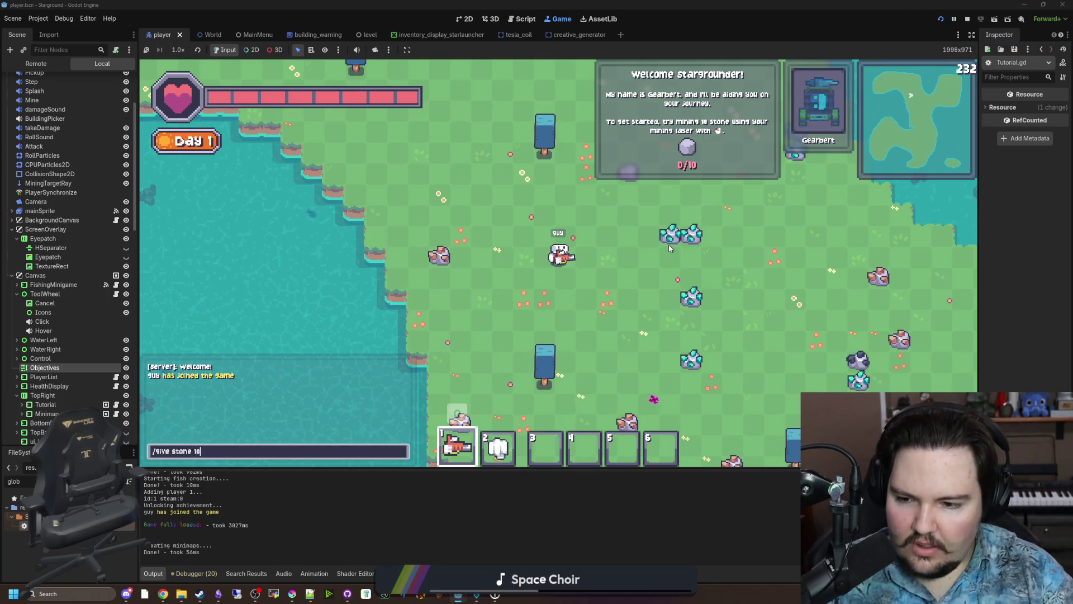
{"action": "key", "text": "Return"}
{"action": "key", "text": "w"}
{"action": "key", "text": "a"}
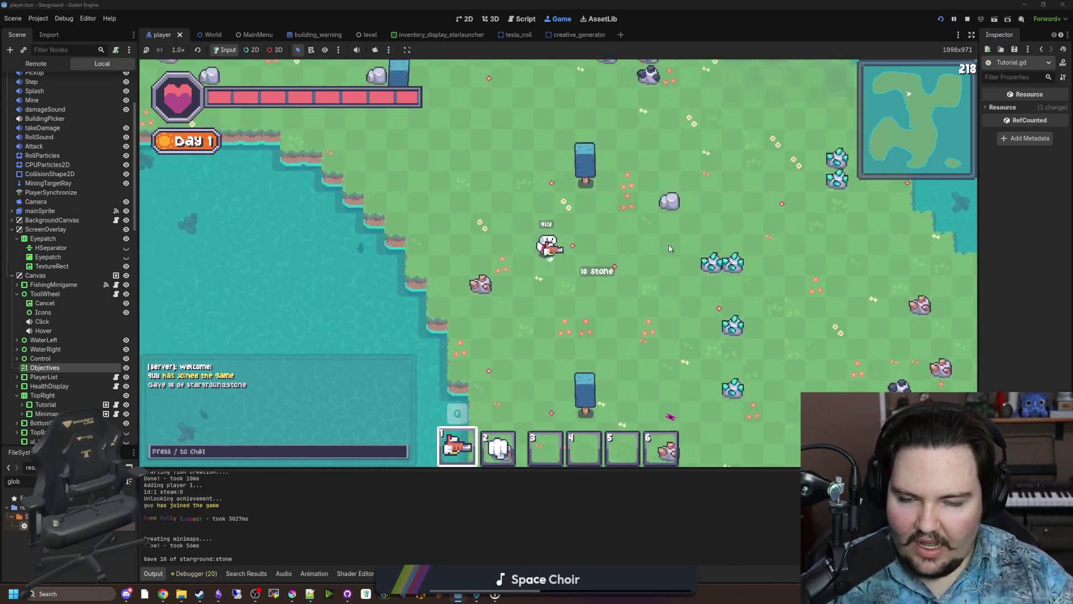
Build a furnace beside the player from the building menu.
{"action": "key", "text": "slash"}
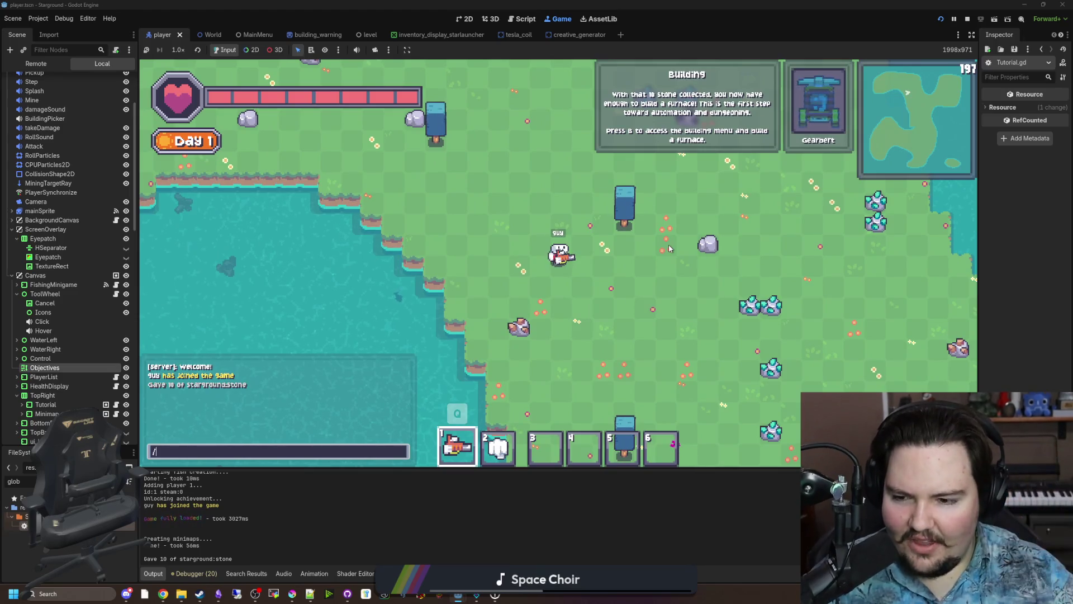
{"action": "key", "text": "Escape"}
{"action": "key", "text": "b"}
{"action": "left_click", "coordinate": [434, 182]}
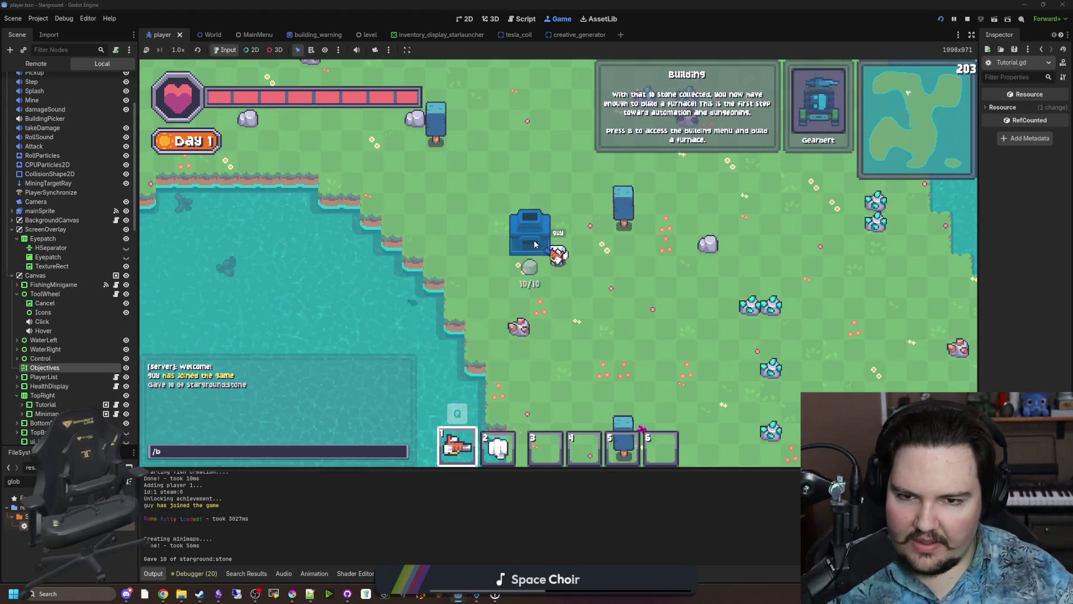
{"action": "key", "text": "a"}
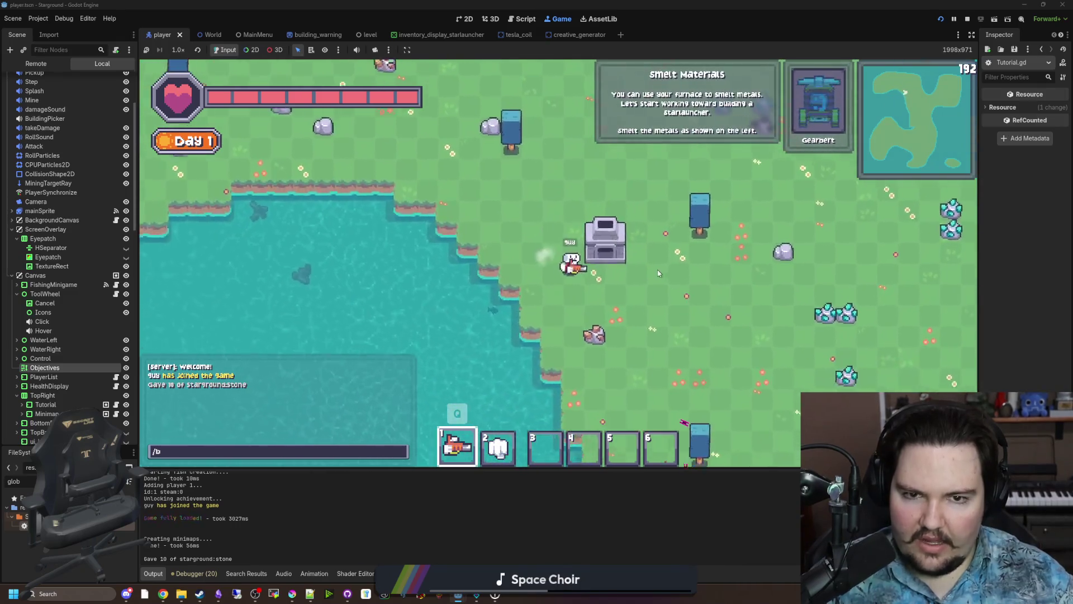
{"action": "key", "text": "d"}
Give the player 20 iron ingots and 20 stone bricks via /give commands.
{"action": "key", "text": "Escape"}
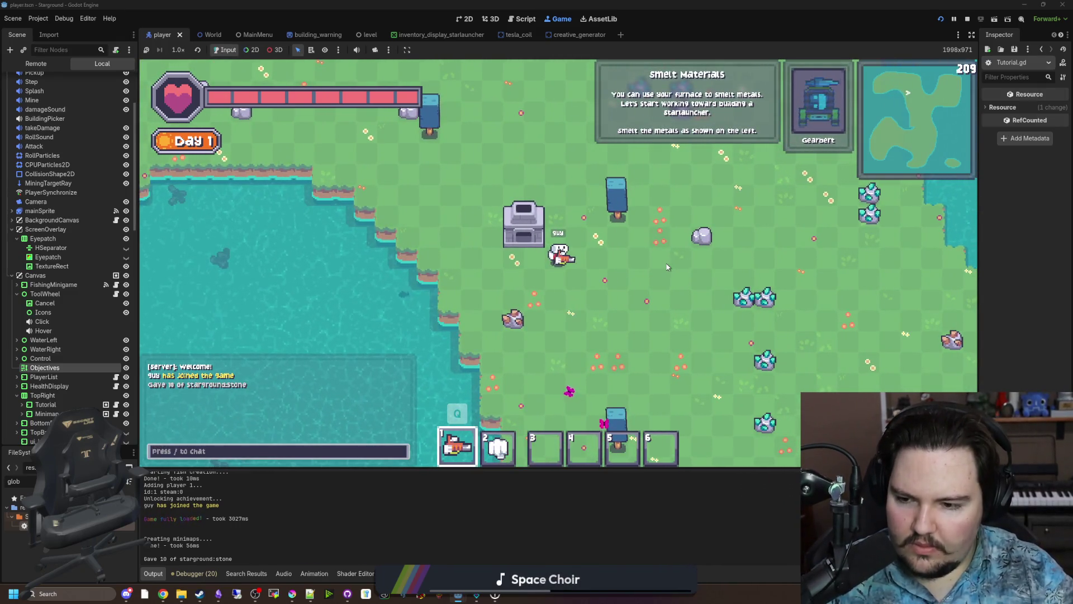
{"action": "type", "text": "/ive iro"}
{"action": "type", "text": "n_ingot 20"}
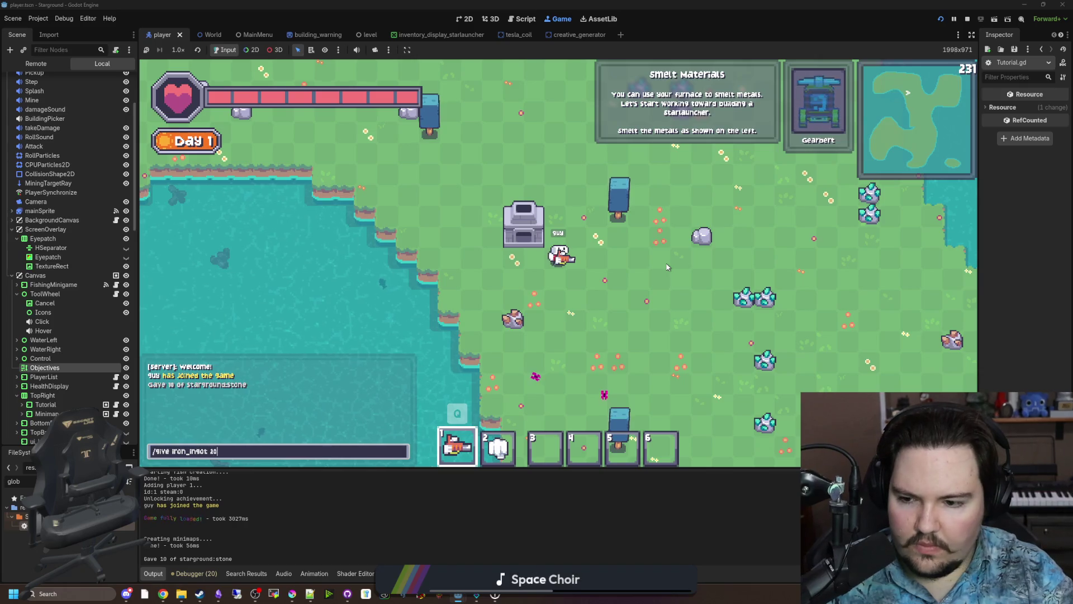
{"action": "key", "text": "Return"}
{"action": "type", "text": "/give "}
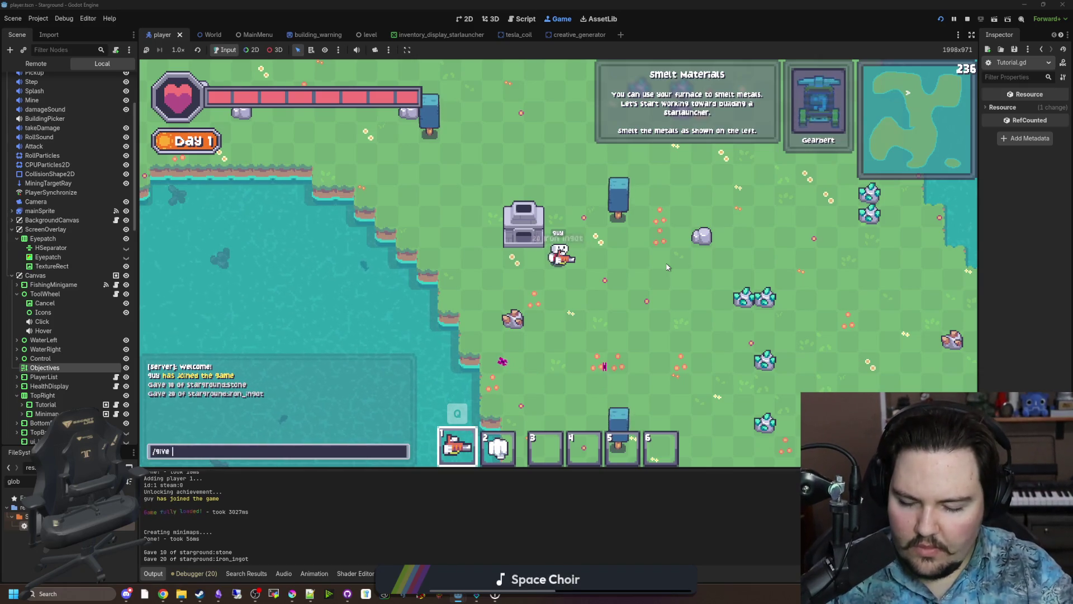
{"action": "type", "text": "_brick 20"}
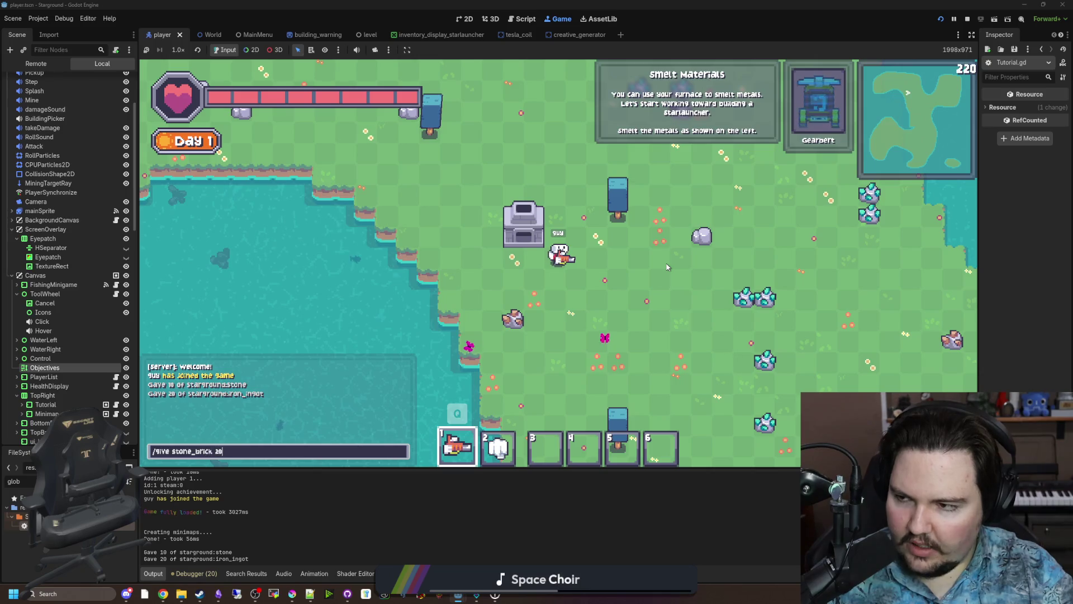
{"action": "key", "text": "Return"}
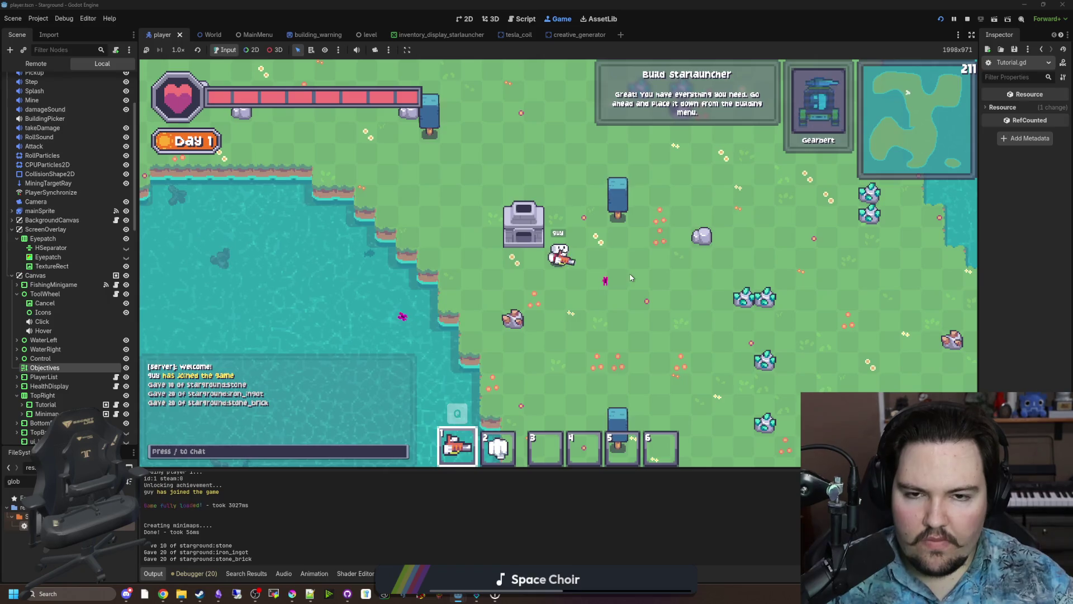
Place a Starlauncher just above the player from the Building Menu.
{"action": "key", "text": "2"}
{"action": "left_click", "coordinate": [380, 337]}
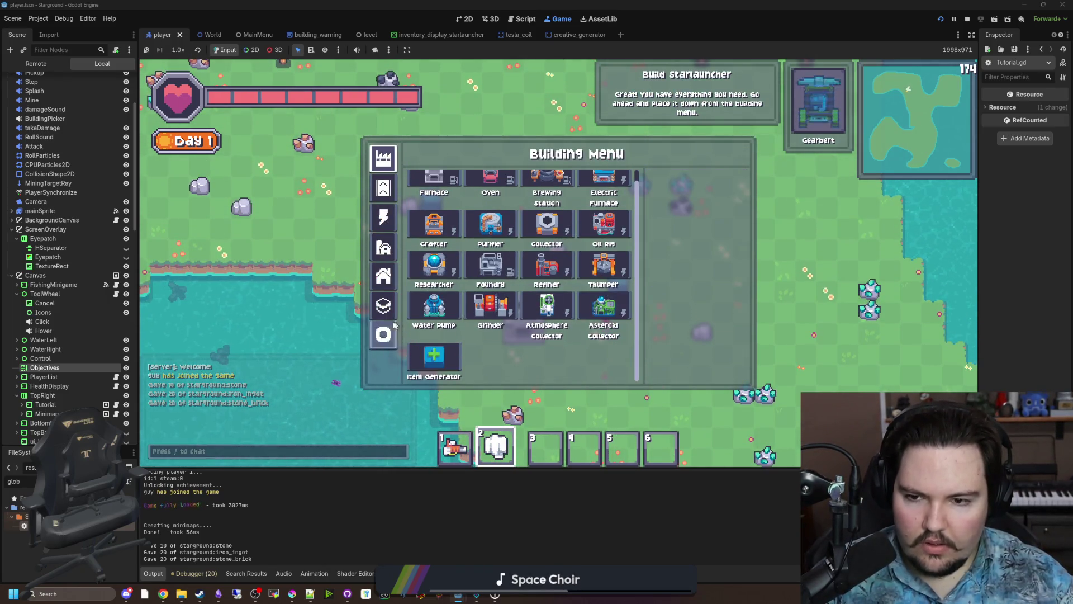
{"action": "left_click", "coordinate": [603, 185]}
{"action": "left_click", "coordinate": [534, 198]}
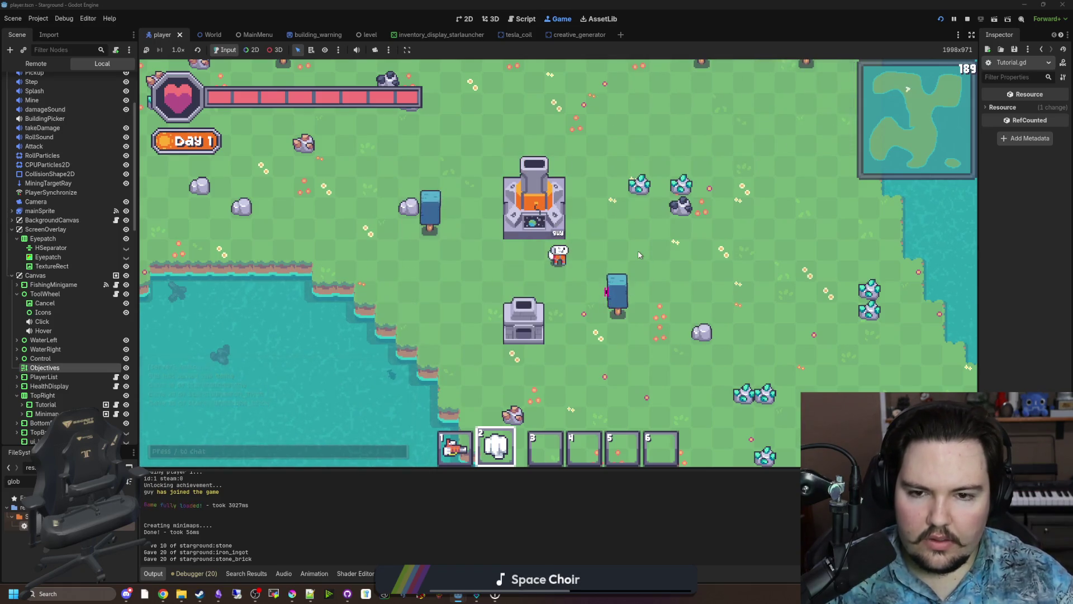
Walk around the new Starlauncher and equip the first hotbar item.
{"action": "key", "text": "w"}
{"action": "key", "text": "d"}
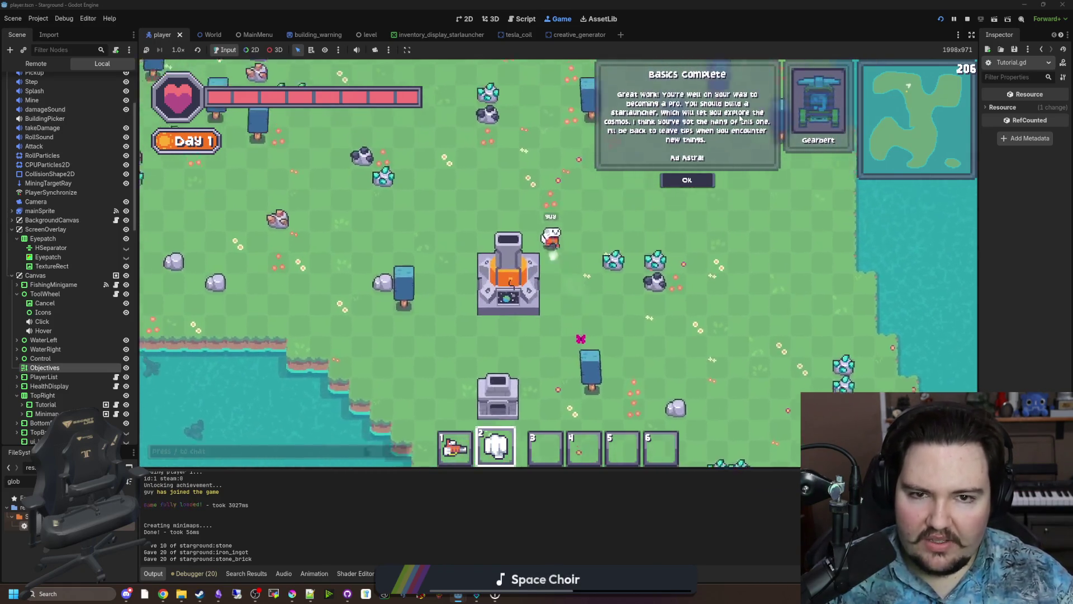
{"action": "key", "text": "d"}
{"action": "key", "text": "s"}
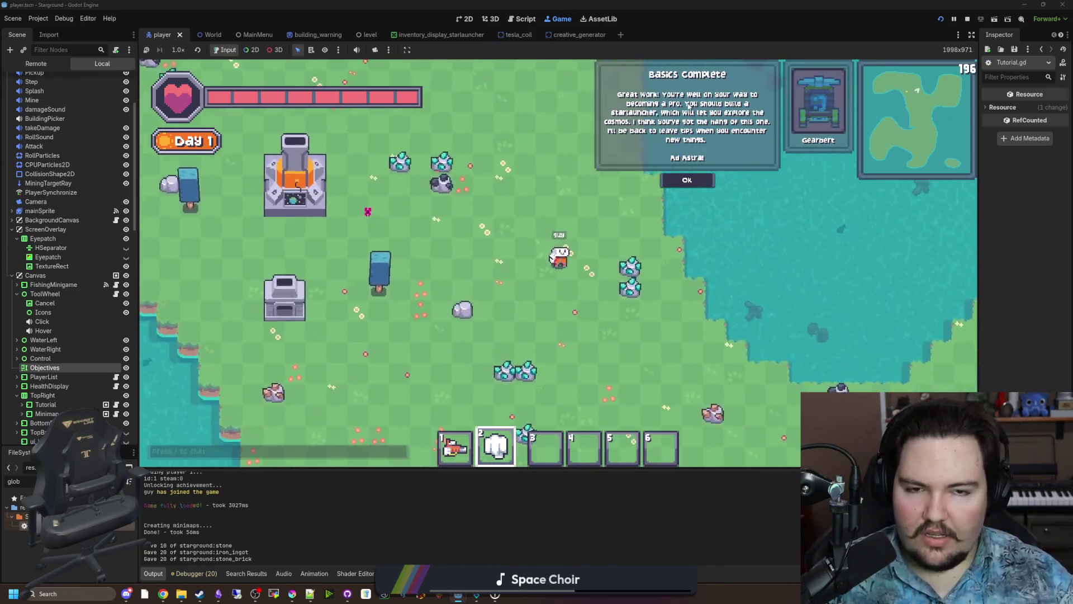
{"action": "key", "text": "a"}
{"action": "key", "text": "w"}
{"action": "key", "text": "1"}
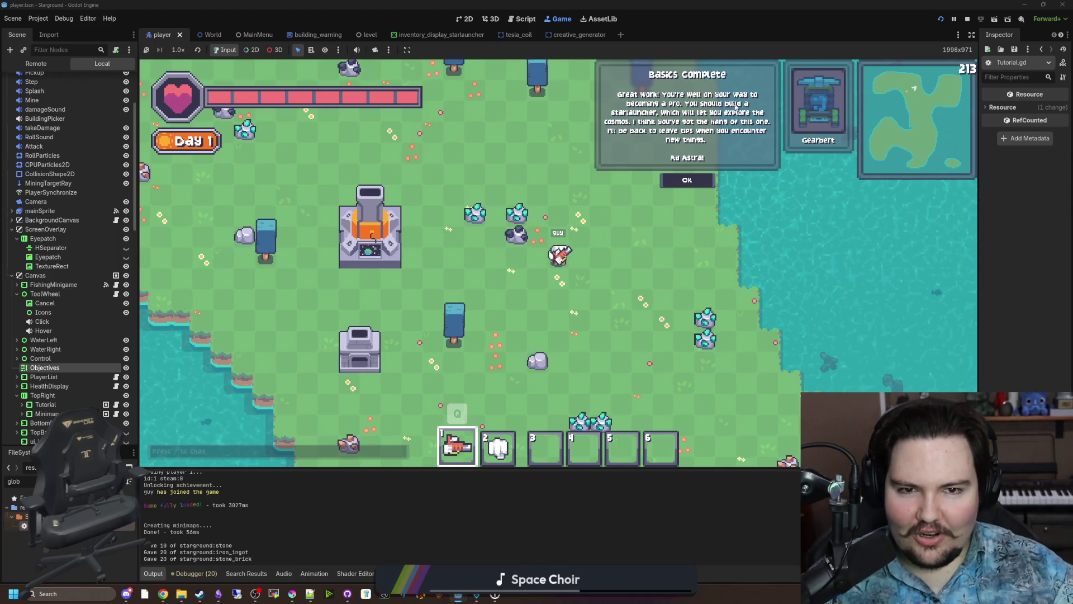
Dismiss the Basics Complete panel and walk the player around near the base.
{"action": "key", "text": "a"}
{"action": "key", "text": "w"}
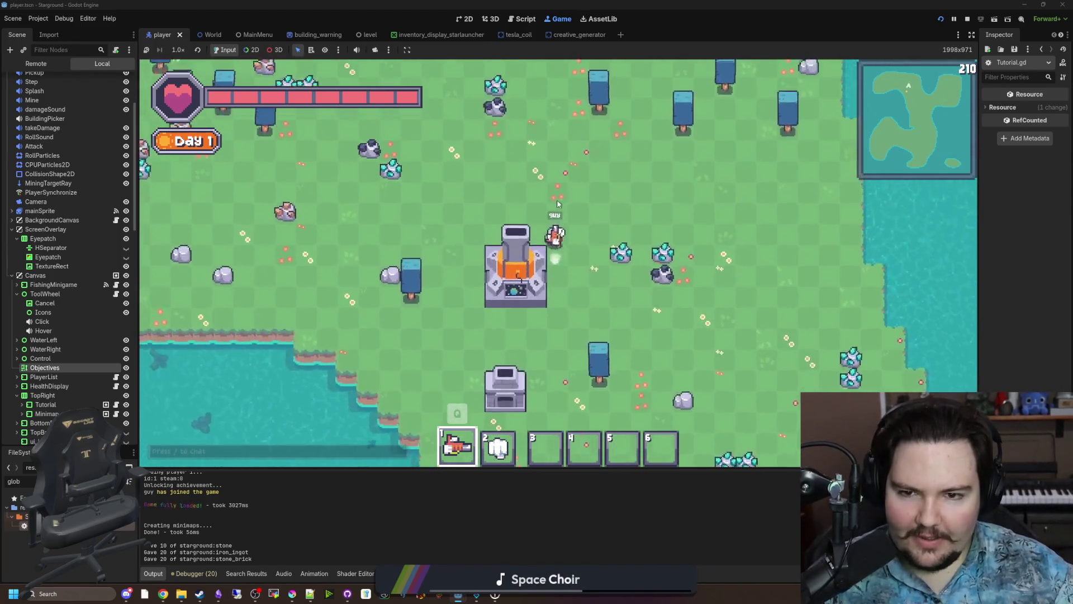
{"action": "key", "text": "s"}
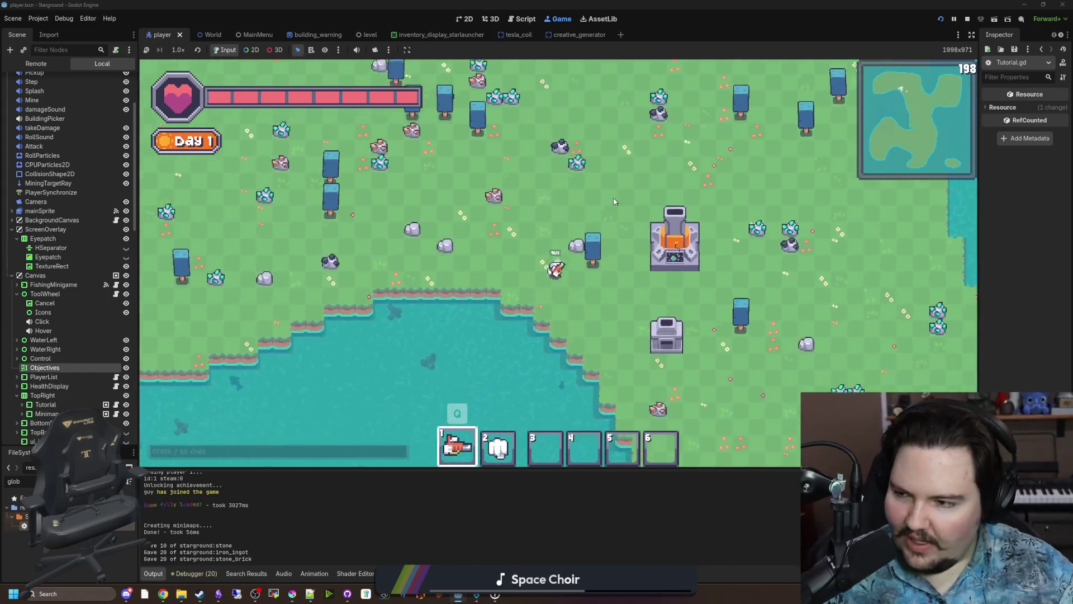
{"action": "key", "text": "d"}
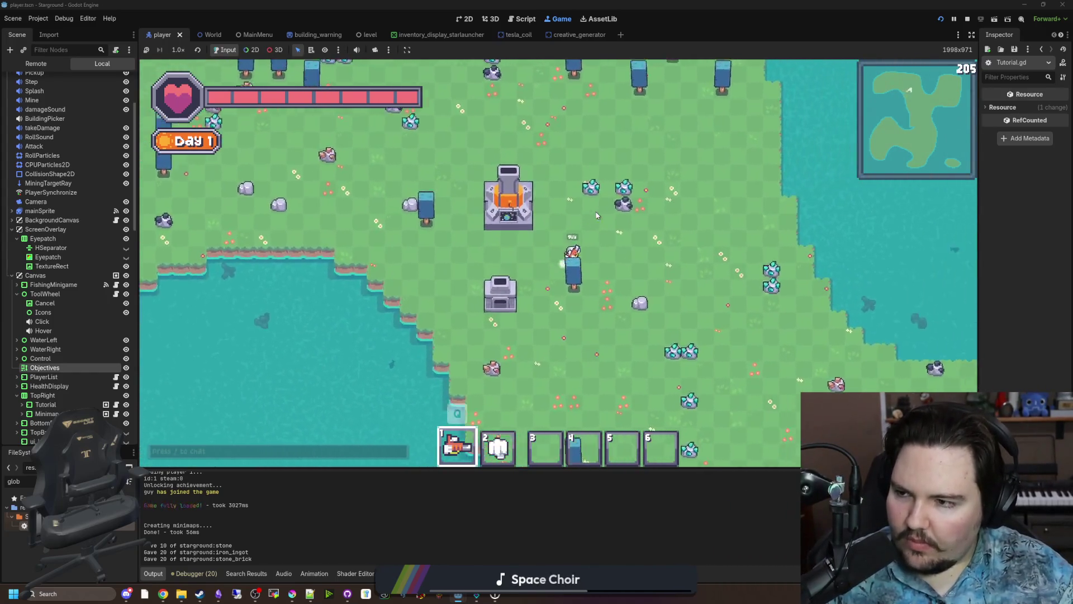
{"action": "key", "text": "w"}
{"action": "key", "text": "a"}
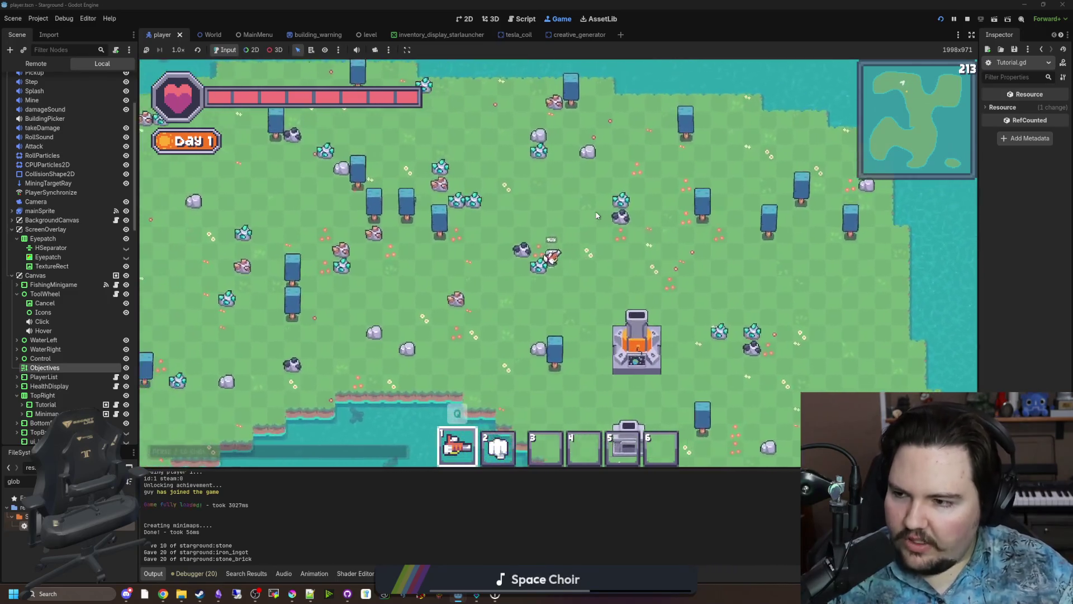
{"action": "key", "text": "s"}
{"action": "key", "text": "d"}
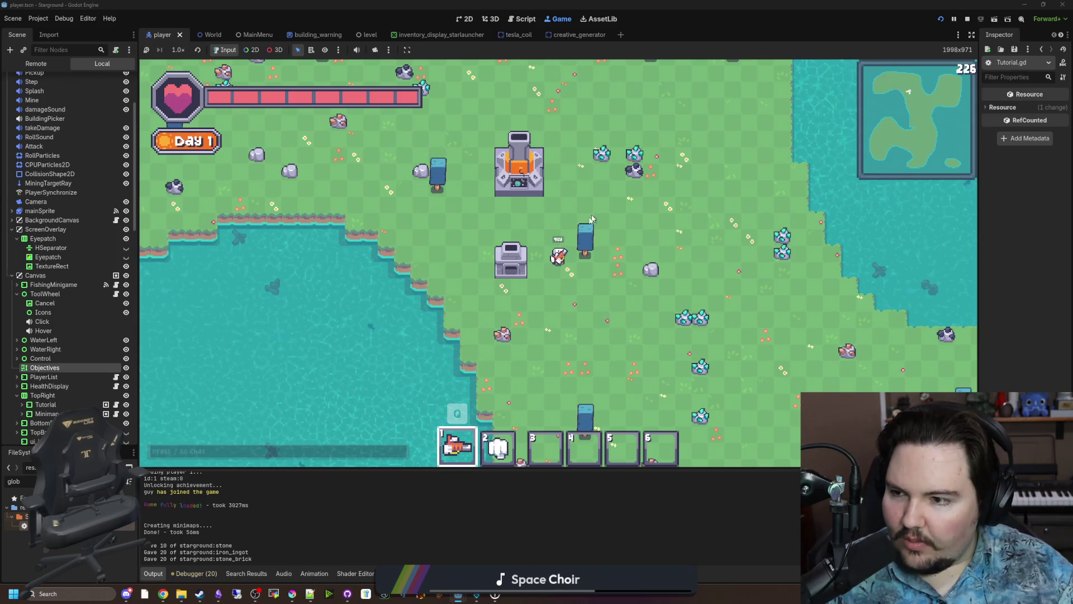
{"action": "key", "text": "w"}
{"action": "key", "text": "a"}
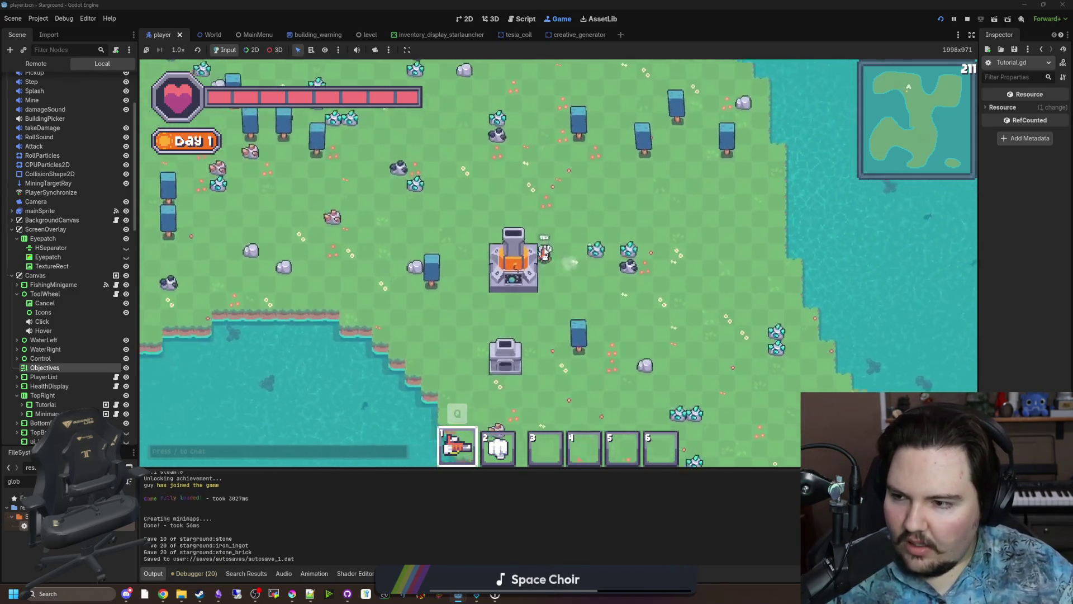
{"action": "key", "text": "w"}
{"action": "key", "text": "a"}
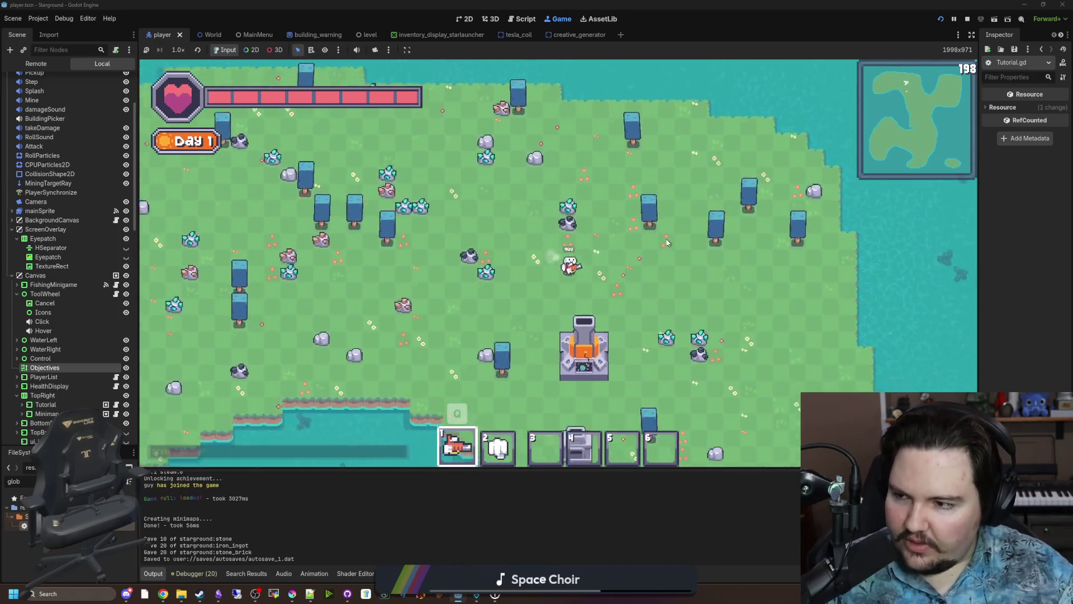
{"action": "key", "text": "s"}
{"action": "key", "text": "d"}
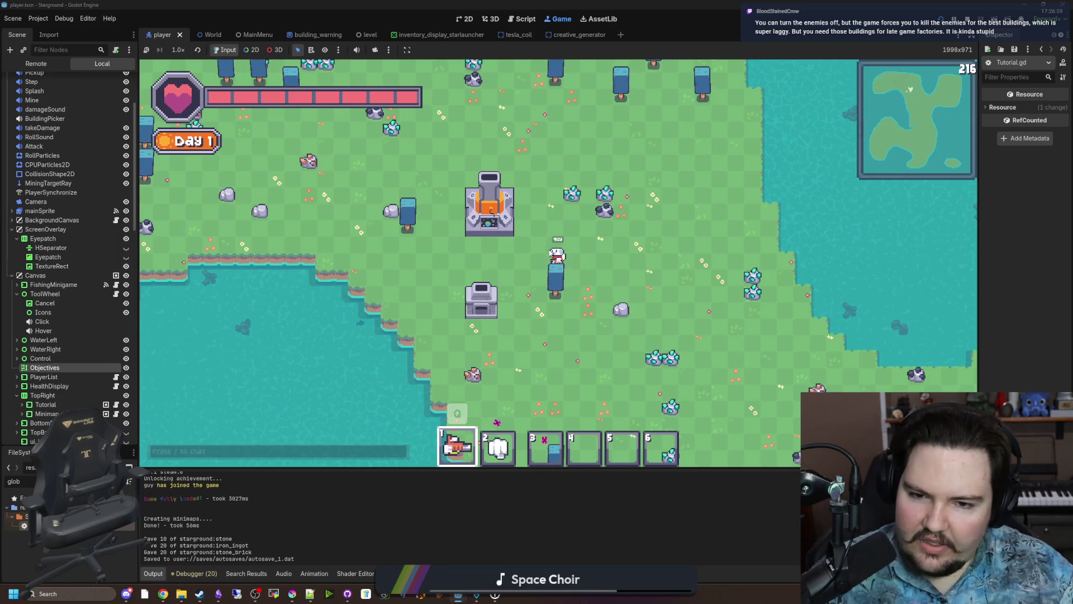
Explore the island, walking south, then up to the northern shoreline and east coast.
{"action": "key", "text": "s"}
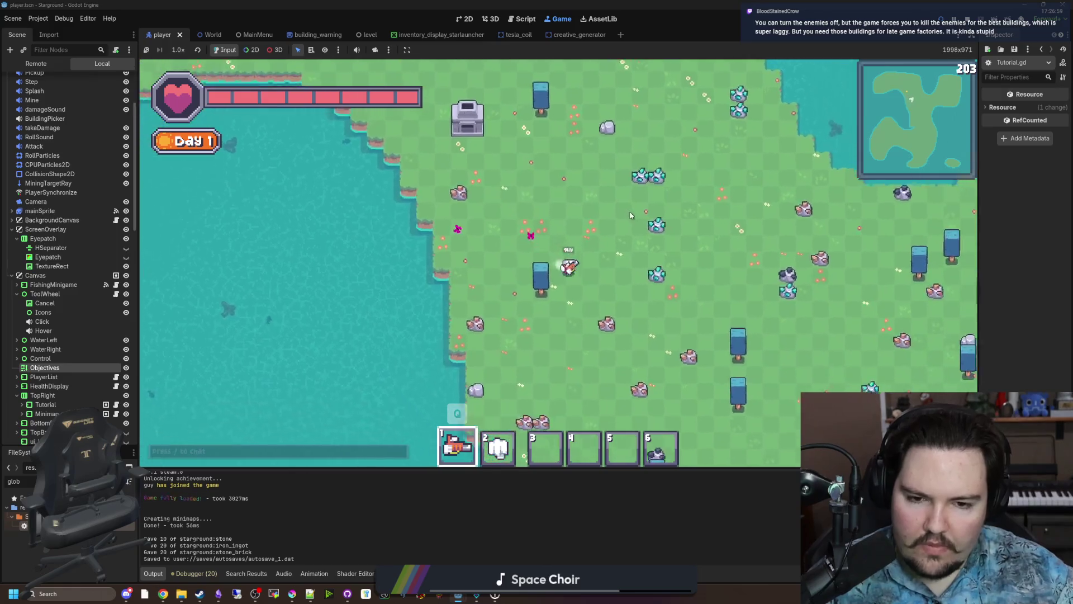
{"action": "key", "text": "s"}
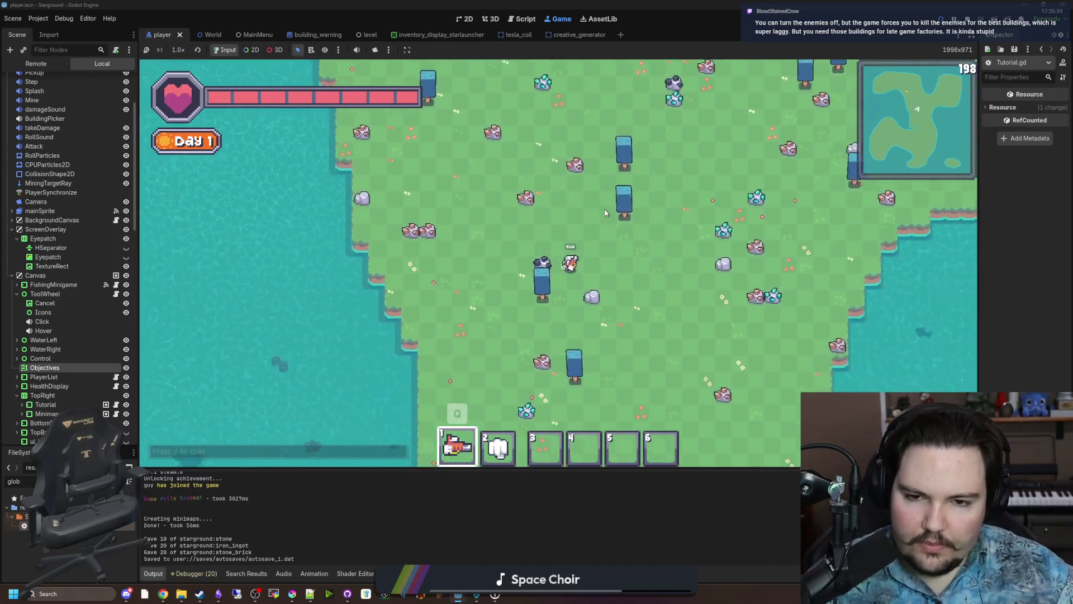
{"action": "key", "text": "s"}
{"action": "key", "text": "d"}
{"action": "key", "text": "a"}
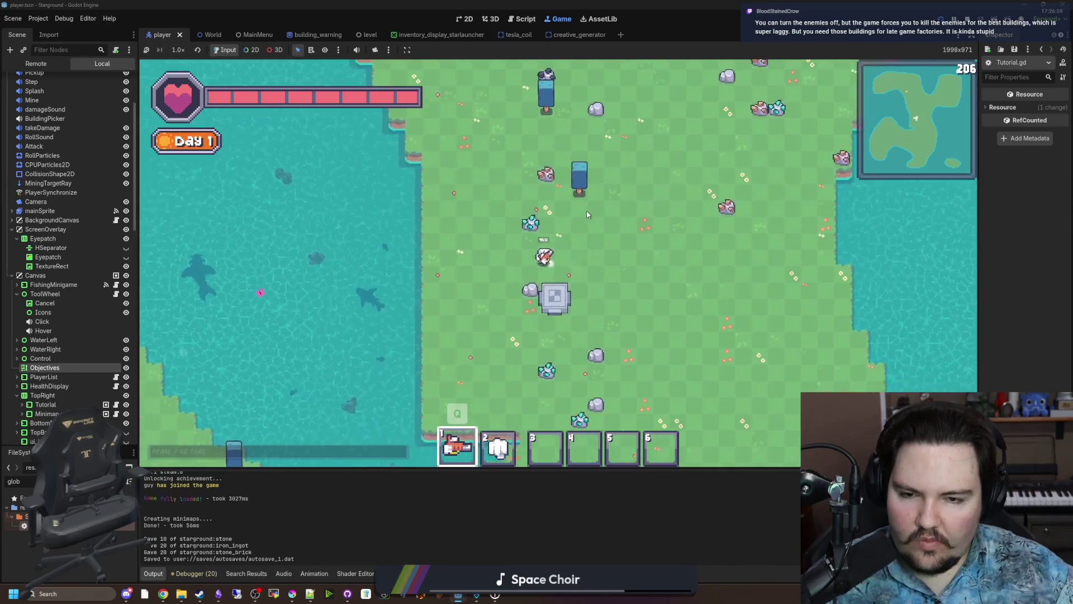
{"action": "key", "text": "w"}
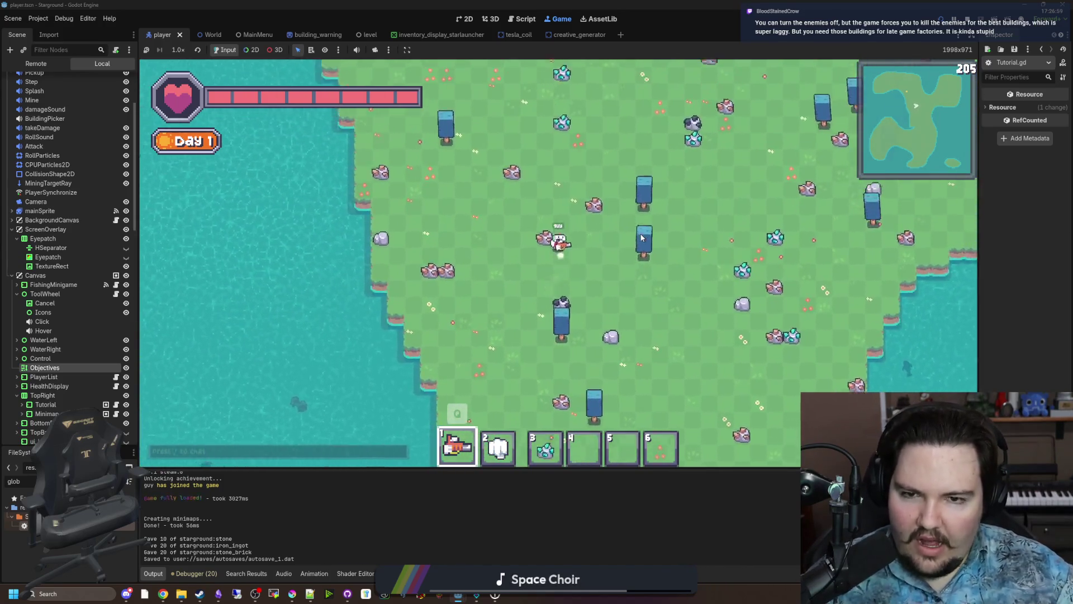
{"action": "key", "text": "d"}
{"action": "key", "text": "w"}
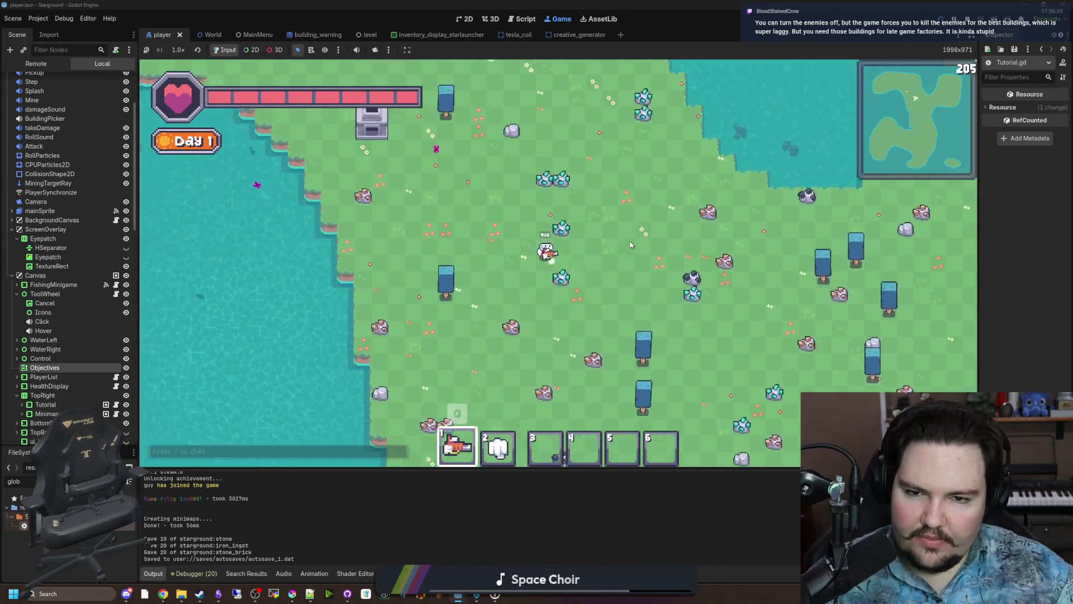
{"action": "key", "text": "a"}
{"action": "key", "text": "w"}
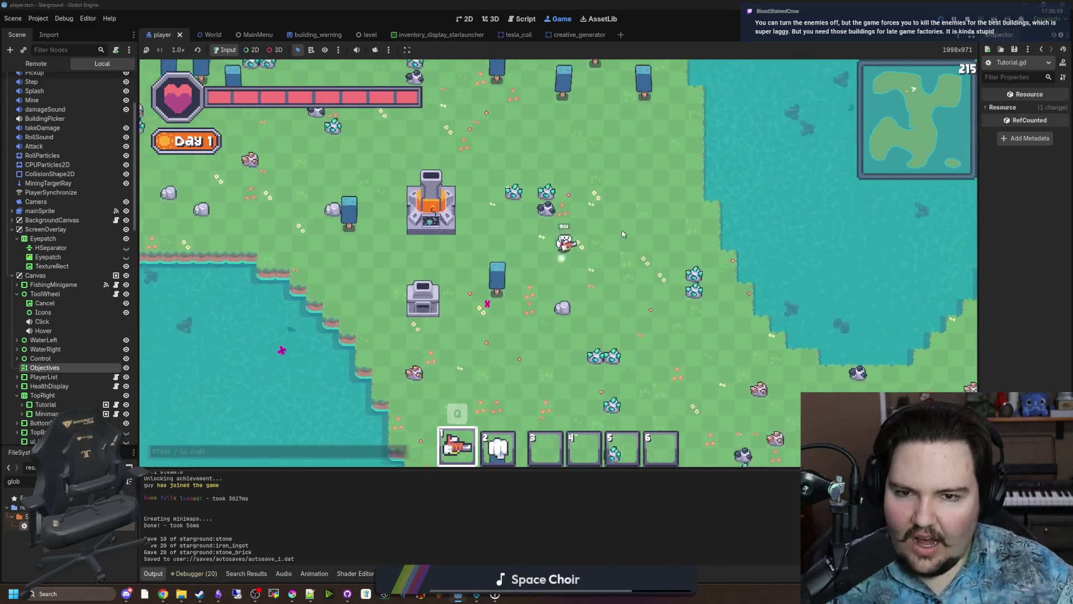
{"action": "key", "text": "a"}
{"action": "key", "text": "w"}
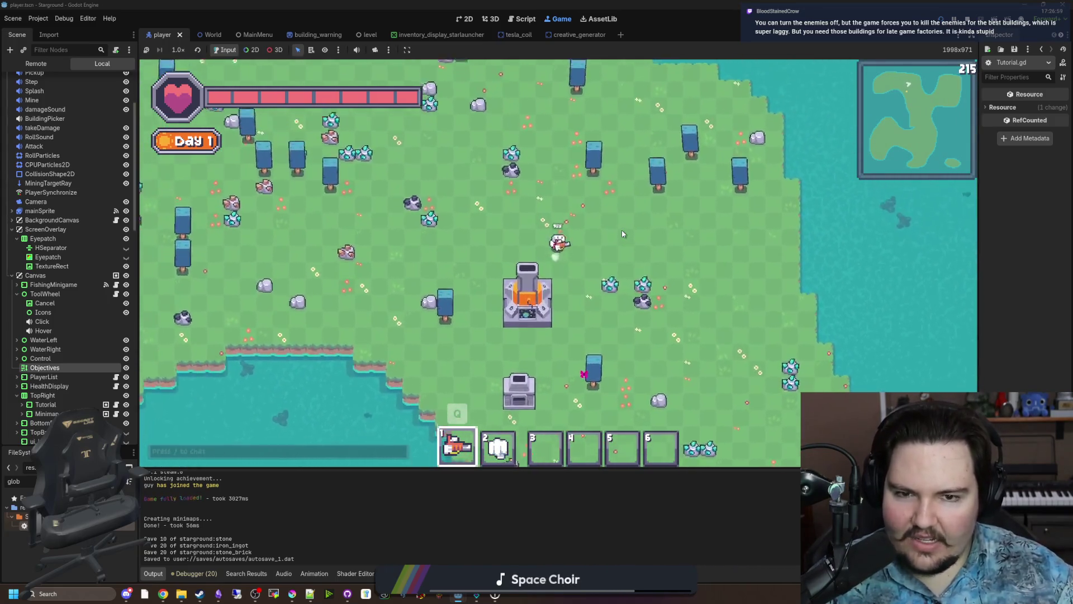
{"action": "key", "text": "d"}
{"action": "key", "text": "w"}
{"action": "key", "text": "a"}
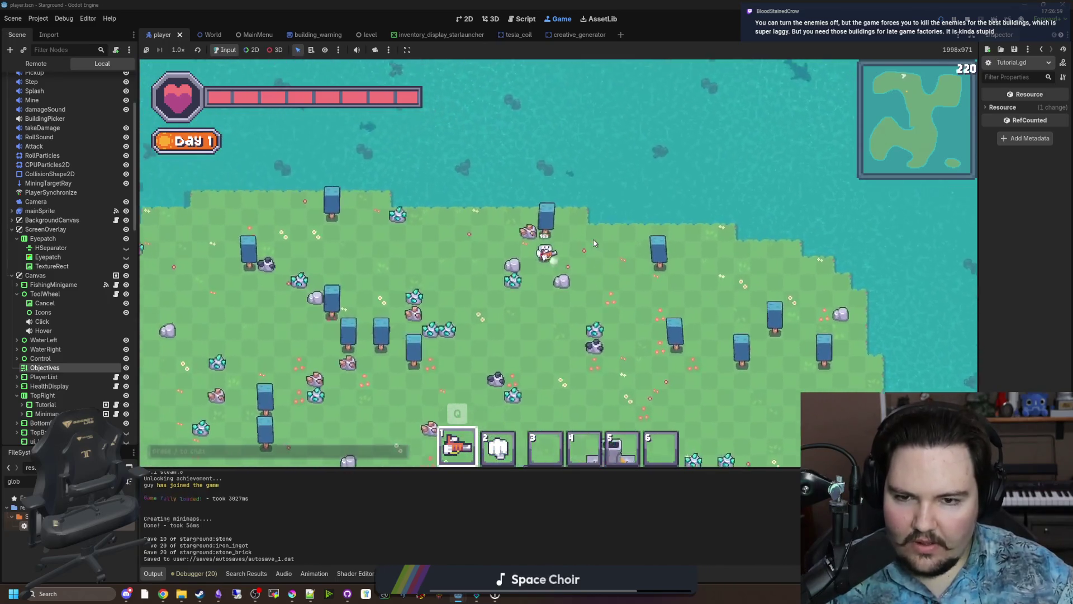
{"action": "key", "text": "a"}
{"action": "key", "text": "s"}
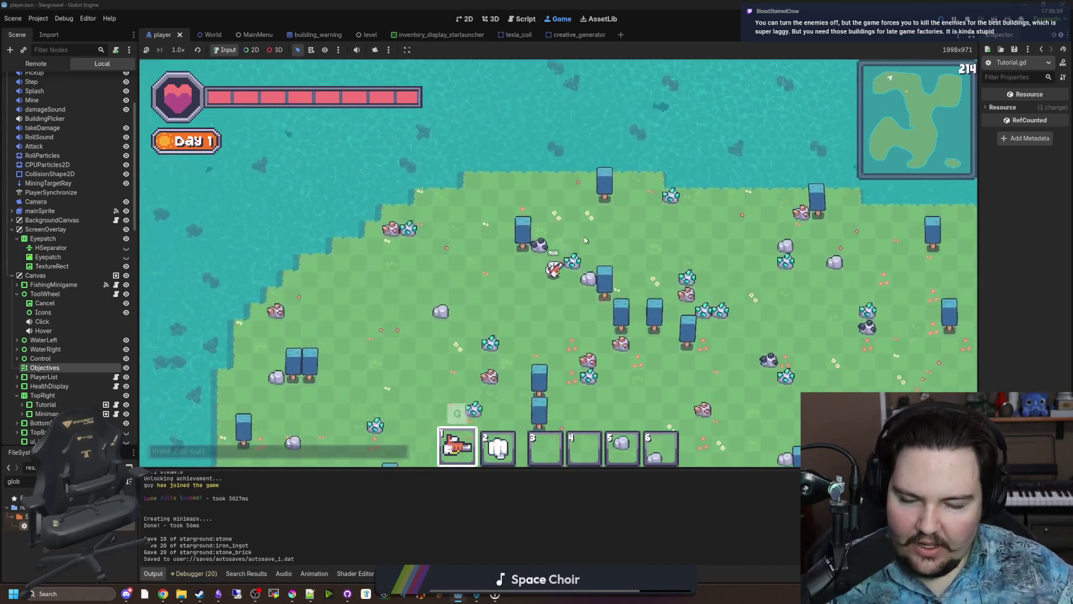
{"action": "key", "text": "d"}
{"action": "key", "text": "s"}
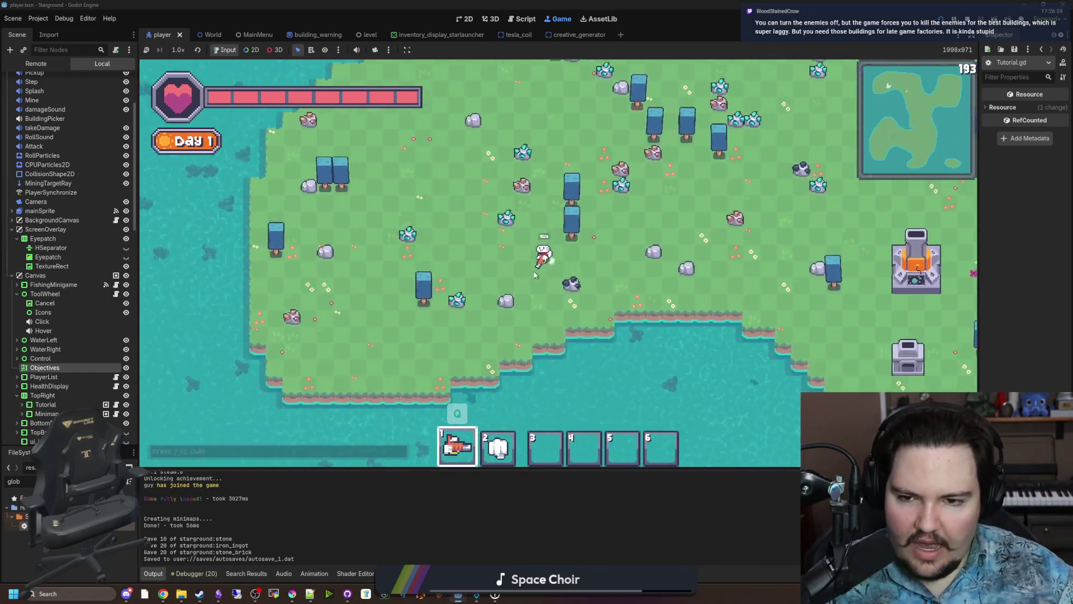
{"action": "key", "text": "a"}
{"action": "key", "text": "a"}
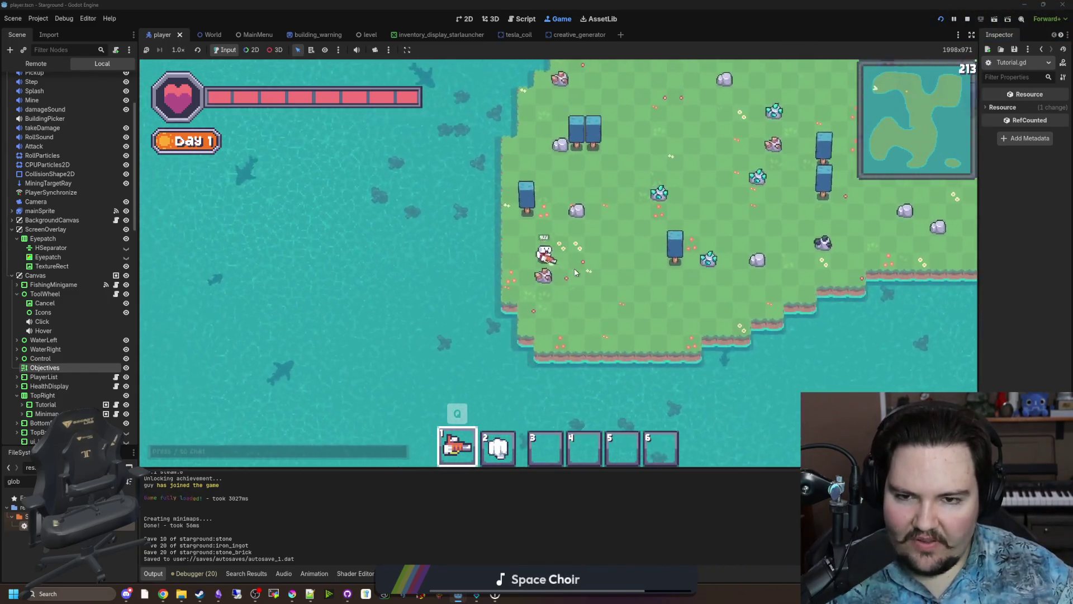
{"action": "key", "text": "w"}
{"action": "key", "text": "w"}
{"action": "key", "text": "d"}
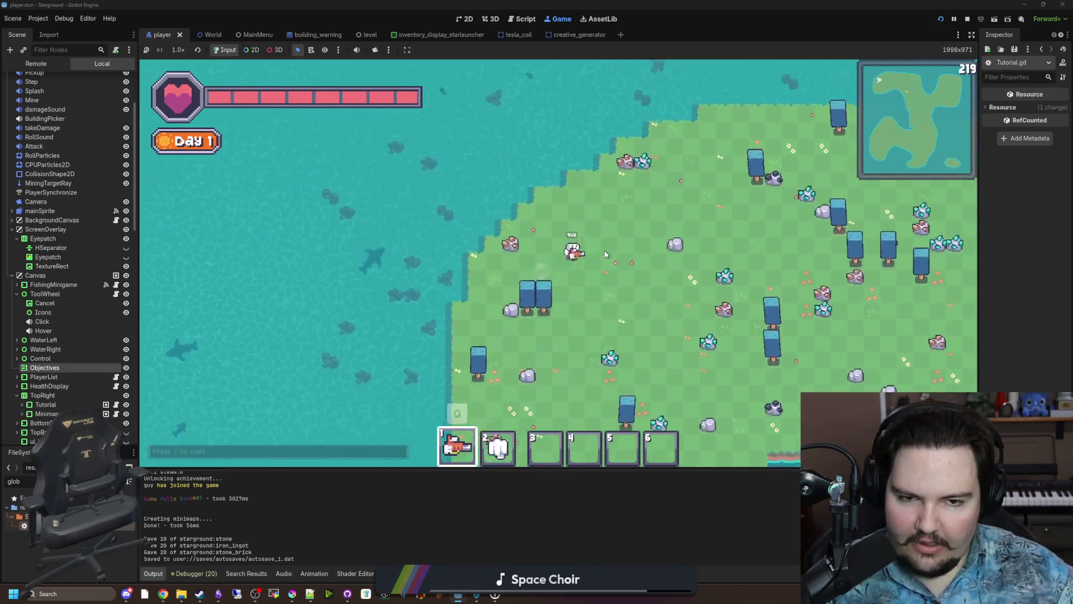
{"action": "key", "text": "w"}
{"action": "key", "text": "d"}
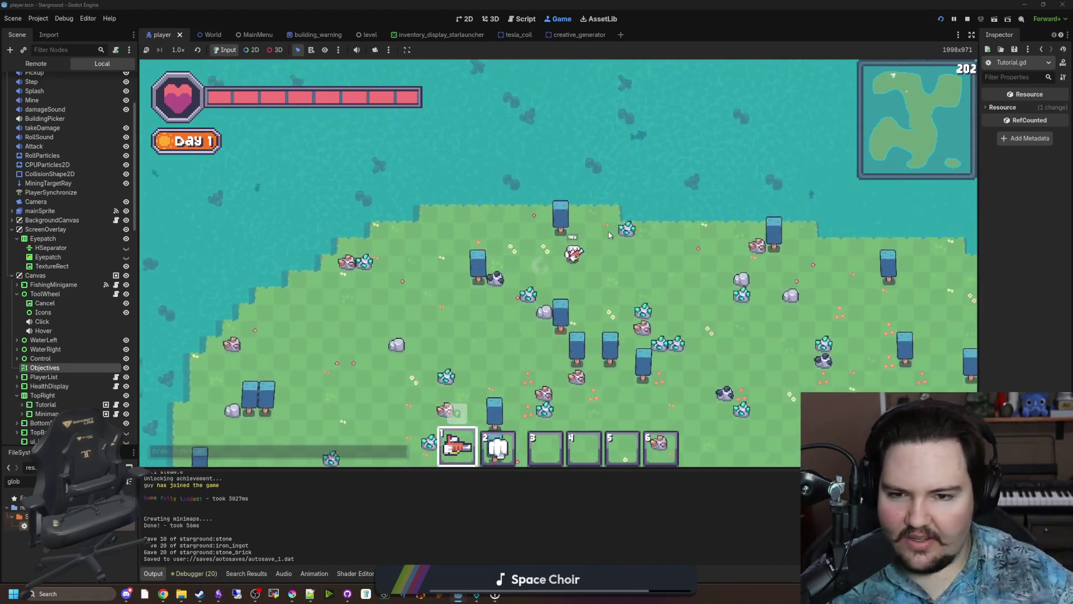
{"action": "key", "text": "d"}
{"action": "key", "text": "s"}
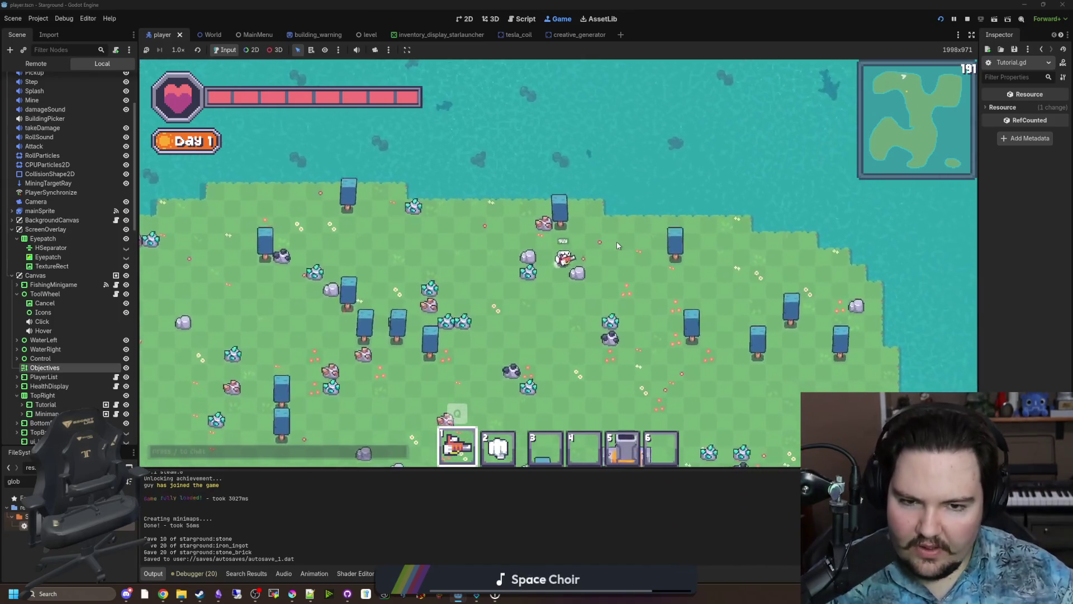
Walk the player back toward the furnace and then north-east.
{"action": "key", "text": "s"}
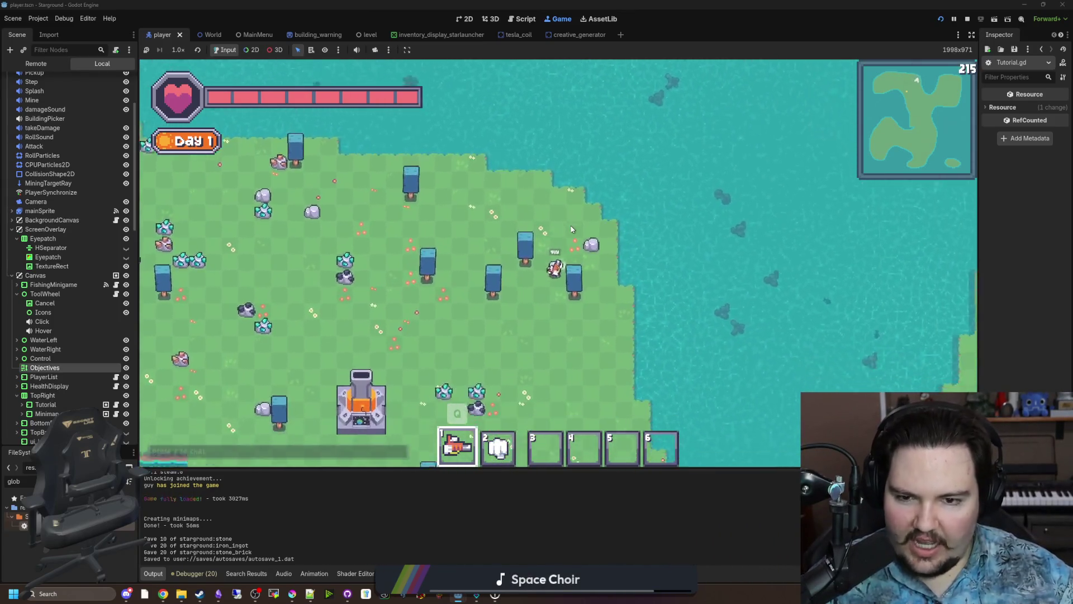
{"action": "key", "text": "a"}
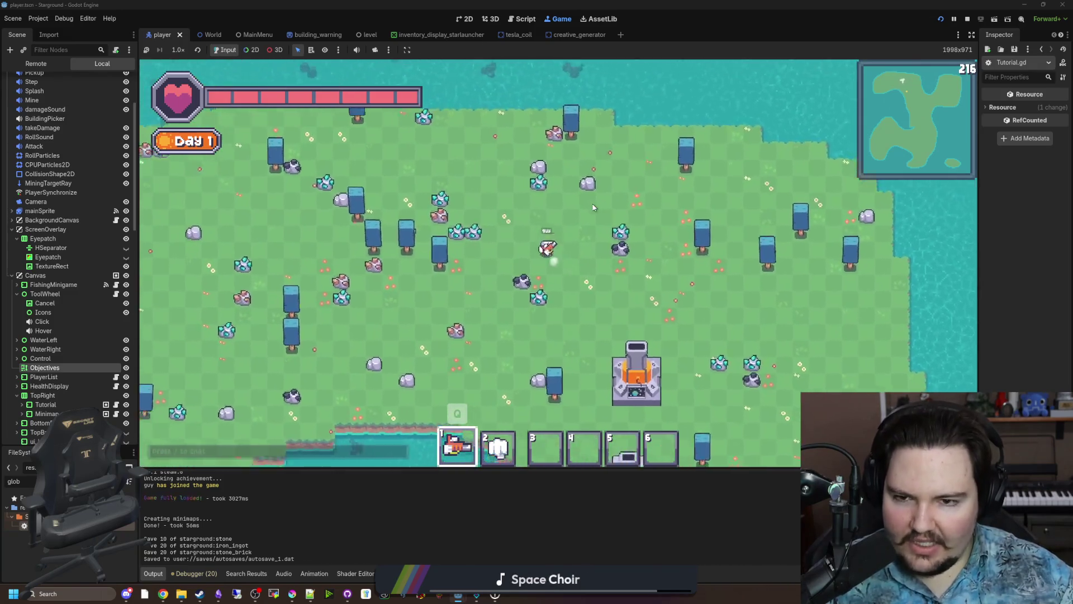
{"action": "key", "text": "w"}
{"action": "key", "text": "s"}
{"action": "key", "text": "a"}
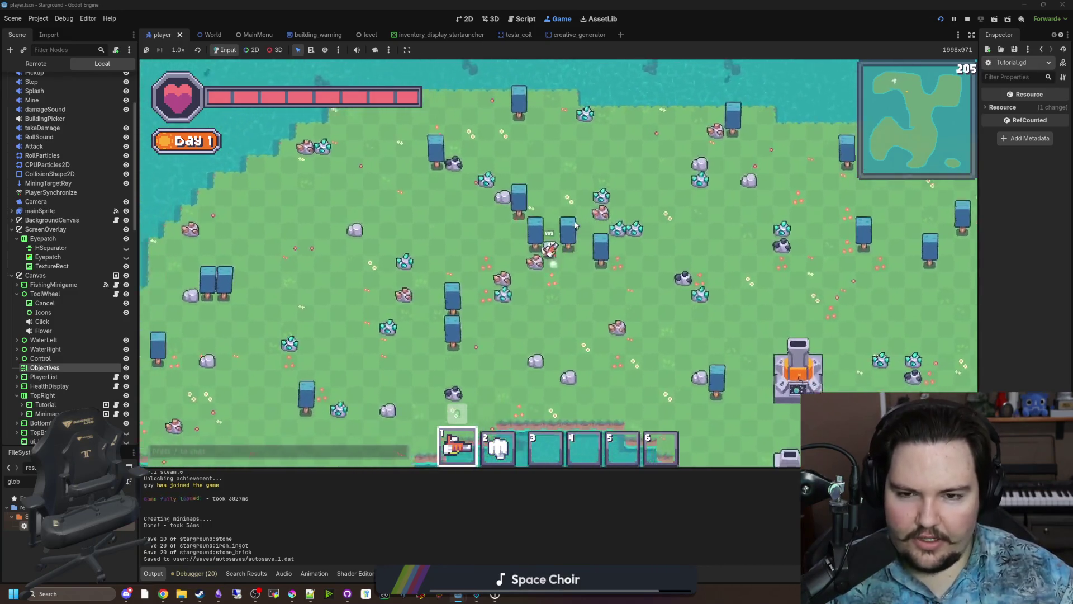
{"action": "key", "text": "s"}
{"action": "key", "text": "d"}
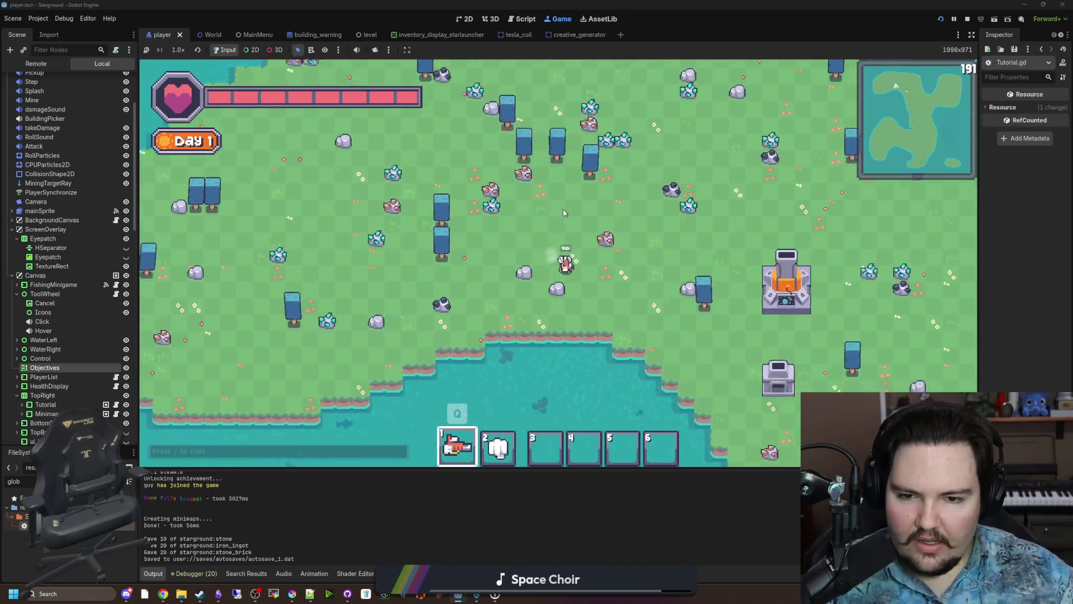
{"action": "key", "text": "d"}
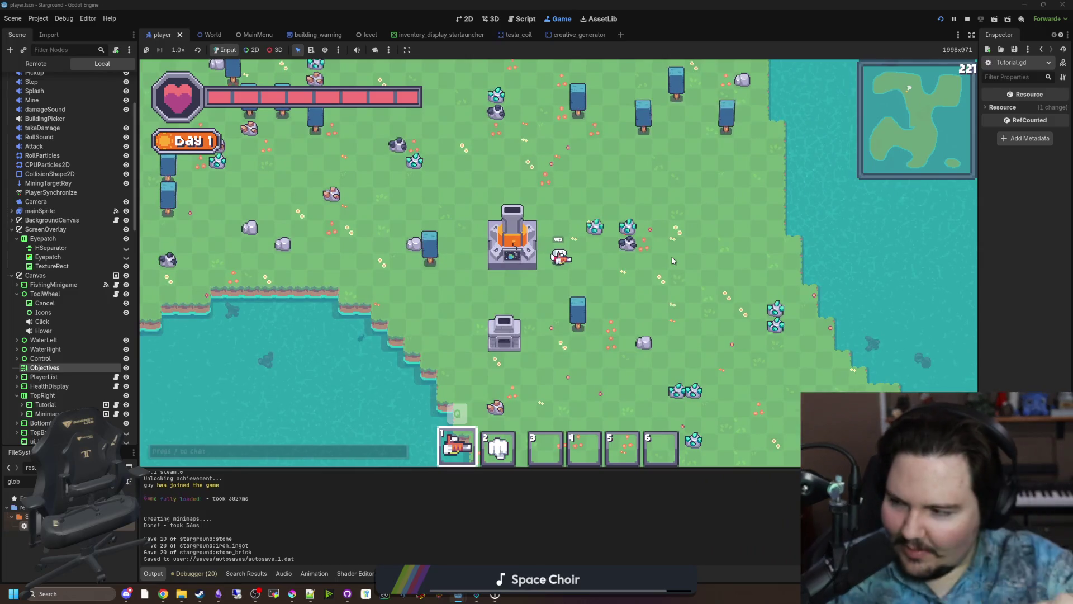
{"action": "key", "text": "d"}
{"action": "key", "text": "w"}
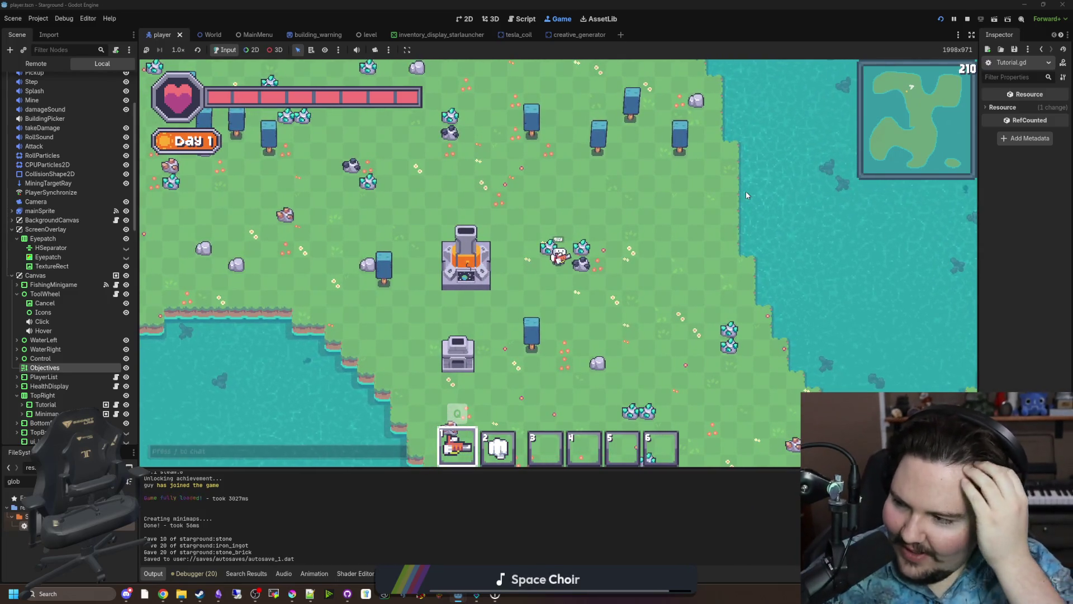
Walk north-east to pick up a crystal, loop around, then head toward the western shore.
{"action": "key", "text": "w"}
{"action": "key", "text": "d"}
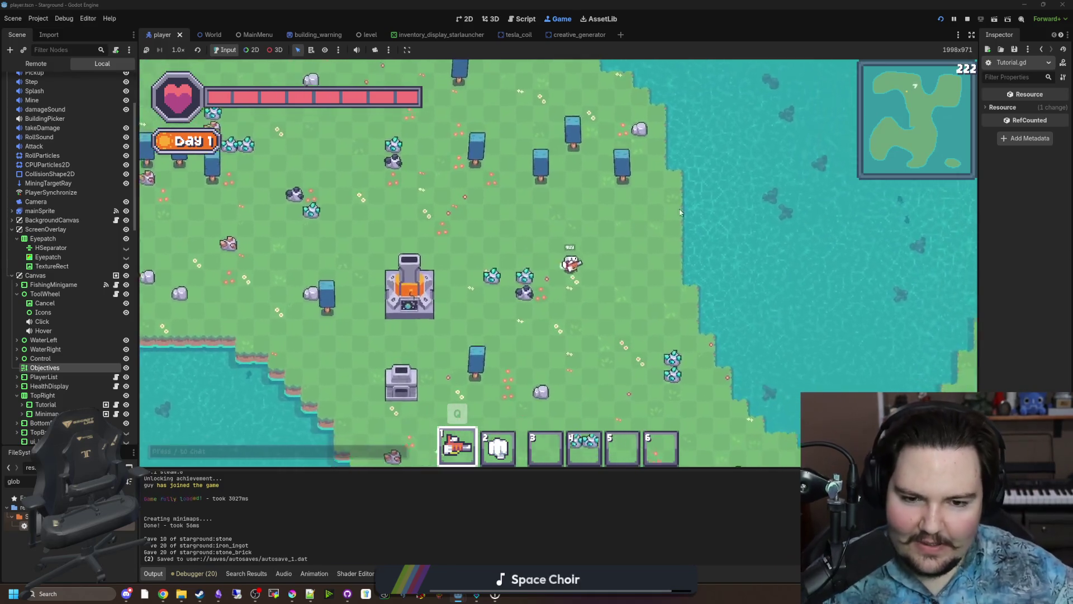
{"action": "key", "text": "d"}
{"action": "key", "text": "s"}
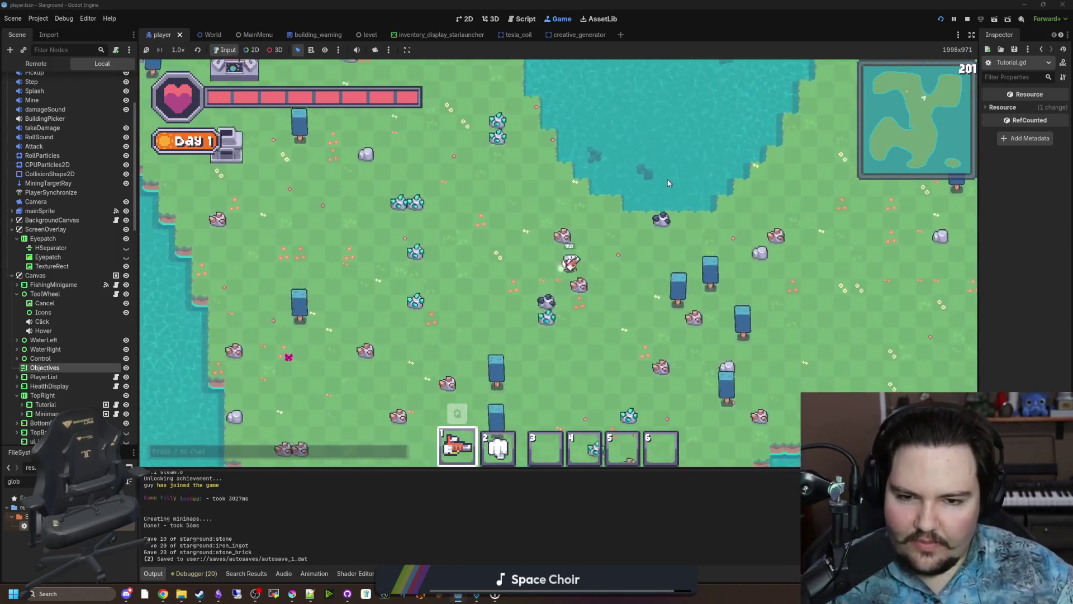
{"action": "key", "text": "s"}
{"action": "key", "text": "a"}
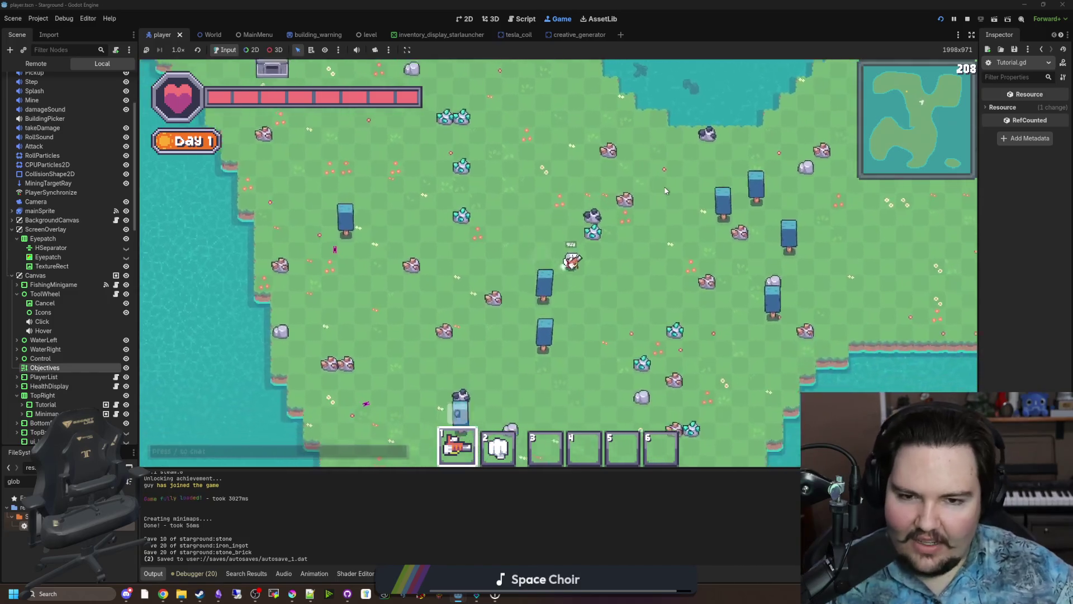
{"action": "key", "text": "w"}
{"action": "key", "text": "a"}
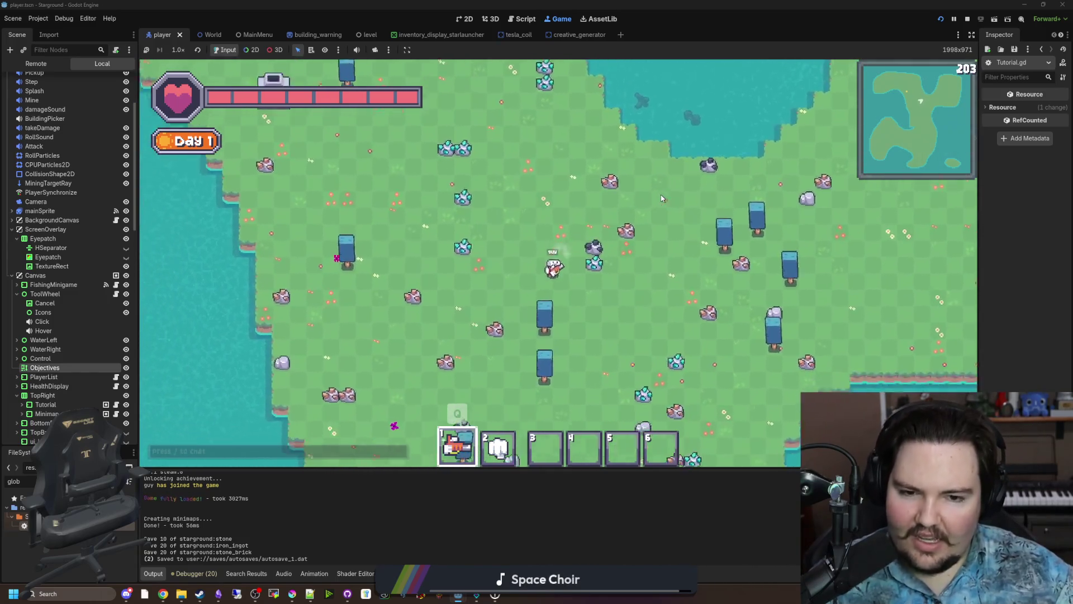
{"action": "key", "text": "s"}
{"action": "key", "text": "a"}
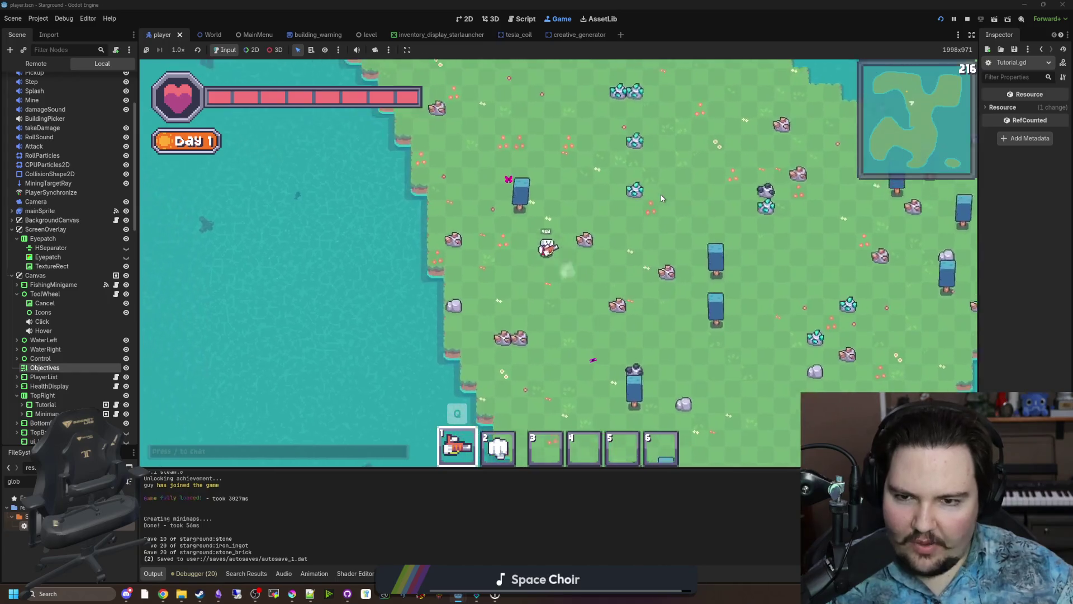
{"action": "key", "text": "s"}
{"action": "key", "text": "a"}
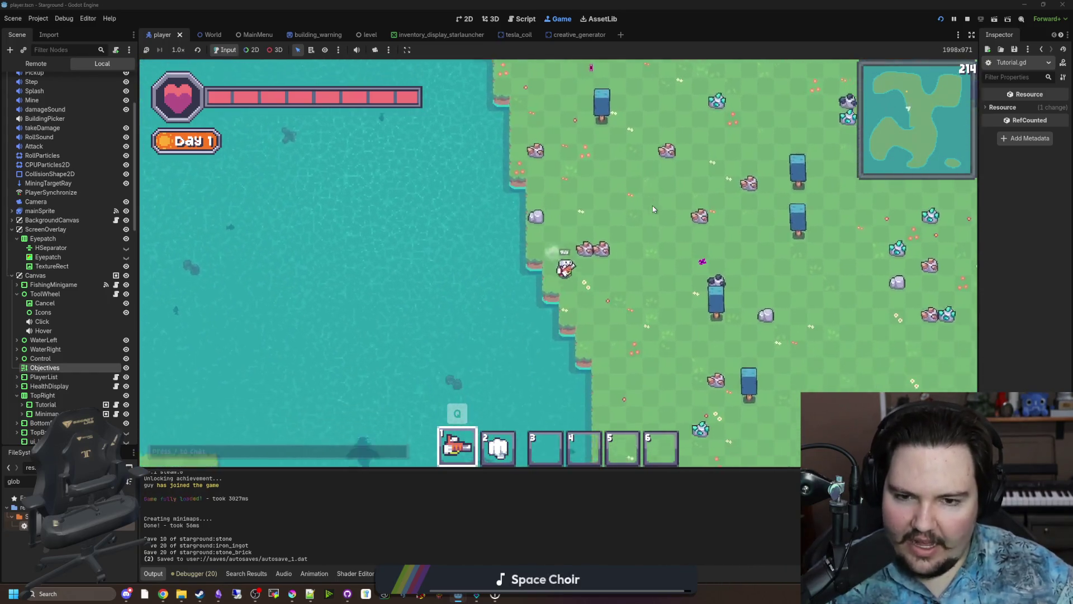
{"action": "key", "text": "s"}
{"action": "key", "text": "d"}
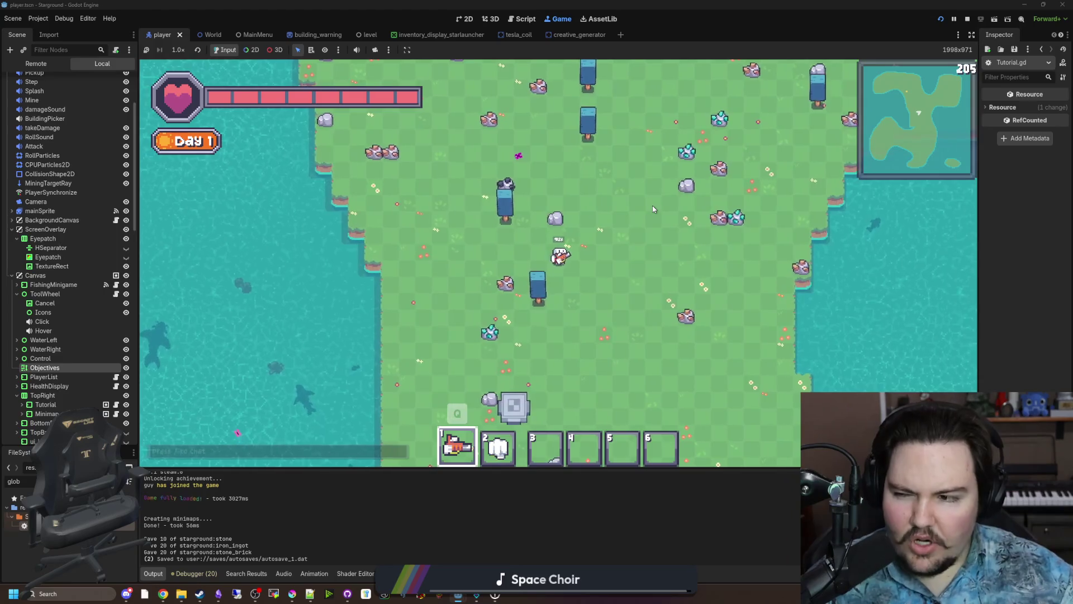
Walk the player back and forth between the northern and southern lakes.
{"action": "key", "text": "a"}
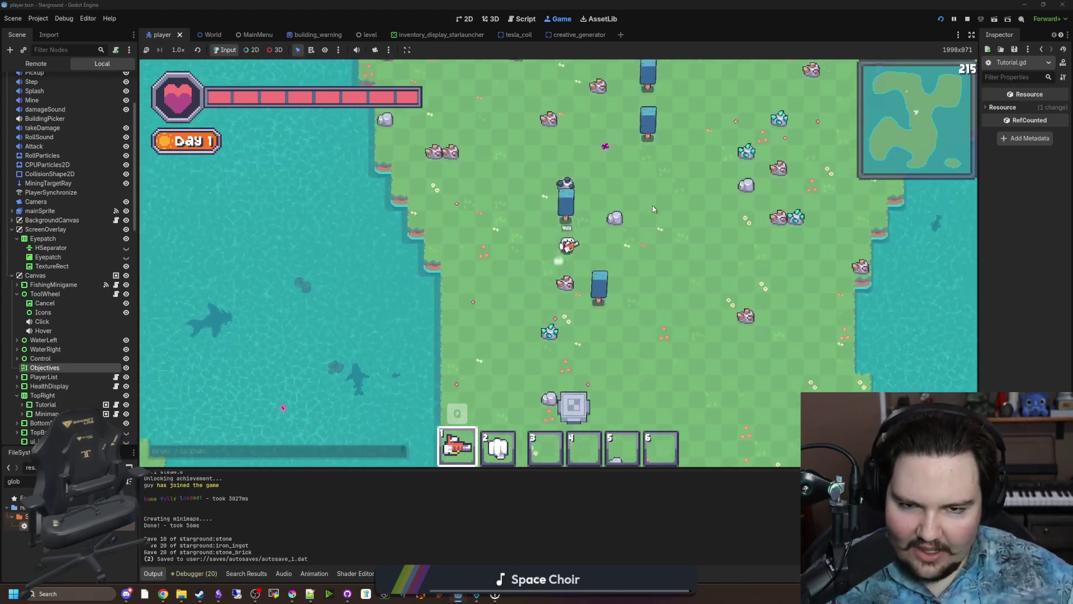
{"action": "key", "text": "w"}
{"action": "key", "text": "d"}
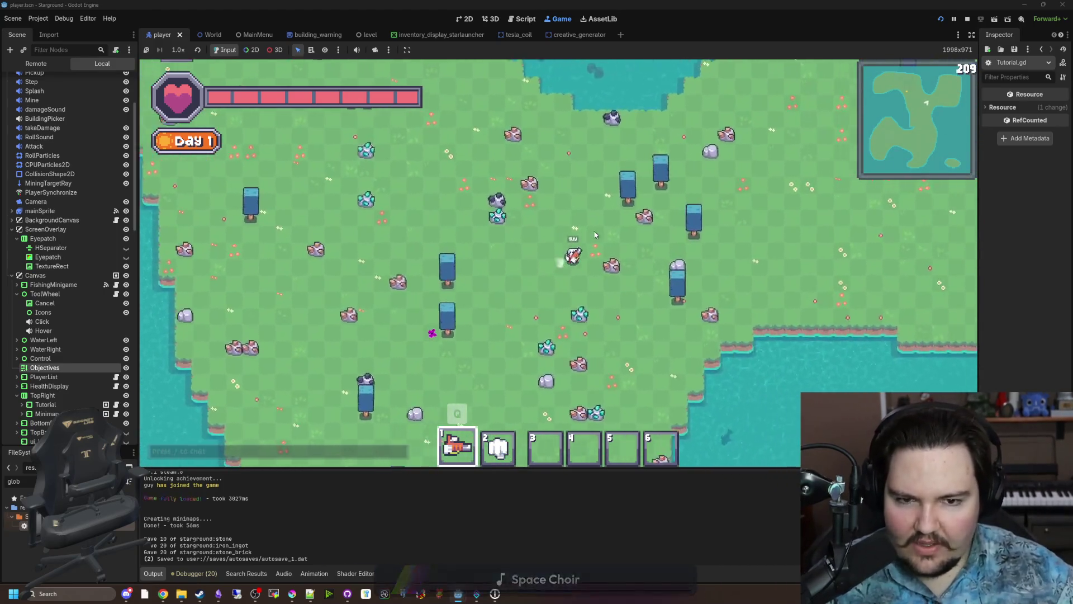
{"action": "key", "text": "w"}
{"action": "key", "text": "d"}
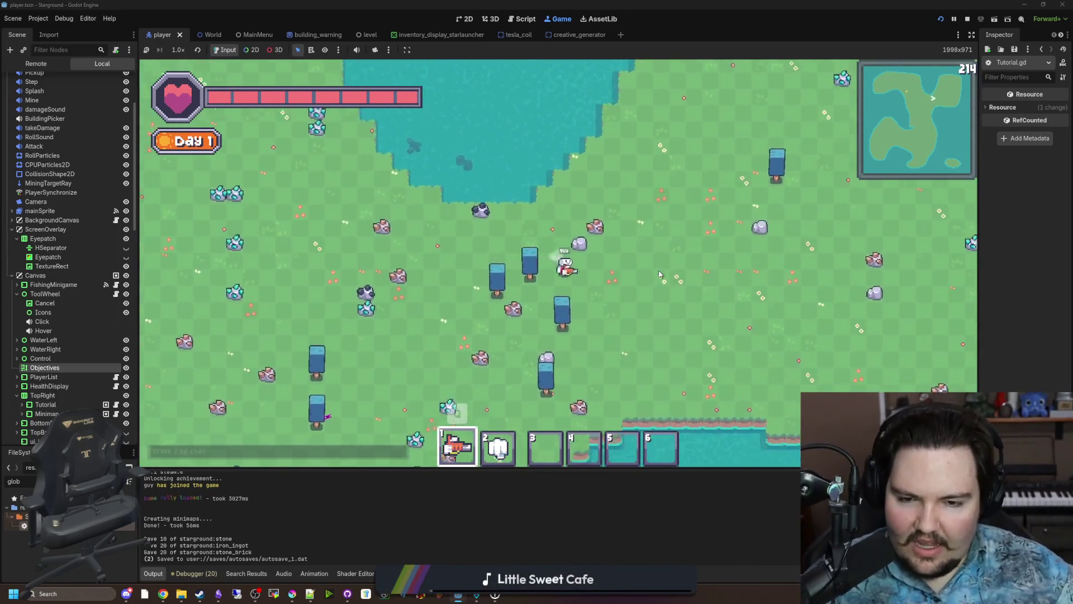
{"action": "key", "text": "s"}
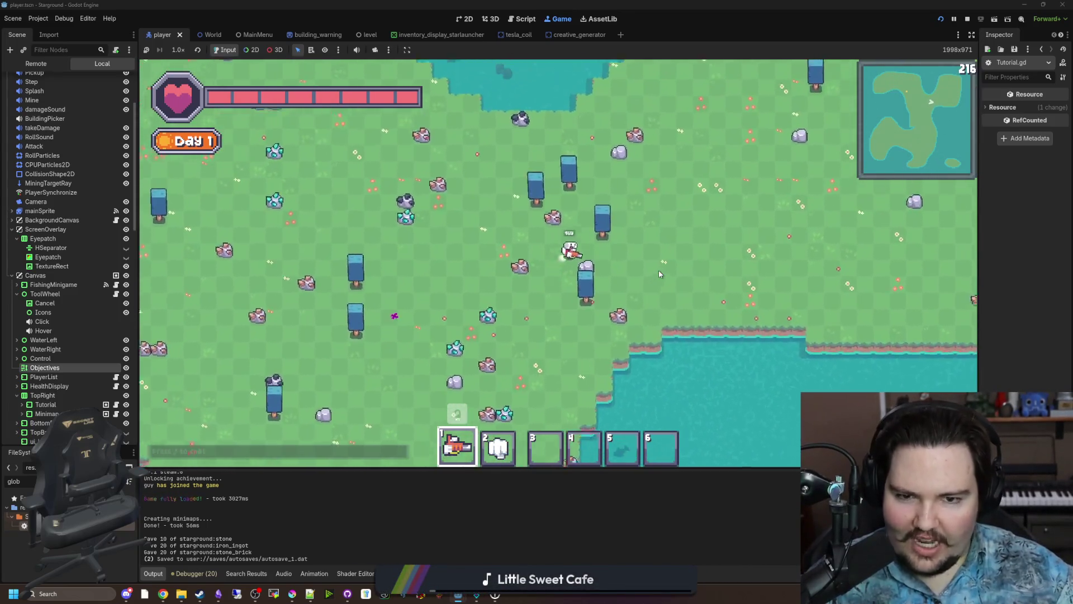
{"action": "key", "text": "w"}
{"action": "key", "text": "d"}
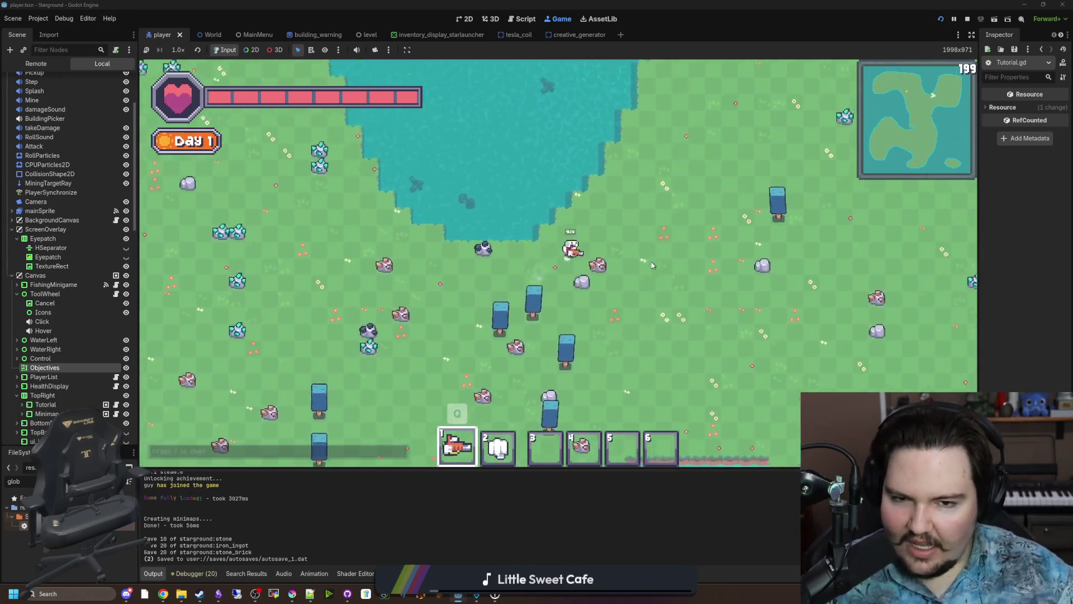
{"action": "key", "text": "d"}
{"action": "key", "text": "w"}
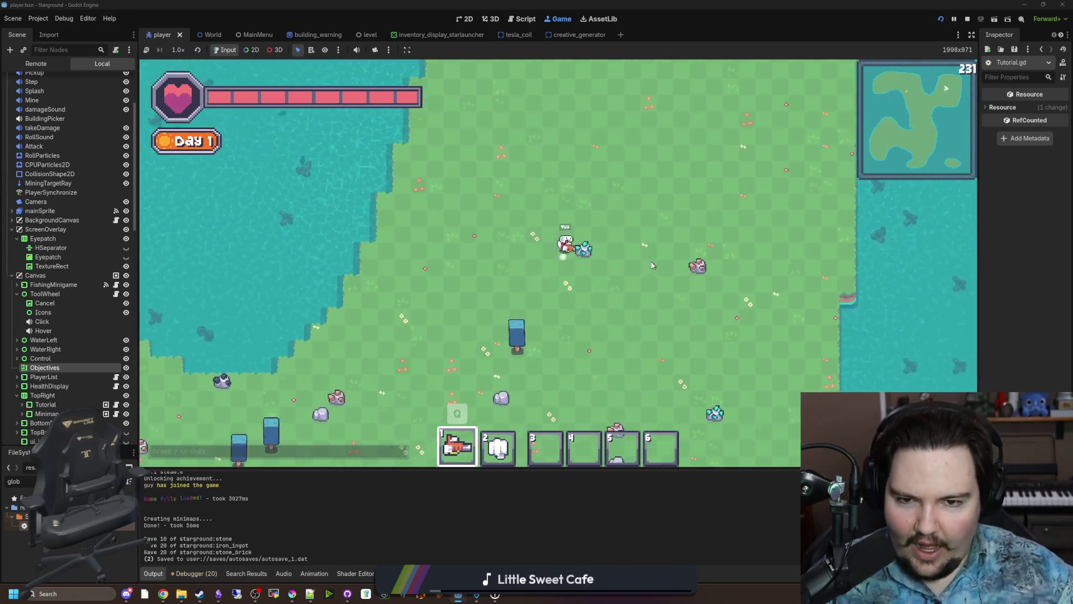
{"action": "key", "text": "w"}
{"action": "key", "text": "s"}
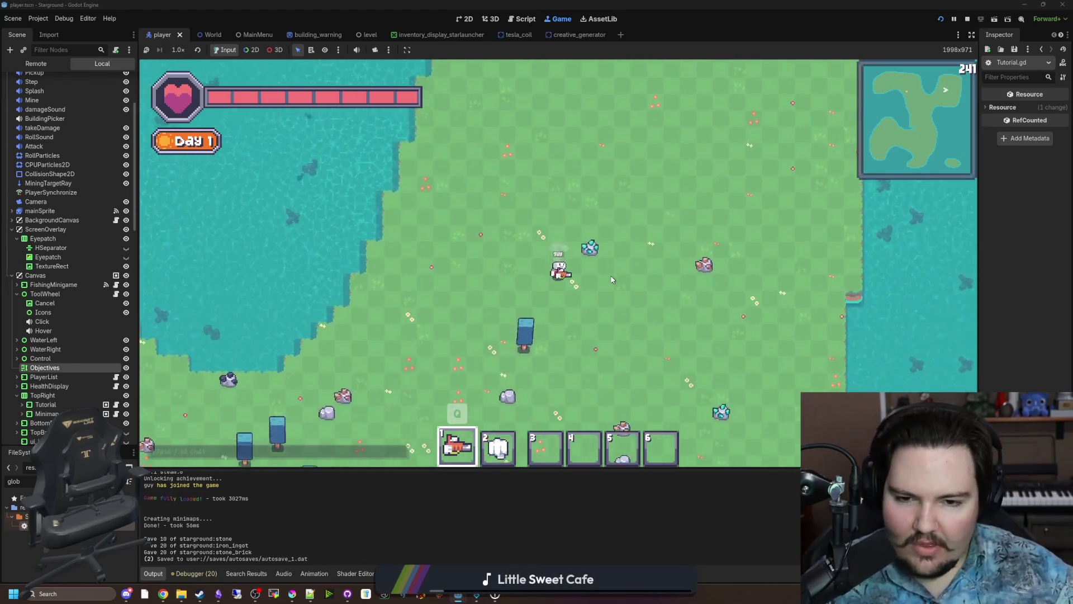
{"action": "key", "text": "s"}
{"action": "key", "text": "a"}
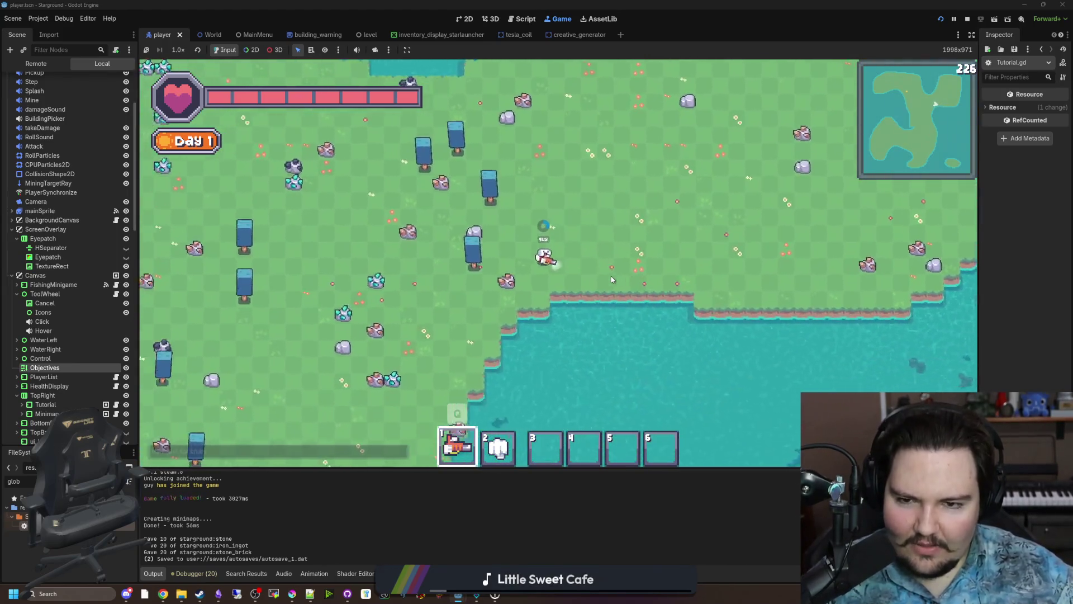
{"action": "key", "text": "w"}
{"action": "key", "text": "a"}
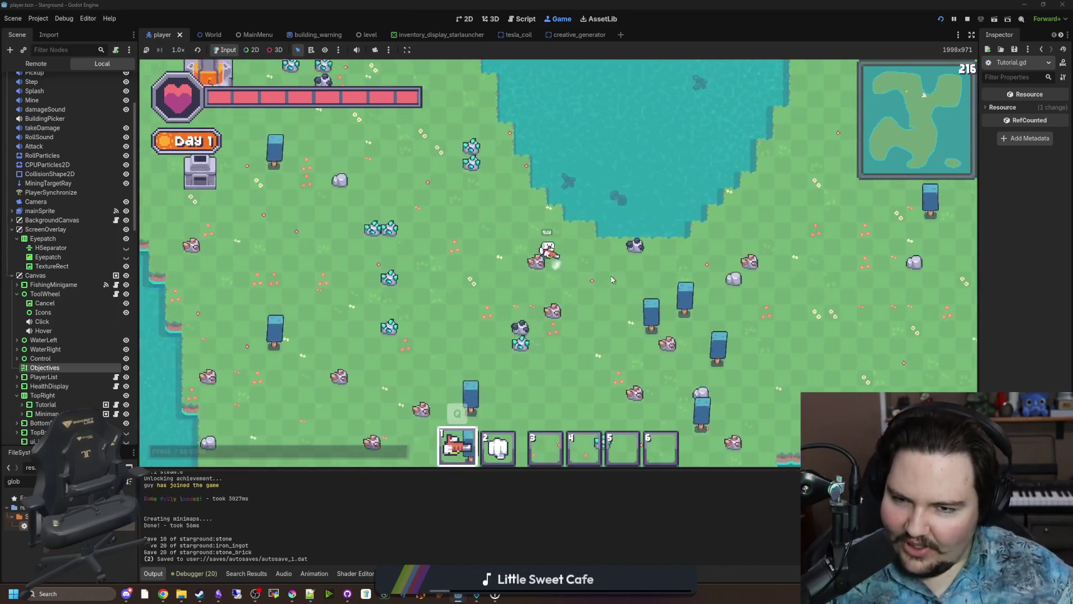
Open and close the in-game Building Menu, then check the Research window and close it.
{"action": "key", "text": "a"}
{"action": "key", "text": "b"}
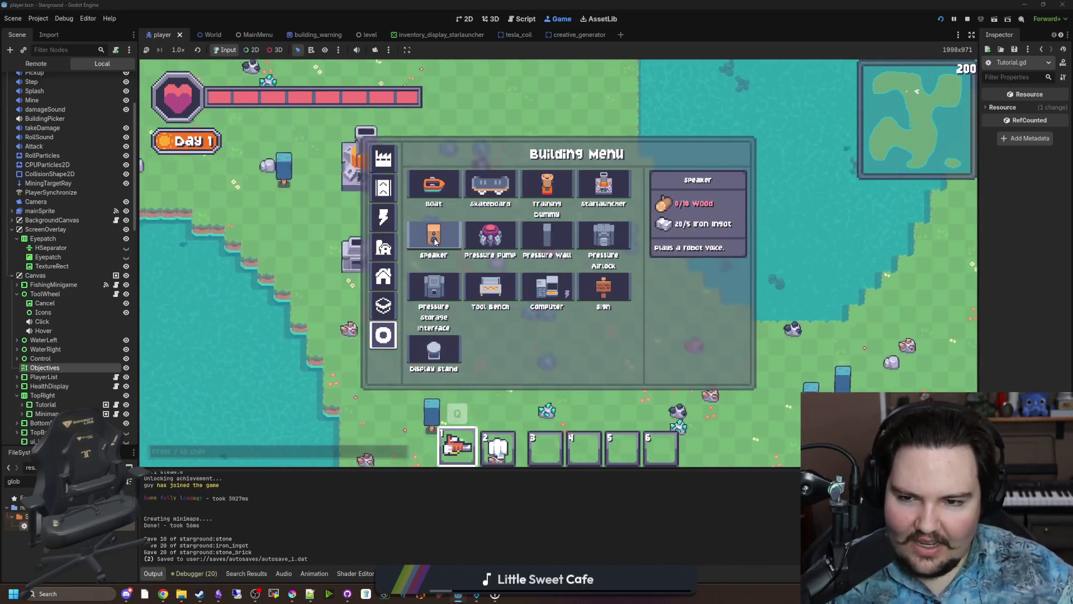
{"action": "key", "text": "b"}
{"action": "key", "text": "w"}
{"action": "key", "text": "a"}
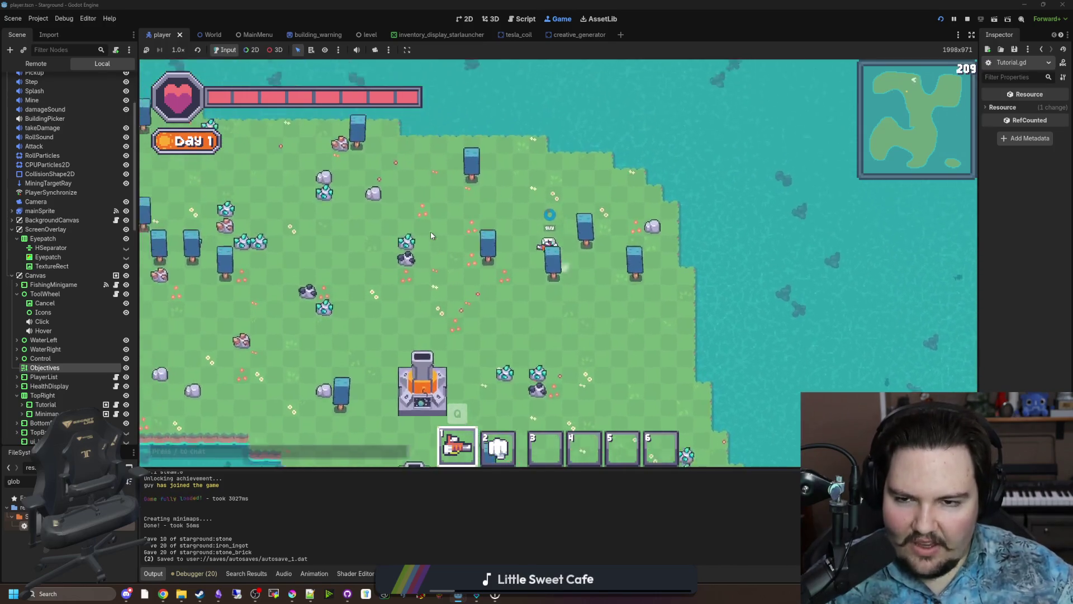
{"action": "key", "text": "a"}
{"action": "key", "text": "r"}
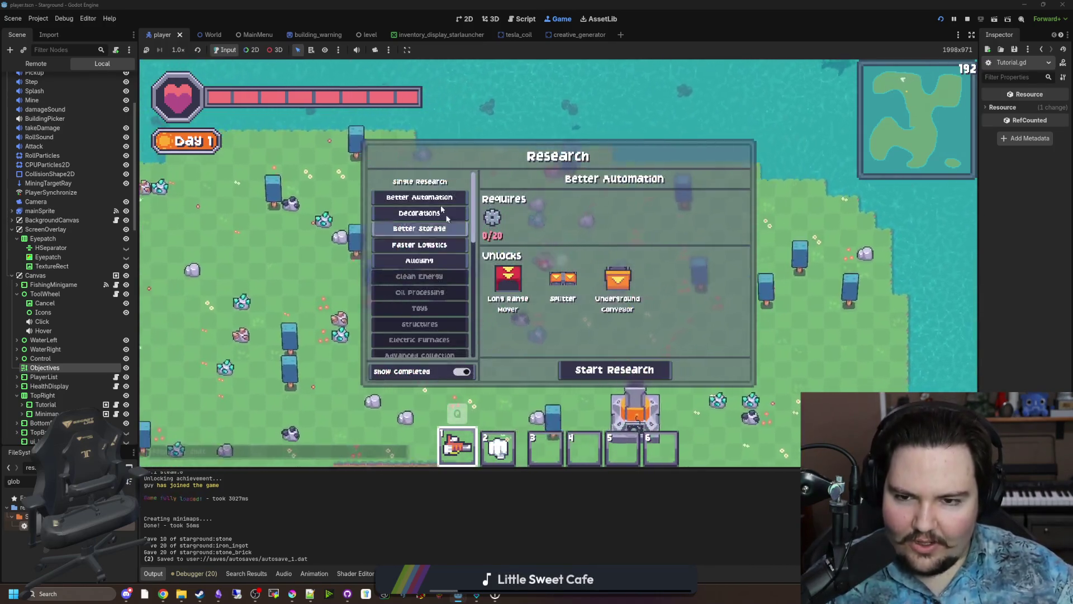
{"action": "scroll", "coordinate": [436, 258], "scroll_direction": "down", "scroll_amount": 10}
{"action": "key", "text": "b"}
{"action": "key", "text": "b"}
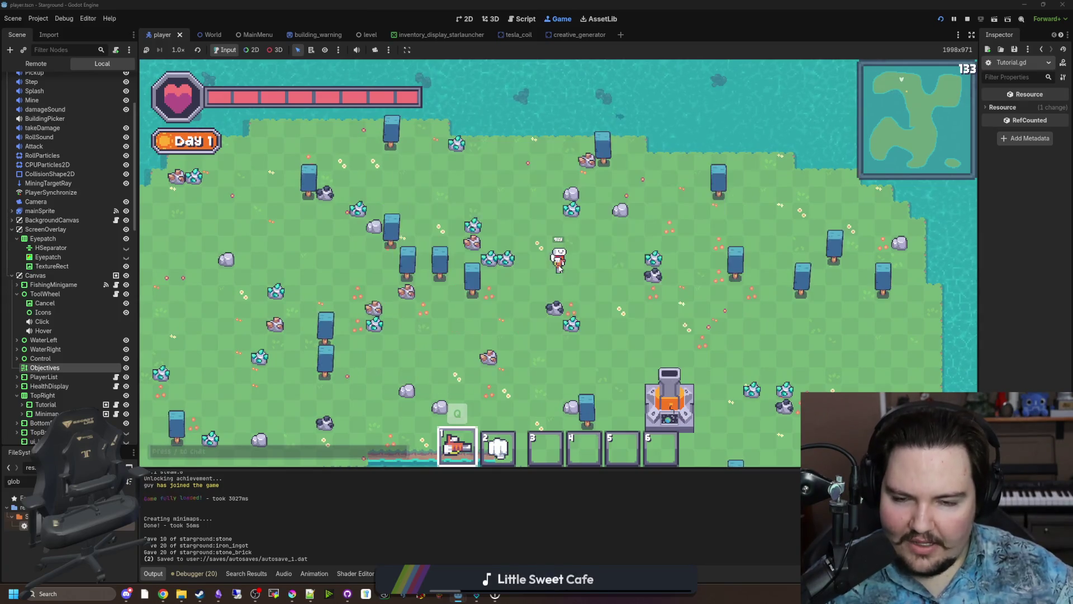
Walk left to the south shore and north coast, returning repeatedly toward the base.
{"action": "key", "text": "a"}
{"action": "key", "text": "s"}
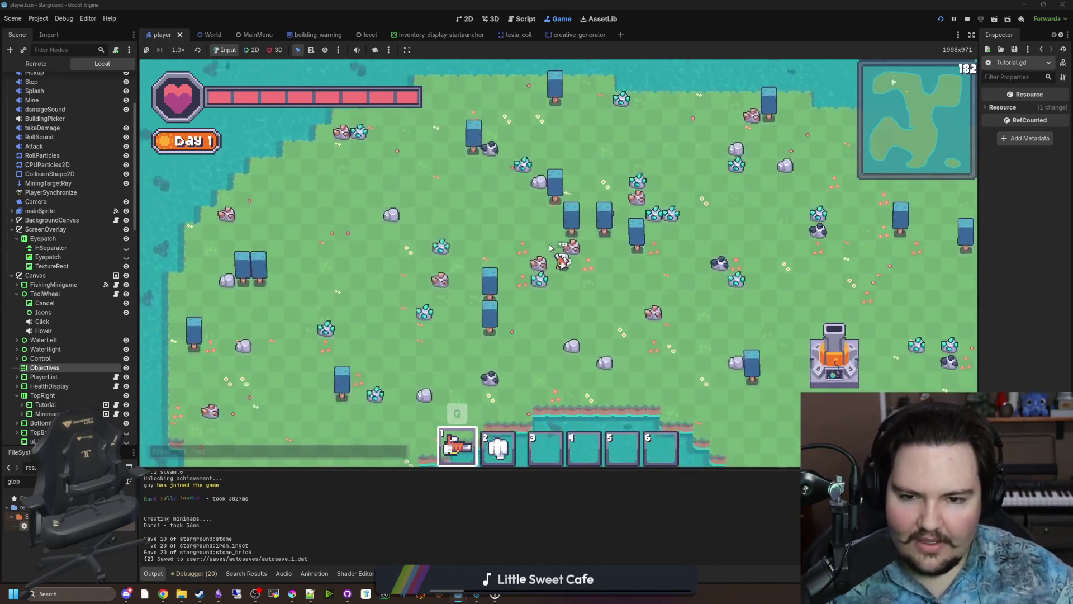
{"action": "key", "text": "a"}
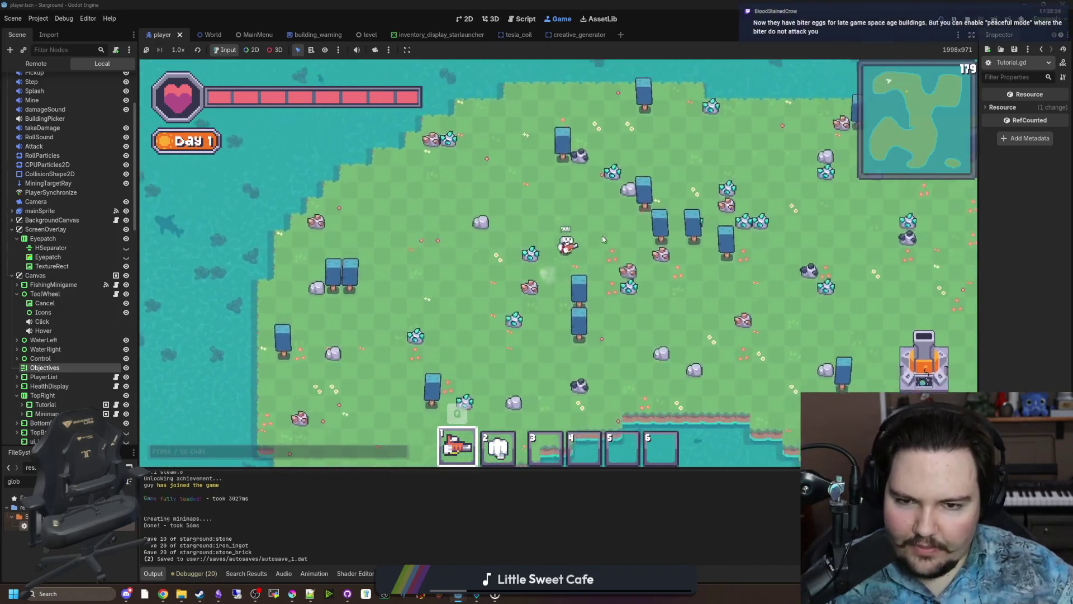
{"action": "key", "text": "a"}
{"action": "key", "text": "s"}
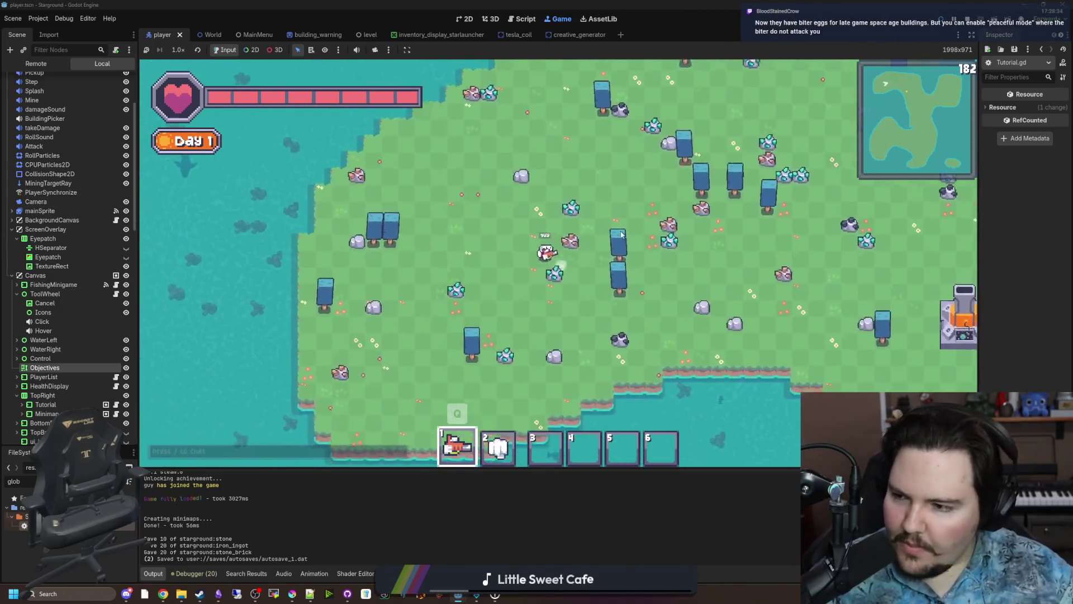
{"action": "key", "text": "d"}
{"action": "key", "text": "s"}
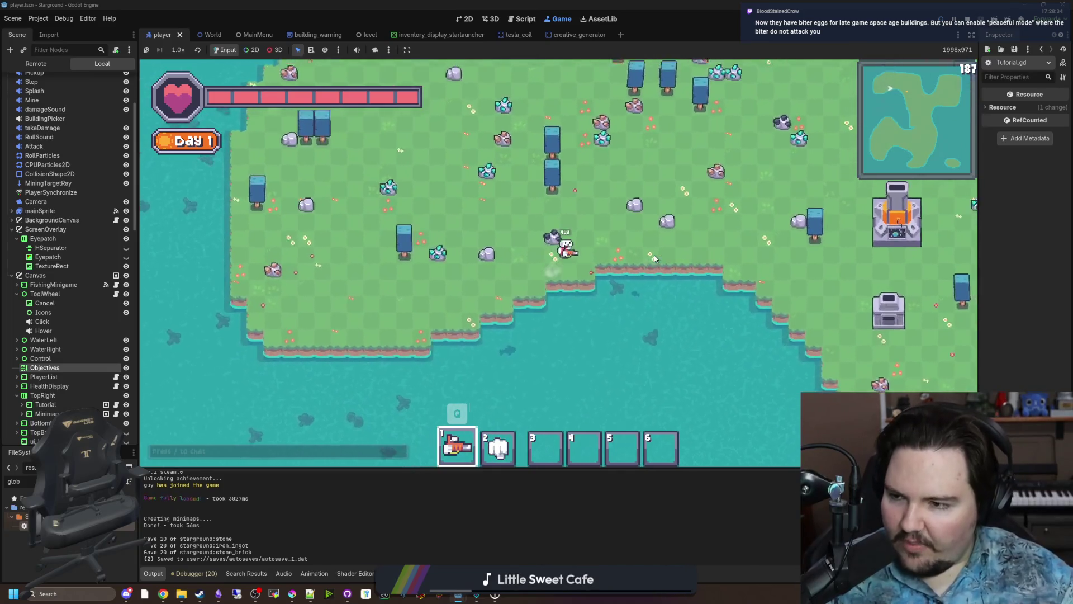
{"action": "key", "text": "d"}
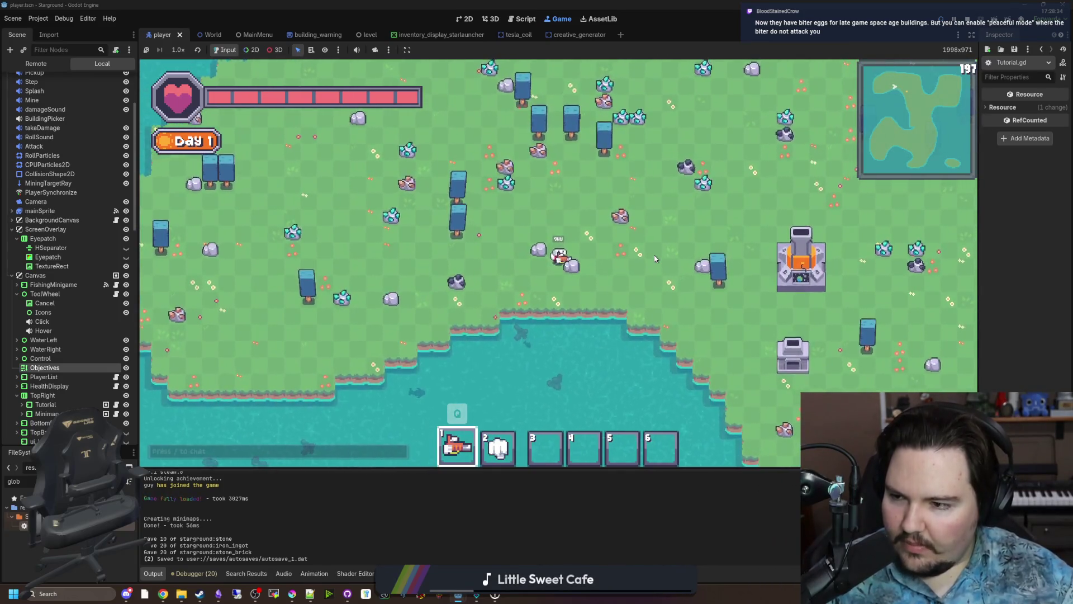
{"action": "key", "text": "w"}
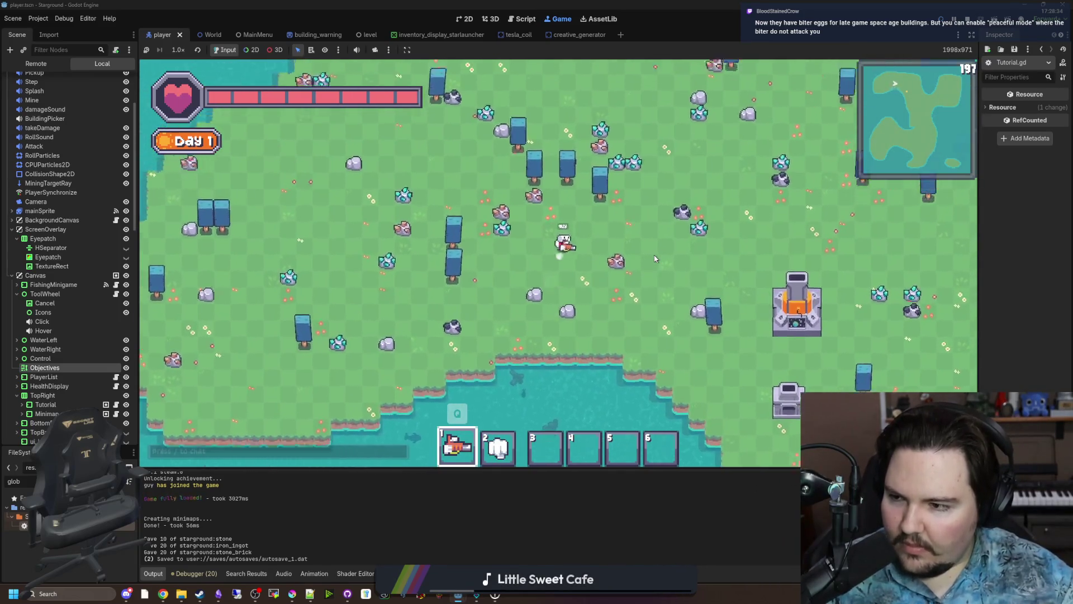
{"action": "key", "text": "d"}
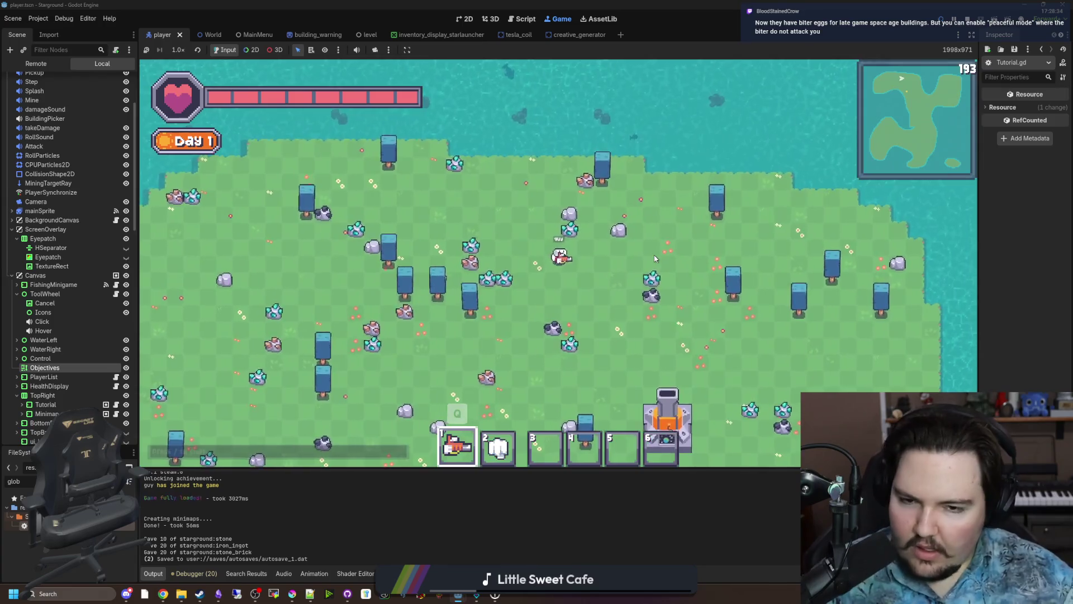
{"action": "key", "text": "a"}
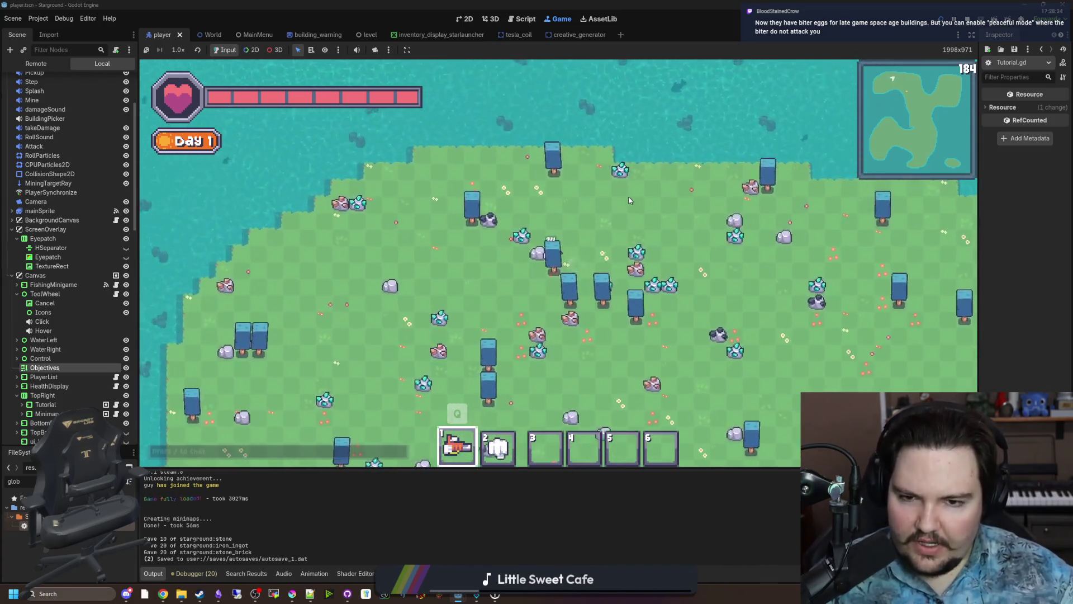
{"action": "key", "text": "w"}
{"action": "key", "text": "a"}
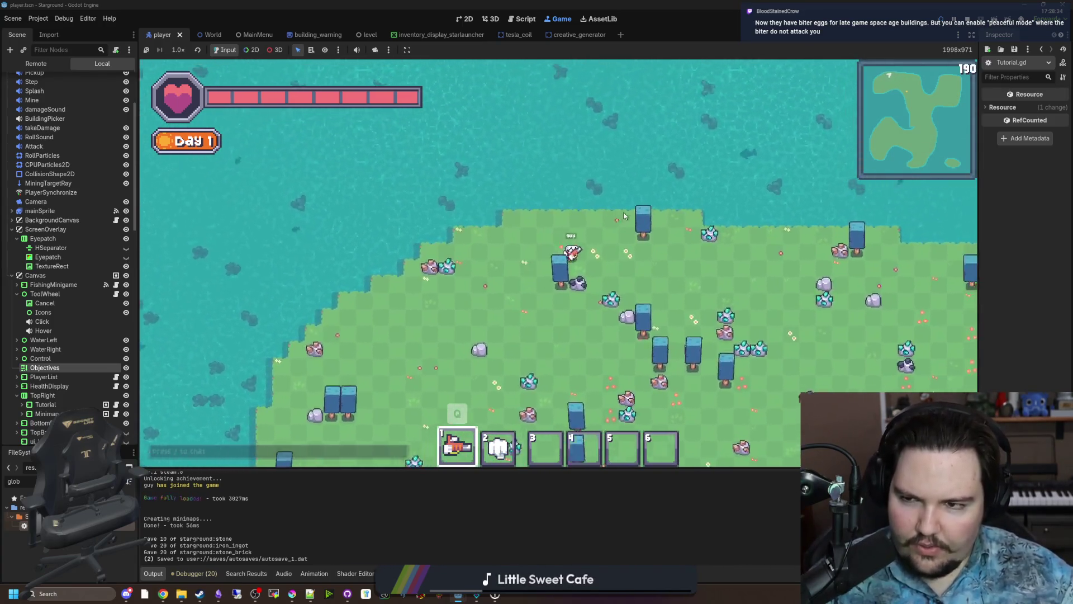
{"action": "key", "text": "s"}
{"action": "key", "text": "d"}
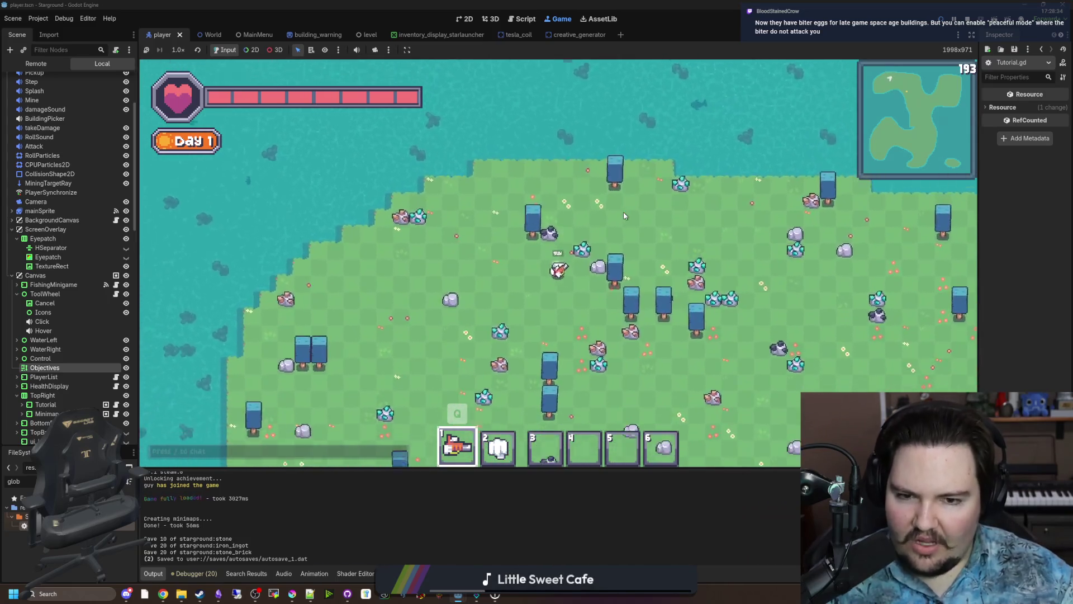
{"action": "key", "text": "a"}
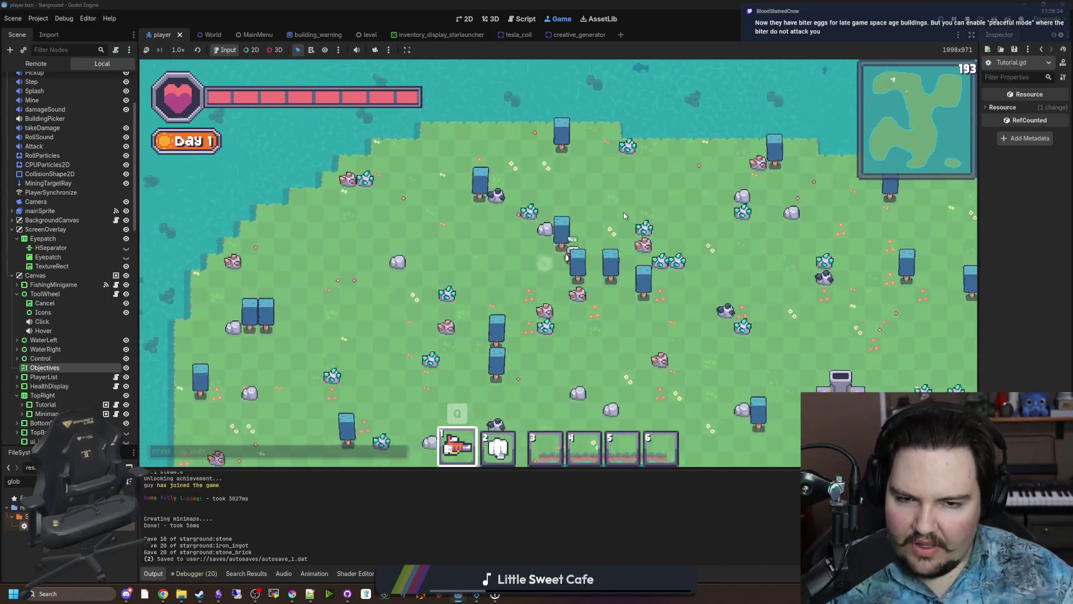
{"action": "key", "text": "w"}
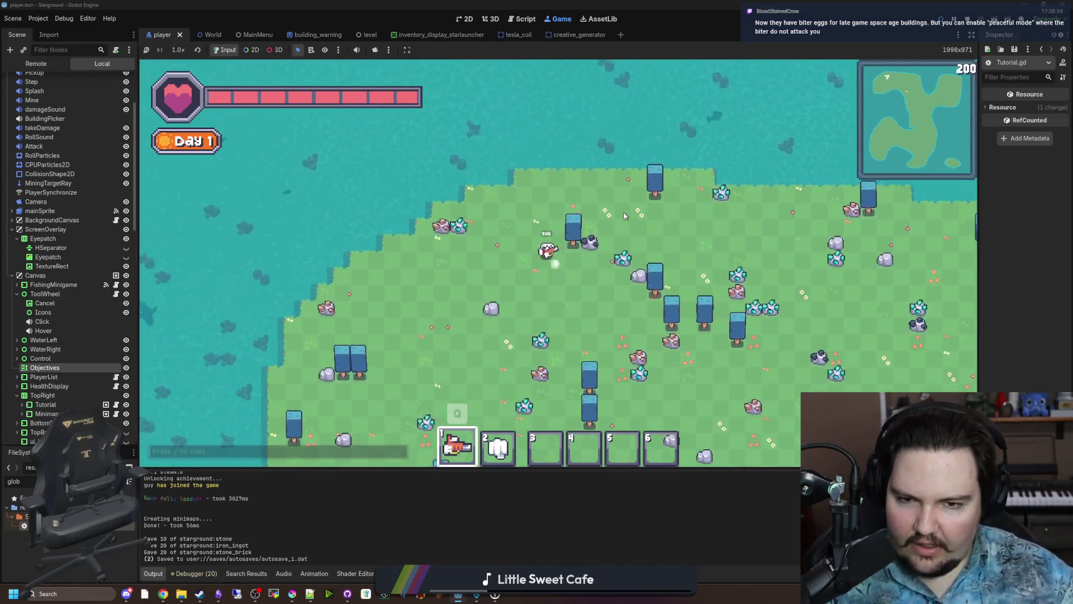
{"action": "key", "text": "s"}
{"action": "key", "text": "d"}
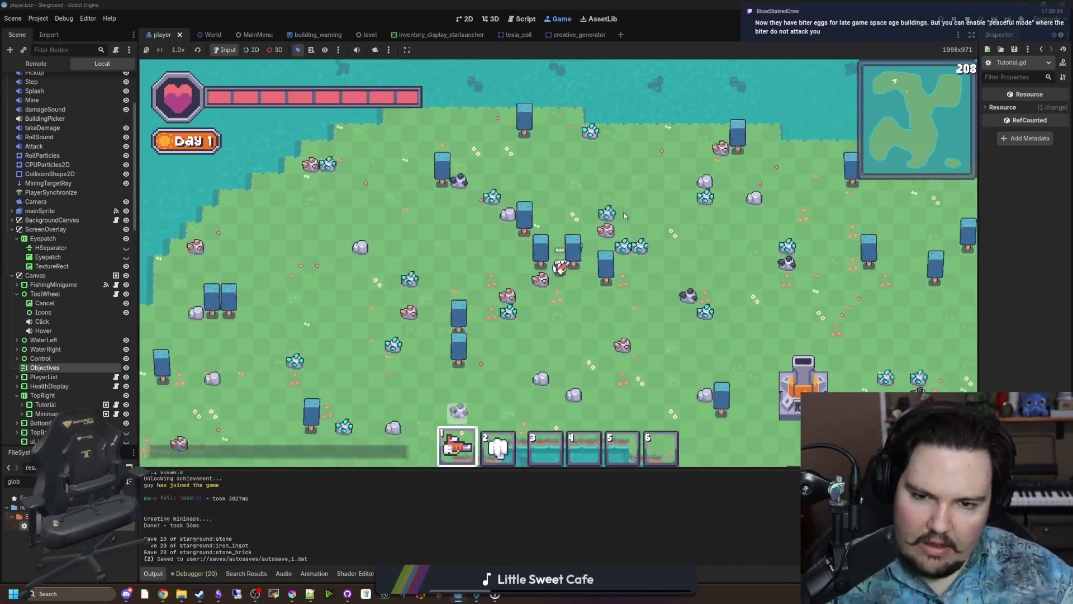
{"action": "key", "text": "s"}
{"action": "key", "text": "d"}
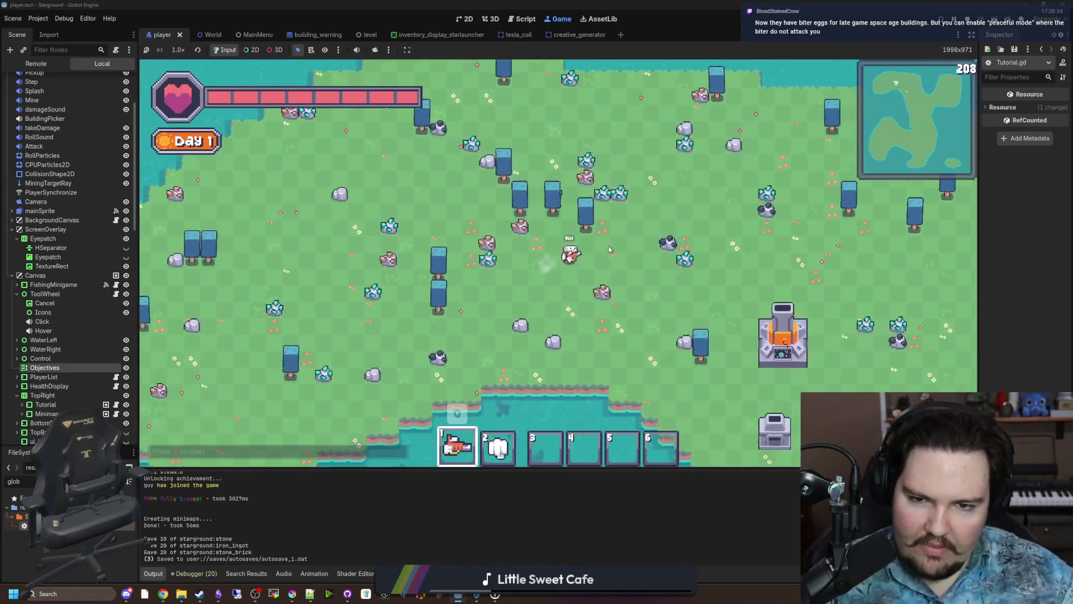
{"action": "key", "text": "w"}
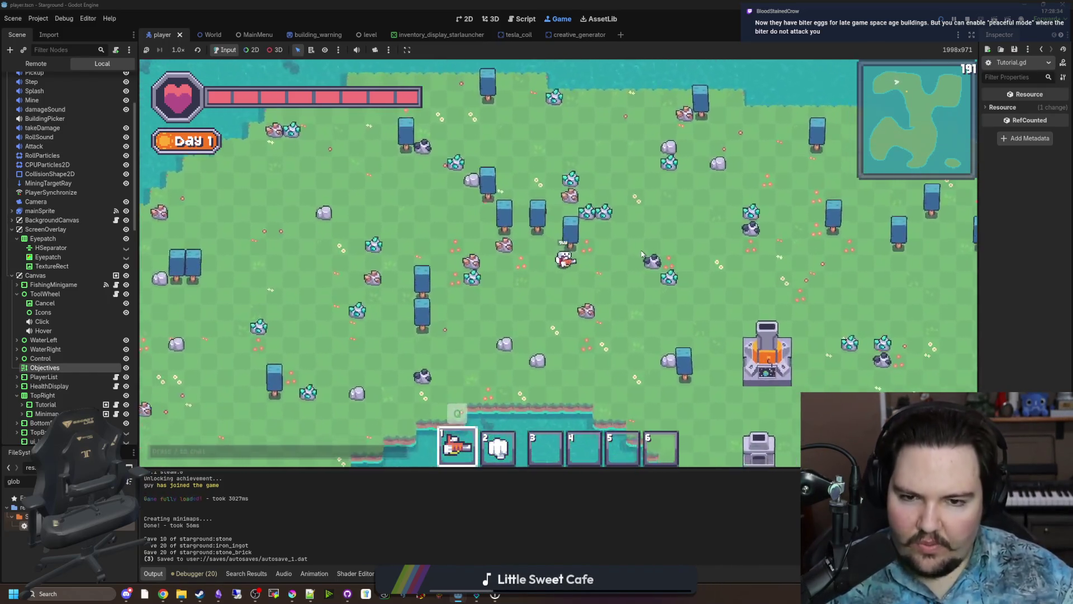
{"action": "key", "text": "d"}
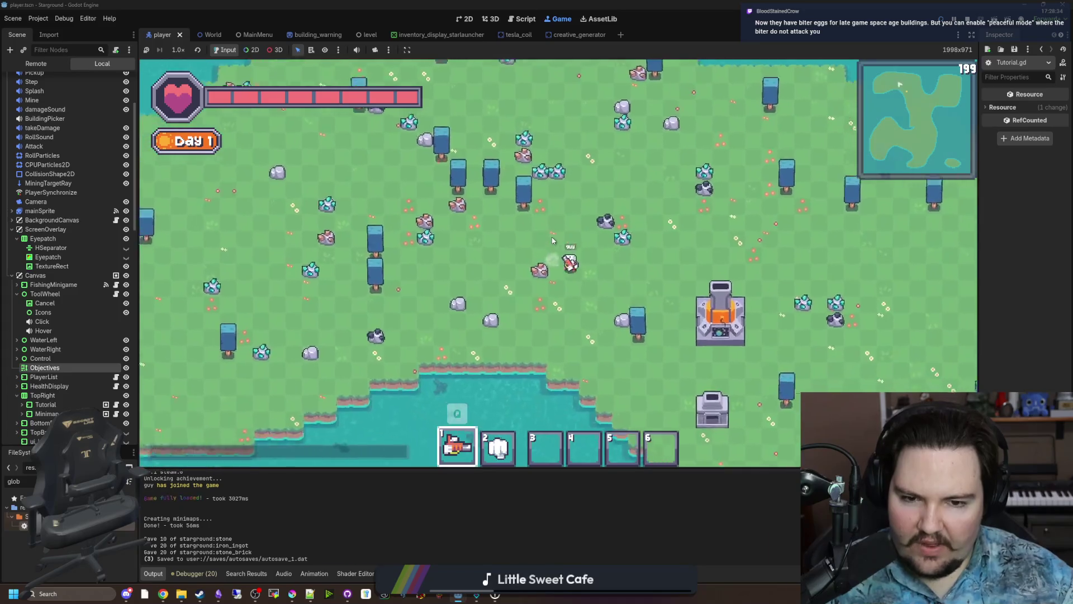
Walk right past the pond, down the narrow land strip, then back up-left collecting items.
{"action": "key", "text": "w"}
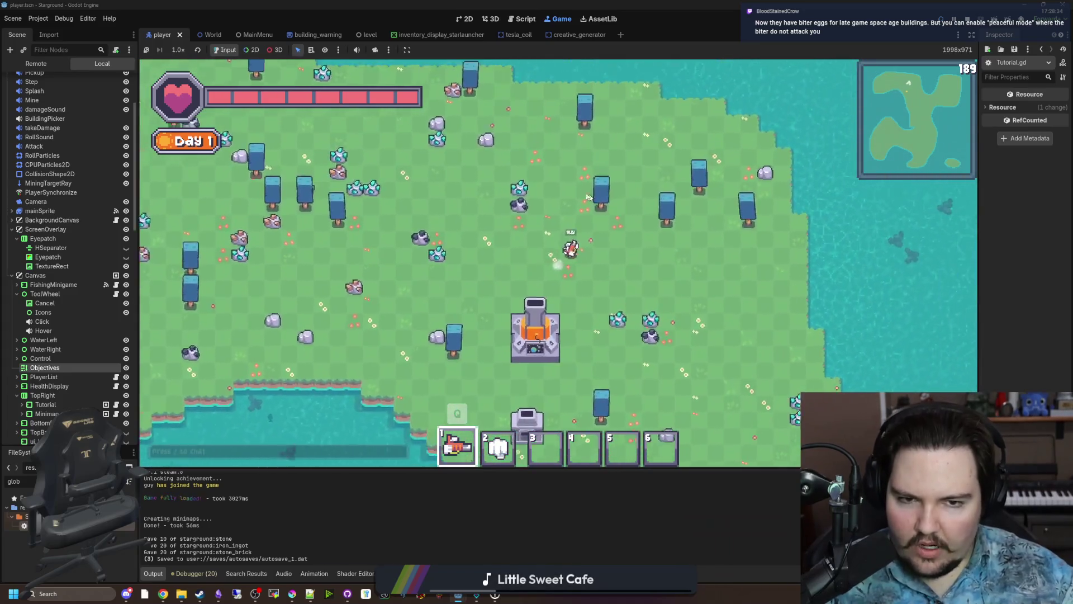
{"action": "key", "text": "w"}
{"action": "key", "text": "d"}
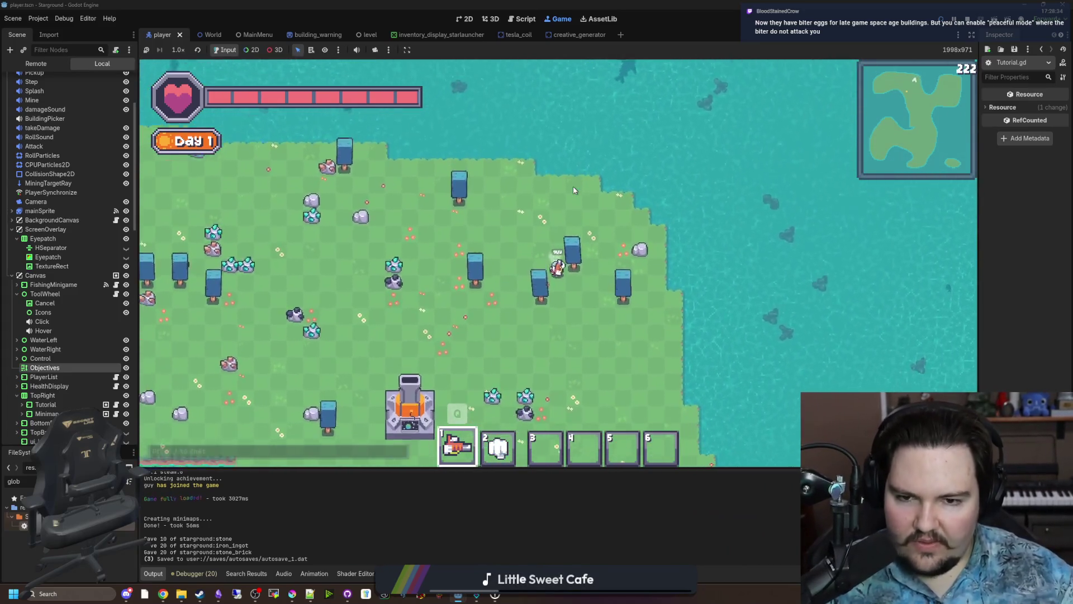
{"action": "key", "text": "s"}
{"action": "key", "text": "a"}
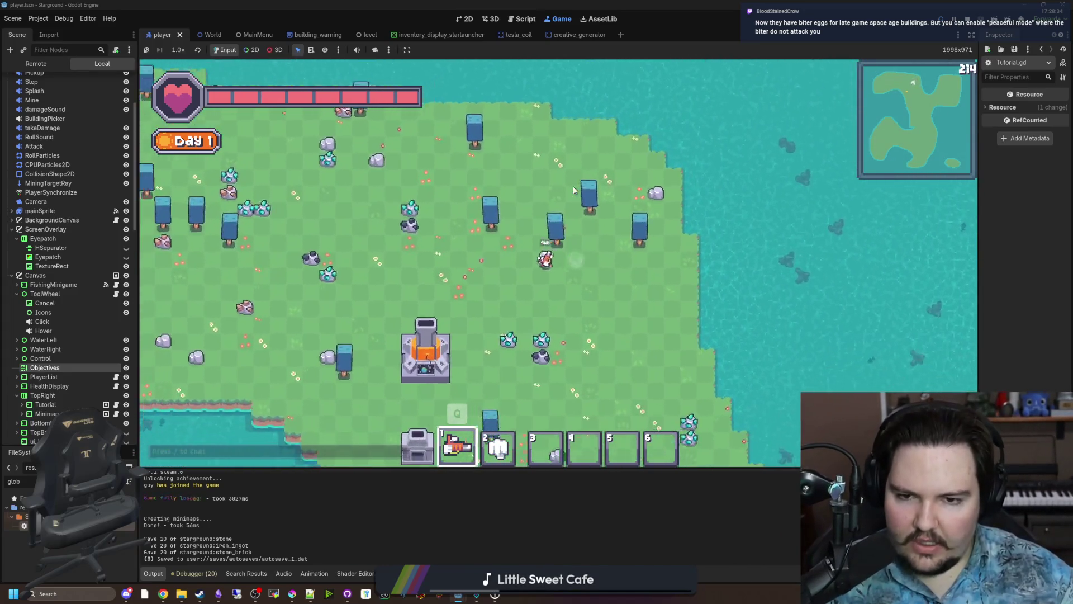
{"action": "key", "text": "w"}
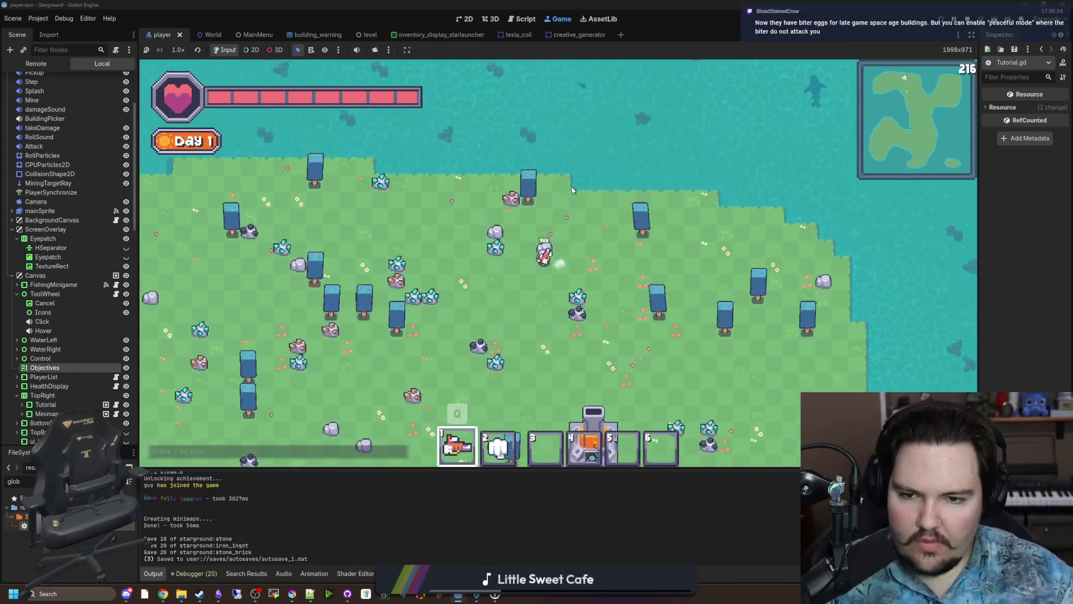
{"action": "key", "text": "a"}
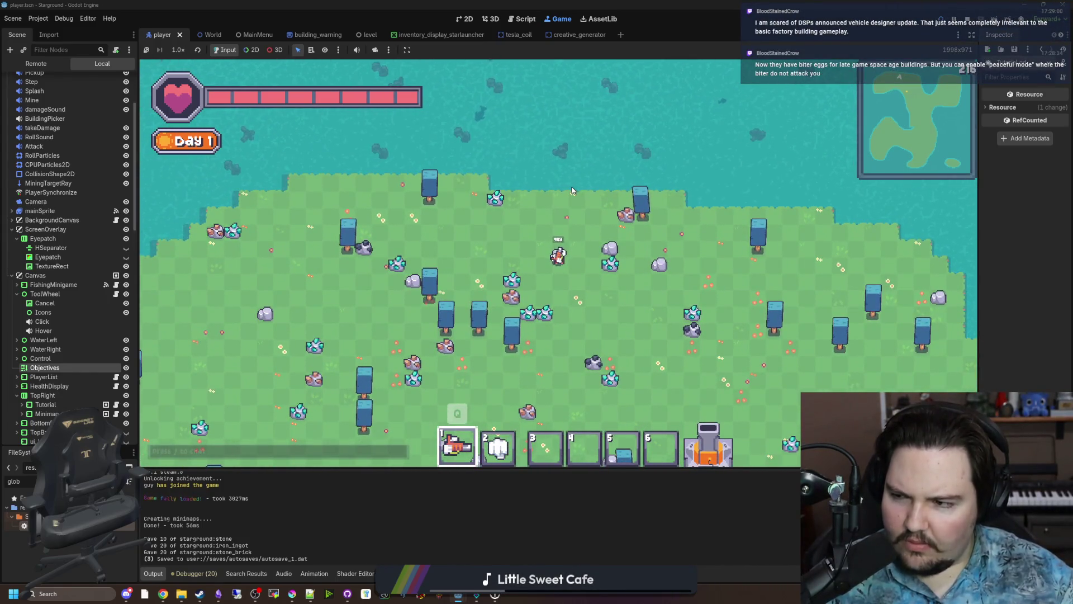
{"action": "key", "text": "a"}
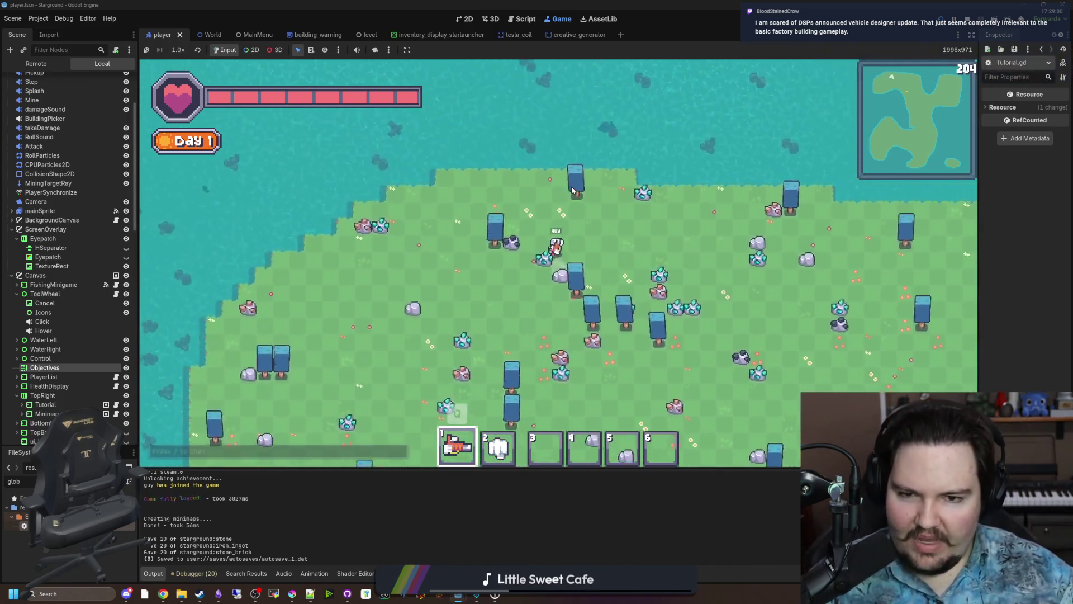
{"action": "key", "text": "d"}
{"action": "key", "text": "s"}
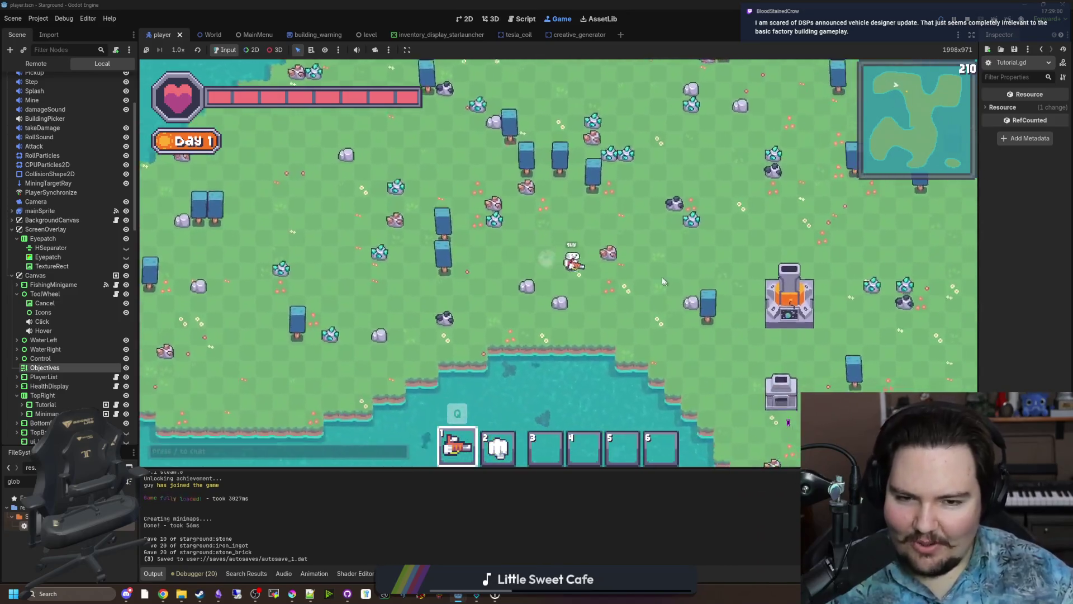
{"action": "key", "text": "d"}
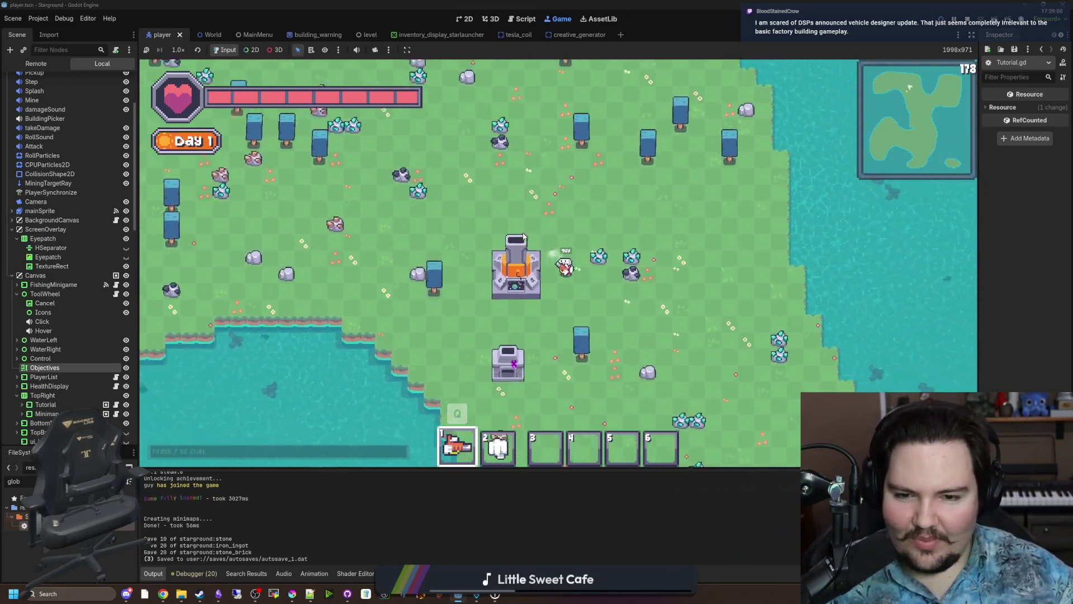
{"action": "key", "text": "d"}
{"action": "key", "text": "s"}
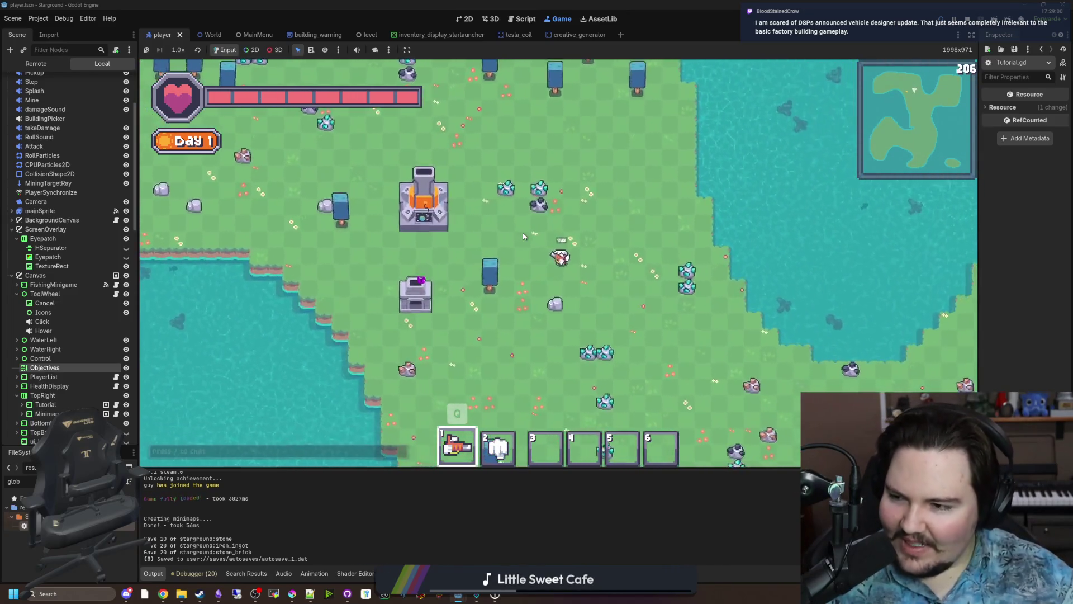
{"action": "key", "text": "d"}
{"action": "key", "text": "s"}
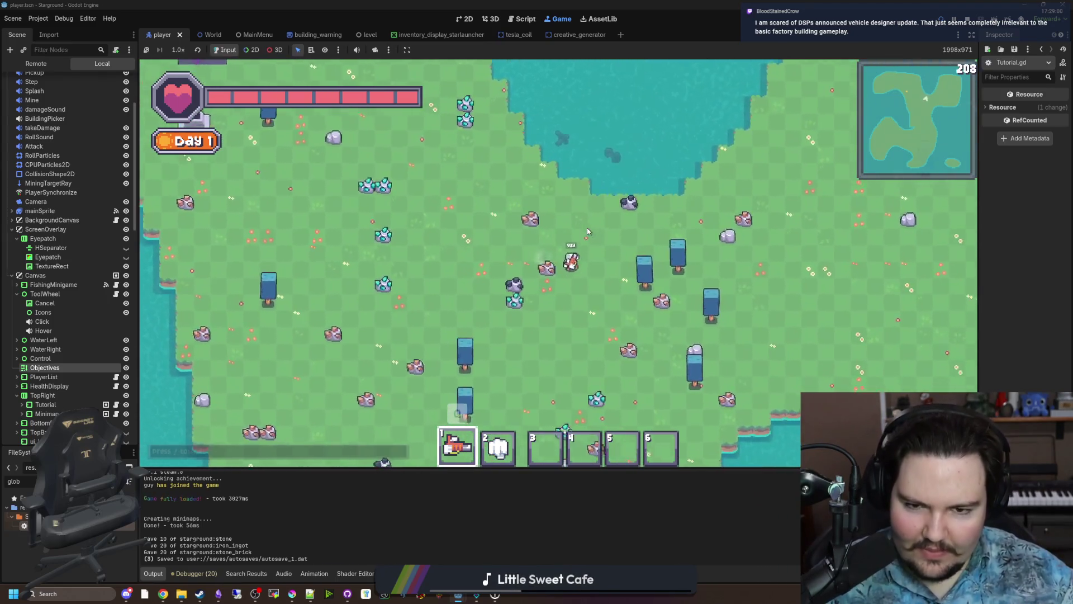
{"action": "key", "text": "s"}
{"action": "key", "text": "d"}
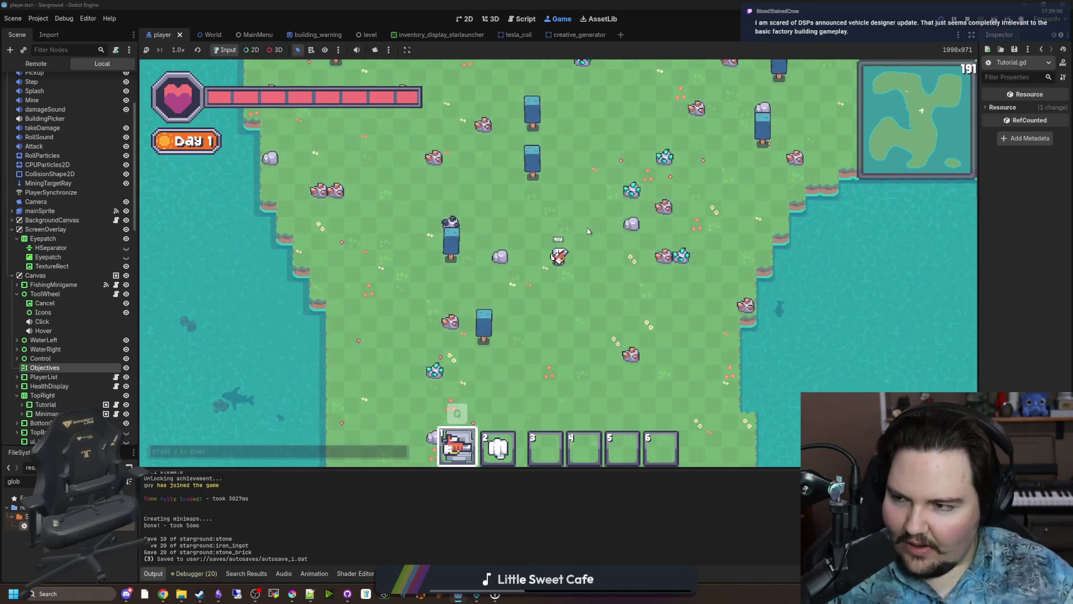
{"action": "key", "text": "w"}
{"action": "key", "text": "a"}
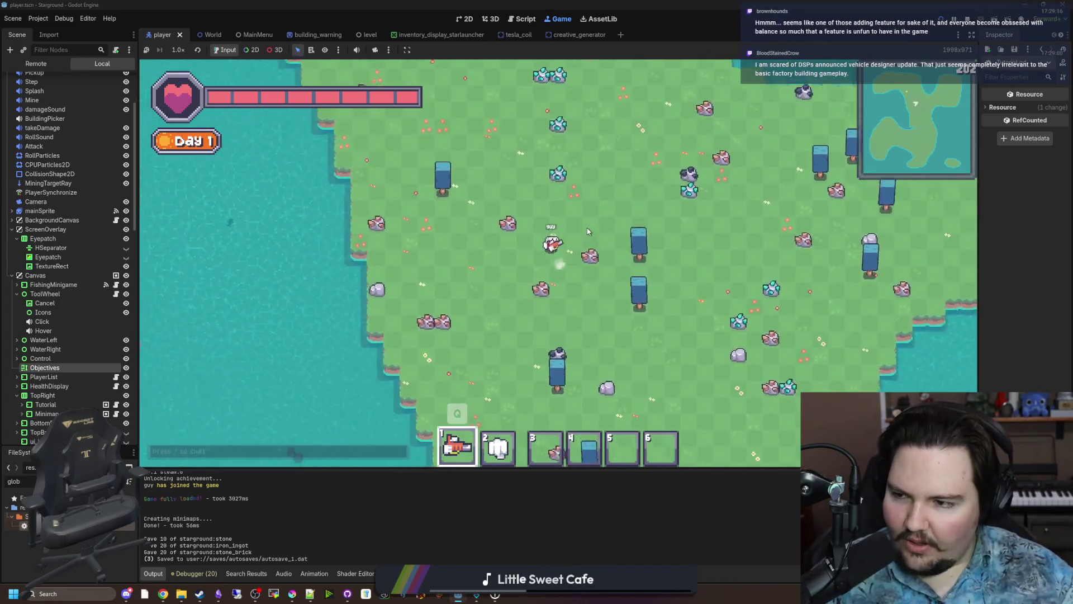
{"action": "key", "text": "w"}
{"action": "key", "text": "a"}
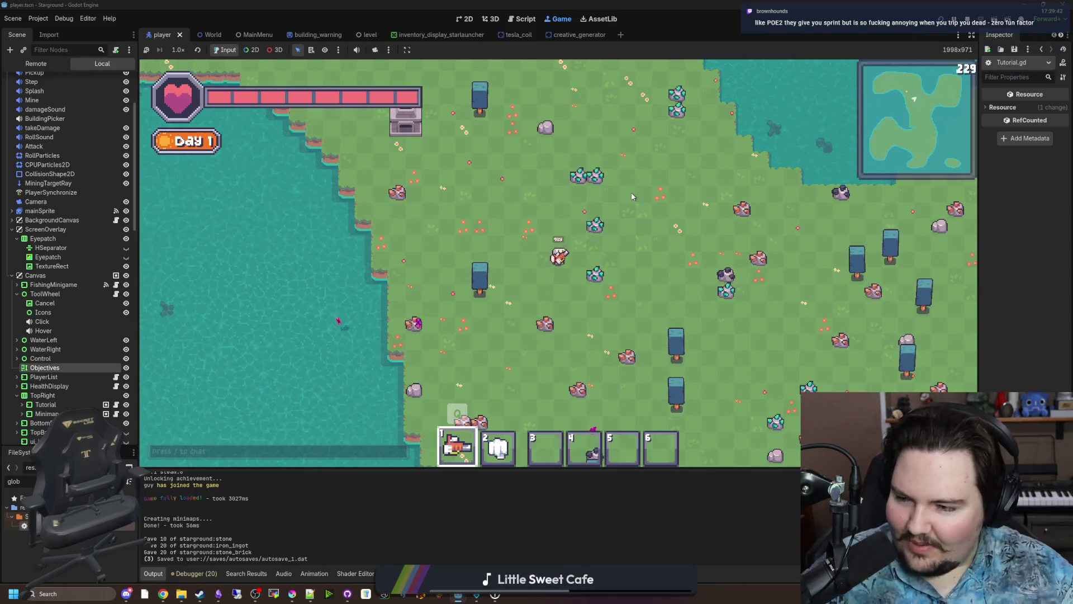
Walk north to the lake, loop around, then south-east past the furnace picking up items.
{"action": "key", "text": "w"}
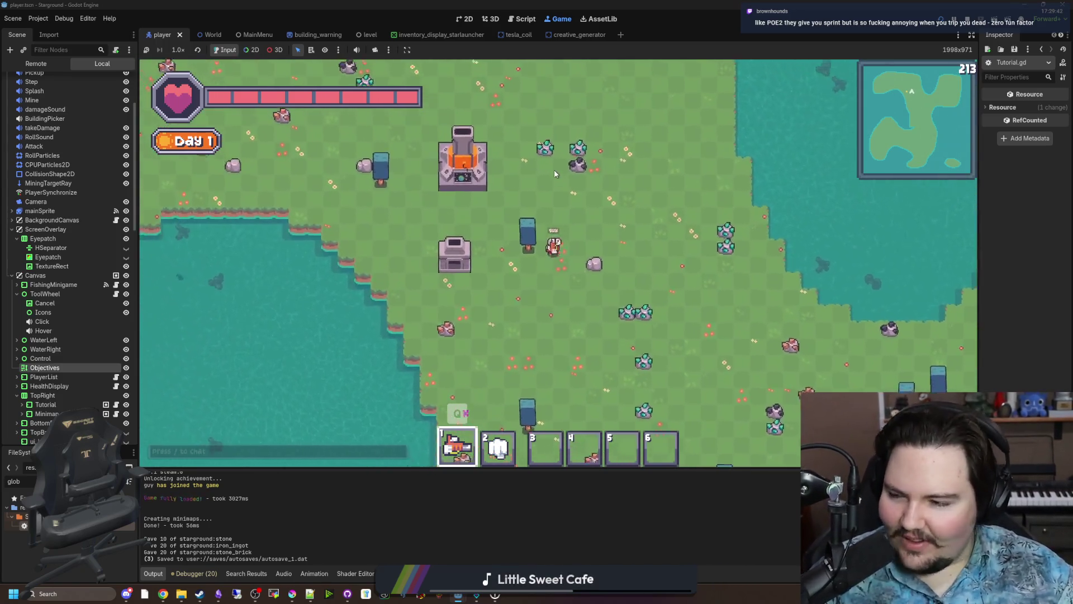
{"action": "key", "text": "w"}
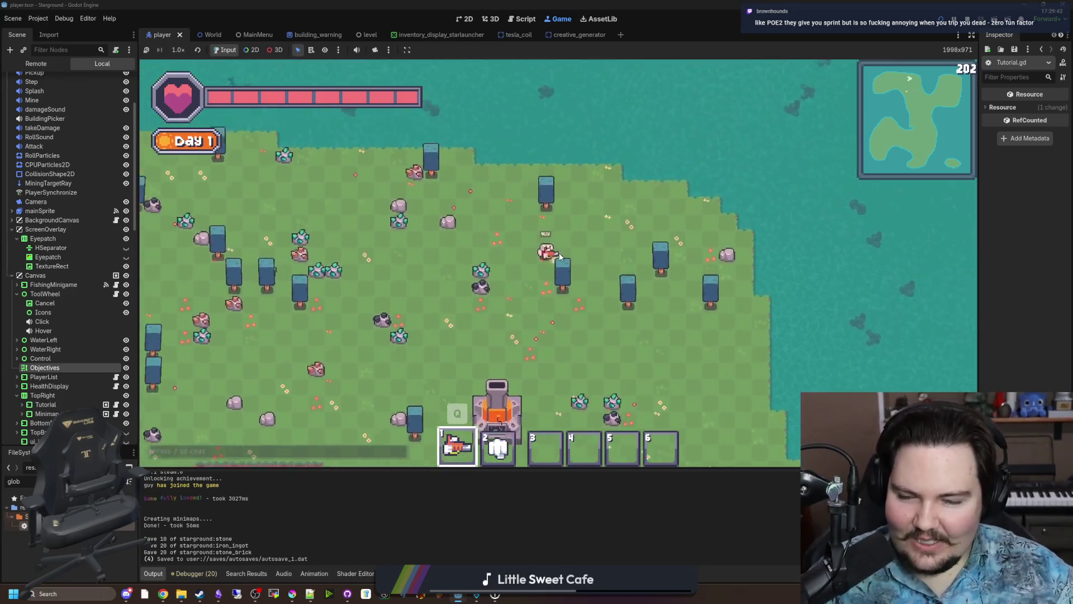
{"action": "key", "text": "a"}
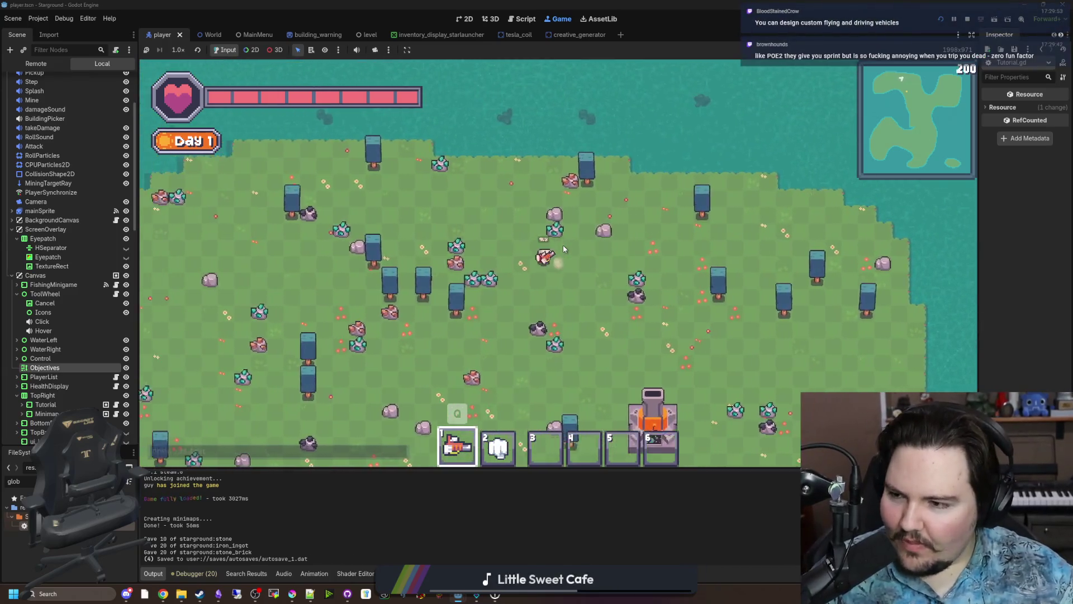
{"action": "key", "text": "w"}
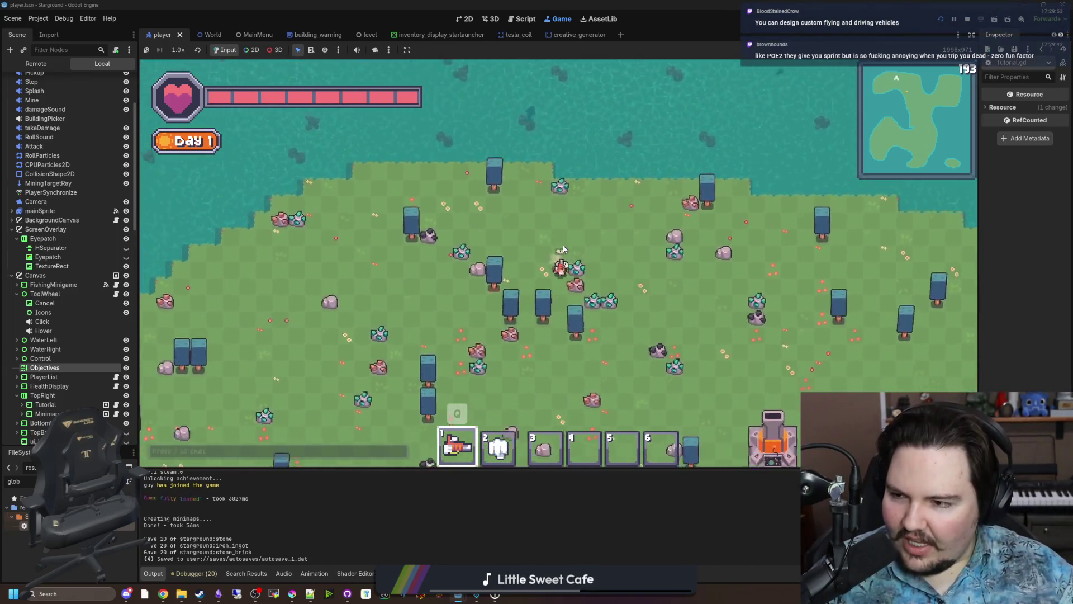
{"action": "key", "text": "s"}
{"action": "key", "text": "d"}
{"action": "key", "text": "s"}
{"action": "key", "text": "a"}
{"action": "key", "text": "w"}
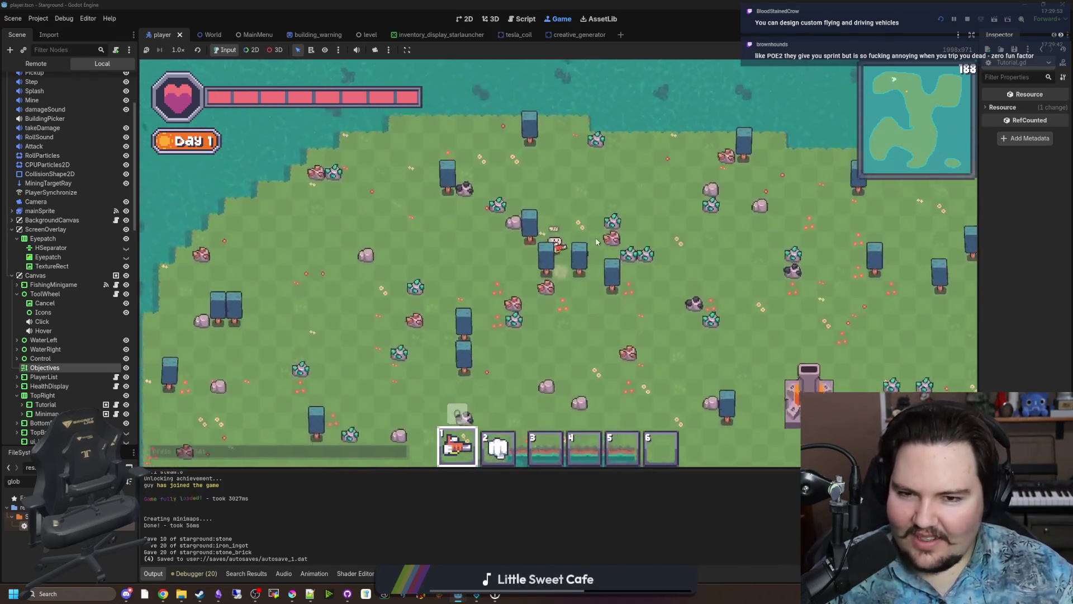
{"action": "key", "text": "w"}
{"action": "key", "text": "a"}
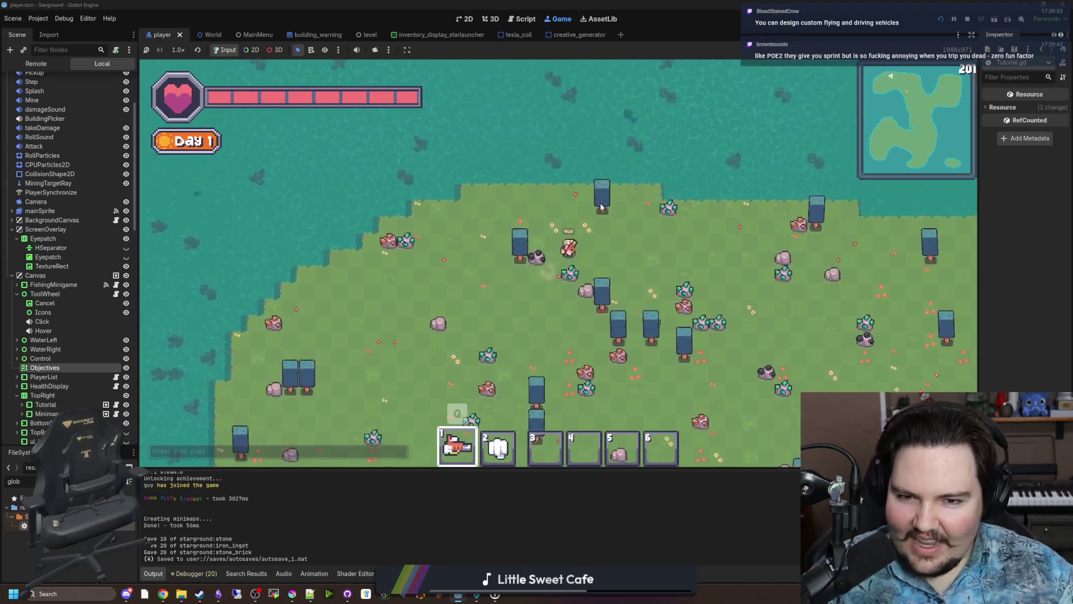
{"action": "key", "text": "s"}
{"action": "key", "text": "d"}
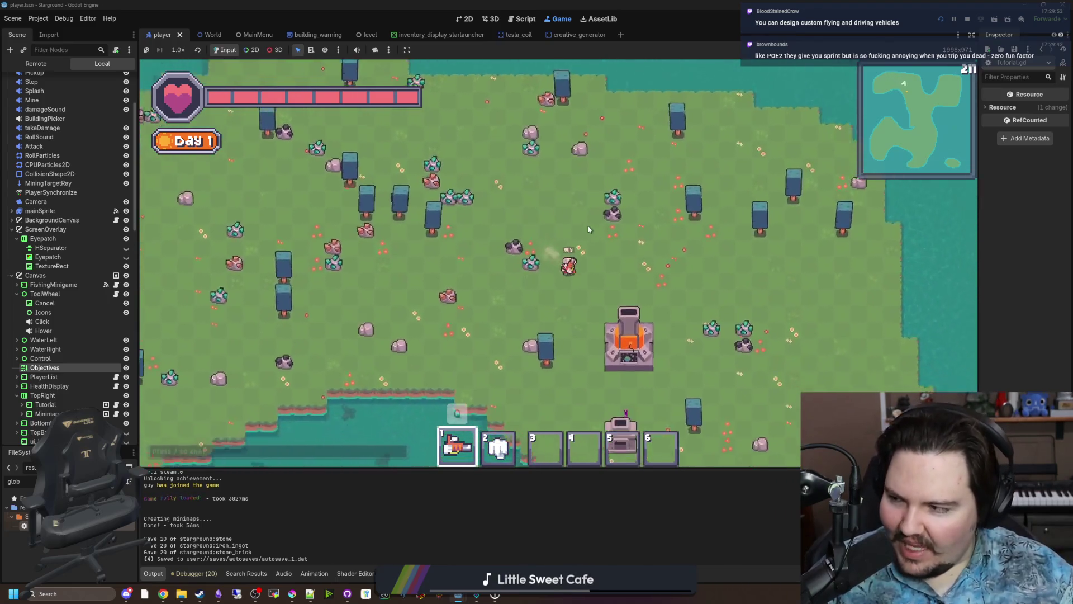
{"action": "key", "text": "s"}
{"action": "key", "text": "d"}
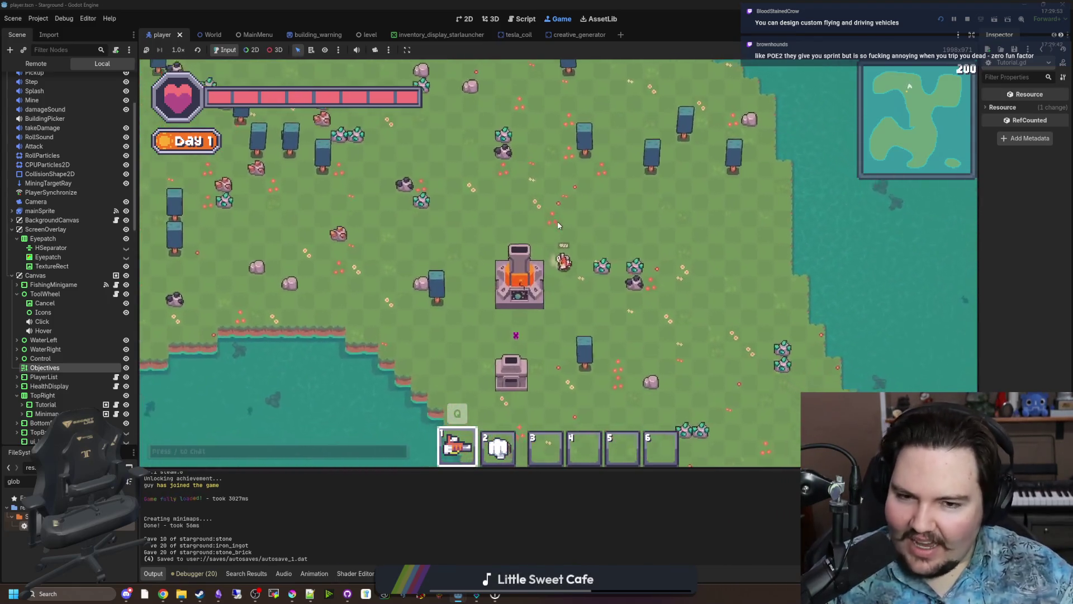
{"action": "key", "text": "s"}
{"action": "key", "text": "d"}
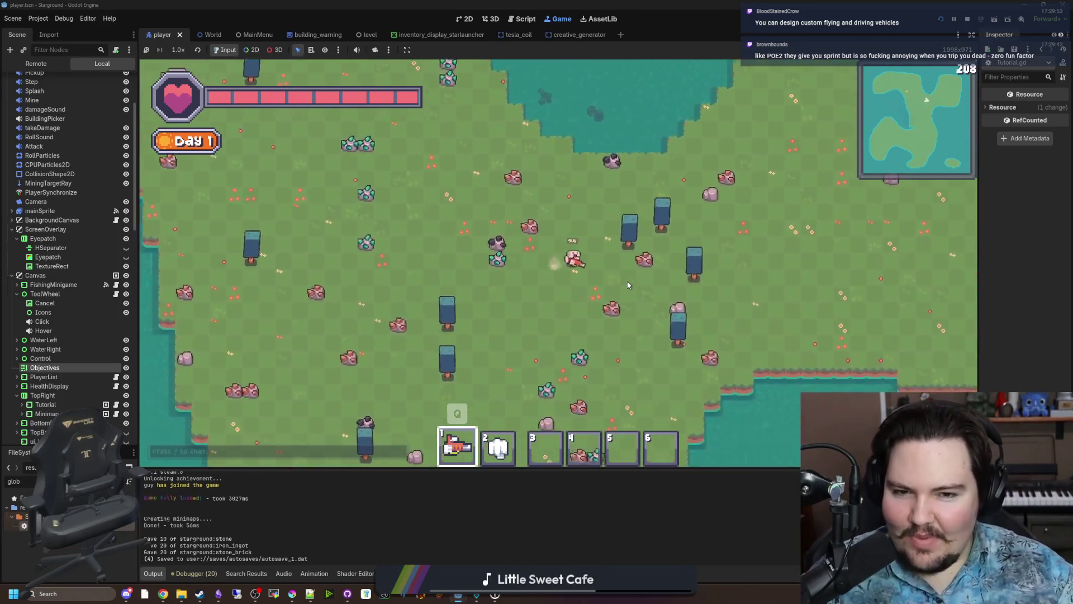
Walk east to the shoreline and back west for an item, switching hotbar slot 6 then 1.
{"action": "key", "text": "w"}
{"action": "key", "text": "d"}
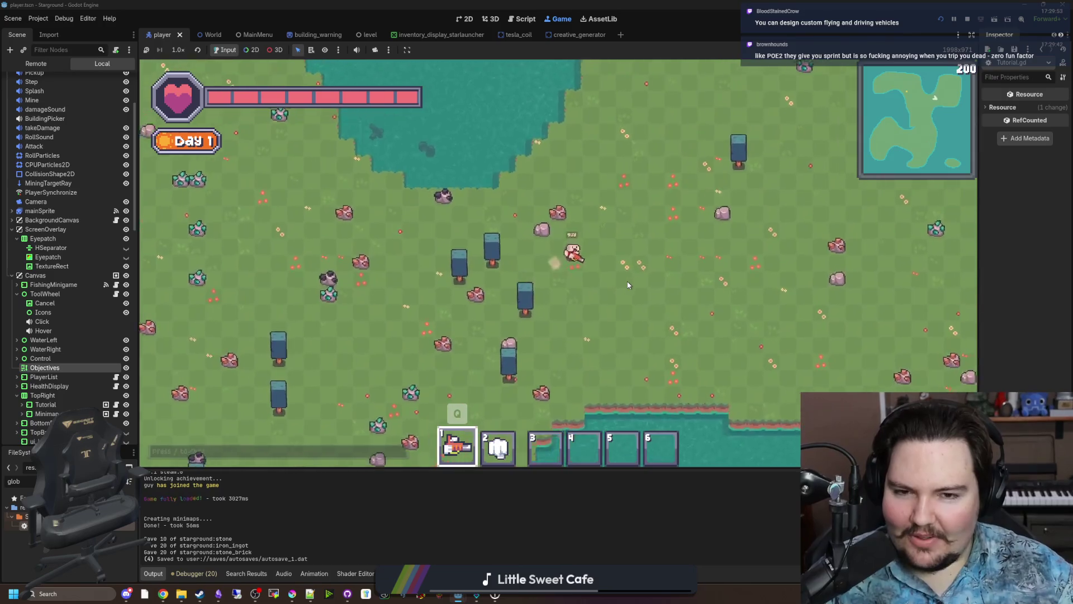
{"action": "key", "text": "d"}
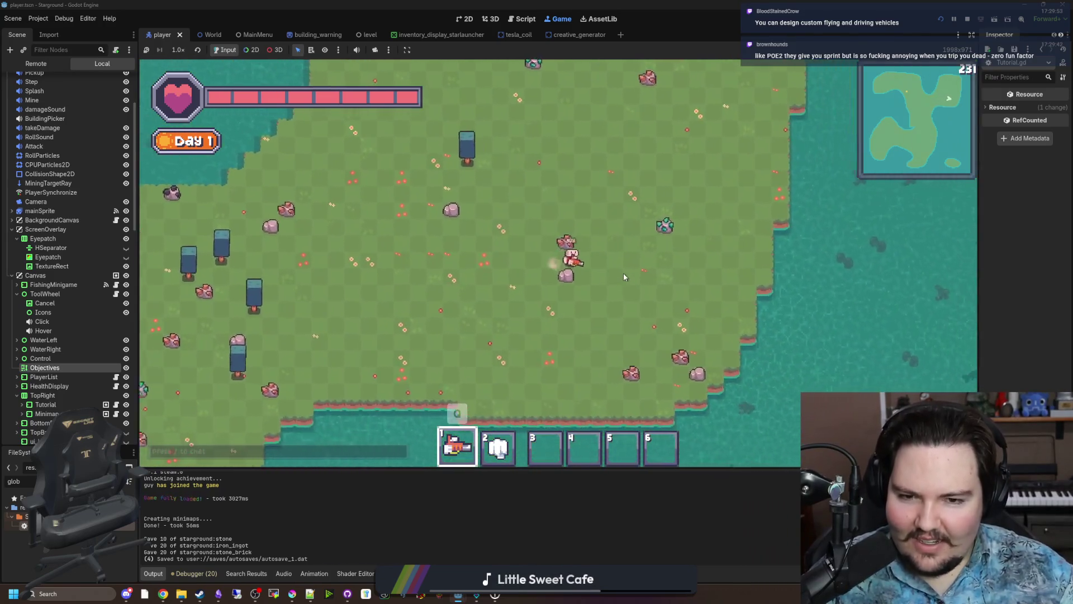
{"action": "key", "text": "w"}
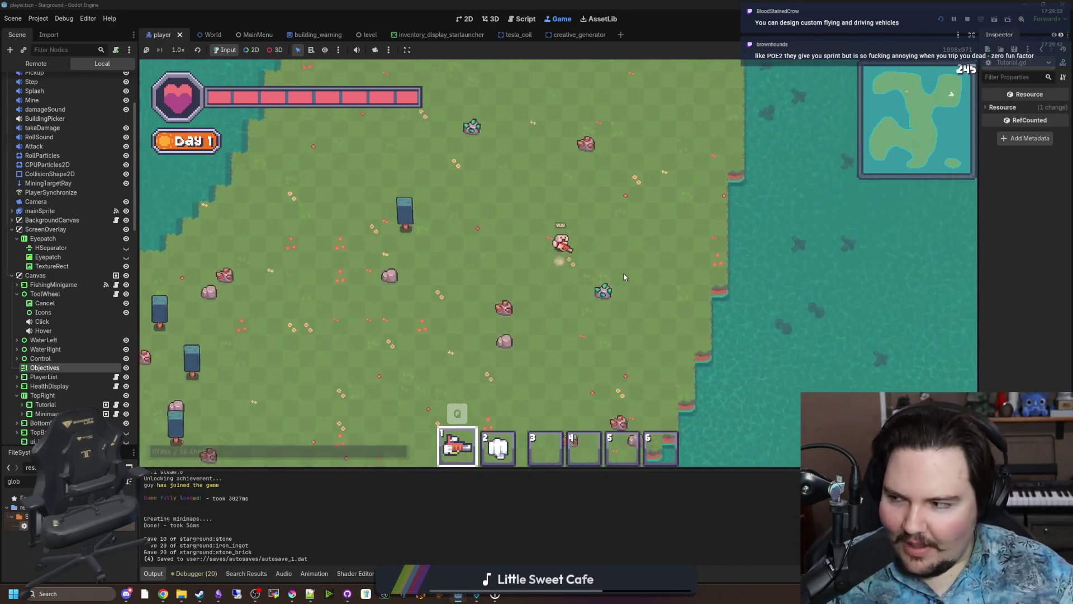
{"action": "key", "text": "a"}
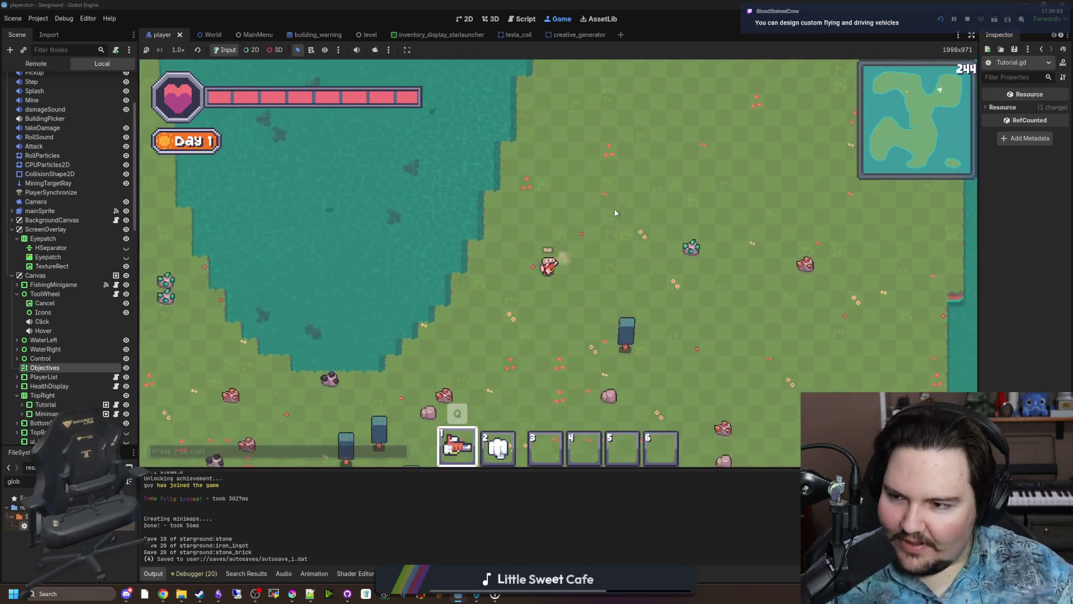
{"action": "key", "text": "s"}
{"action": "key", "text": "a"}
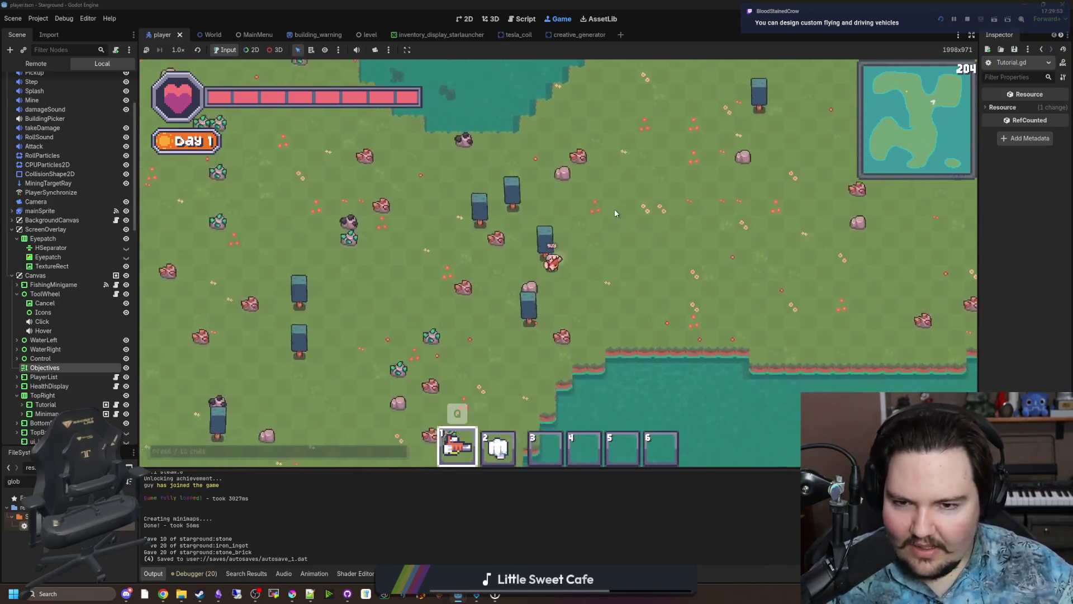
{"action": "key", "text": "a"}
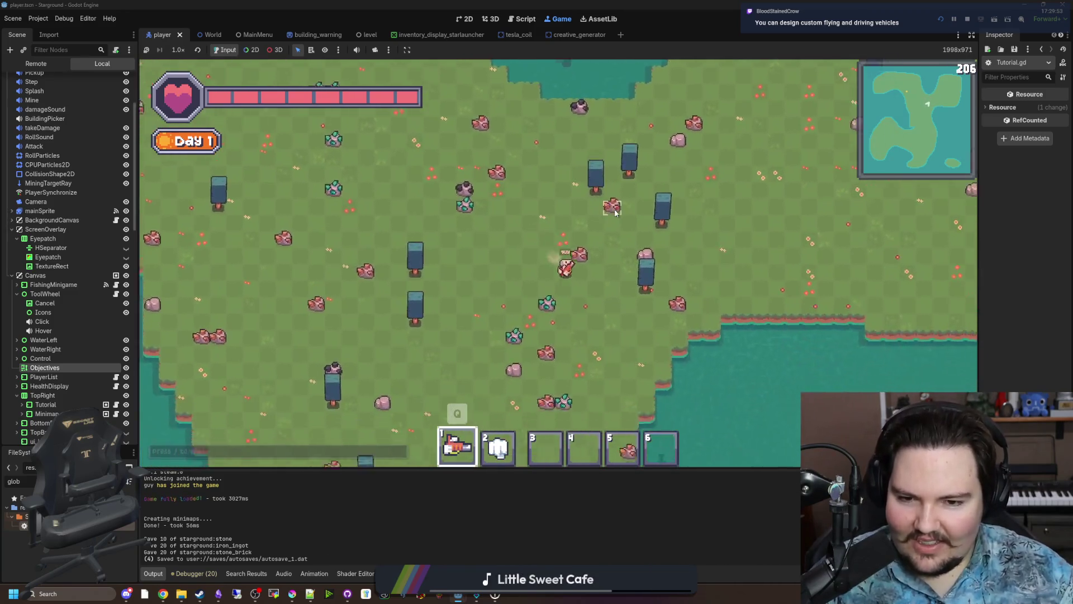
{"action": "key", "text": "s"}
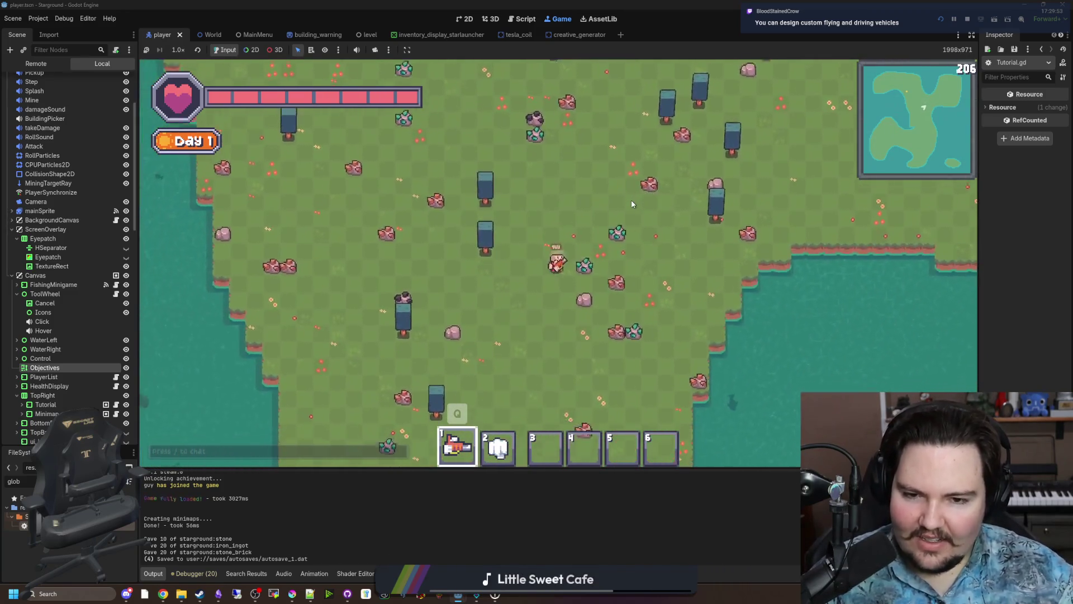
{"action": "key", "text": "6"}
{"action": "key", "text": "1"}
{"action": "key", "text": "s"}
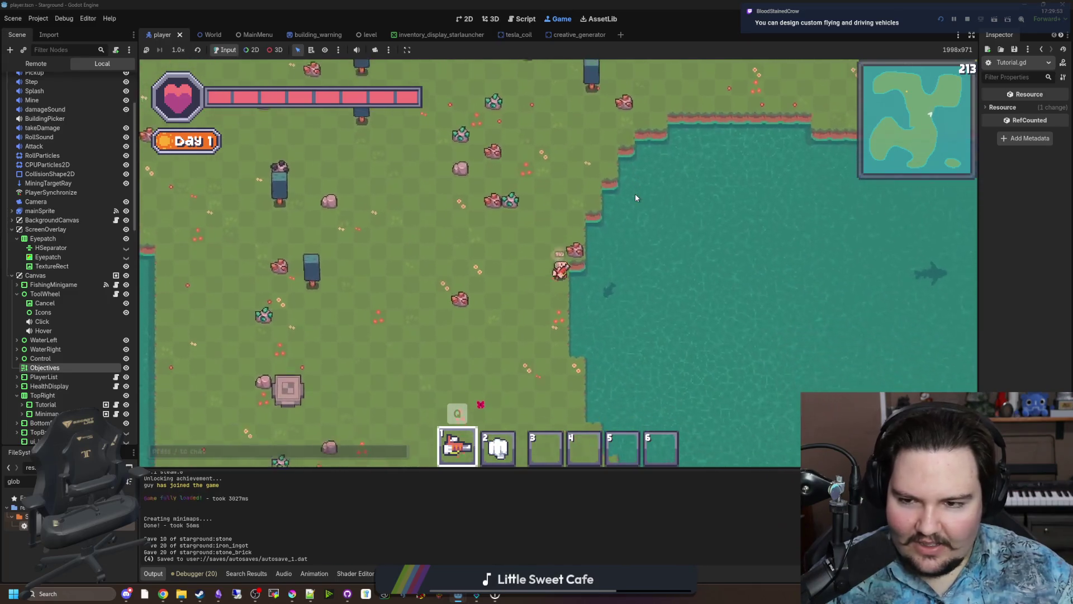
{"action": "key", "text": "s"}
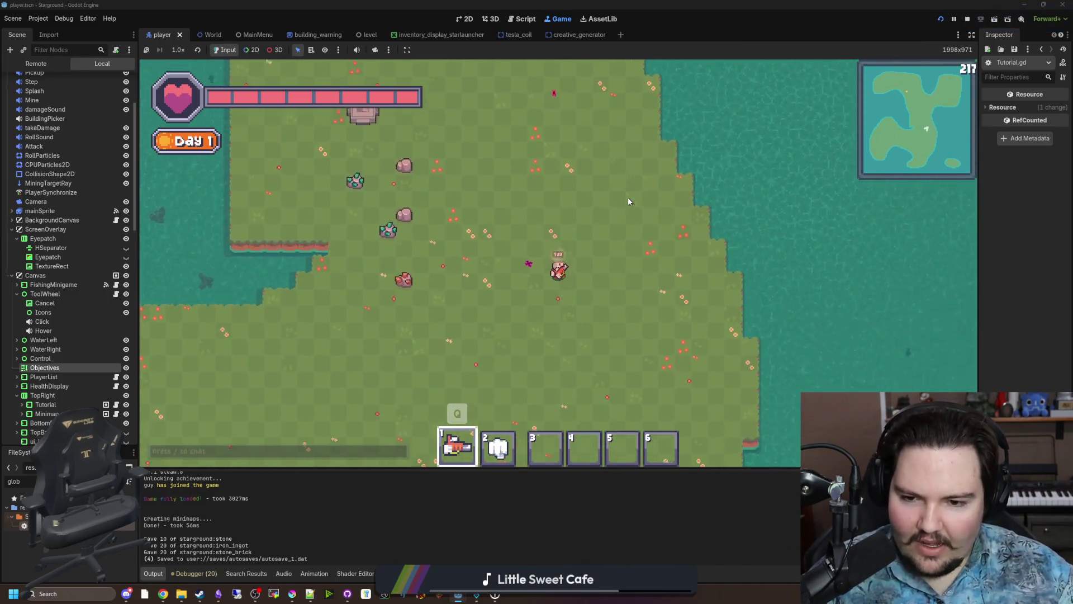
Walk along the shore around the island and return beside the furnace.
{"action": "key", "text": "a+s"}
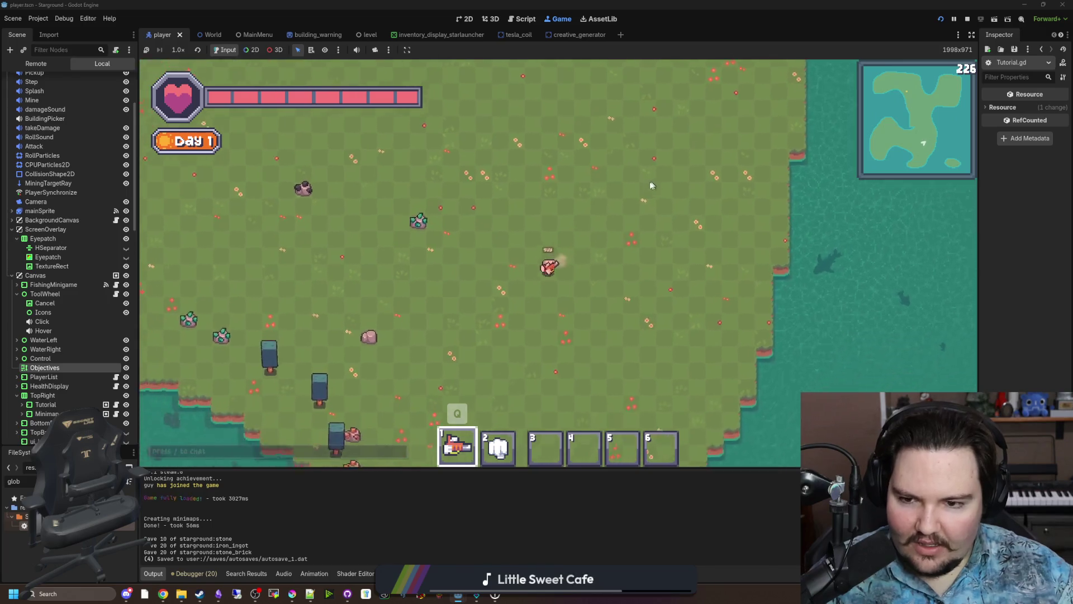
{"action": "key", "text": "w+a"}
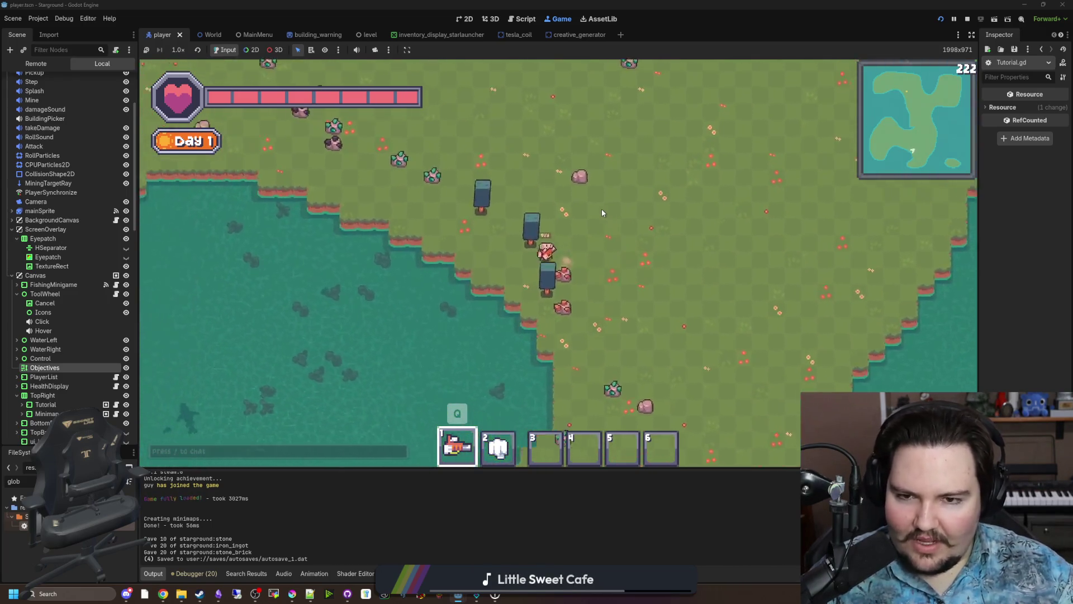
{"action": "key", "text": "w+a"}
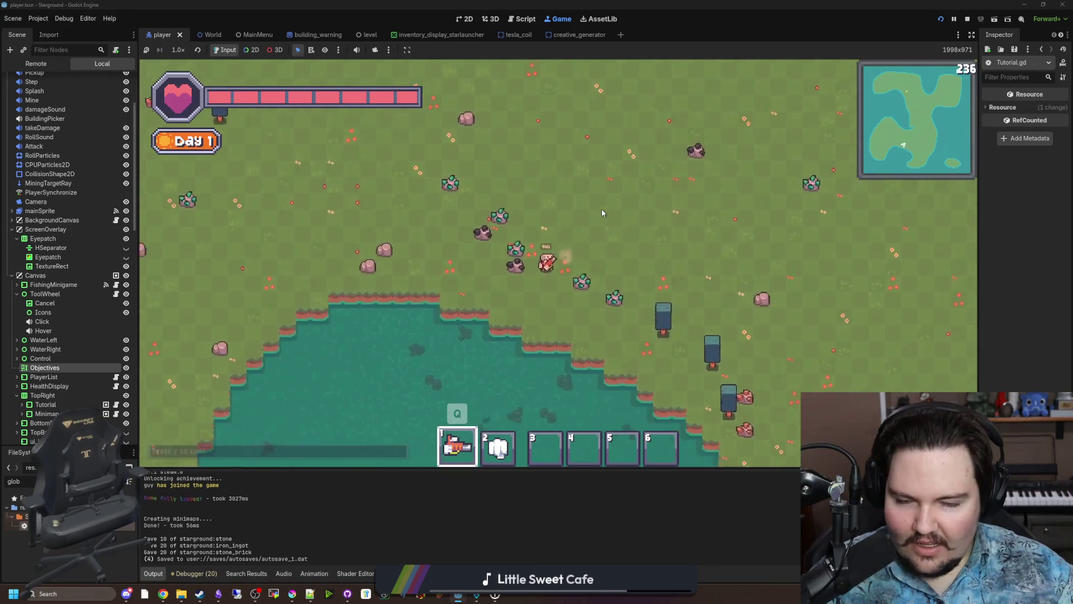
{"action": "key", "text": "s+a"}
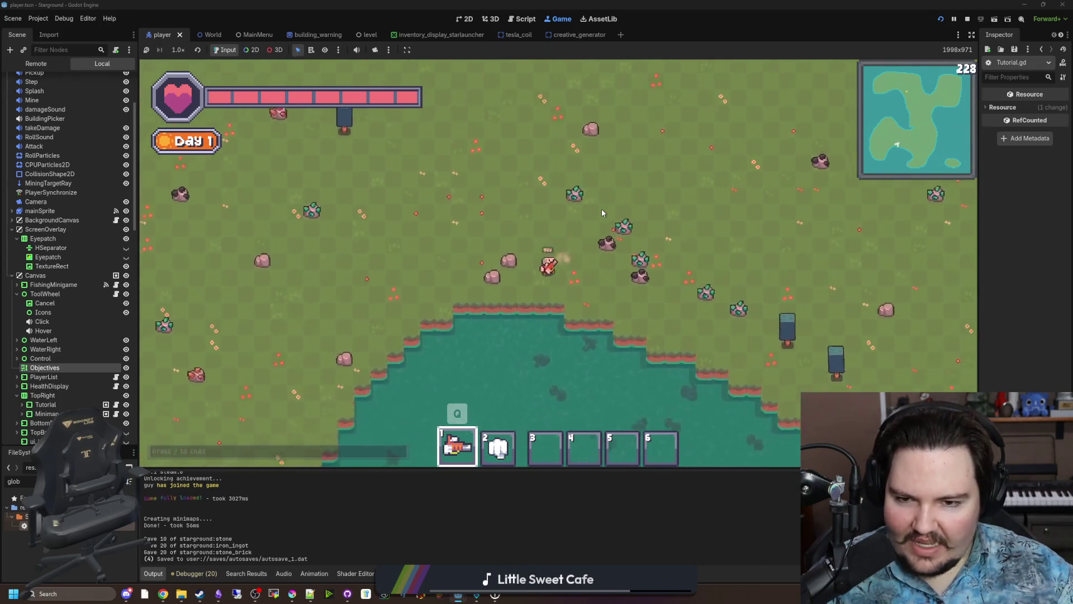
{"action": "key", "text": "s+a"}
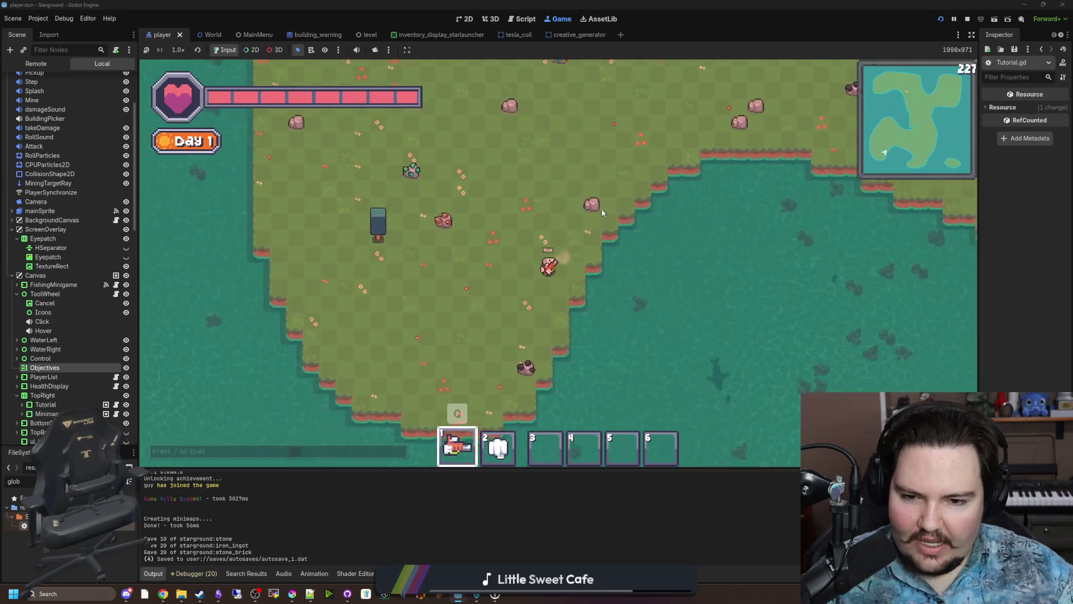
{"action": "key", "text": "w+d"}
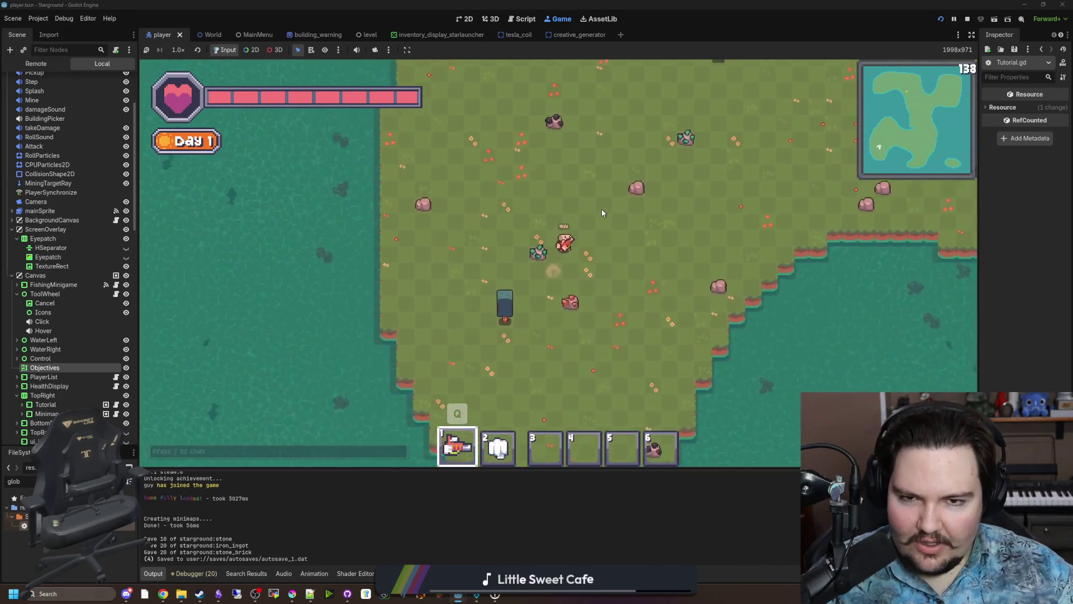
{"action": "key", "text": "w"}
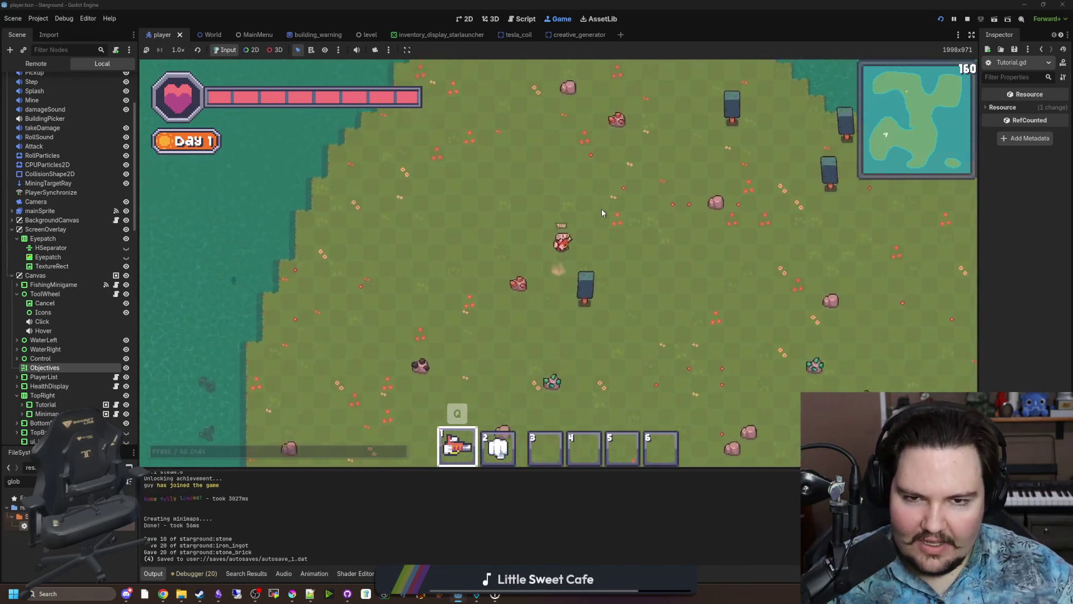
{"action": "key", "text": "d"}
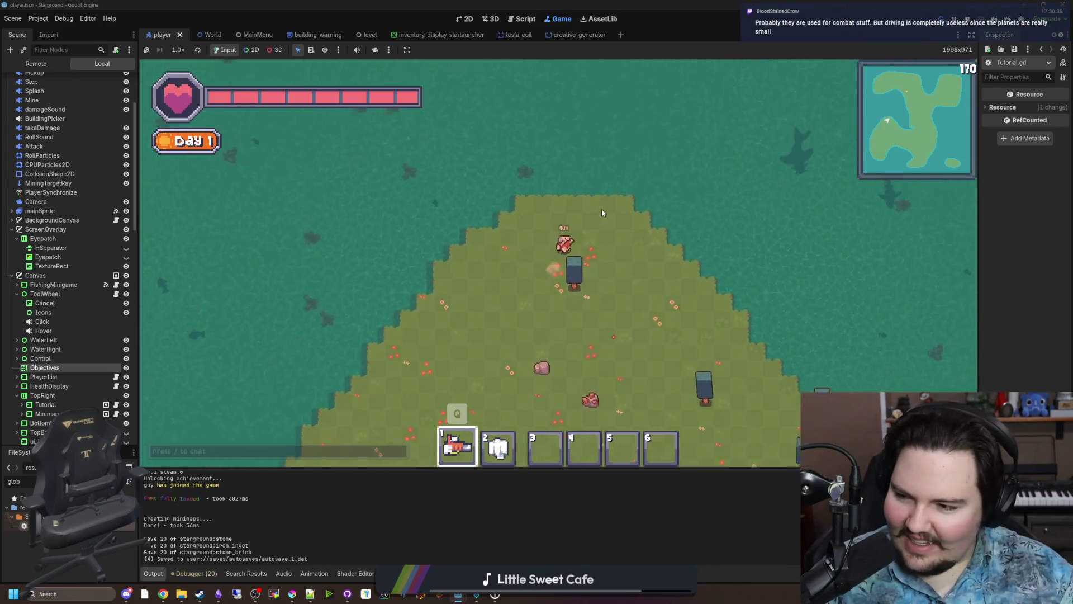
{"action": "key", "text": "s+d"}
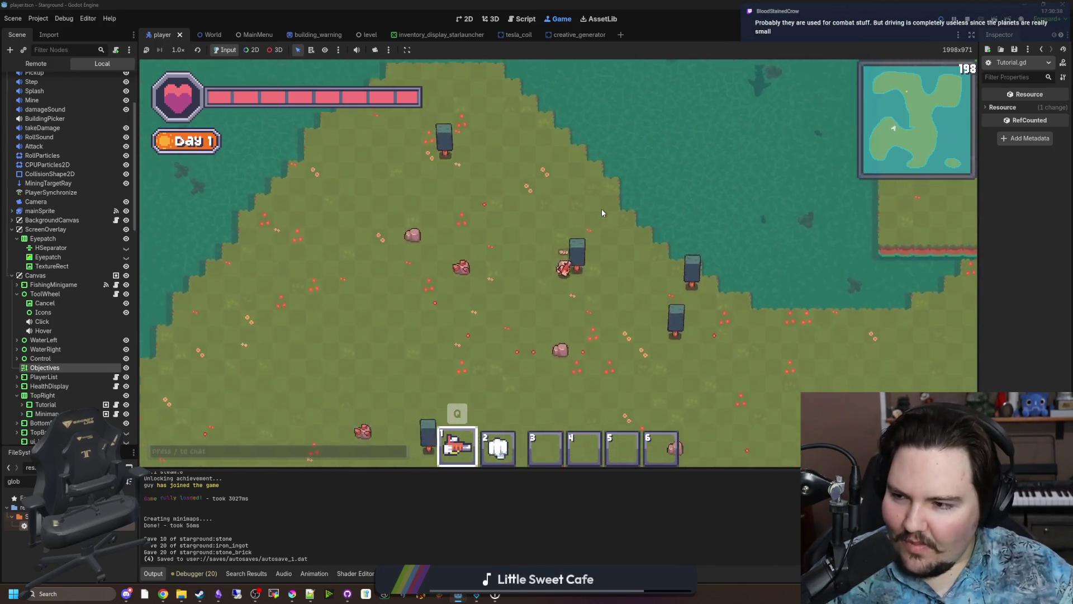
{"action": "key", "text": "d"}
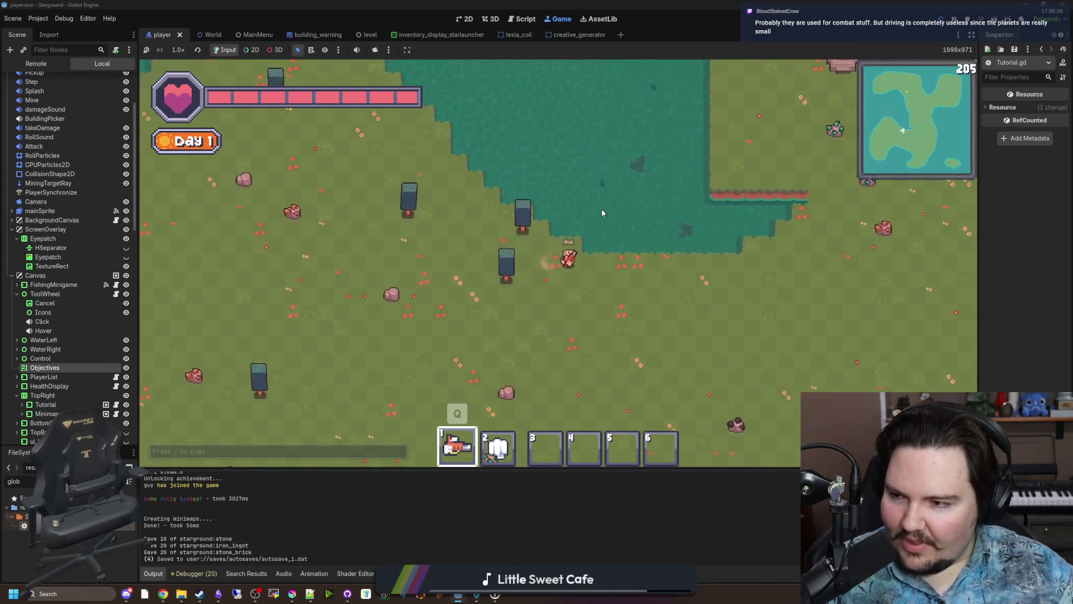
{"action": "key", "text": "w+d"}
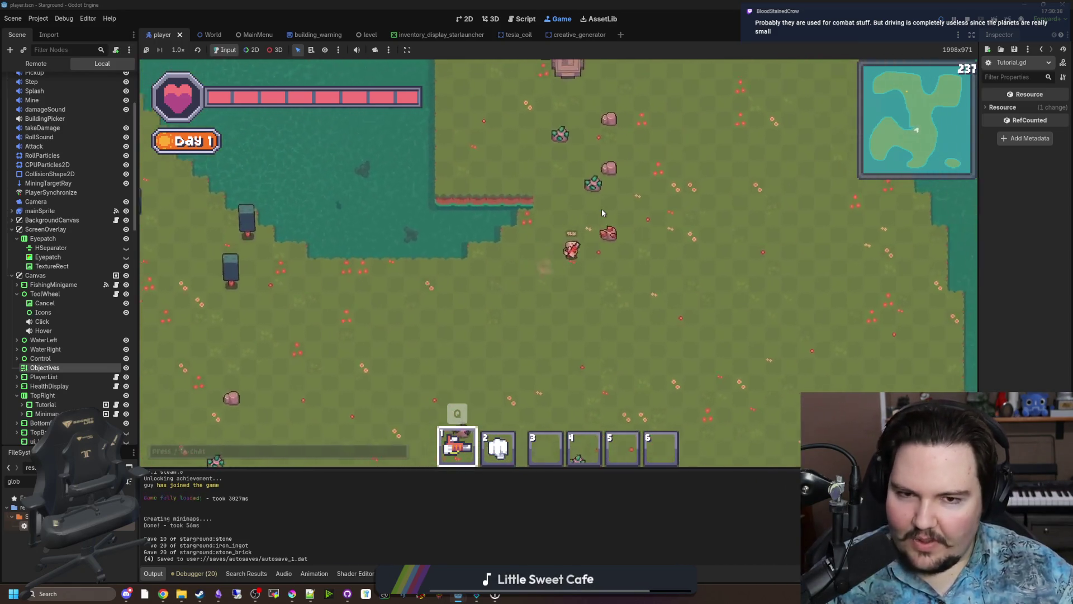
{"action": "key", "text": "w"}
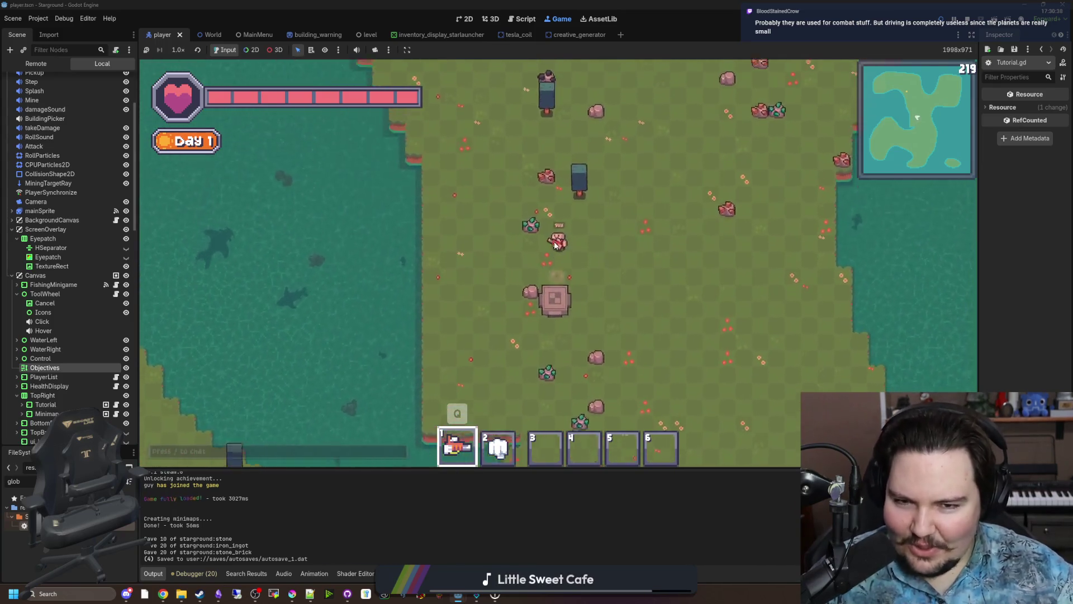
{"action": "key", "text": "w+a"}
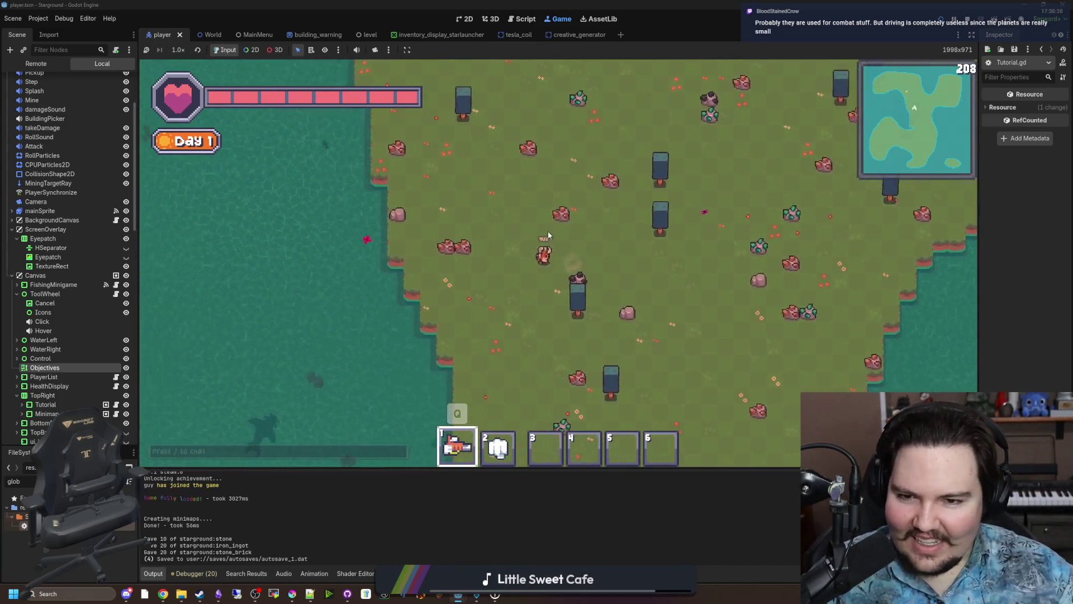
{"action": "key", "text": "w+d"}
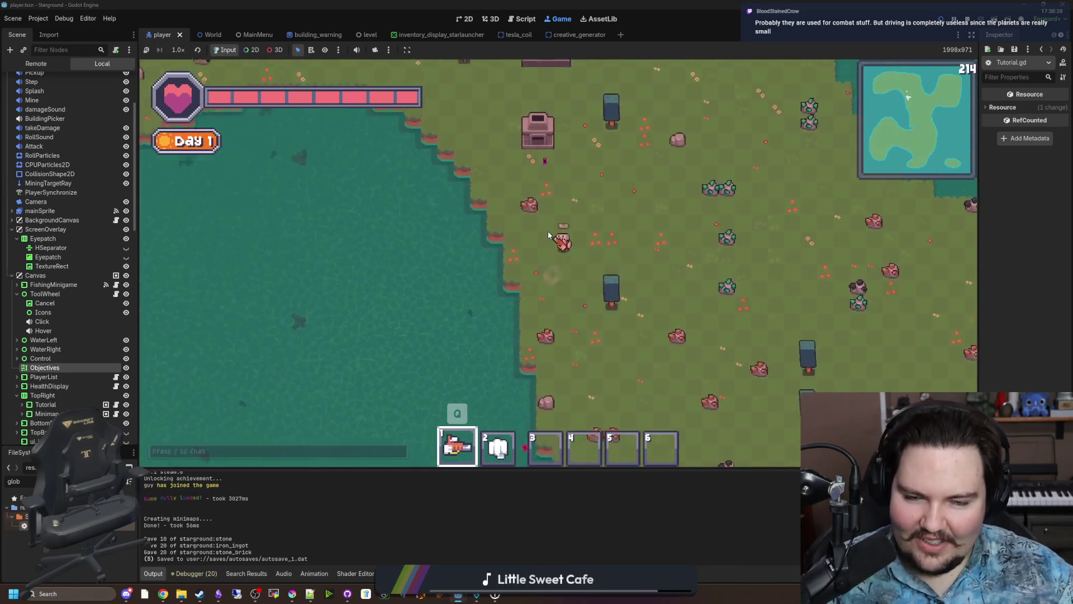
{"action": "key", "text": "w+a"}
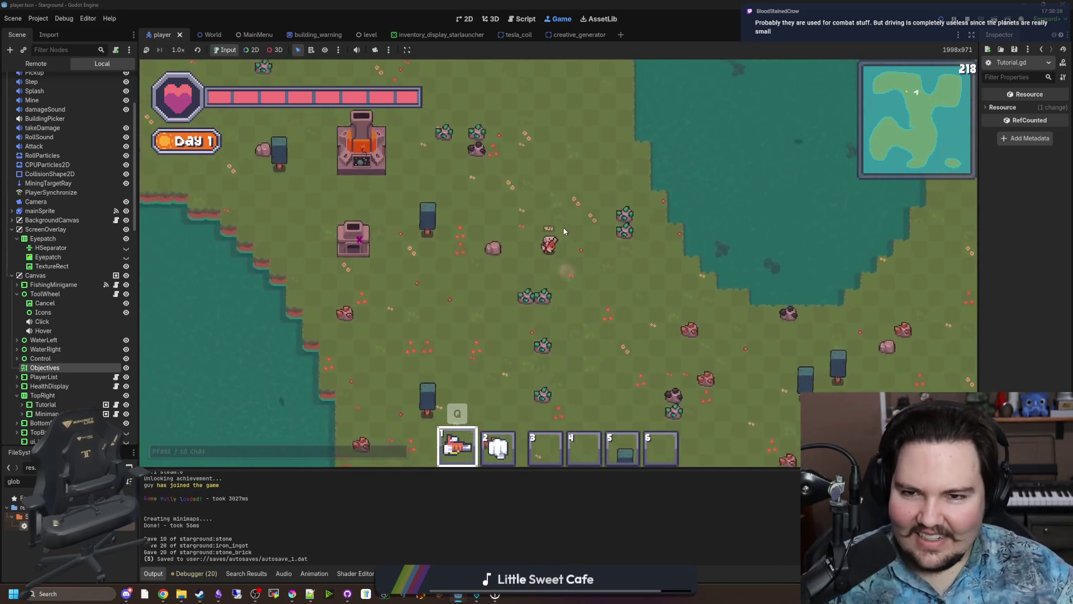
{"action": "key", "text": "w+a"}
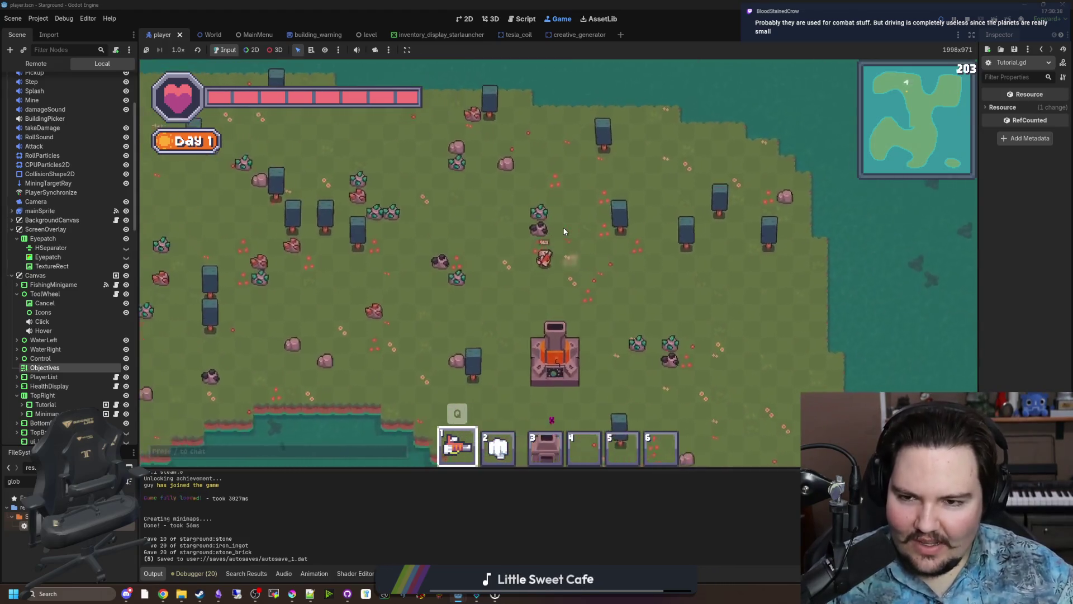
{"action": "key", "text": "2"}
{"action": "key", "text": "s+d"}
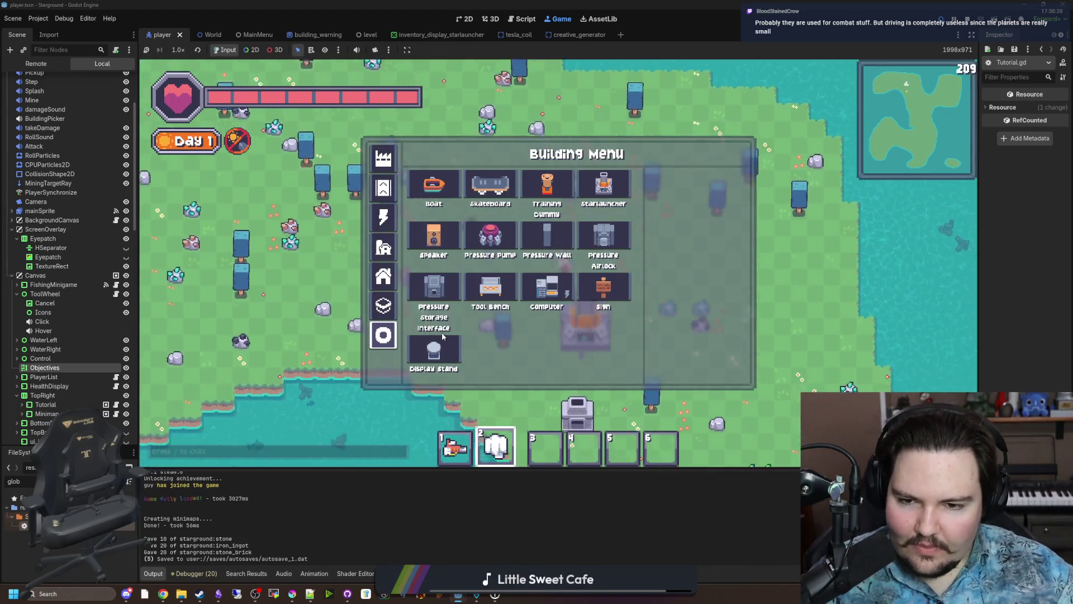
{"action": "mouse_move", "coordinate": [611, 184]}
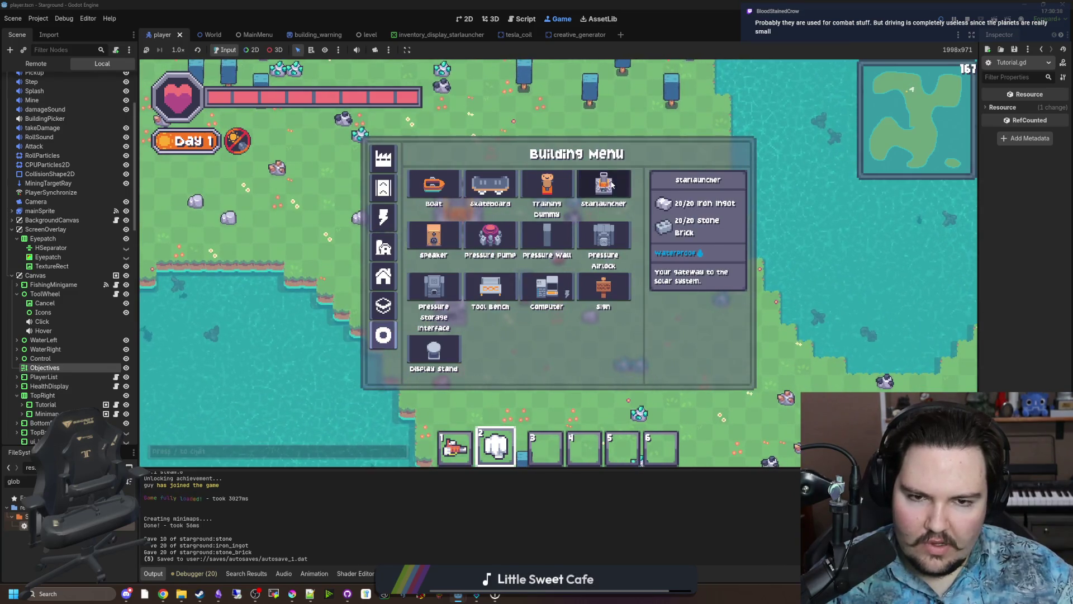
{"action": "key", "text": "4"}
{"action": "key", "text": "w+a"}
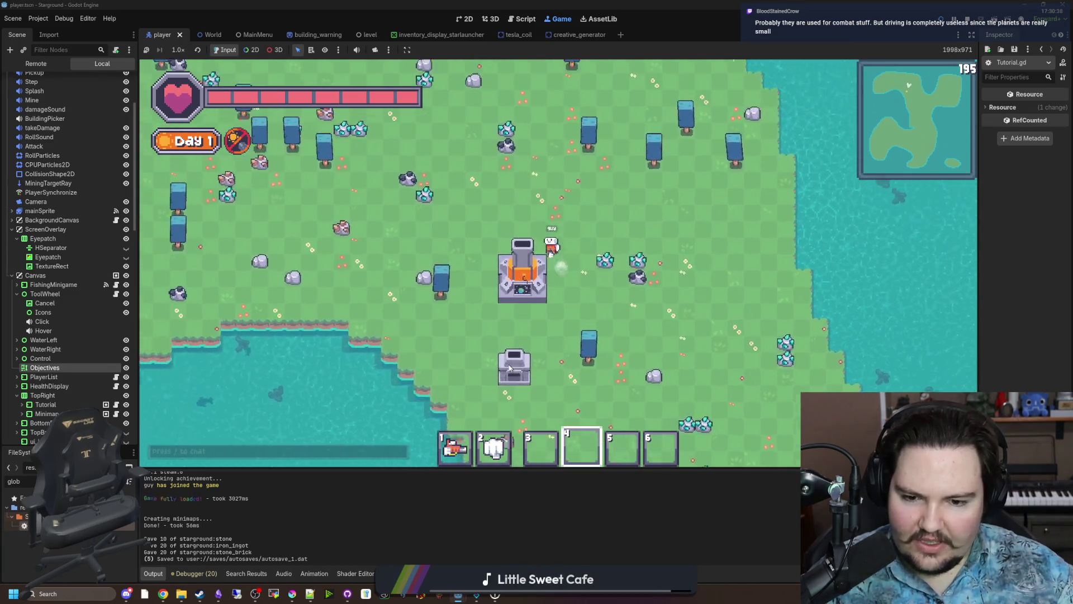
{"action": "key", "text": "w+a"}
{"action": "key", "text": "1"}
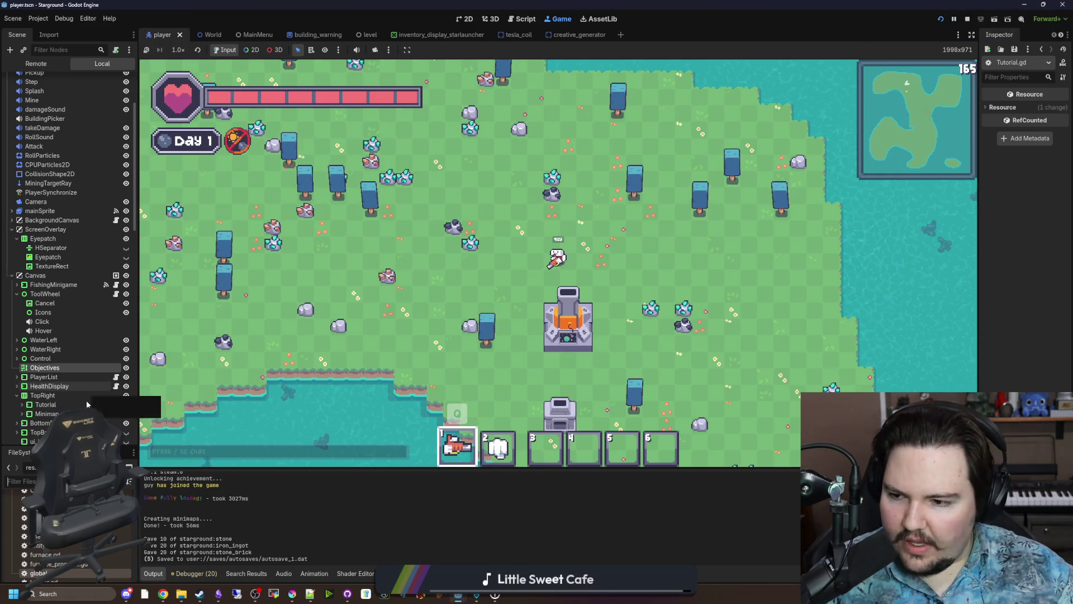
Select the Tutorial node, expand its children and inspect the Label and RichTextLabel properties.
{"action": "left_click", "coordinate": [116, 405]}
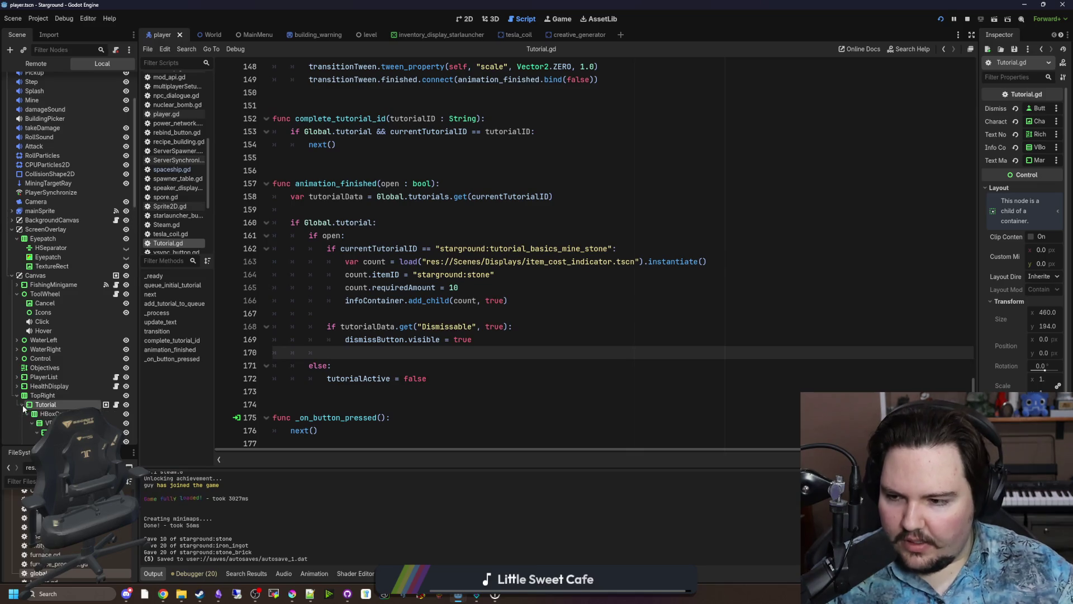
{"action": "left_click", "coordinate": [22, 405], "text": "shift"}
{"action": "scroll", "coordinate": [34, 400], "scroll_direction": "down", "scroll_amount": 3}
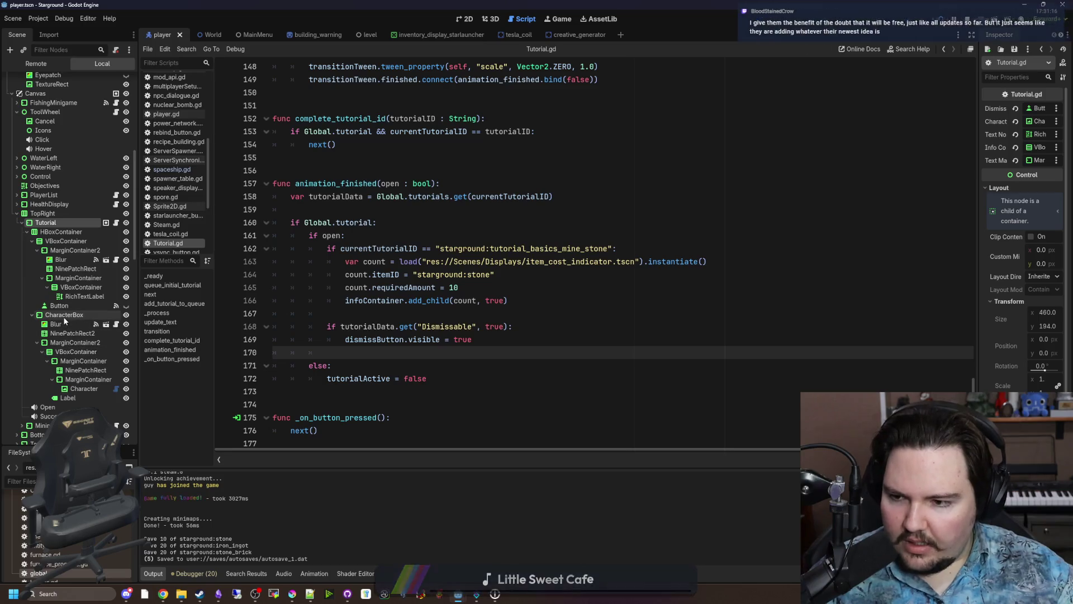
{"action": "left_click", "coordinate": [73, 398]}
{"action": "left_click_drag", "start_coordinate": [980, 150], "coordinate": [905, 151]}
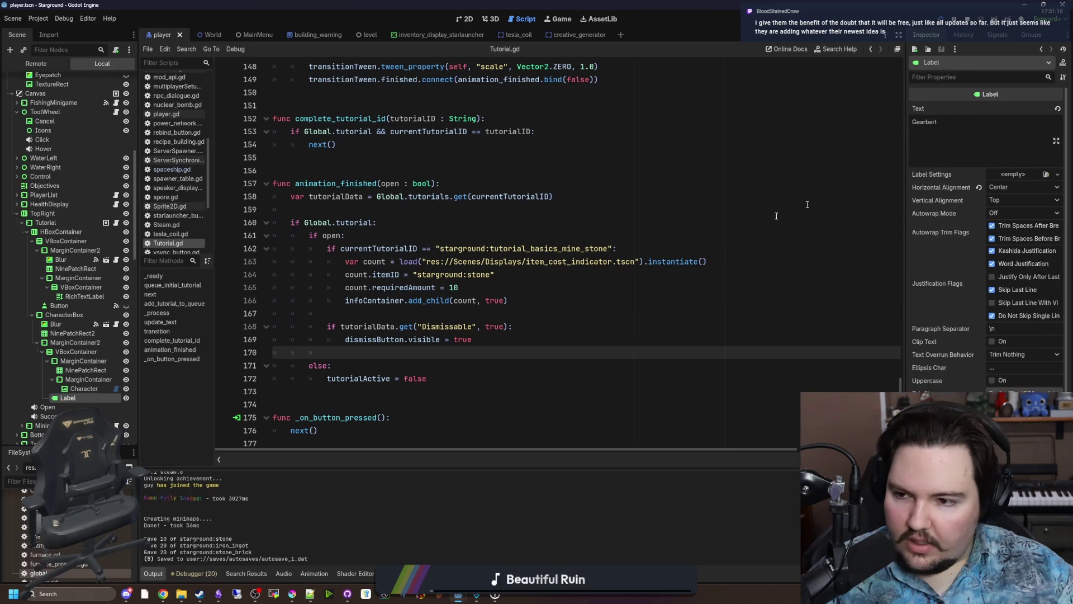
{"action": "left_click", "coordinate": [84, 296]}
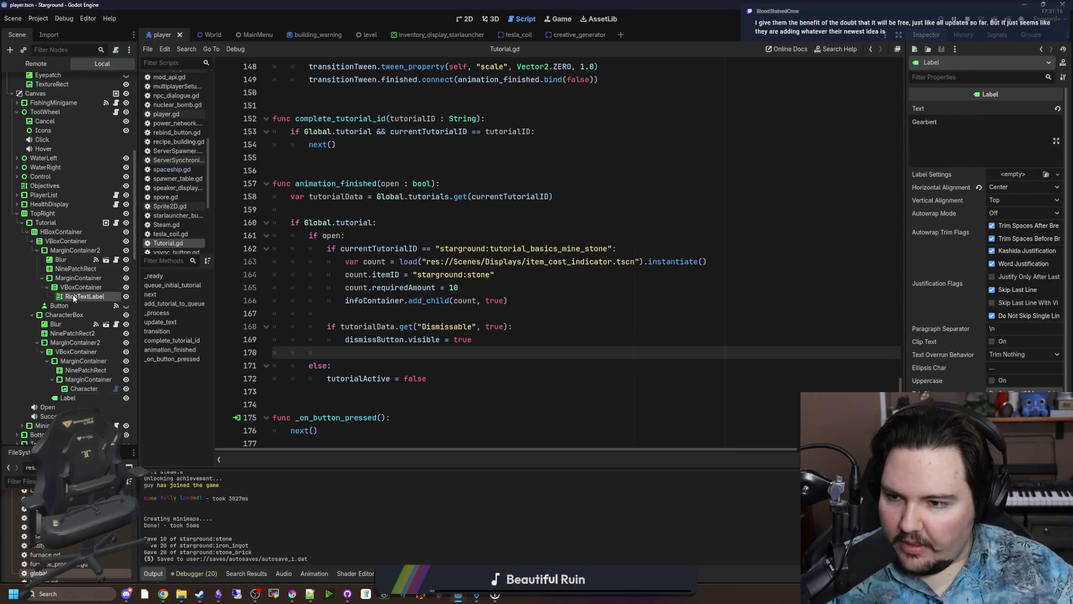
Collapse the Tutorial and TopRight nodes, save the scene, and switch to global.gd.
{"action": "left_click", "coordinate": [509, 218]}
{"action": "left_click", "coordinate": [22, 223]}
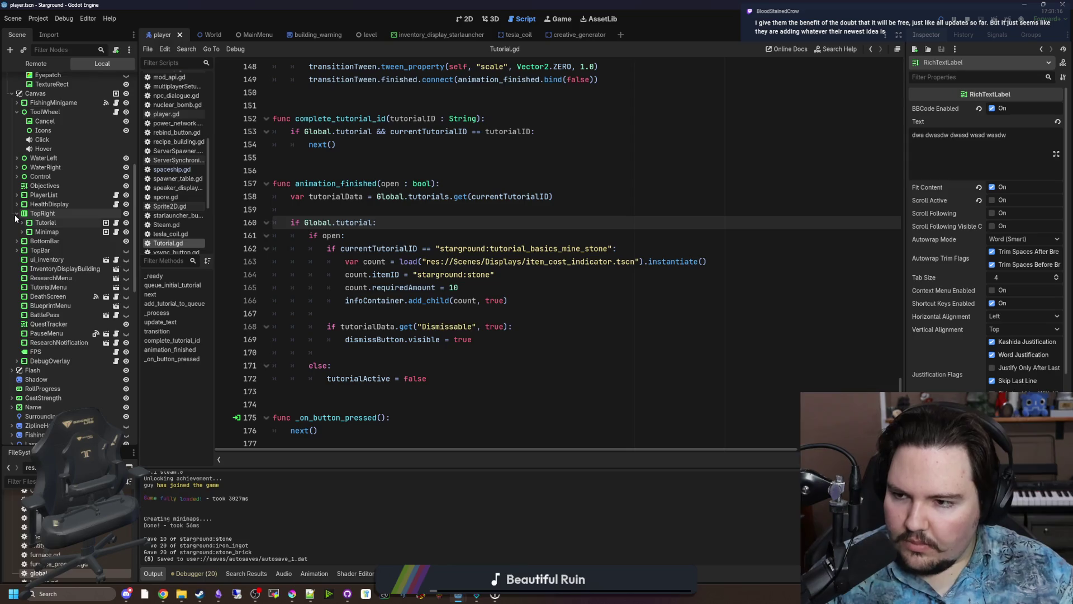
{"action": "left_click", "coordinate": [17, 214]}
{"action": "left_click", "coordinate": [400, 210]}
{"action": "key", "text": "ctrl+s"}
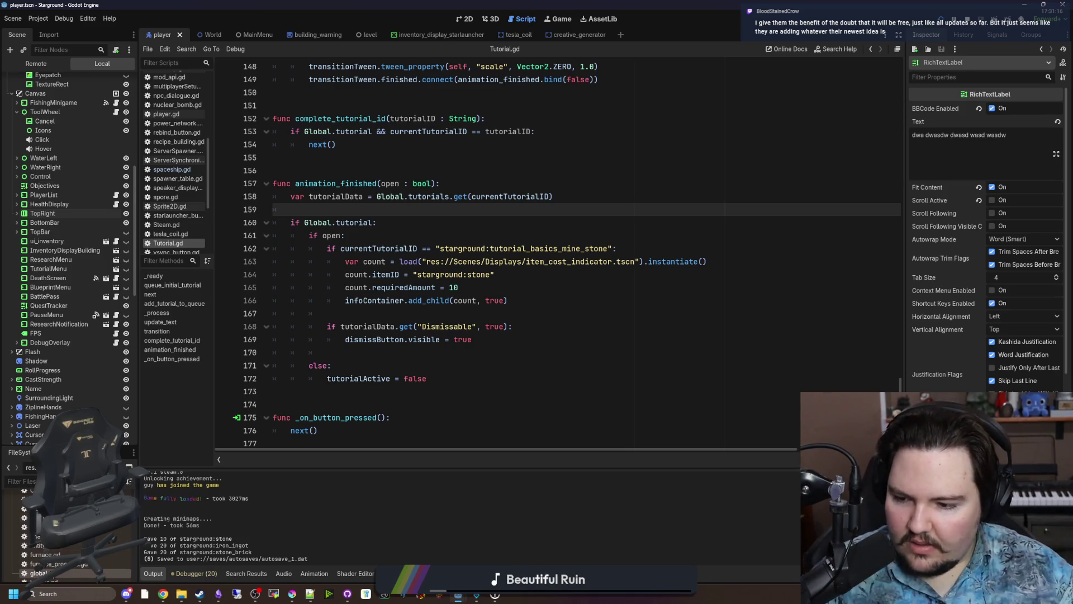
{"action": "key", "text": "alt+Left"}
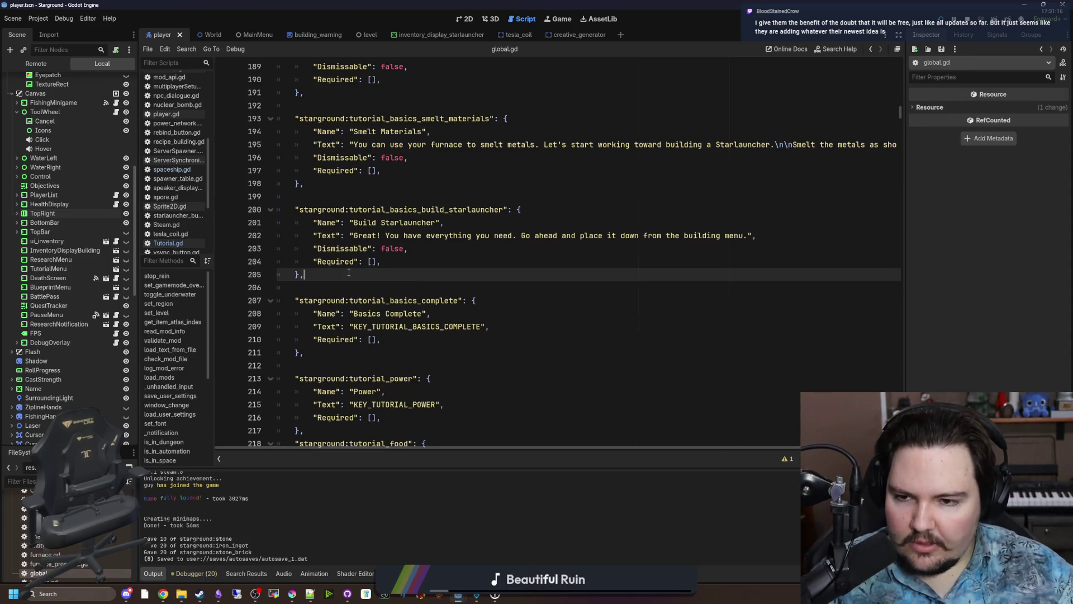
Save global.gd, then delete the blank line following the furnace tutorial entry.
{"action": "key", "text": "ctrl+s"}
{"action": "key", "text": "Up"}
{"action": "key", "text": "Up"}
{"action": "key", "text": "Up"}
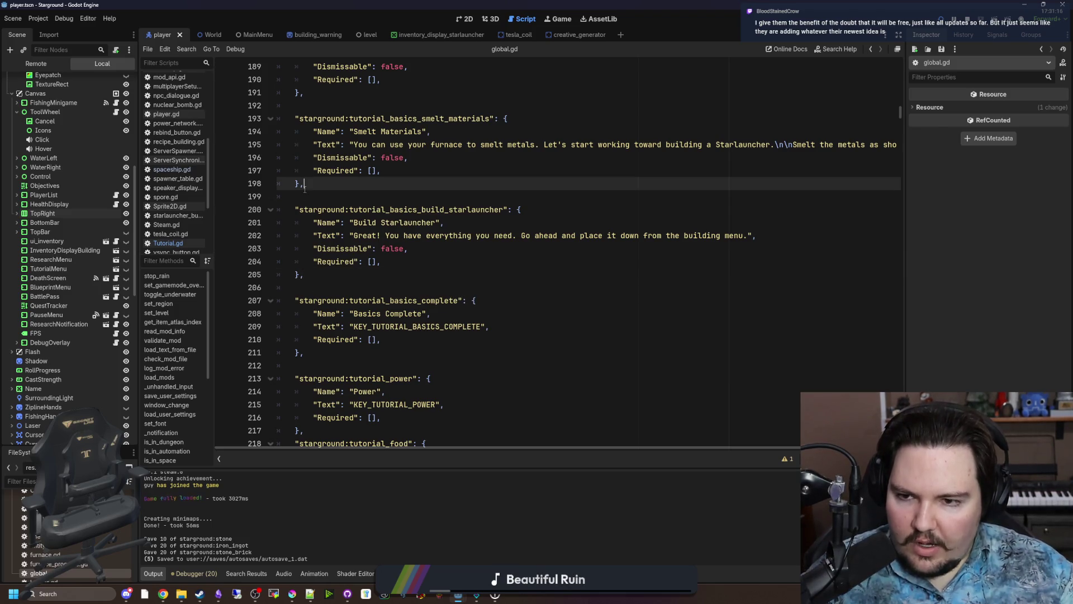
{"action": "scroll", "coordinate": [342, 285], "scroll_direction": "up", "scroll_amount": 3}
{"action": "scroll", "coordinate": [342, 285], "scroll_direction": "up", "scroll_amount": 2}
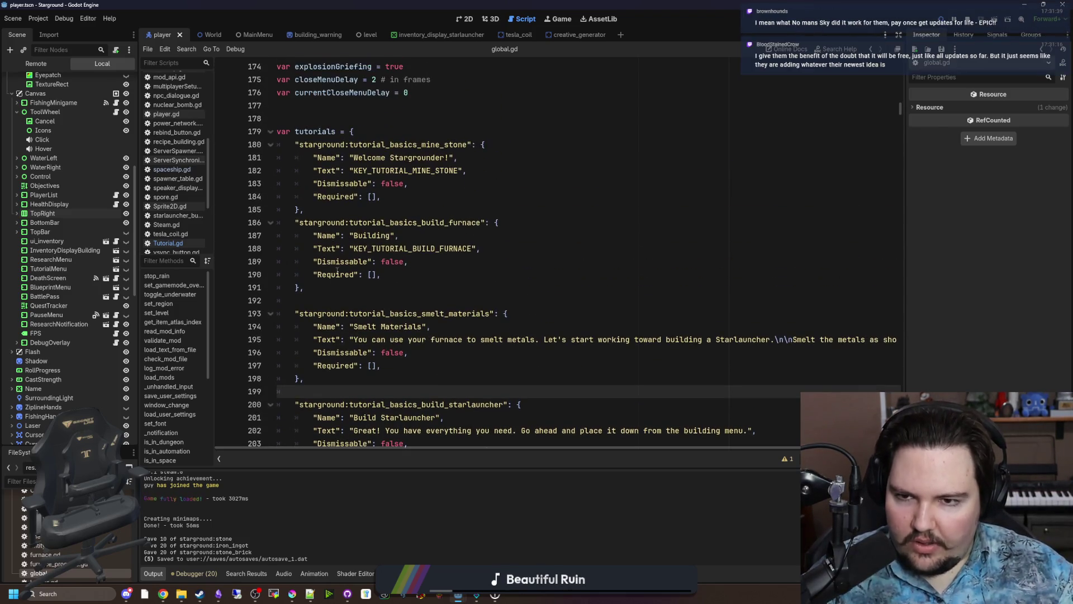
{"action": "left_click", "coordinate": [342, 302]}
{"action": "key", "text": "BackSpace"}
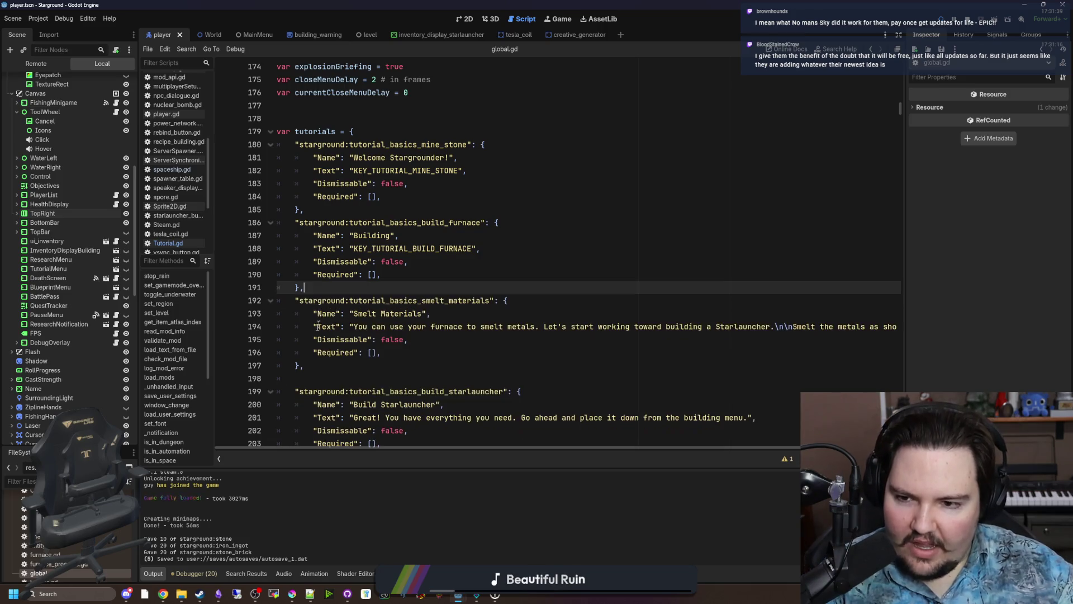
Remove the blank lines before the Starlauncher and basics_complete entries.
{"action": "left_click", "coordinate": [311, 381]}
{"action": "key", "text": "BackSpace"}
{"action": "scroll", "coordinate": [311, 380], "scroll_direction": "down", "scroll_amount": 4}
{"action": "left_click", "coordinate": [333, 305]}
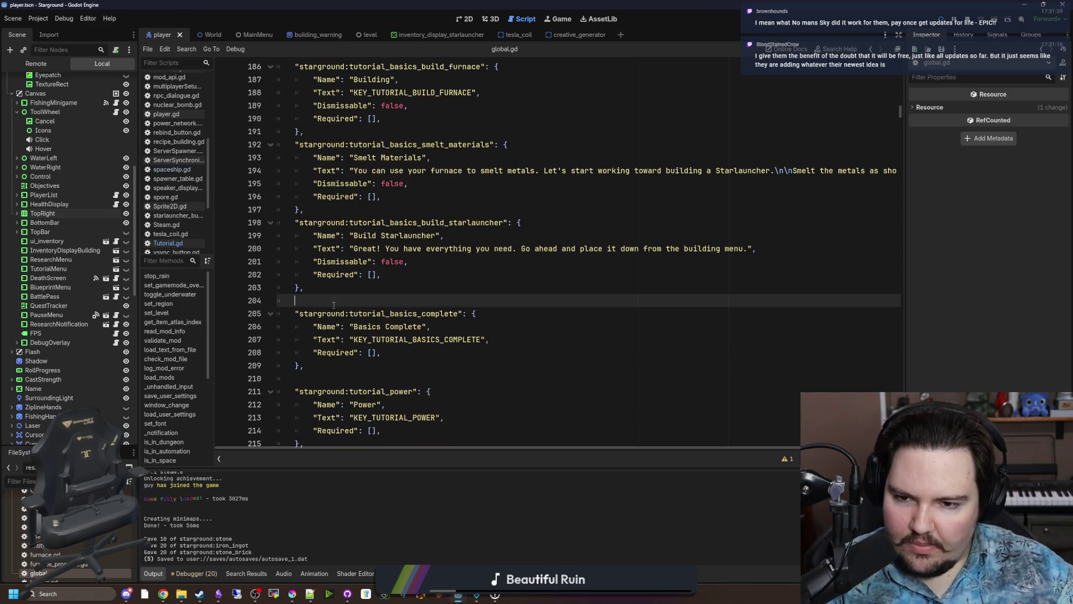
{"action": "key", "text": "BackSpace"}
Insert a blank line after the basics_complete entry and save the reordered script.
{"action": "left_click", "coordinate": [328, 358]}
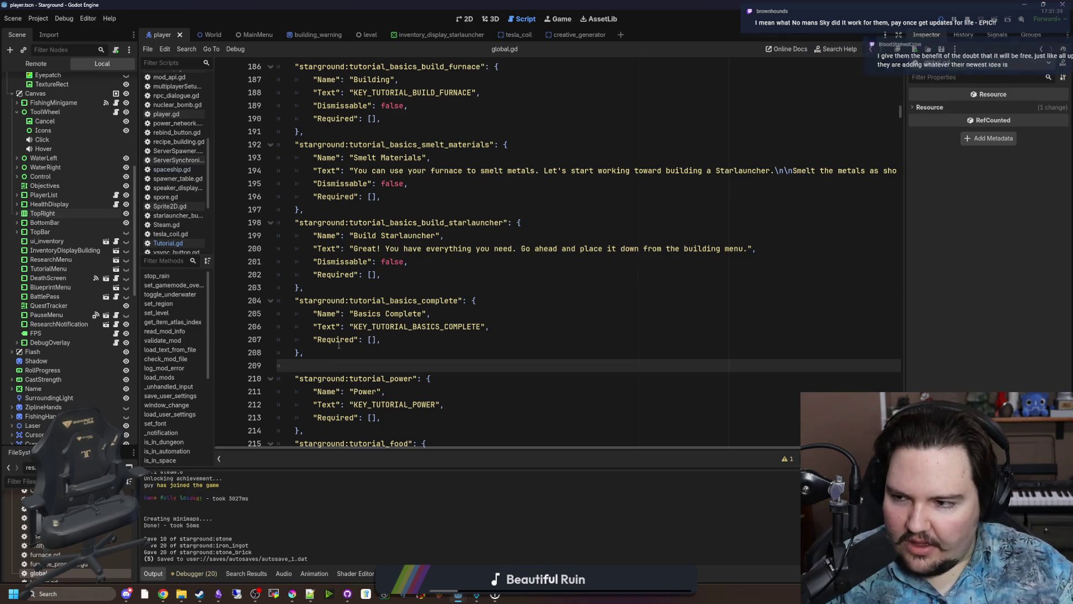
{"action": "scroll", "coordinate": [338, 344], "scroll_direction": "down", "scroll_amount": 1}
{"action": "key", "text": "Return"}
{"action": "left_click", "coordinate": [323, 314]}
{"action": "scroll", "coordinate": [323, 319], "scroll_direction": "up", "scroll_amount": 2}
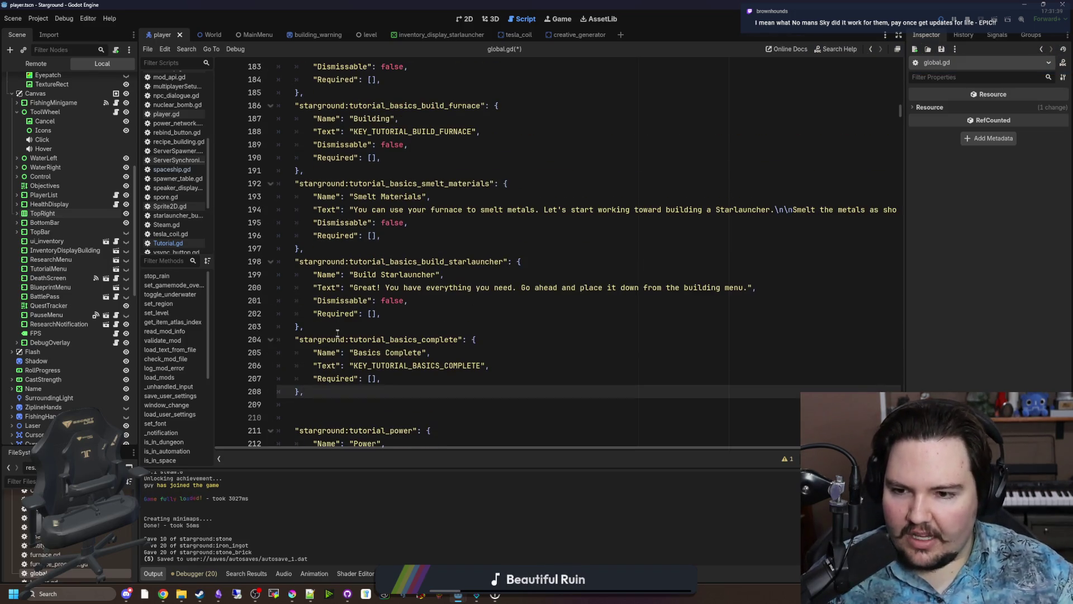
{"action": "left_click", "coordinate": [338, 332]}
{"action": "key", "text": "ctrl+s"}
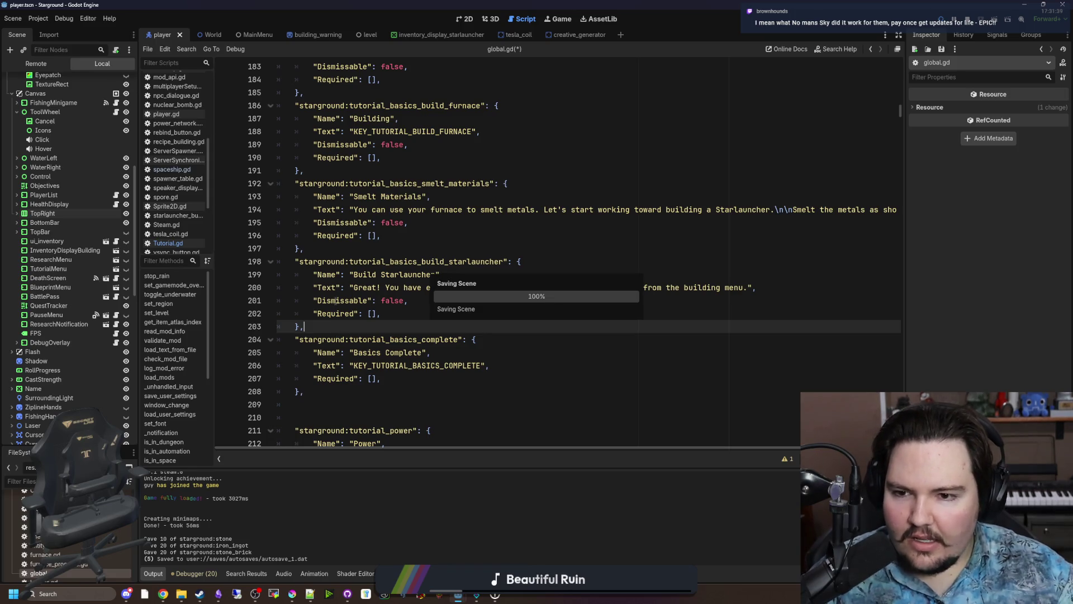
Check the blank line 209 below the reordered entries and save again.
{"action": "scroll", "coordinate": [336, 301], "scroll_direction": "up", "scroll_amount": 5}
{"action": "scroll", "coordinate": [330, 416], "scroll_direction": "down", "scroll_amount": 4}
{"action": "scroll", "coordinate": [330, 416], "scroll_direction": "down", "scroll_amount": 2}
{"action": "left_click", "coordinate": [330, 379]}
{"action": "left_click", "coordinate": [329, 369]}
{"action": "key", "text": "ctrl+s"}
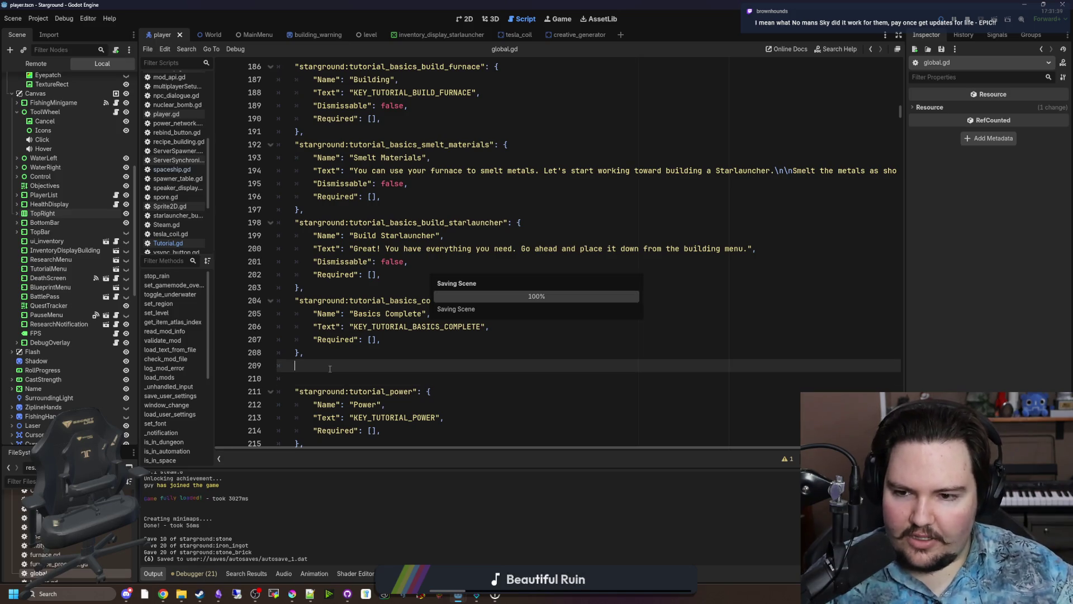
Review the Starlauncher, smelt and mine_stone entries, then save the script.
{"action": "key", "text": "Up"}
{"action": "key", "text": "Up"}
{"action": "key", "text": "Up"}
{"action": "left_click", "coordinate": [355, 274]}
{"action": "scroll", "coordinate": [353, 280], "scroll_direction": "up", "scroll_amount": 3}
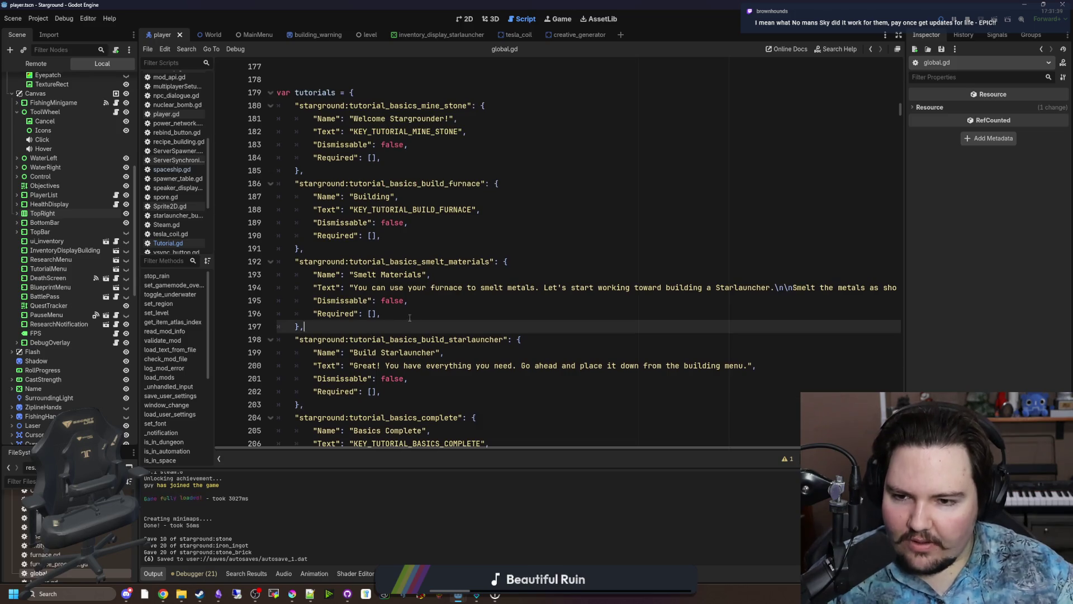
{"action": "left_click", "coordinate": [383, 314]}
{"action": "left_click", "coordinate": [378, 251]}
{"action": "left_click", "coordinate": [361, 174]}
{"action": "key", "text": "ctrl+s"}
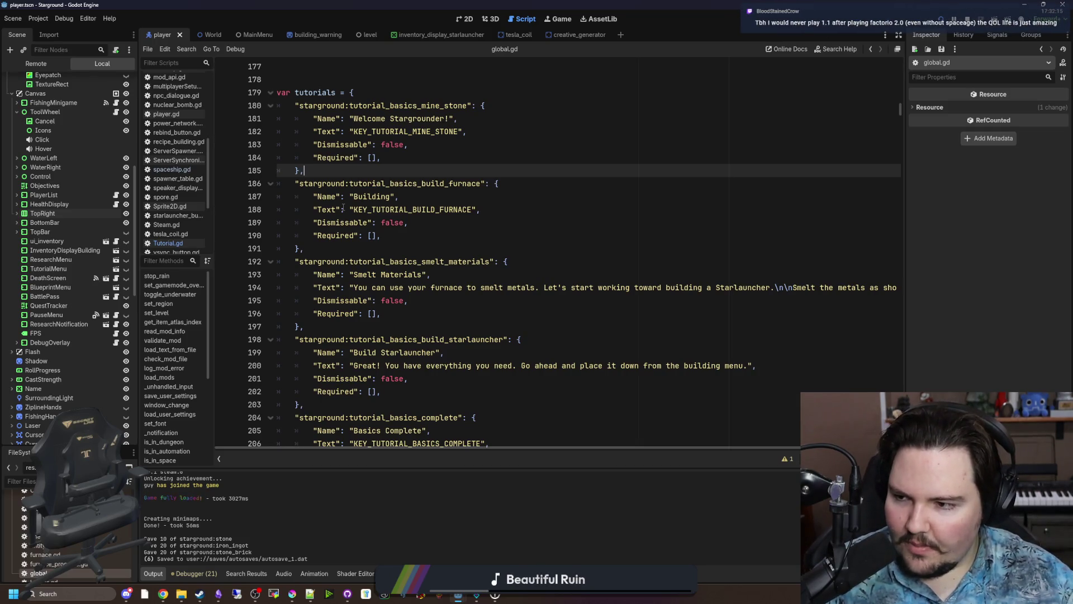
Select the Smelt Materials text, check the entries down to power, and save.
{"action": "left_click", "coordinate": [447, 287]}
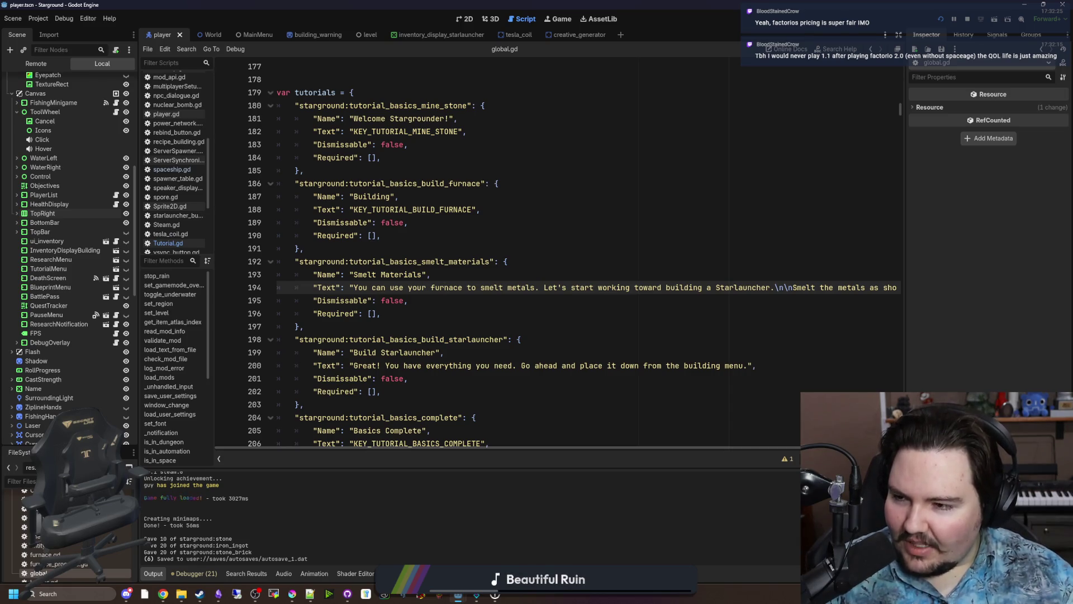
{"action": "left_click_drag", "start_coordinate": [569, 288], "coordinate": [571, 300]}
{"action": "left_click", "coordinate": [335, 245]}
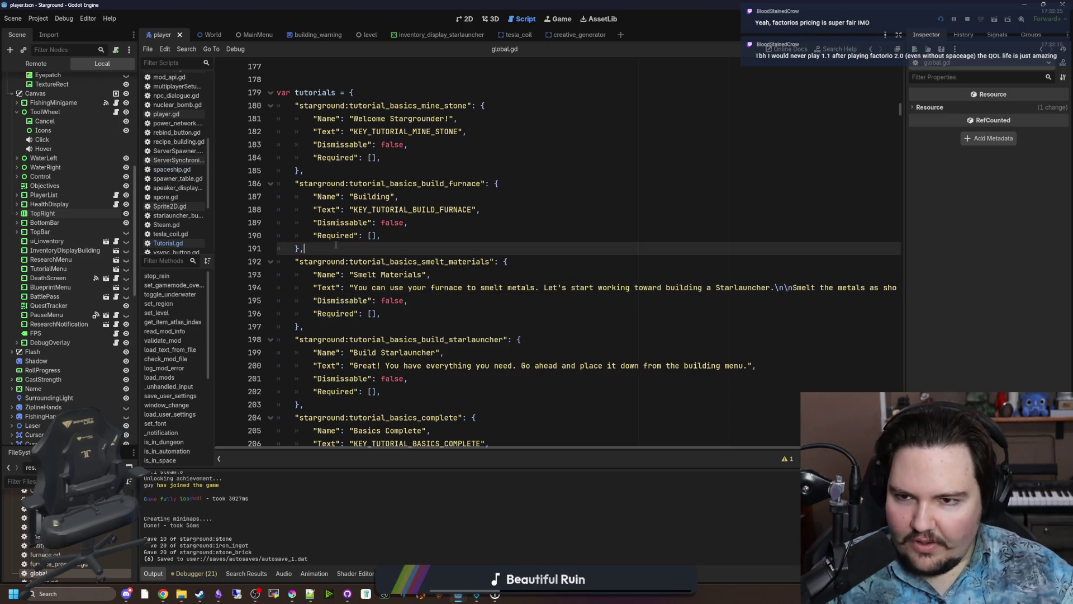
{"action": "key", "text": "Down"}
{"action": "key", "text": "Down"}
{"action": "key", "text": "Down"}
{"action": "left_click", "coordinate": [344, 305]}
{"action": "key", "text": "ctrl+s"}
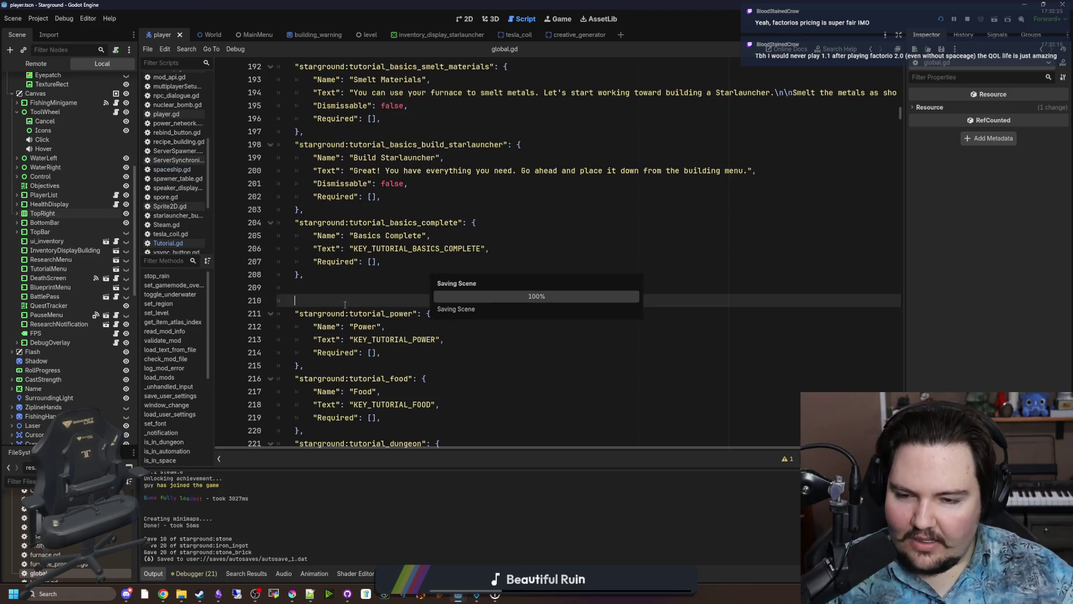
{"action": "scroll", "coordinate": [358, 312], "scroll_direction": "up", "scroll_amount": 3}
{"action": "left_click", "coordinate": [350, 326]}
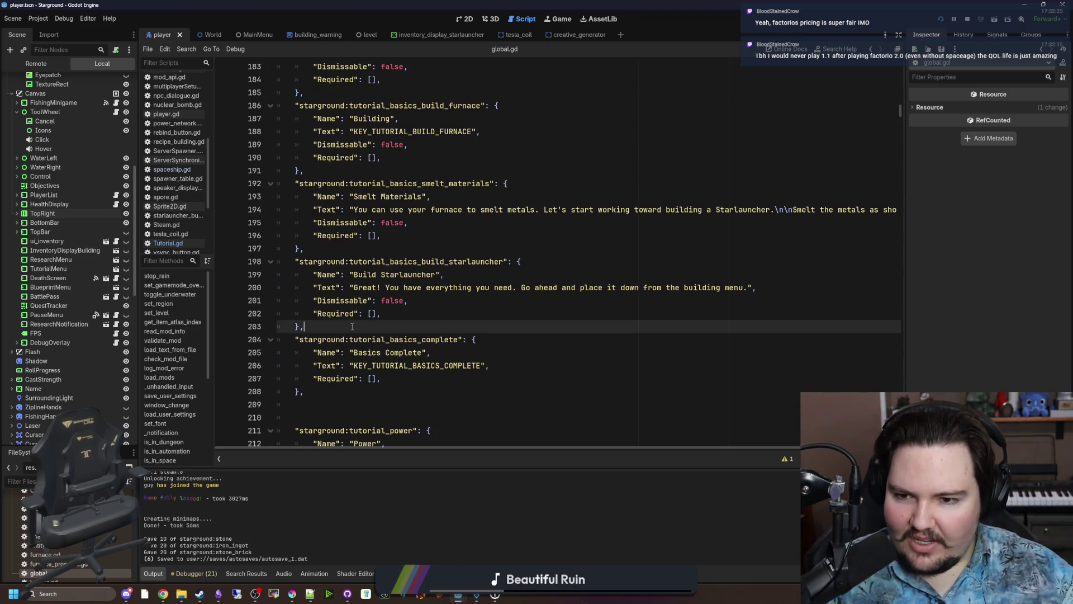
{"action": "left_click", "coordinate": [199, 593]}
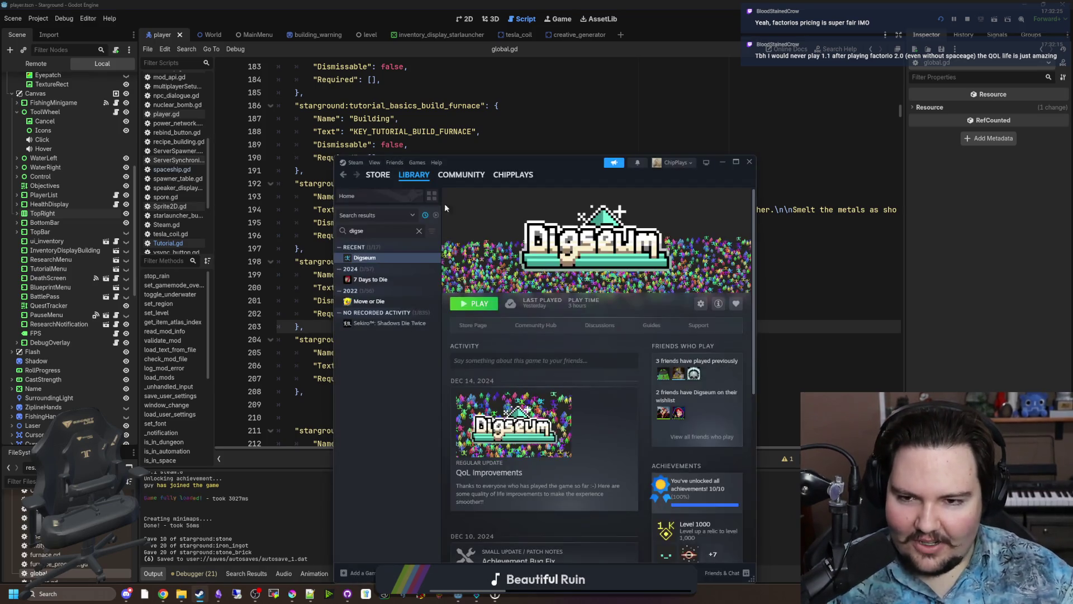
{"action": "double_click", "coordinate": [560, 157]}
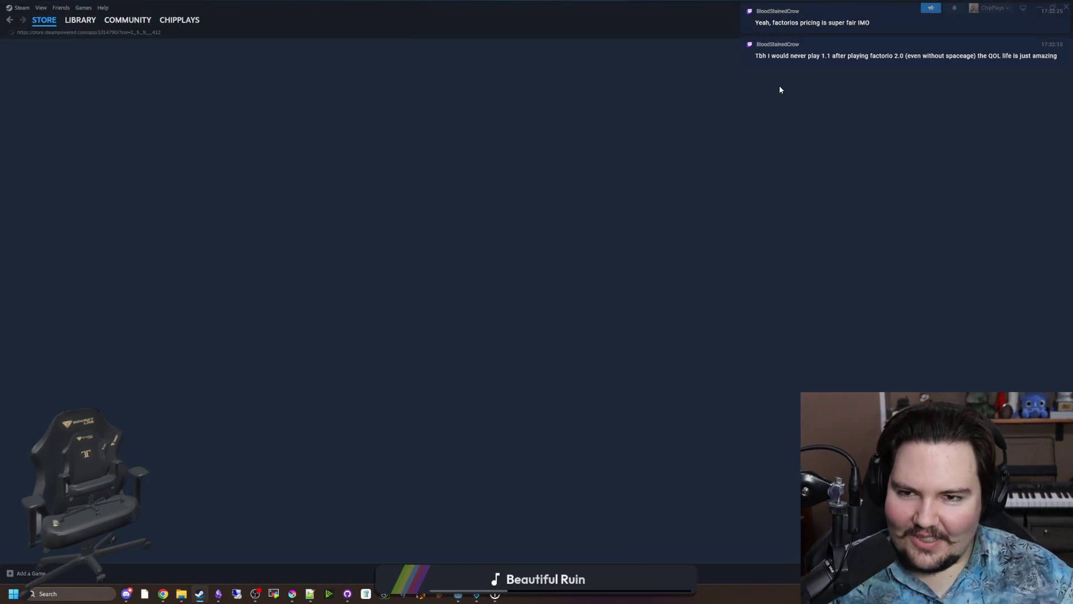
{"action": "left_click", "coordinate": [684, 50]}
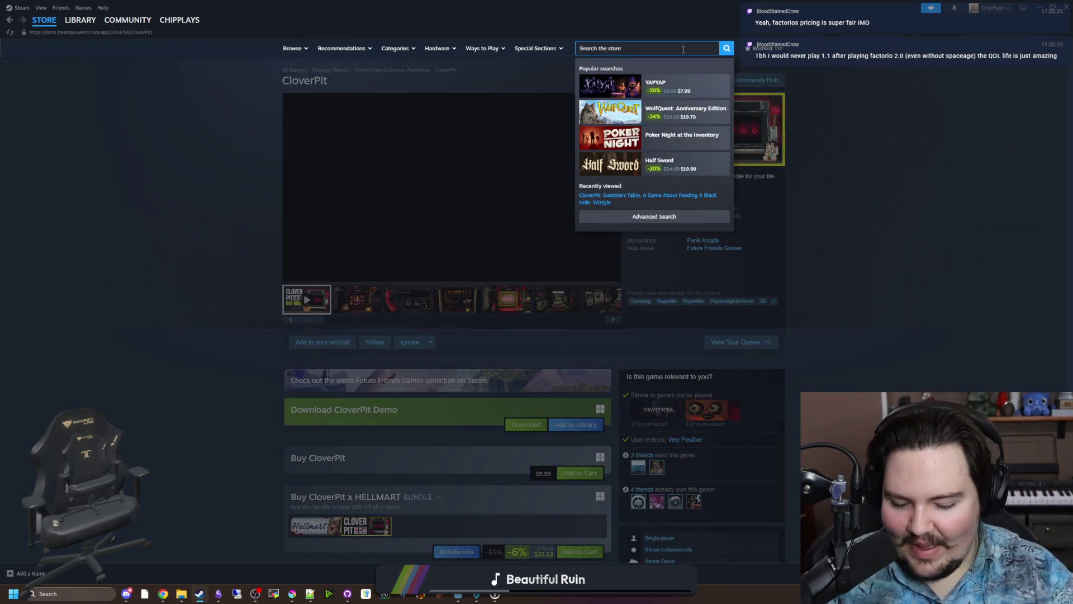
{"action": "type", "text": "no mans"}
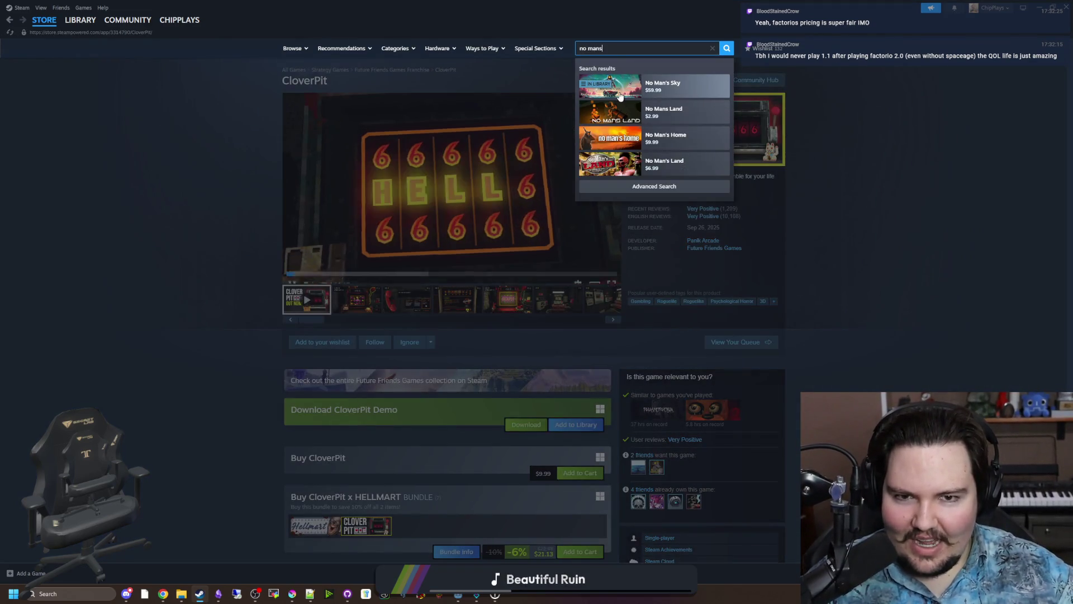
{"action": "left_click", "coordinate": [620, 97]}
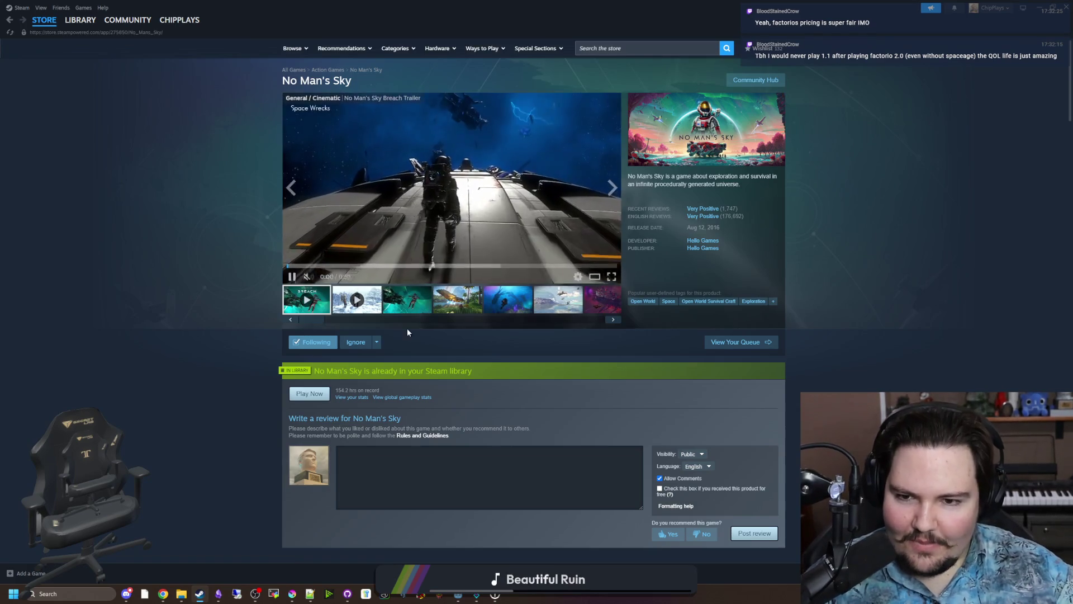
{"action": "left_click", "coordinate": [409, 305]}
{"action": "left_click", "coordinate": [447, 305]}
{"action": "left_click", "coordinate": [506, 302]}
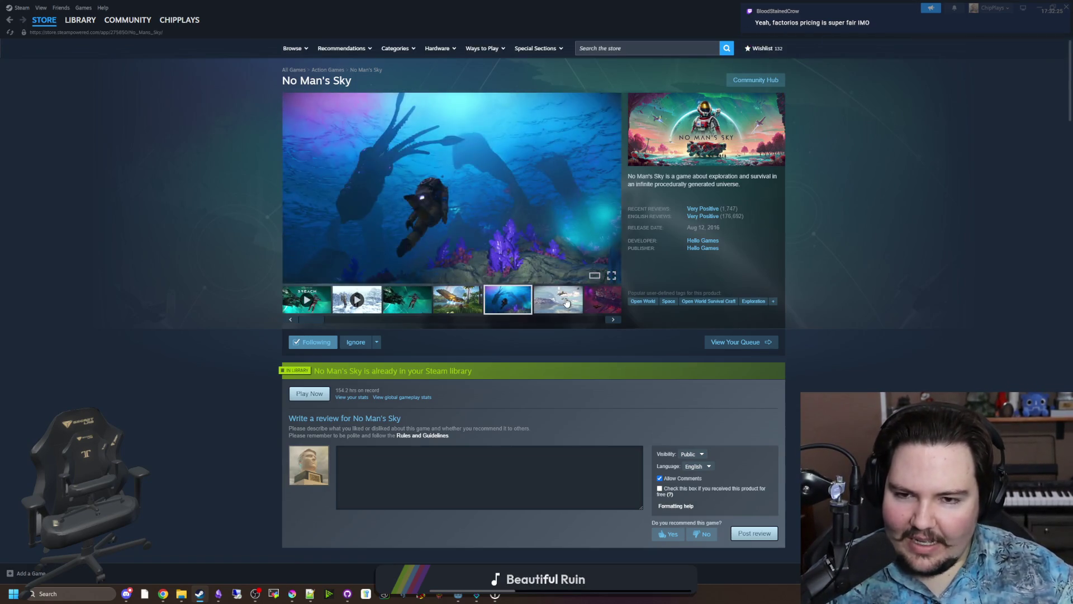
{"action": "left_click", "coordinate": [557, 302]}
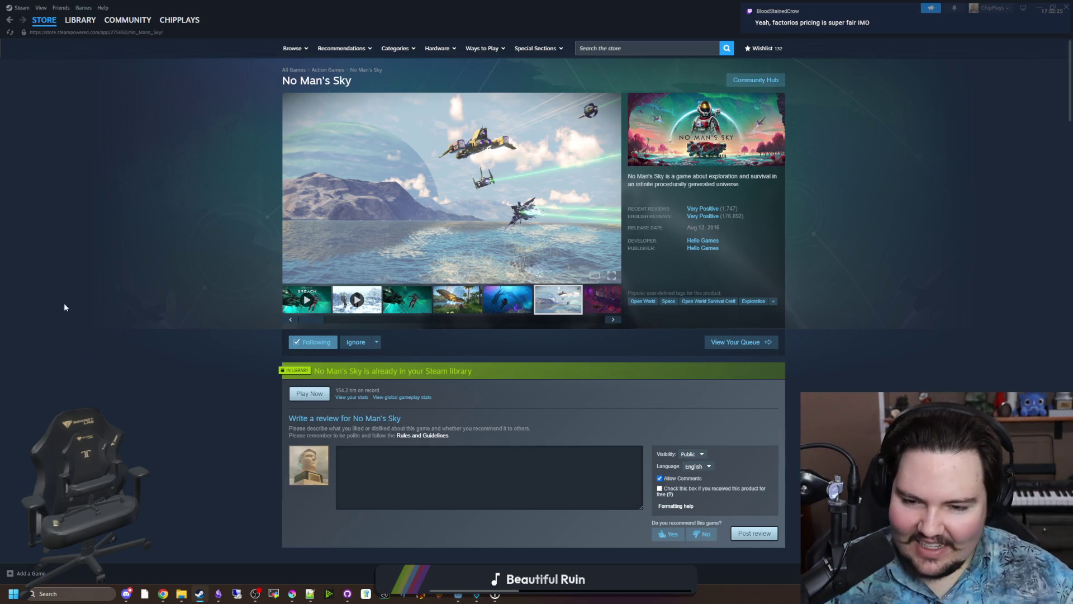
{"action": "scroll", "coordinate": [567, 258], "scroll_direction": "down", "scroll_amount": 1}
{"action": "scroll", "coordinate": [568, 258], "scroll_direction": "down", "scroll_amount": 4}
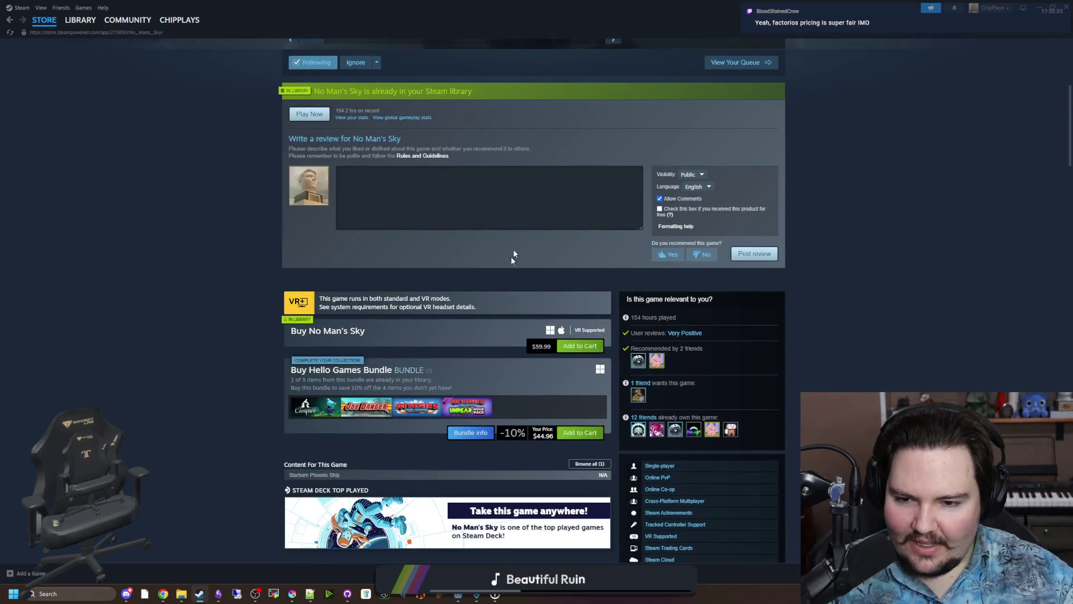
{"action": "scroll", "coordinate": [464, 339], "scroll_direction": "down", "scroll_amount": 8}
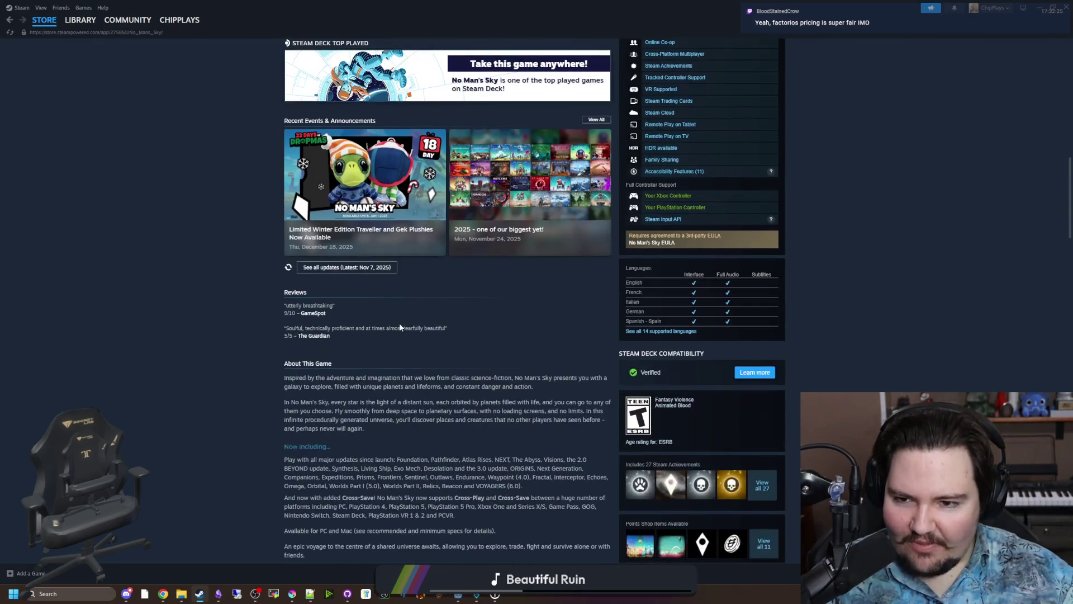
{"action": "scroll", "coordinate": [400, 328], "scroll_direction": "up", "scroll_amount": 2}
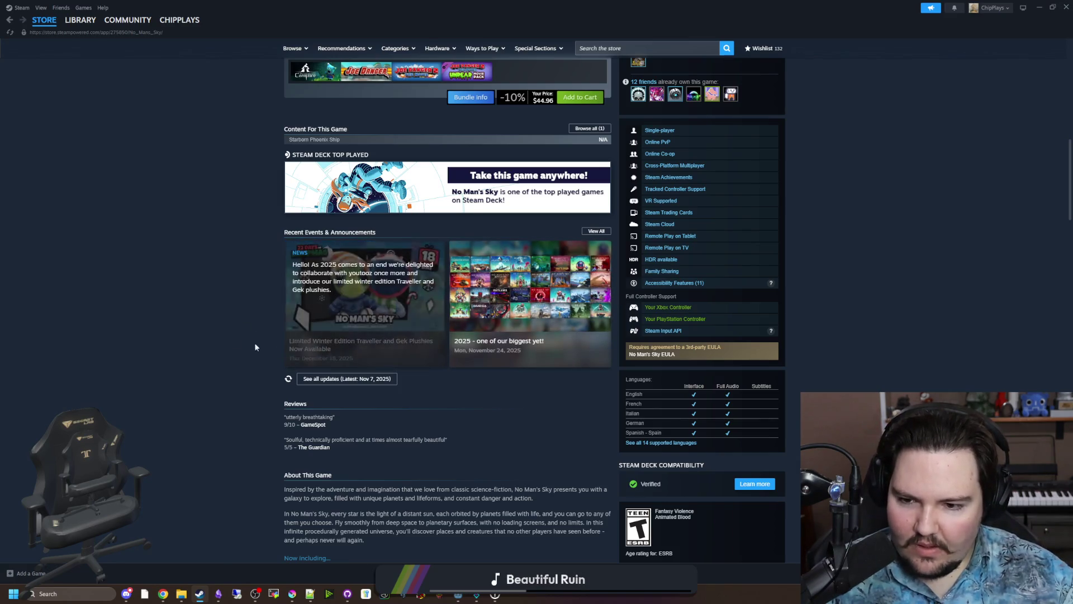
{"action": "scroll", "coordinate": [240, 331], "scroll_direction": "up", "scroll_amount": 15}
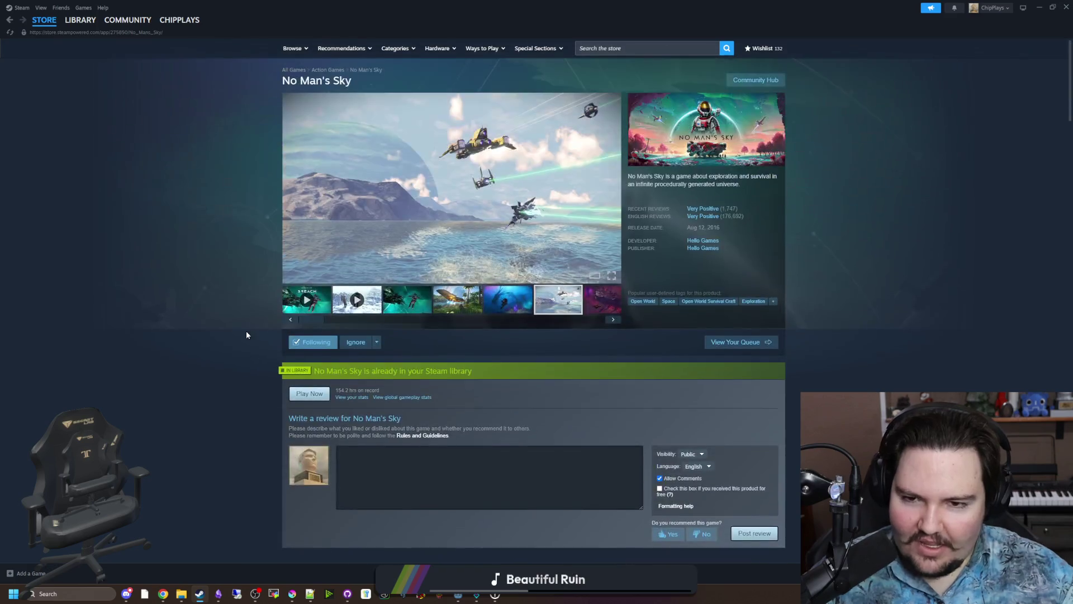
{"action": "left_click", "coordinate": [582, 212]}
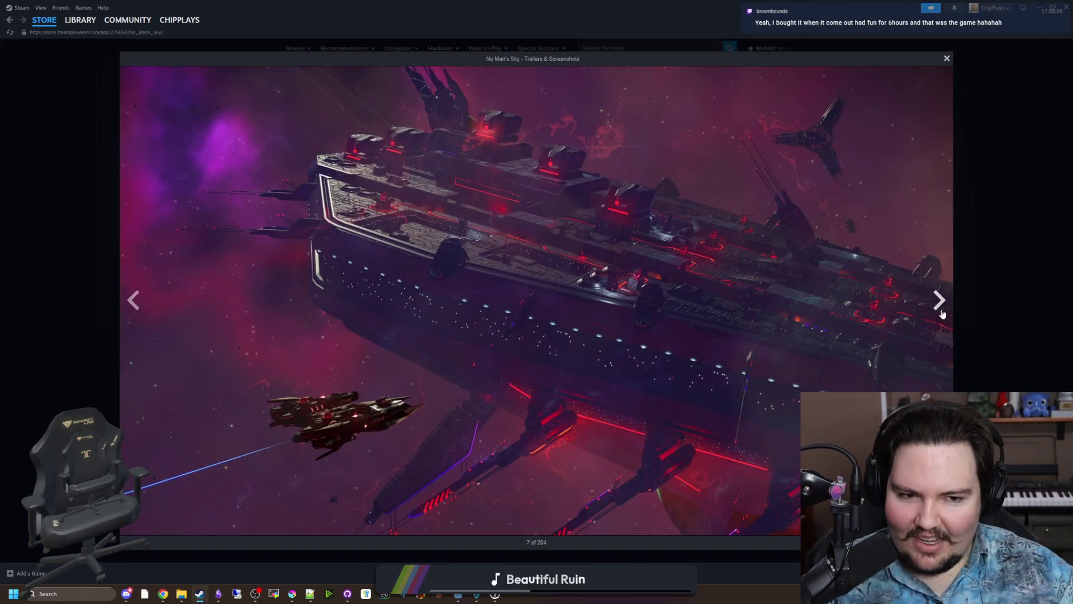
{"action": "left_click", "coordinate": [943, 314]}
{"action": "left_click", "coordinate": [942, 312]}
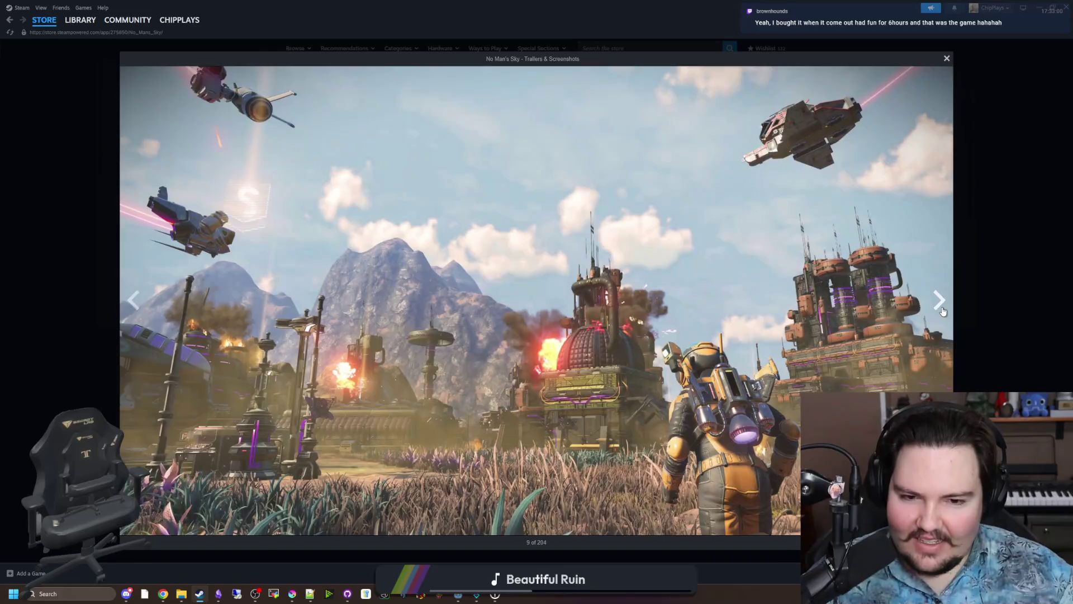
{"action": "left_click", "coordinate": [943, 312]}
{"action": "left_click", "coordinate": [942, 312]}
{"action": "left_click", "coordinate": [943, 312]}
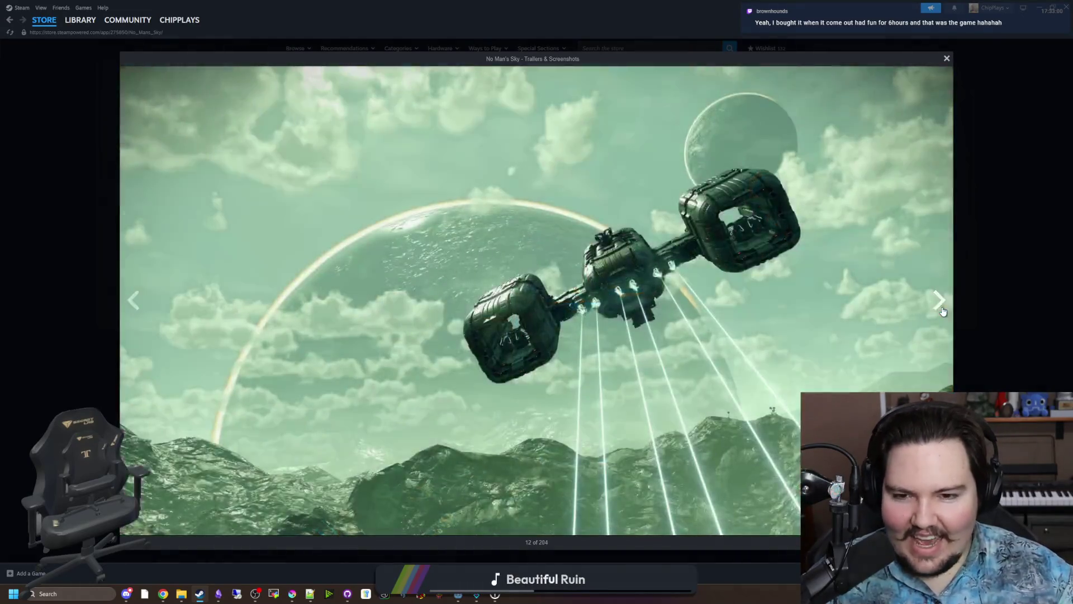
{"action": "left_click", "coordinate": [942, 312]}
{"action": "left_click", "coordinate": [942, 312]}
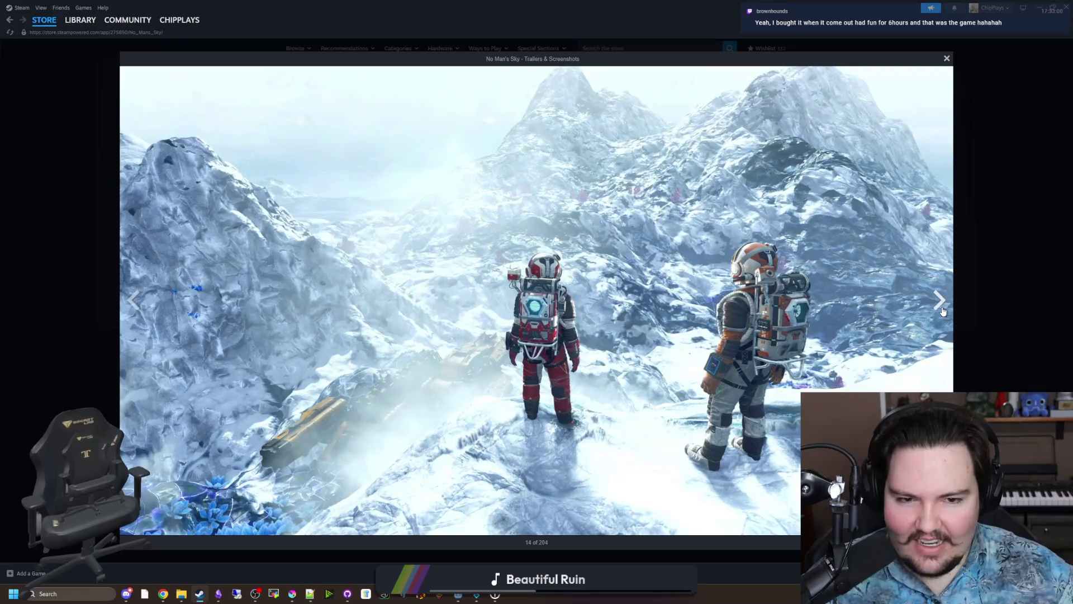
{"action": "left_click", "coordinate": [942, 312]}
{"action": "left_click", "coordinate": [996, 276]}
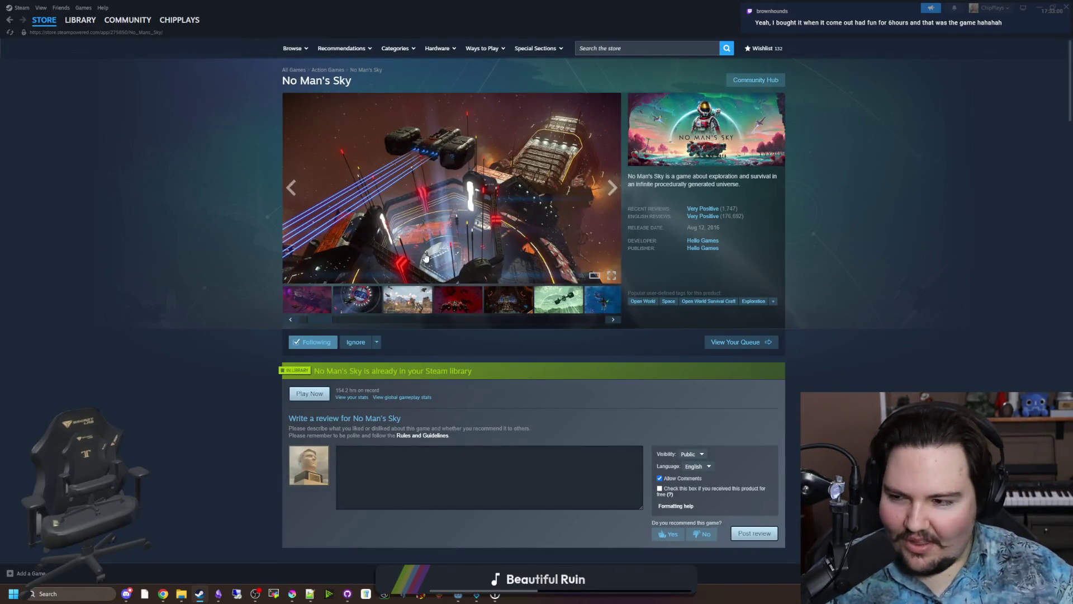
{"action": "left_click", "coordinate": [612, 187]}
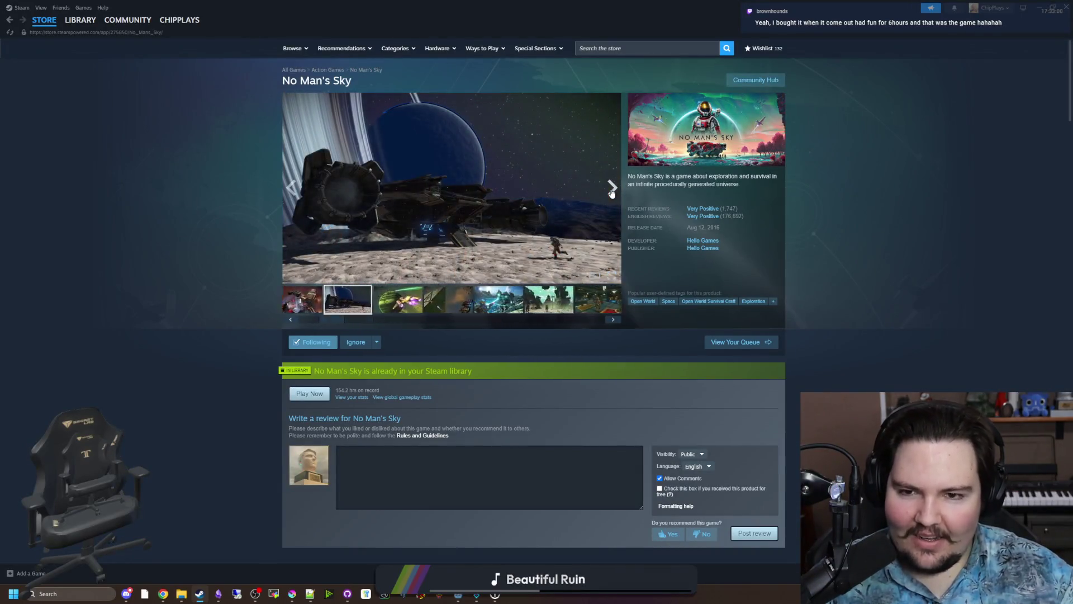
{"action": "left_click", "coordinate": [612, 187]}
{"action": "left_click", "coordinate": [612, 187]}
{"action": "left_click", "coordinate": [612, 187]}
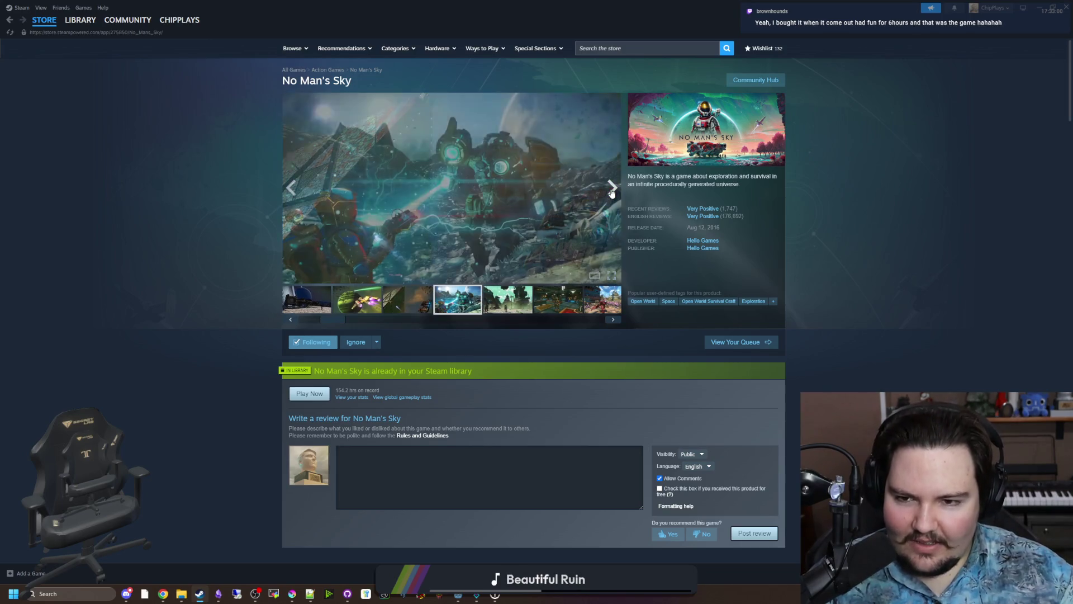
{"action": "left_click", "coordinate": [612, 187]}
{"action": "left_click", "coordinate": [612, 187]}
{"action": "left_click", "coordinate": [611, 191]}
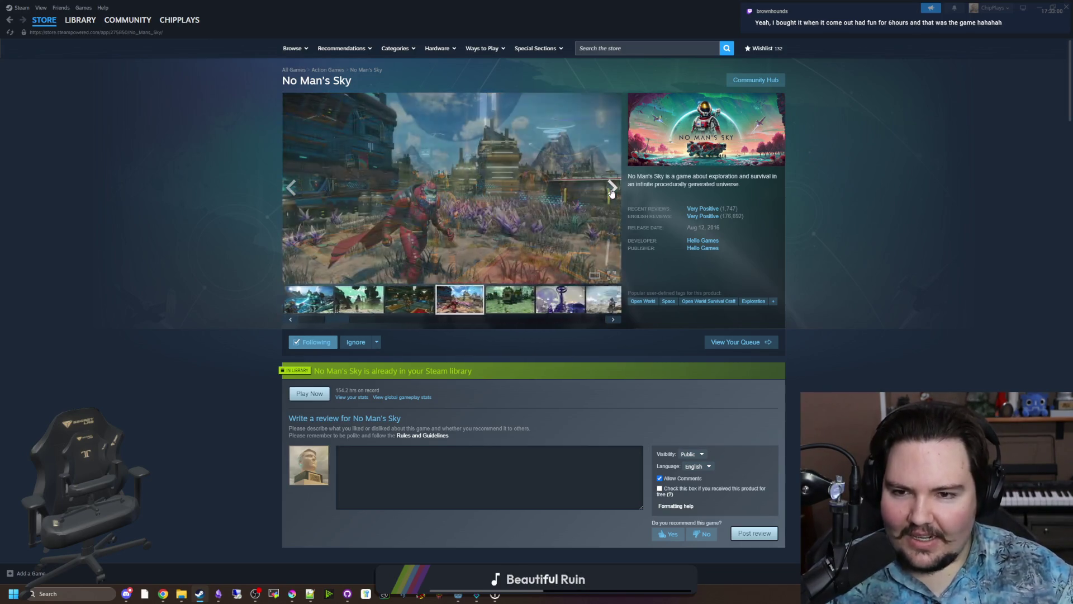
{"action": "left_click", "coordinate": [611, 191]}
{"action": "left_click", "coordinate": [611, 191]}
{"action": "left_click", "coordinate": [612, 191]}
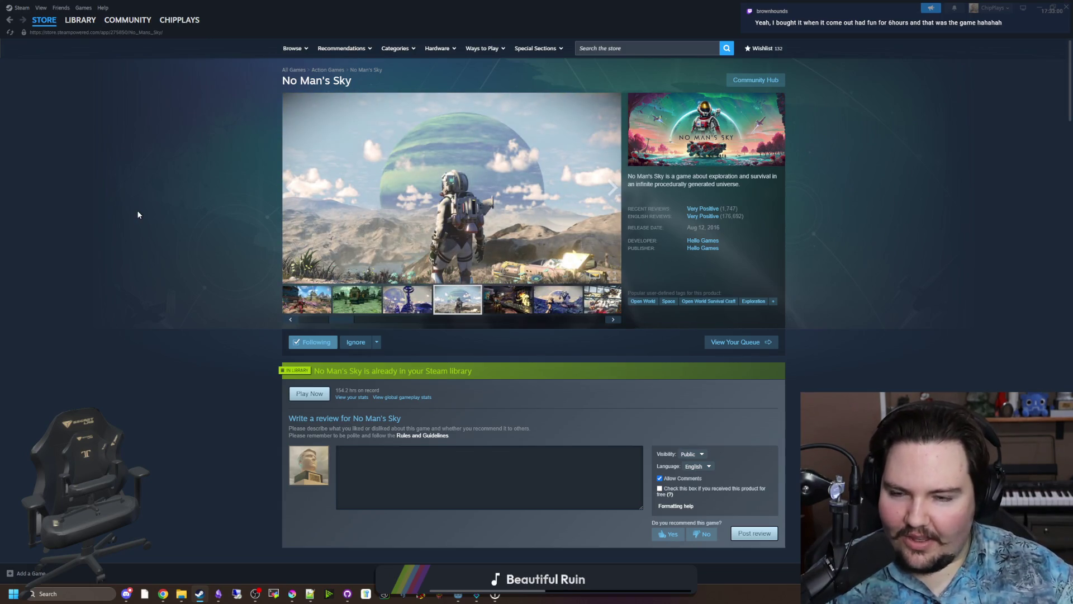
{"action": "mouse_move", "coordinate": [441, 10]}
{"action": "left_mouse_down"}
{"action": "mouse_move", "coordinate": [417, 546]}
{"action": "mouse_move", "coordinate": [486, 435]}
{"action": "mouse_move", "coordinate": [508, 70]}
{"action": "mouse_move", "coordinate": [655, 414]}
{"action": "left_mouse_up"}
{"action": "left_click", "coordinate": [454, 331]}
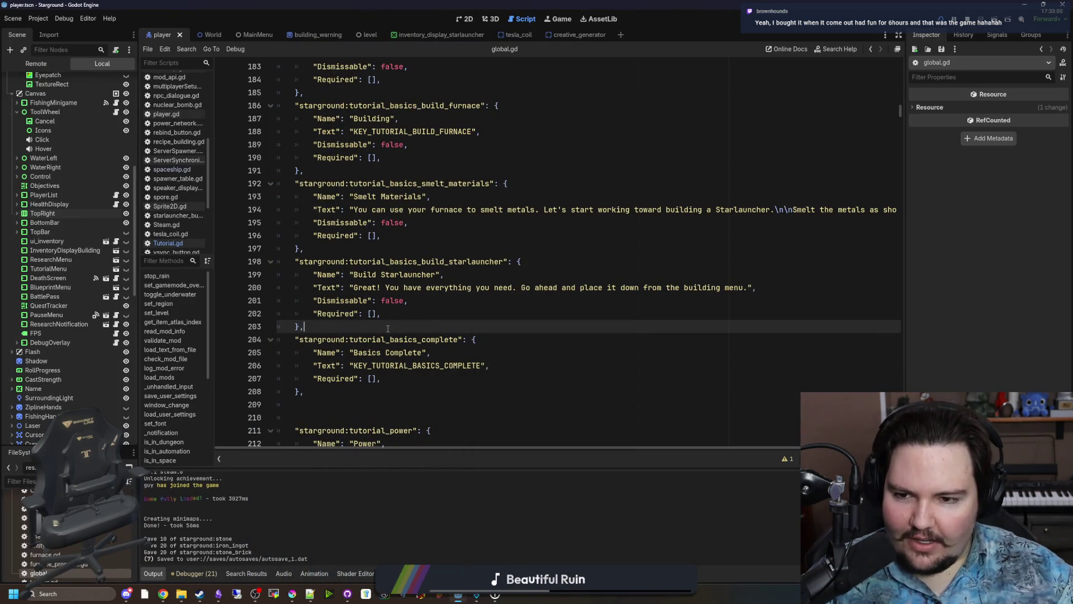
{"action": "scroll", "coordinate": [387, 328], "scroll_direction": "up", "scroll_amount": 2}
{"action": "key", "text": "ctrl+s"}
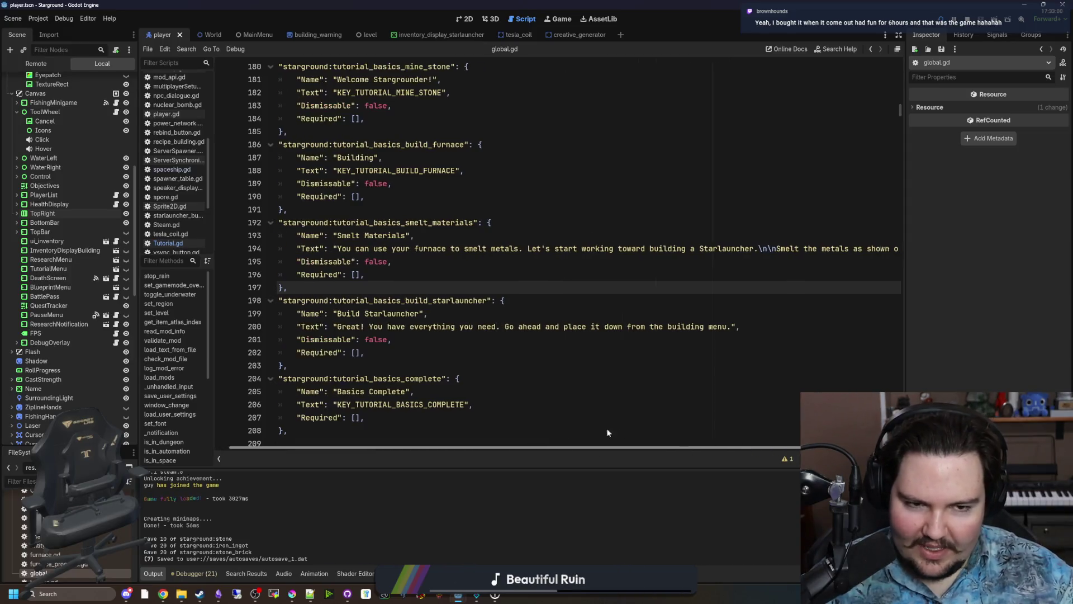
{"action": "left_click", "coordinate": [404, 281]}
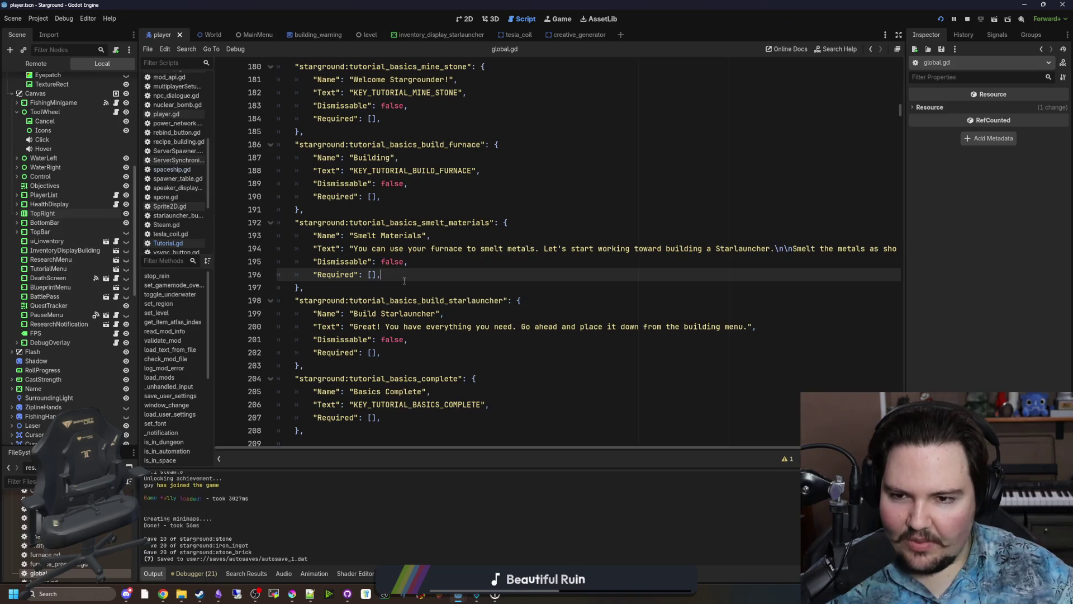
{"action": "key", "text": "ctrl+s"}
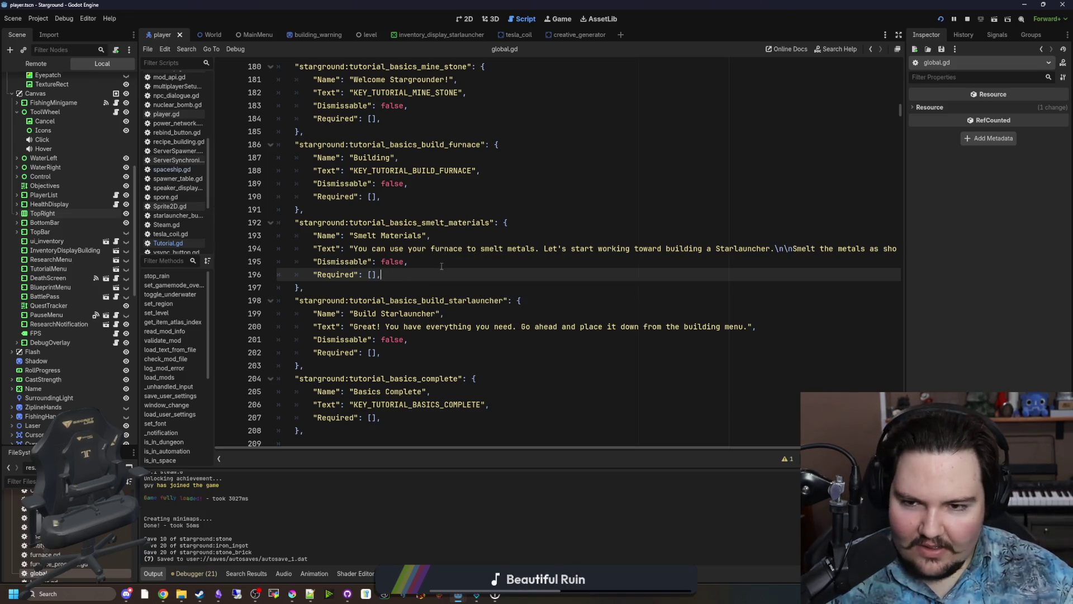
{"action": "left_click", "coordinate": [442, 266]}
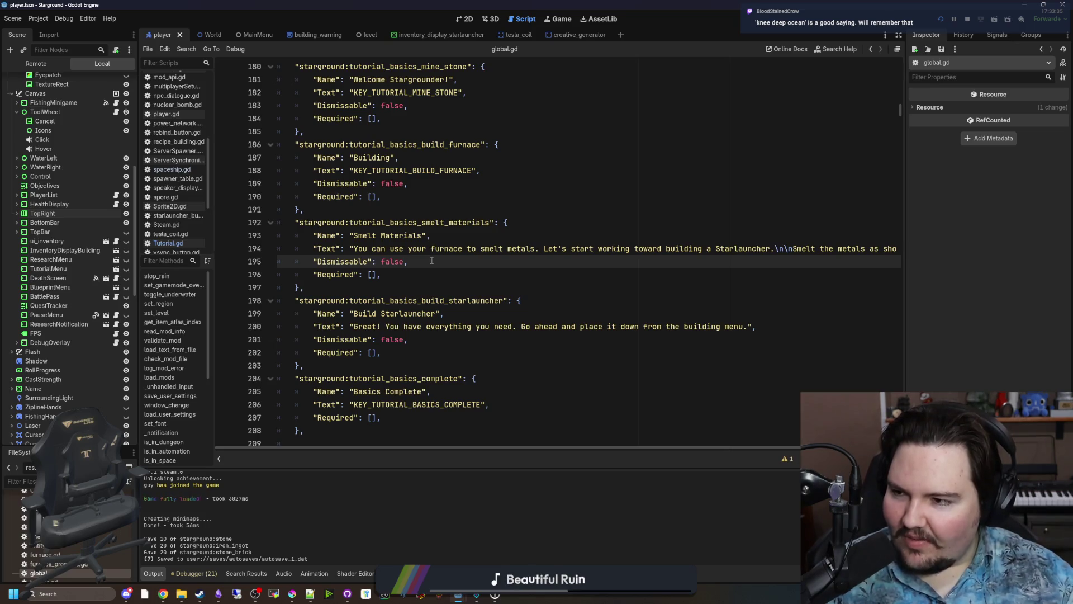
{"action": "left_click", "coordinate": [388, 279]}
{"action": "left_click", "coordinate": [383, 287]}
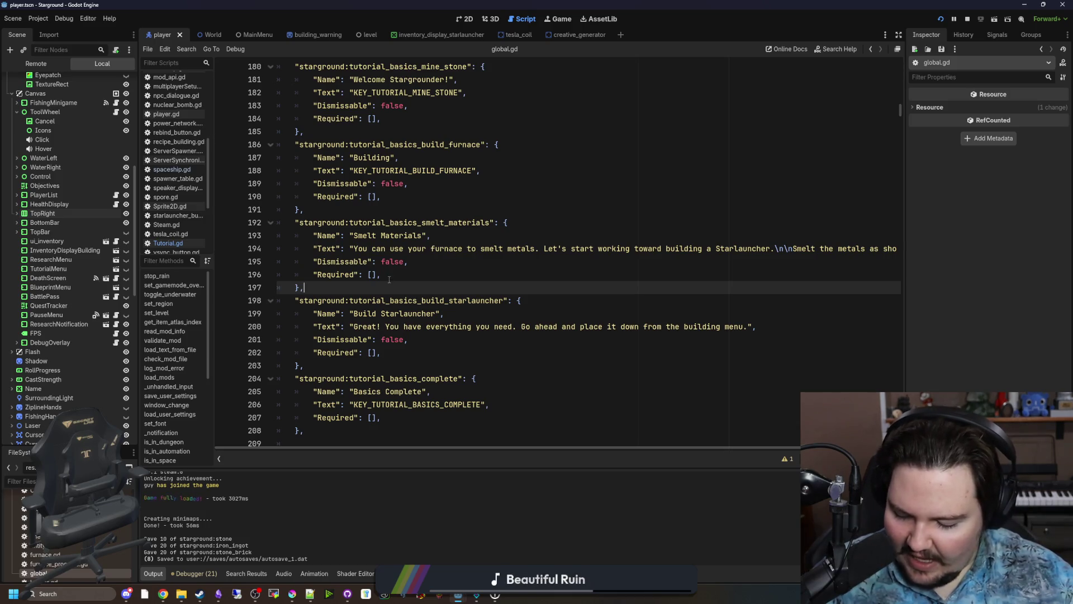
{"action": "left_click", "coordinate": [400, 379]}
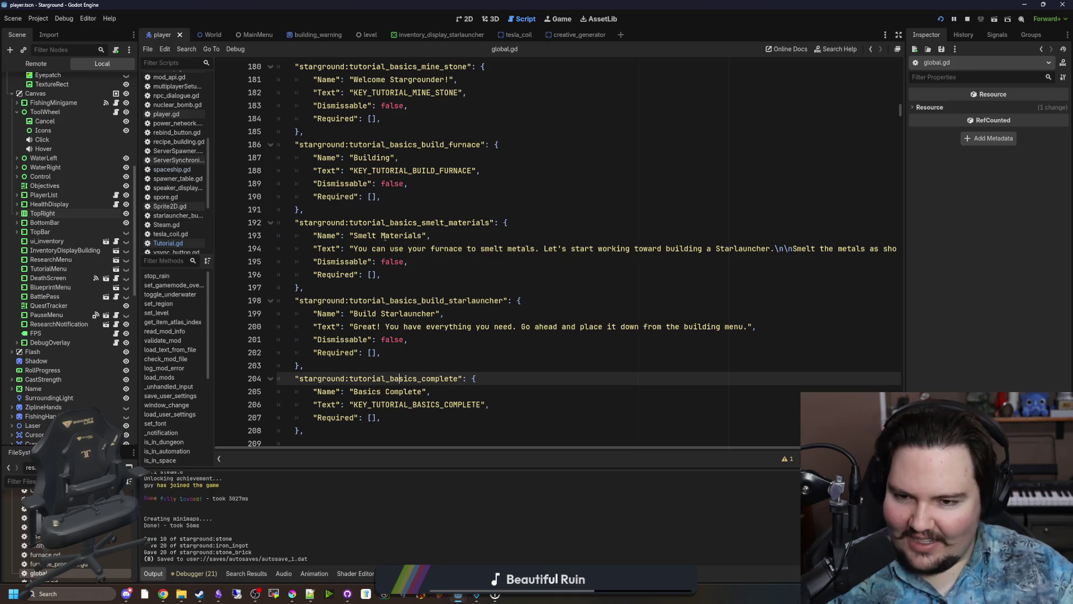
{"action": "left_click", "coordinate": [322, 285]}
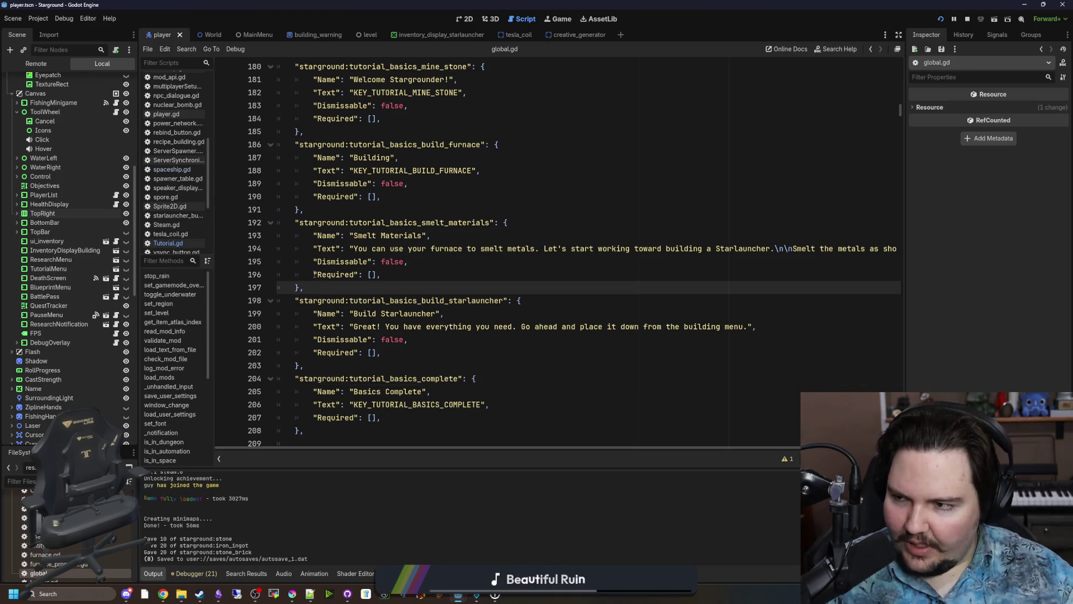
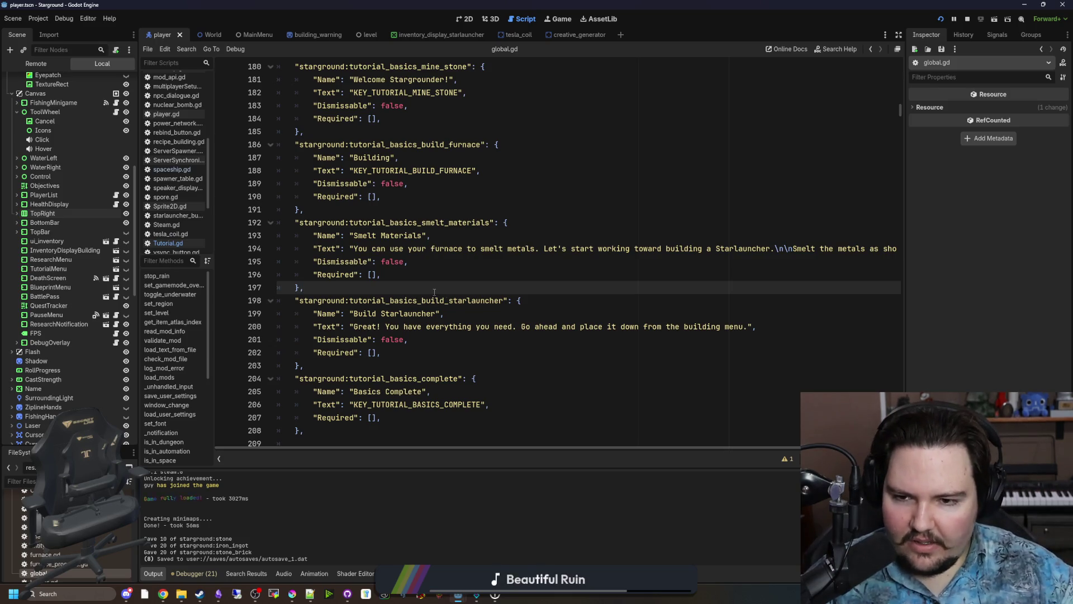
Review the basics_complete, build_starlauncher and smelt_materials tutorial entries.
{"action": "key", "text": "Up"}
{"action": "key", "text": "Down"}
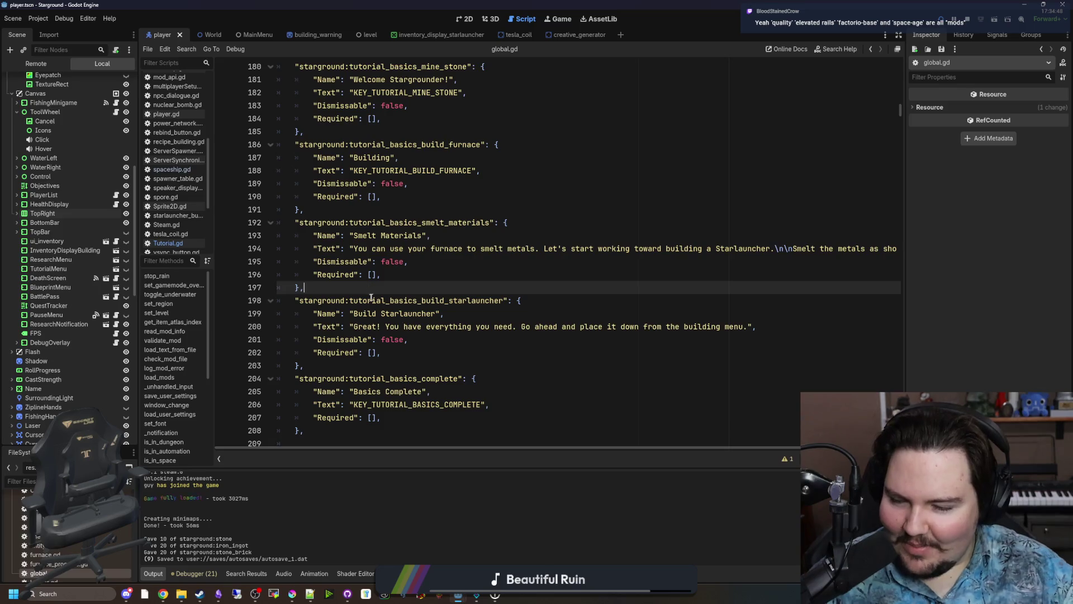
{"action": "scroll", "coordinate": [417, 314], "scroll_direction": "down", "scroll_amount": 6}
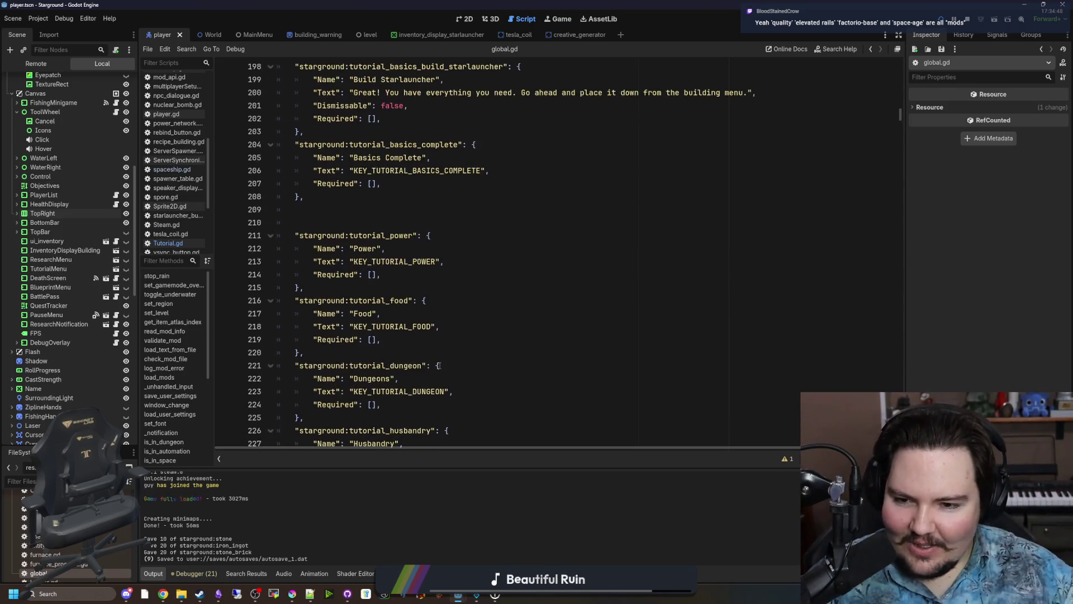
{"action": "scroll", "coordinate": [414, 315], "scroll_direction": "up", "scroll_amount": 3}
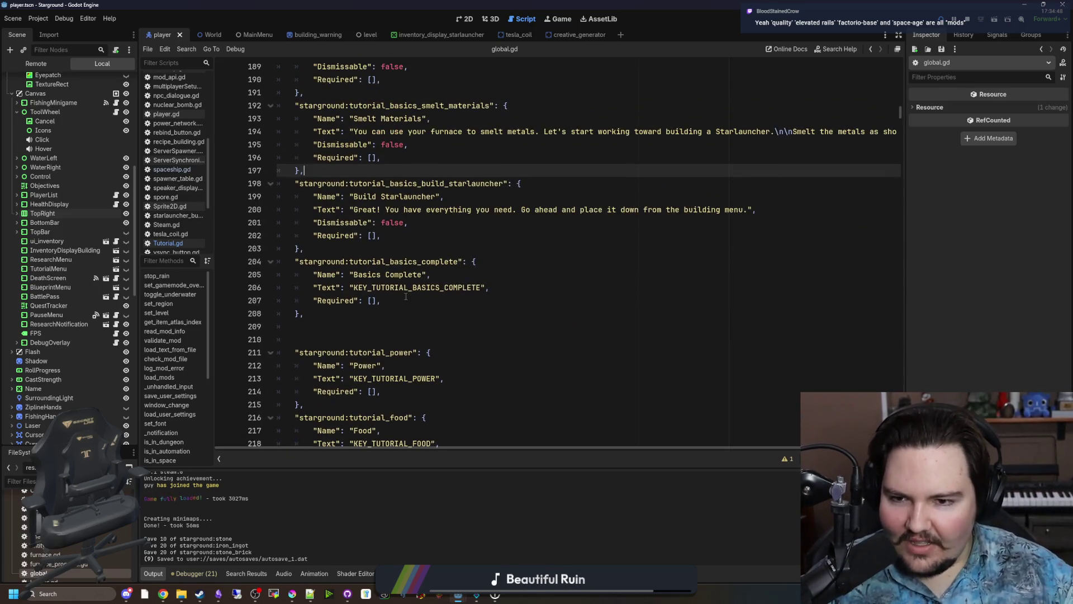
{"action": "left_click", "coordinate": [385, 319]}
{"action": "scroll", "coordinate": [386, 318], "scroll_direction": "up", "scroll_amount": 2}
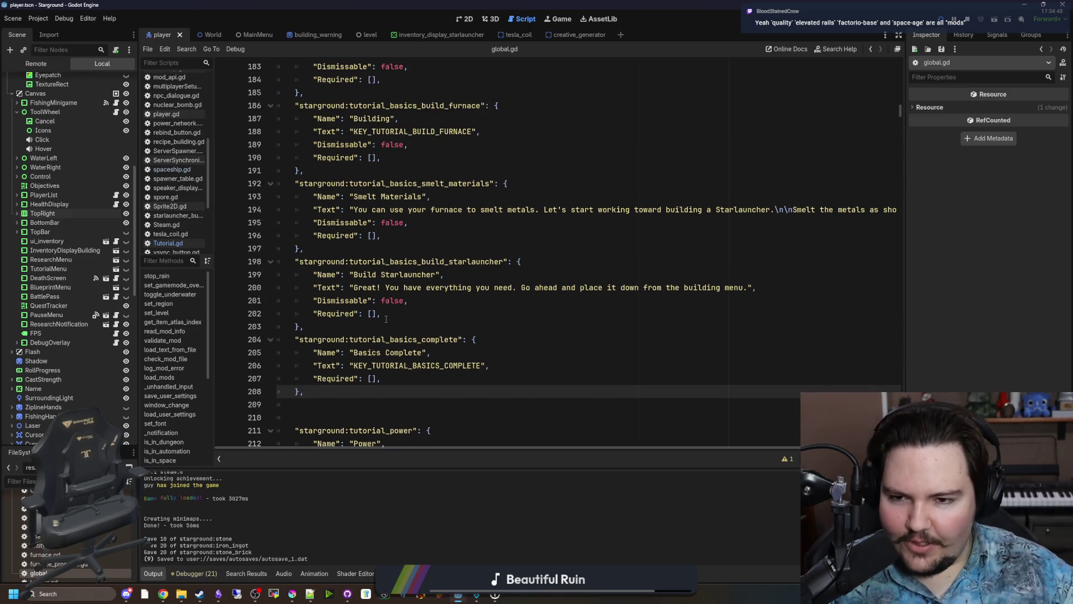
{"action": "left_click", "coordinate": [423, 302]}
{"action": "left_click", "coordinate": [408, 313]}
{"action": "left_click", "coordinate": [393, 252]}
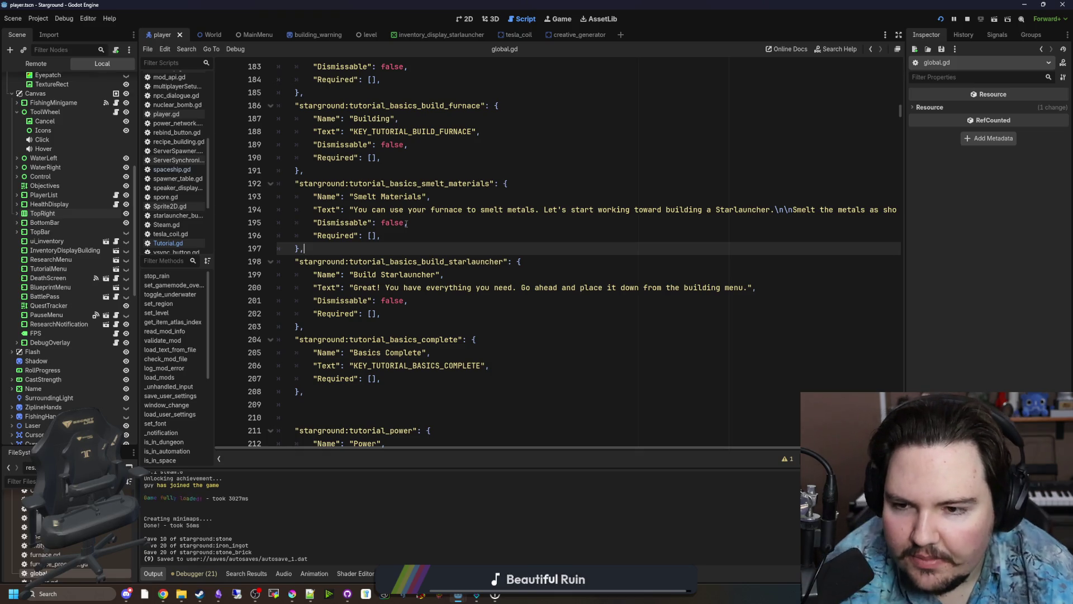
{"action": "scroll", "coordinate": [391, 196], "scroll_direction": "down", "scroll_amount": 2}
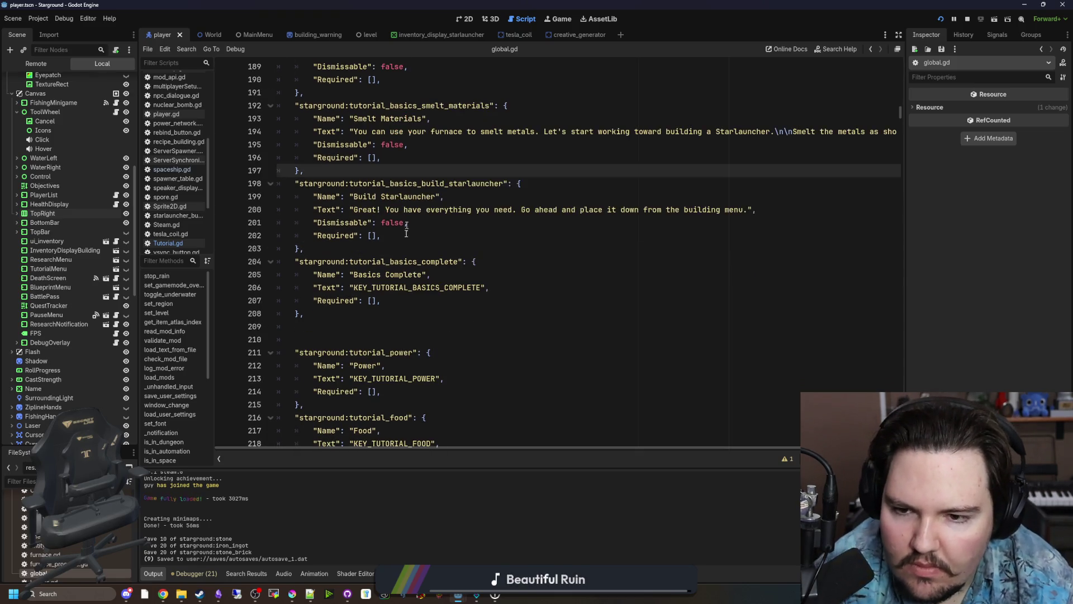
{"action": "left_click", "coordinate": [397, 310]}
{"action": "scroll", "coordinate": [397, 310], "scroll_direction": "up", "scroll_amount": 3}
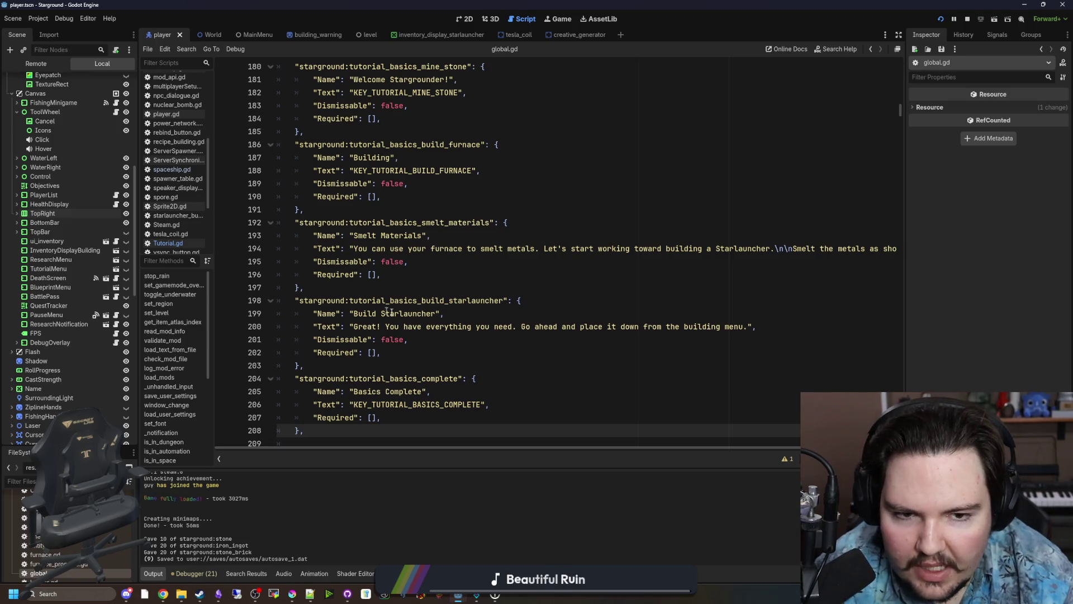
Widen the code editor and inspect the smelt_materials Dismissable and Required lines.
{"action": "left_click_drag", "start_coordinate": [138, 302], "coordinate": [104, 301]}
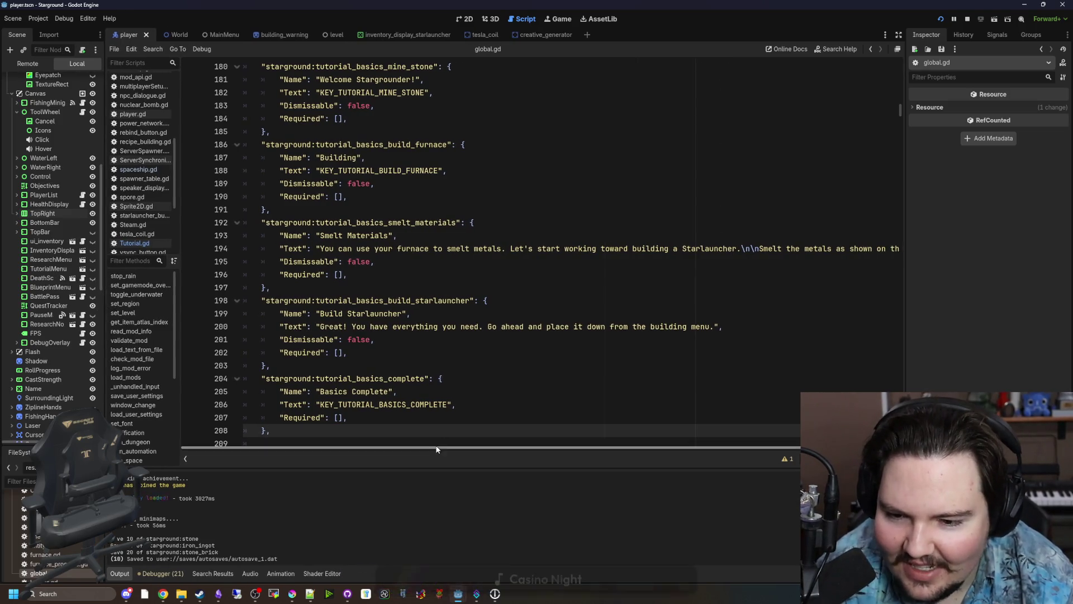
{"action": "scroll", "coordinate": [793, 427], "scroll_direction": "right", "scroll_amount": 2}
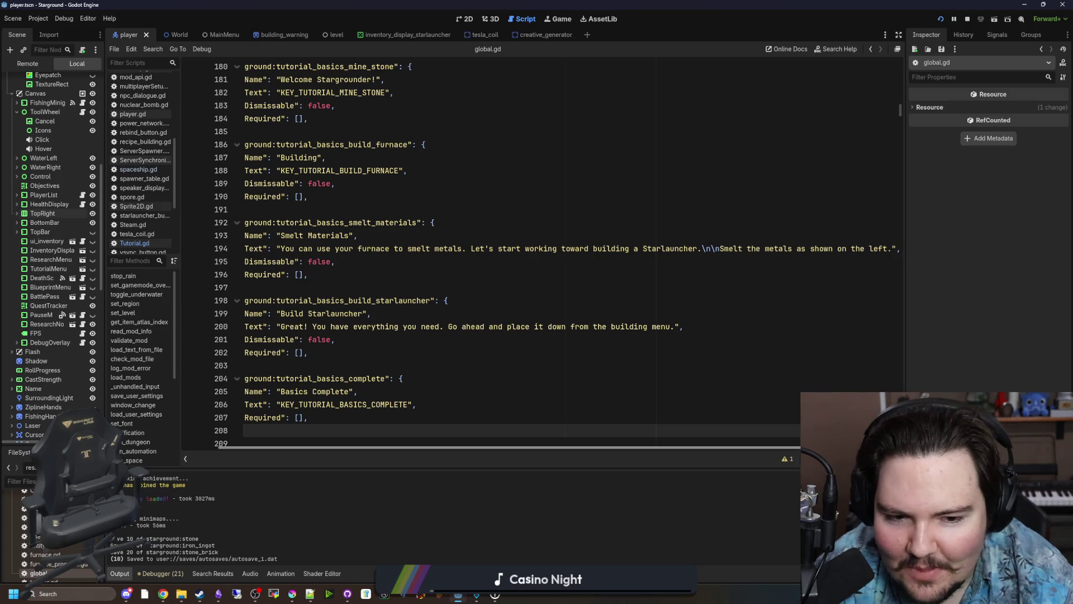
{"action": "scroll", "coordinate": [663, 449], "scroll_direction": "left", "scroll_amount": 2}
{"action": "left_click", "coordinate": [414, 261]}
{"action": "left_click", "coordinate": [384, 275]}
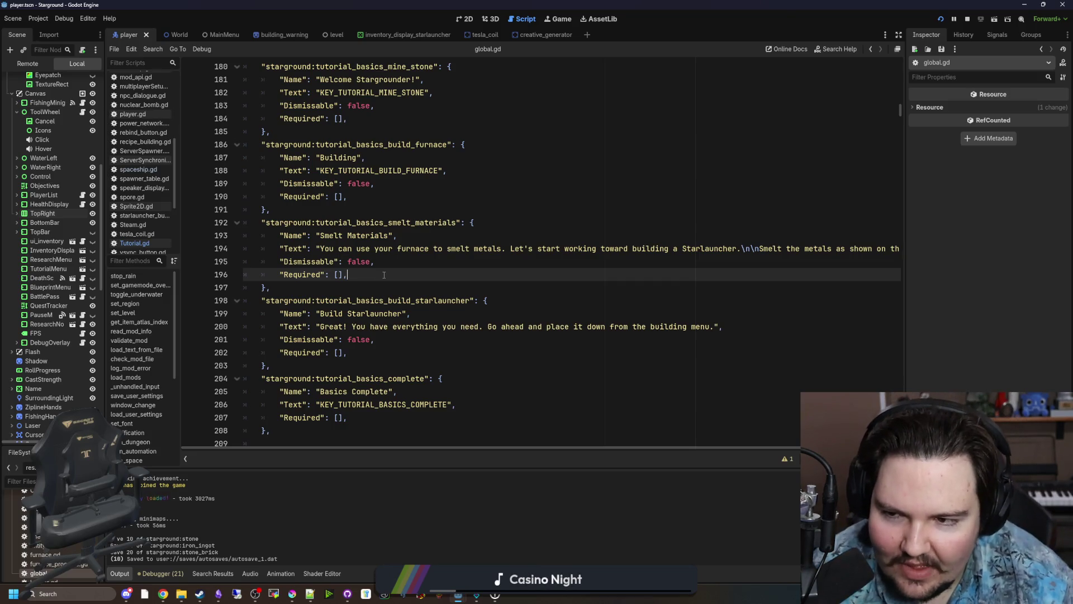
Check the build_furnace tutorial entry.
{"action": "scroll", "coordinate": [384, 275], "scroll_direction": "up", "scroll_amount": 4}
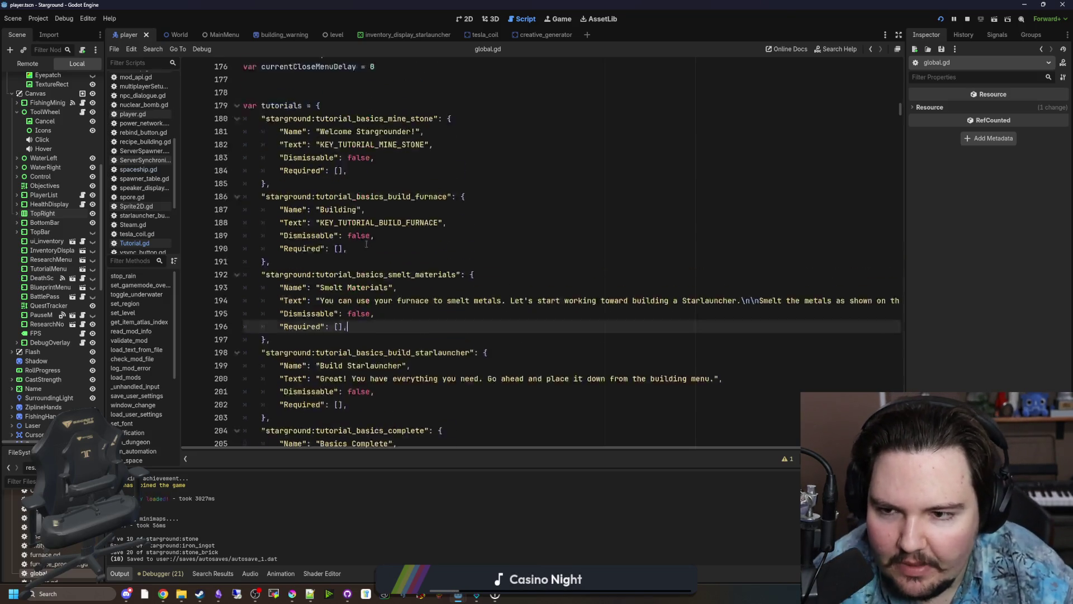
{"action": "scroll", "coordinate": [372, 252], "scroll_direction": "down", "scroll_amount": 10}
{"action": "scroll", "coordinate": [369, 243], "scroll_direction": "up", "scroll_amount": 5}
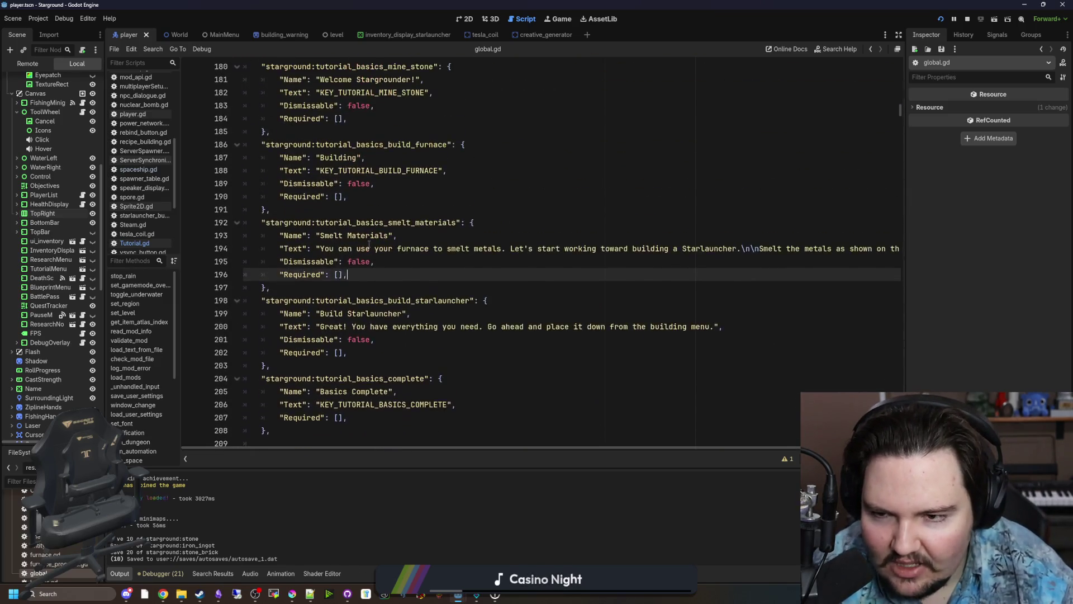
{"action": "scroll", "coordinate": [342, 303], "scroll_direction": "up", "scroll_amount": 3}
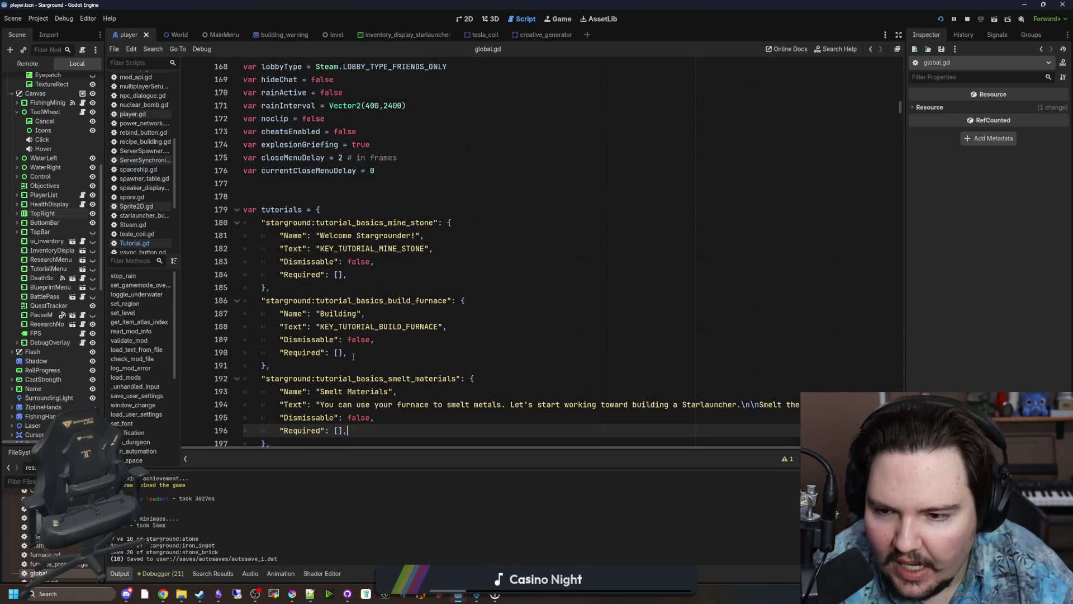
{"action": "scroll", "coordinate": [353, 357], "scroll_direction": "down", "scroll_amount": 2}
{"action": "left_click_drag", "start_coordinate": [349, 352], "coordinate": [338, 313]}
{"action": "left_click", "coordinate": [328, 286]}
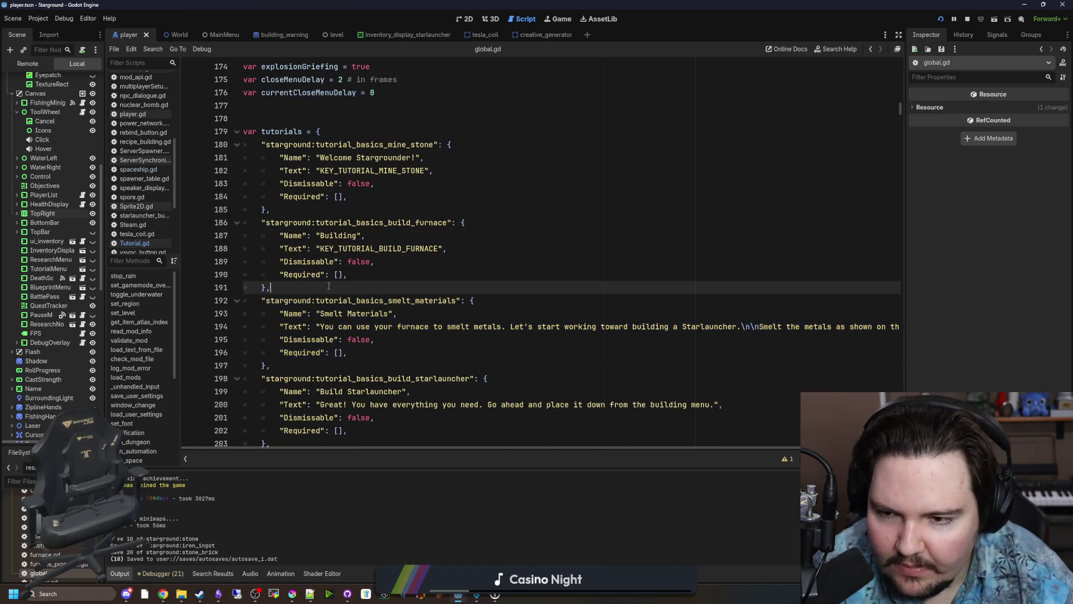
{"action": "scroll", "coordinate": [328, 286], "scroll_direction": "down", "scroll_amount": 6}
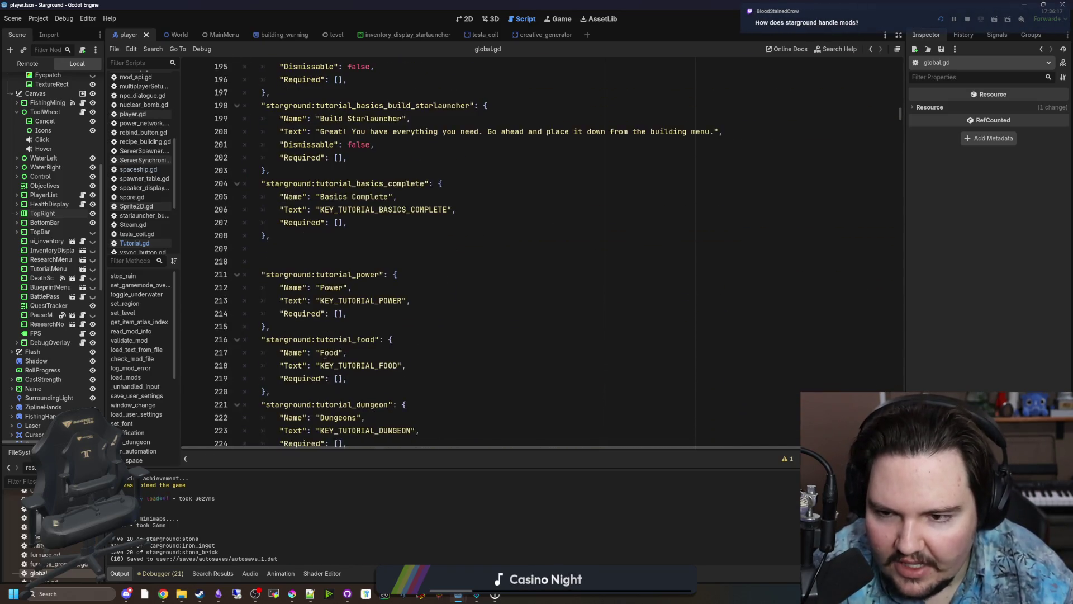
{"action": "scroll", "coordinate": [294, 418], "scroll_direction": "up", "scroll_amount": 4}
Select the lines of the mine_stone tutorial entry, then clear the selection.
{"action": "mouse_move", "coordinate": [293, 418]}
{"action": "left_mouse_down"}
{"action": "mouse_move", "coordinate": [246, 421]}
{"action": "mouse_move", "coordinate": [246, 211]}
{"action": "mouse_move", "coordinate": [229, 228]}
{"action": "left_mouse_up"}
{"action": "left_click", "coordinate": [246, 183]}
{"action": "scroll", "coordinate": [335, 224], "scroll_direction": "down", "scroll_amount": 1}
{"action": "left_click", "coordinate": [423, 234]}
{"action": "key", "text": "shift+Up"}
{"action": "key", "text": "shift+Up"}
{"action": "key", "text": "shift+Up"}
{"action": "key", "text": "shift+Home"}
{"action": "left_click_drag", "start_coordinate": [423, 235], "coordinate": [246, 183]}
{"action": "left_click_drag", "start_coordinate": [423, 234], "coordinate": [208, 199]}
{"action": "left_click_drag", "start_coordinate": [405, 235], "coordinate": [208, 199]}
{"action": "left_click", "coordinate": [405, 235]}
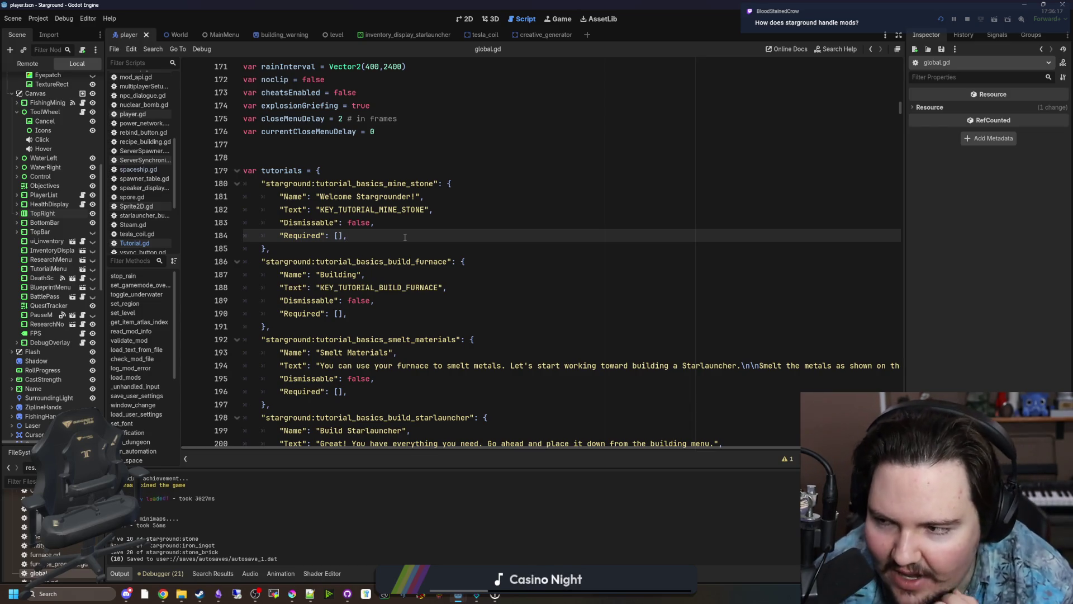
Select a block spanning the smelt_materials entry and leave the caret inside it.
{"action": "scroll", "coordinate": [381, 165], "scroll_direction": "down", "scroll_amount": 5}
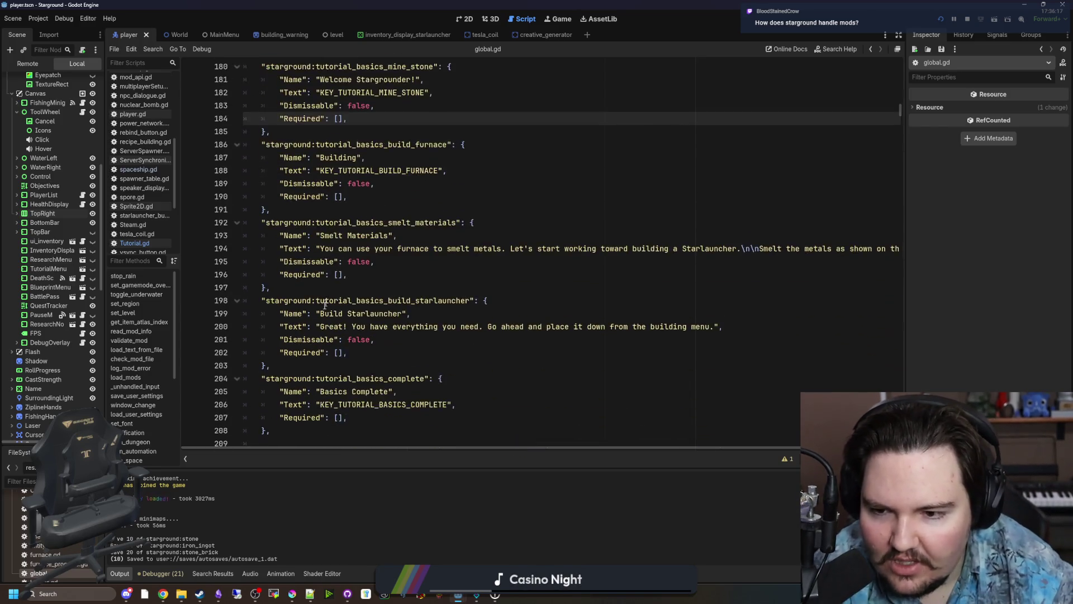
{"action": "left_click_drag", "start_coordinate": [271, 369], "coordinate": [245, 161]}
{"action": "scroll", "coordinate": [310, 284], "scroll_direction": "up", "scroll_amount": 1}
{"action": "left_click", "coordinate": [310, 284]}
{"action": "left_click_drag", "start_coordinate": [271, 391], "coordinate": [244, 105]}
{"action": "left_click", "coordinate": [346, 235]}
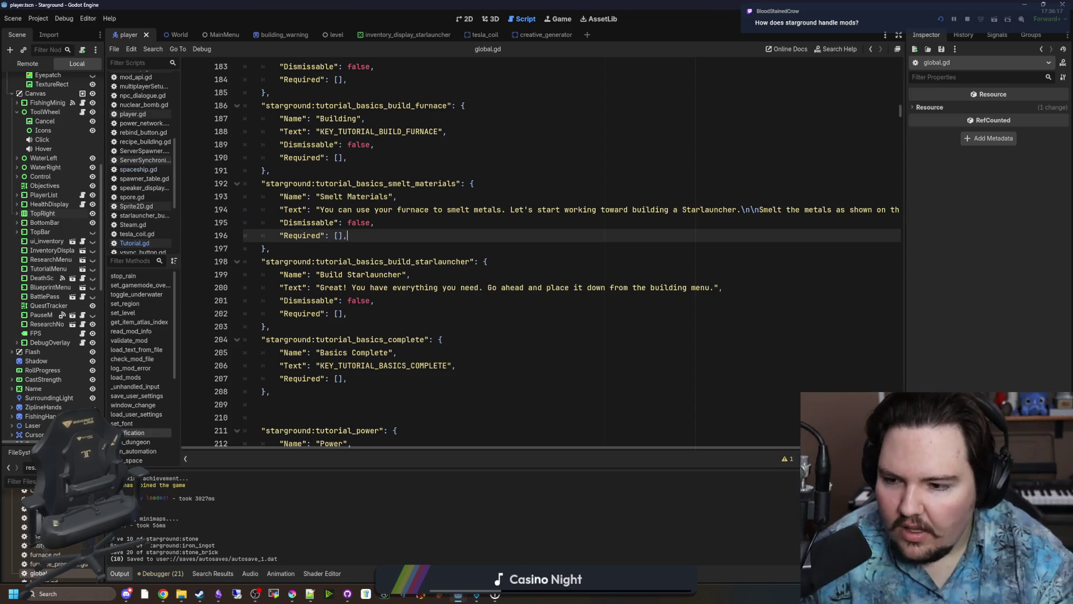
Widen the Scene and FileSystem docks, expand res://Resources and open items_table.gd.
{"action": "left_click_drag", "start_coordinate": [105, 305], "coordinate": [238, 306]}
{"action": "left_click_drag", "start_coordinate": [117, 447], "coordinate": [118, 281]}
{"action": "left_click", "coordinate": [12, 388]}
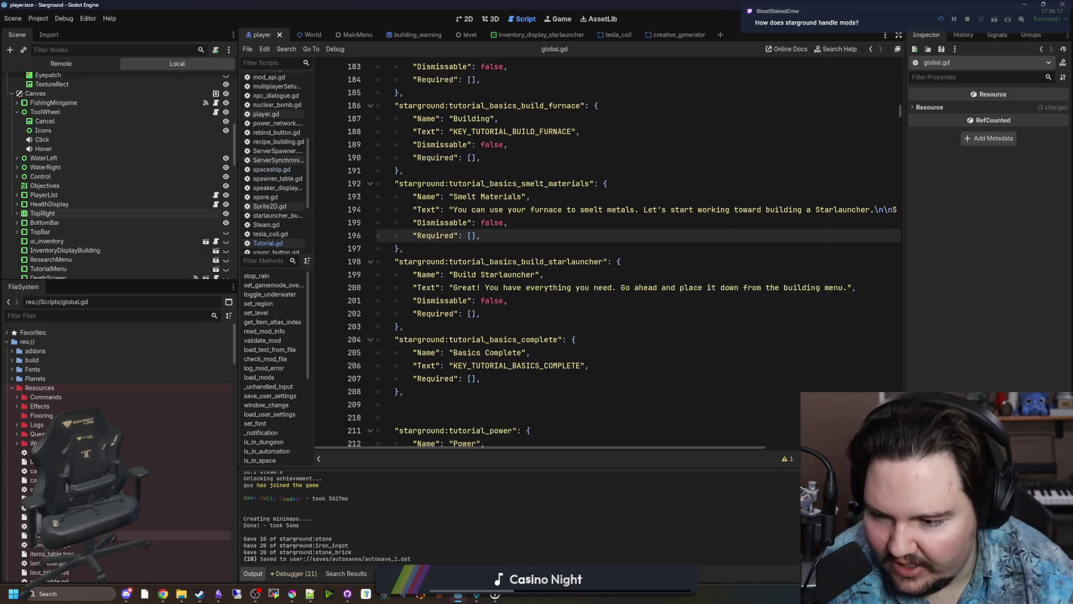
{"action": "double_click", "coordinate": [84, 545]}
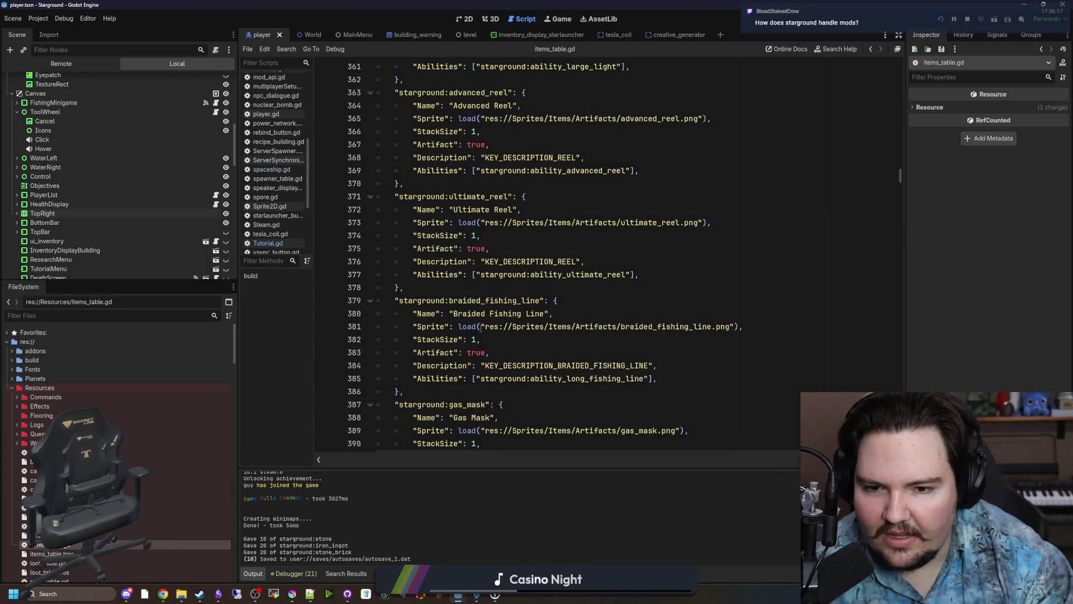
{"action": "scroll", "coordinate": [888, 173], "scroll_direction": "up", "scroll_amount": 13}
{"action": "left_click_drag", "start_coordinate": [901, 166], "coordinate": [921, 72]}
{"action": "scroll", "coordinate": [484, 257], "scroll_direction": "down", "scroll_amount": 4}
{"action": "left_click", "coordinate": [475, 273]}
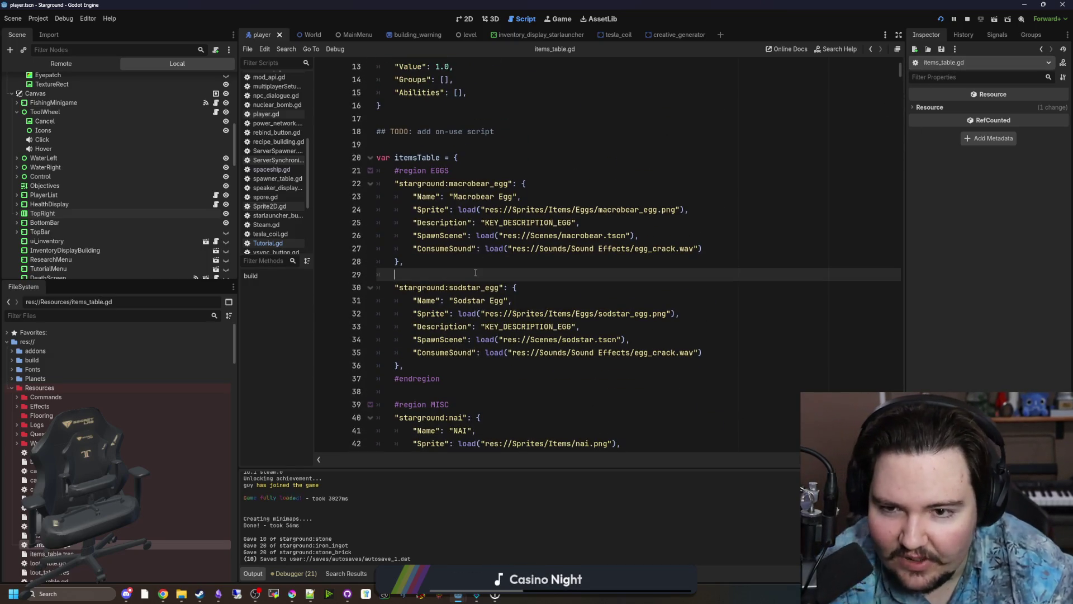
{"action": "left_click", "coordinate": [472, 173]}
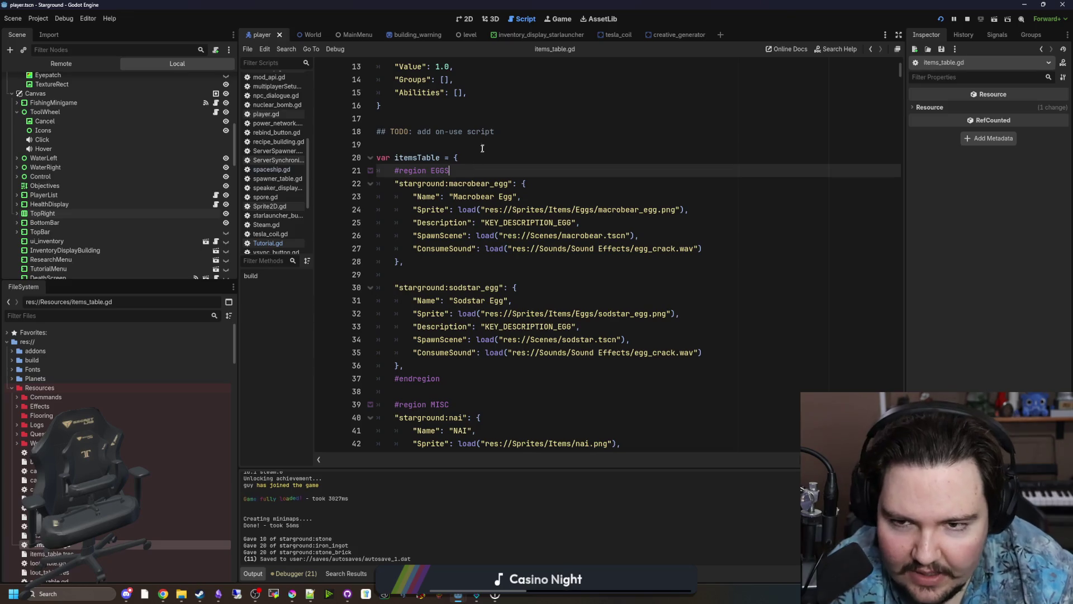
{"action": "left_click", "coordinate": [483, 145]}
{"action": "scroll", "coordinate": [482, 148], "scroll_direction": "up", "scroll_amount": 4}
{"action": "scroll", "coordinate": [482, 180], "scroll_direction": "down", "scroll_amount": 3}
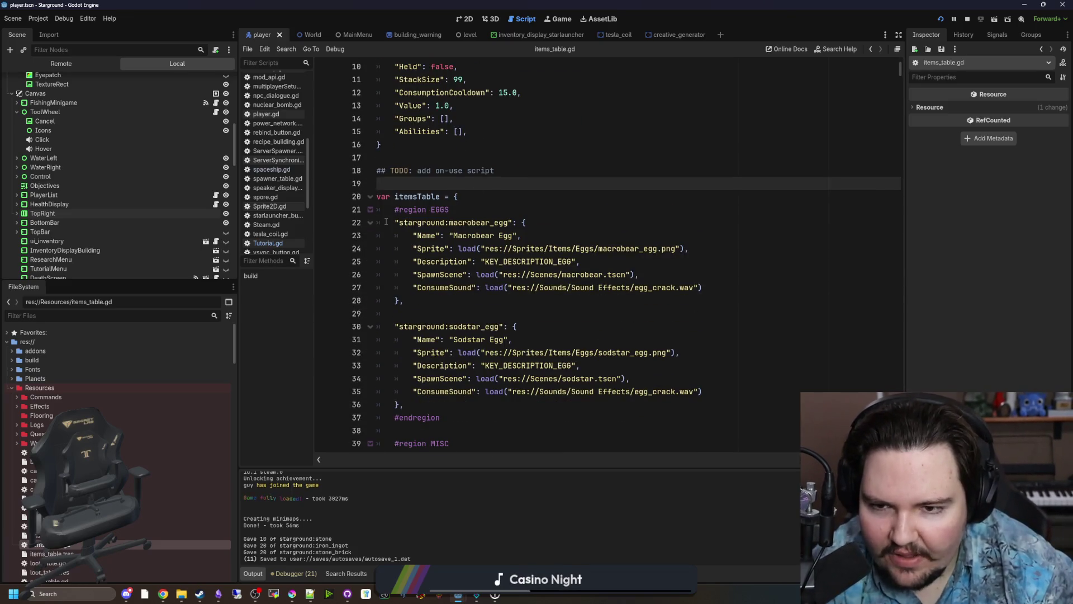
{"action": "left_click_drag", "start_coordinate": [385, 221], "coordinate": [527, 223]}
{"action": "left_click", "coordinate": [425, 222]}
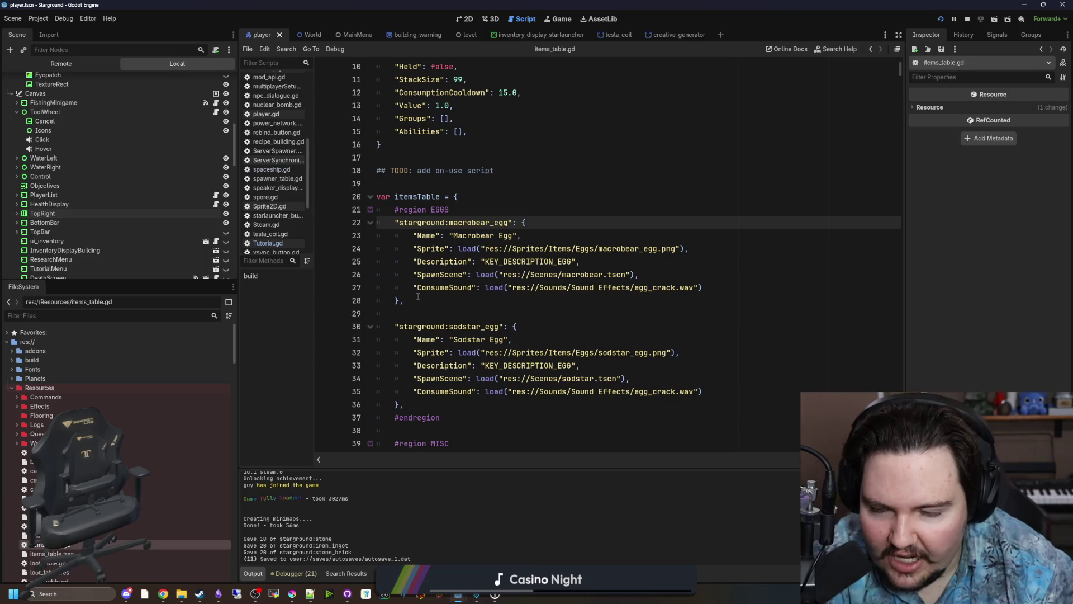
{"action": "left_click_drag", "start_coordinate": [458, 301], "coordinate": [532, 218]}
{"action": "left_click", "coordinate": [699, 300]}
{"action": "left_click_drag", "start_coordinate": [729, 284], "coordinate": [537, 235]}
{"action": "left_click", "coordinate": [534, 206]}
{"action": "scroll", "coordinate": [533, 206], "scroll_direction": "down", "scroll_amount": 12}
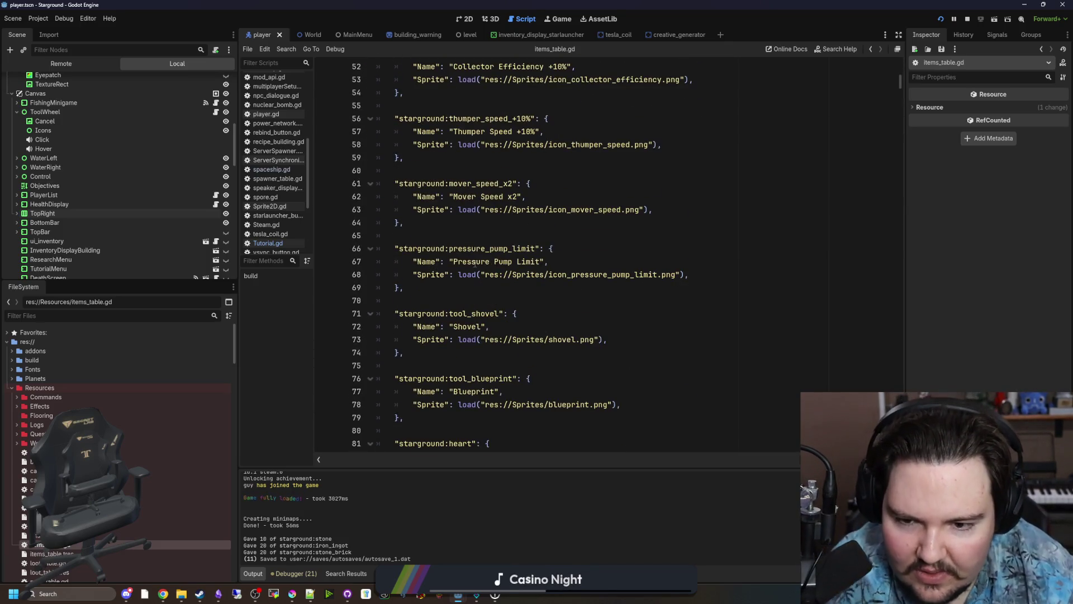
{"action": "scroll", "coordinate": [474, 263], "scroll_direction": "down", "scroll_amount": 4}
{"action": "scroll", "coordinate": [541, 208], "scroll_direction": "down", "scroll_amount": 4}
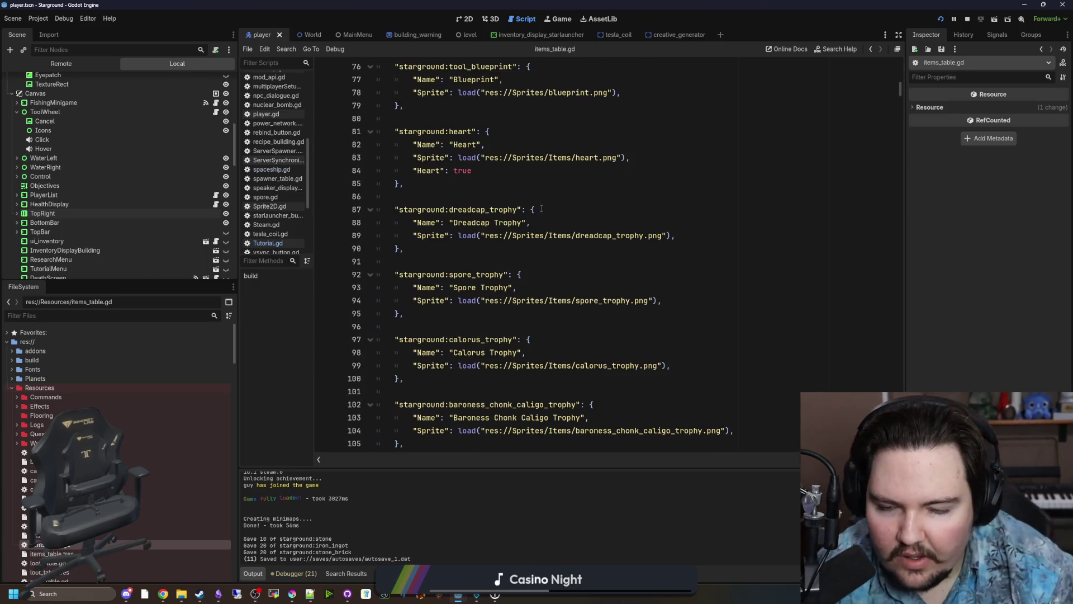
{"action": "scroll", "coordinate": [542, 209], "scroll_direction": "down", "scroll_amount": 5}
Search for iron_ingot and inspect its name, sprite and Value lines.
{"action": "key", "text": "ctrl+f"}
{"action": "type", "text": "iro"}
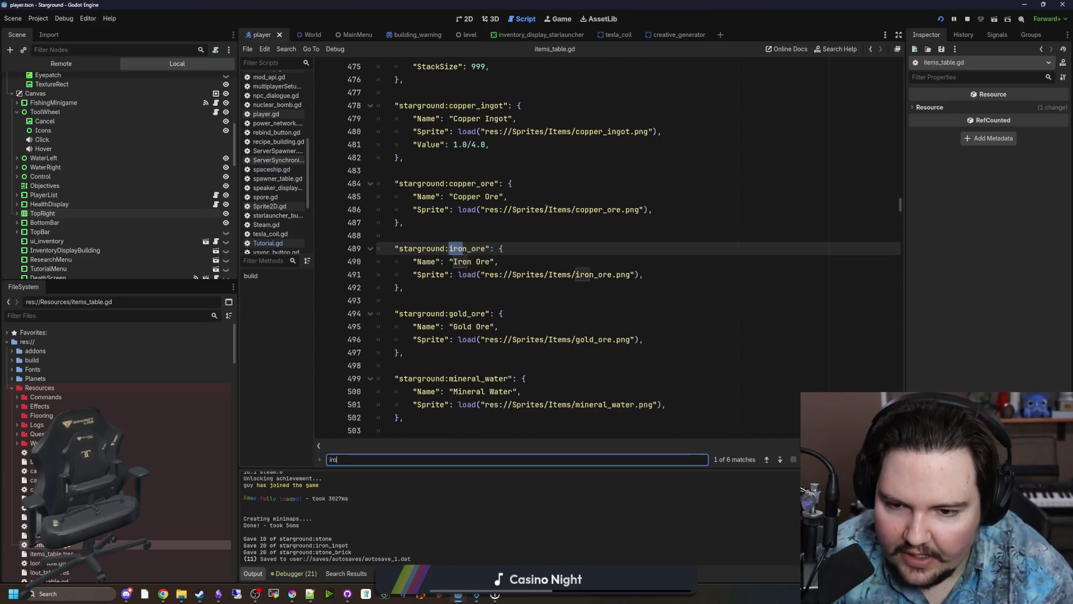
{"action": "type", "text": "n_ingot"}
{"action": "left_click", "coordinate": [517, 248]}
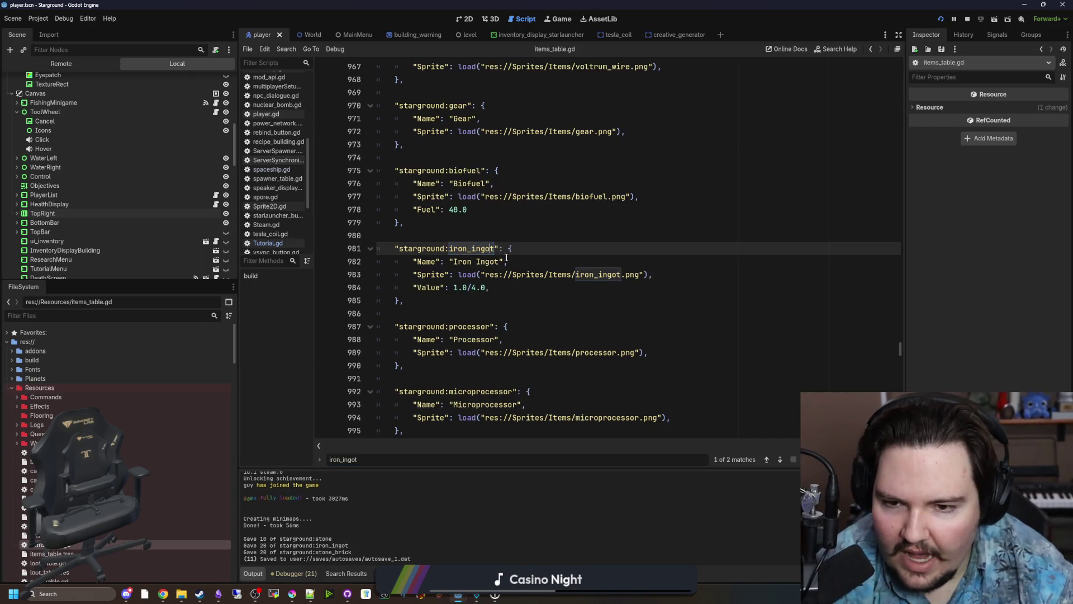
{"action": "key", "text": "Down"}
{"action": "key", "text": "Down"}
{"action": "key", "text": "Down"}
{"action": "left_click_drag", "start_coordinate": [654, 274], "coordinate": [414, 261]}
{"action": "left_click", "coordinate": [430, 313]}
{"action": "left_click_drag", "start_coordinate": [517, 288], "coordinate": [414, 287]}
{"action": "left_click", "coordinate": [429, 312]}
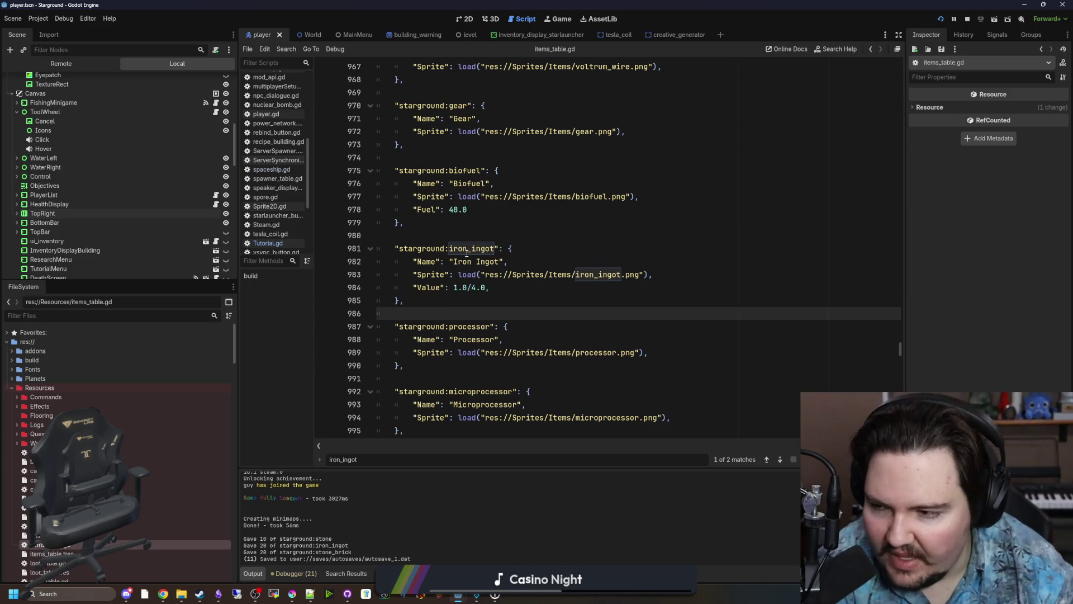
{"action": "left_click", "coordinate": [447, 237]}
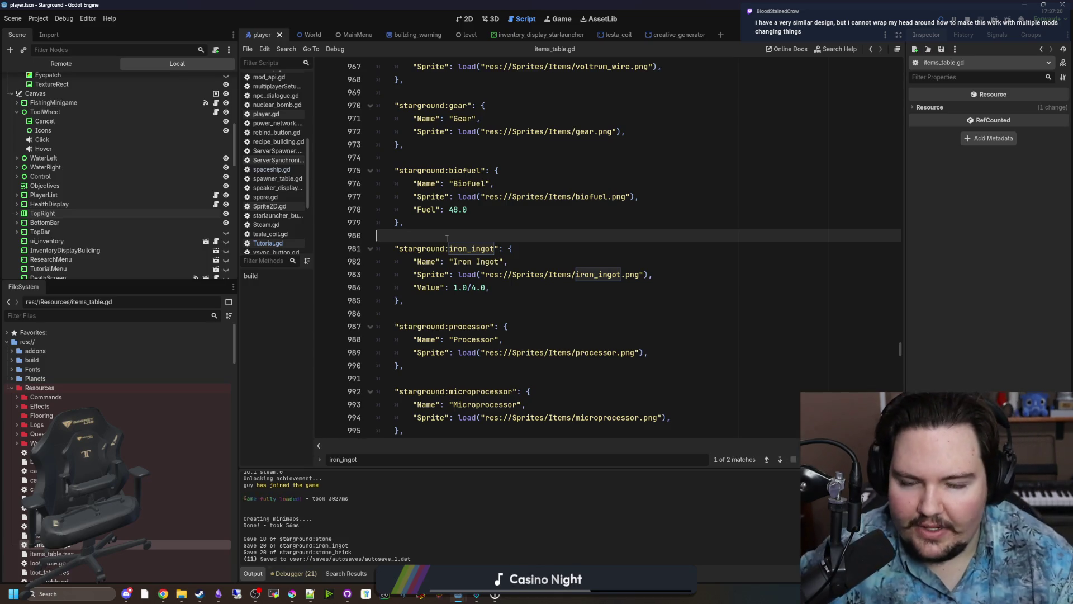
Select the starground:iron_ingot key and its Name, Sprite and Value lines.
{"action": "left_click", "coordinate": [402, 239]}
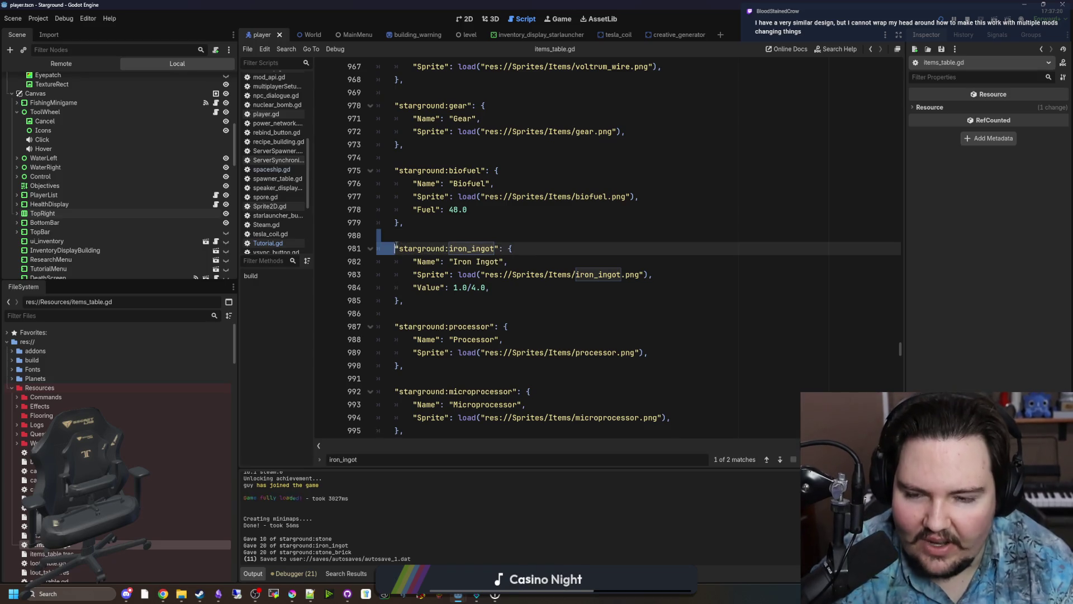
{"action": "left_click_drag", "start_coordinate": [402, 239], "coordinate": [425, 249]}
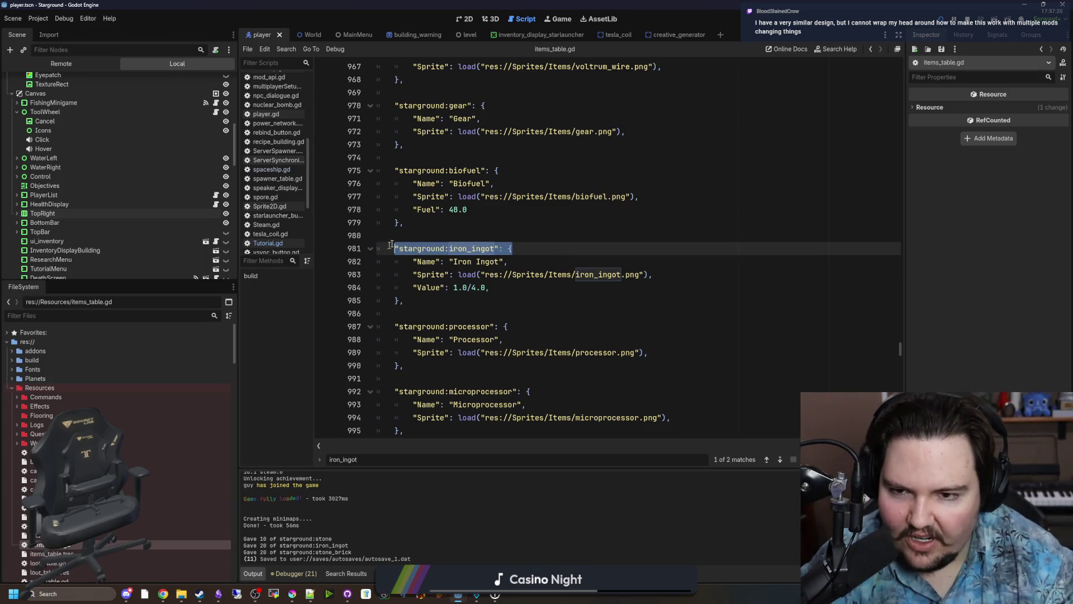
{"action": "left_click", "coordinate": [410, 236]}
{"action": "left_click_drag", "start_coordinate": [496, 244], "coordinate": [397, 248]}
{"action": "left_click", "coordinate": [406, 240]}
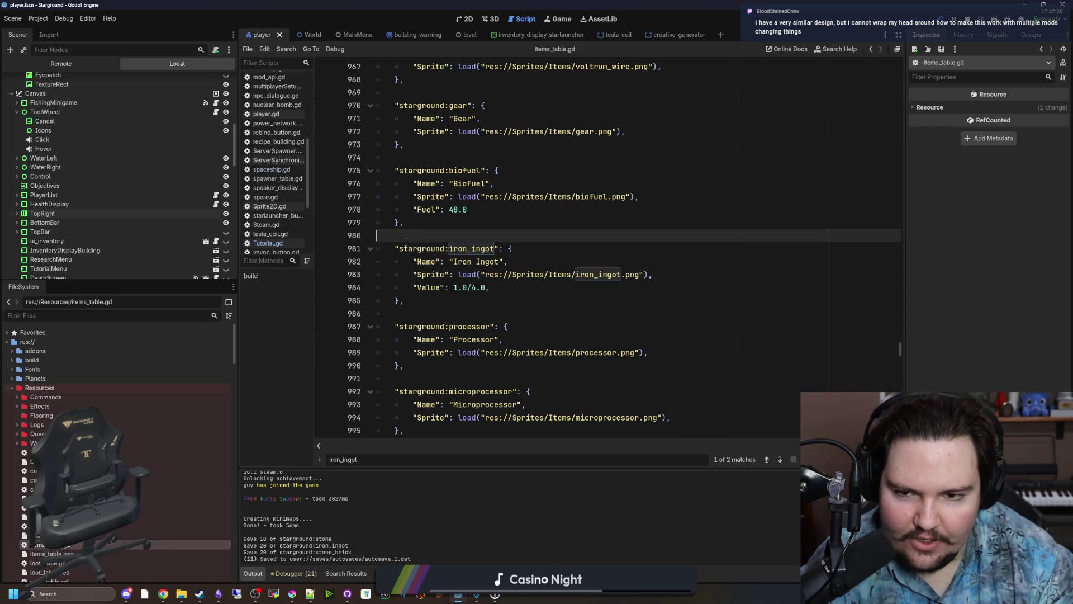
{"action": "left_click", "coordinate": [458, 262]}
{"action": "left_click_drag", "start_coordinate": [490, 288], "coordinate": [287, 255]}
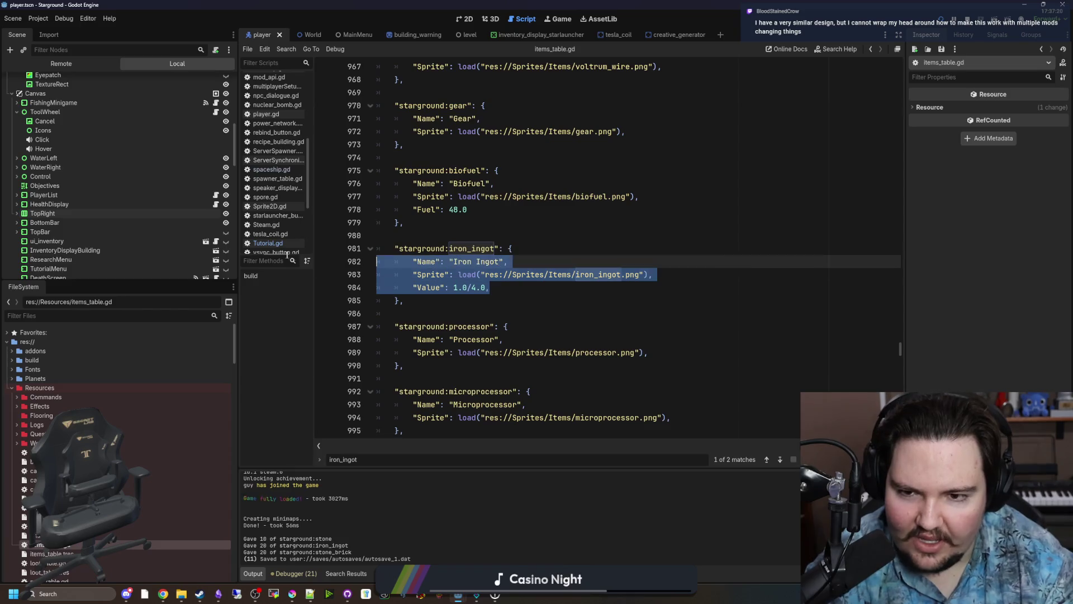
{"action": "left_click", "coordinate": [448, 296]}
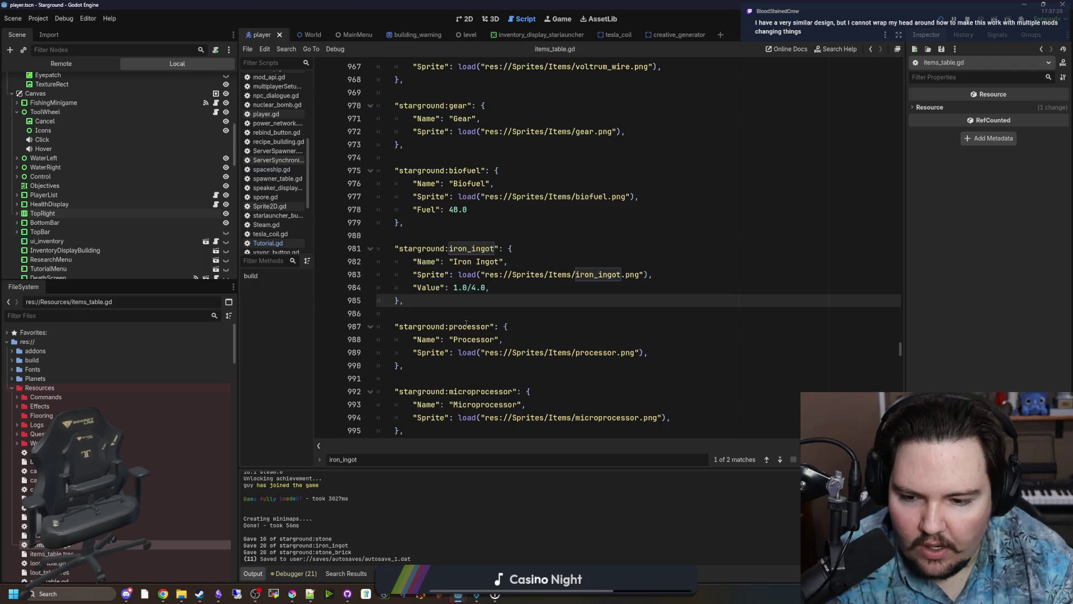
Open buildings_table.gd from the FileSystem dock.
{"action": "scroll", "coordinate": [482, 319], "scroll_direction": "down", "scroll_amount": 10}
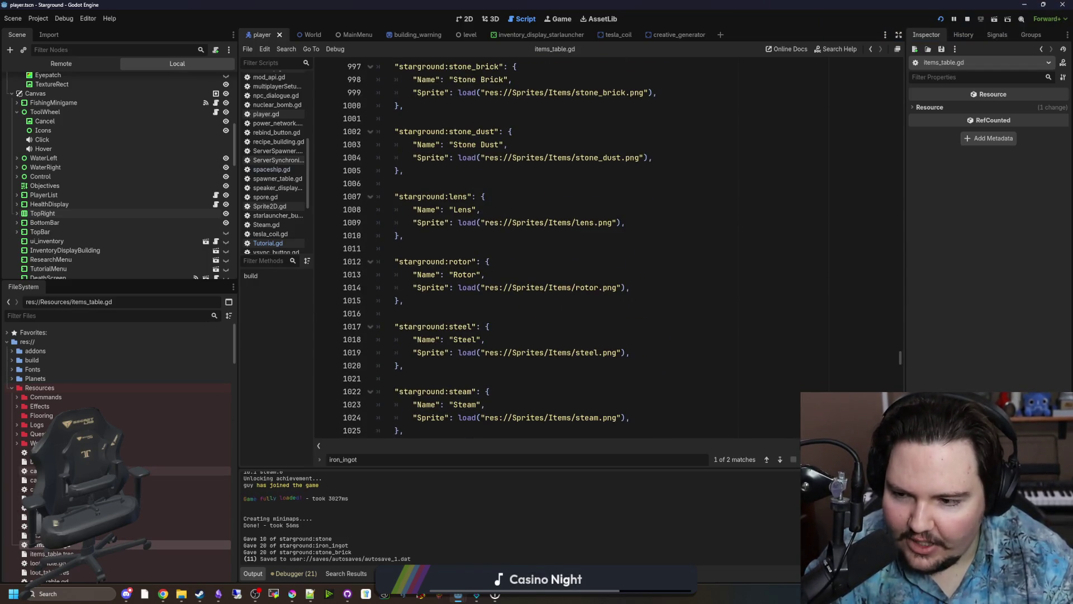
{"action": "left_click", "coordinate": [167, 451]}
{"action": "double_click", "coordinate": [168, 451]}
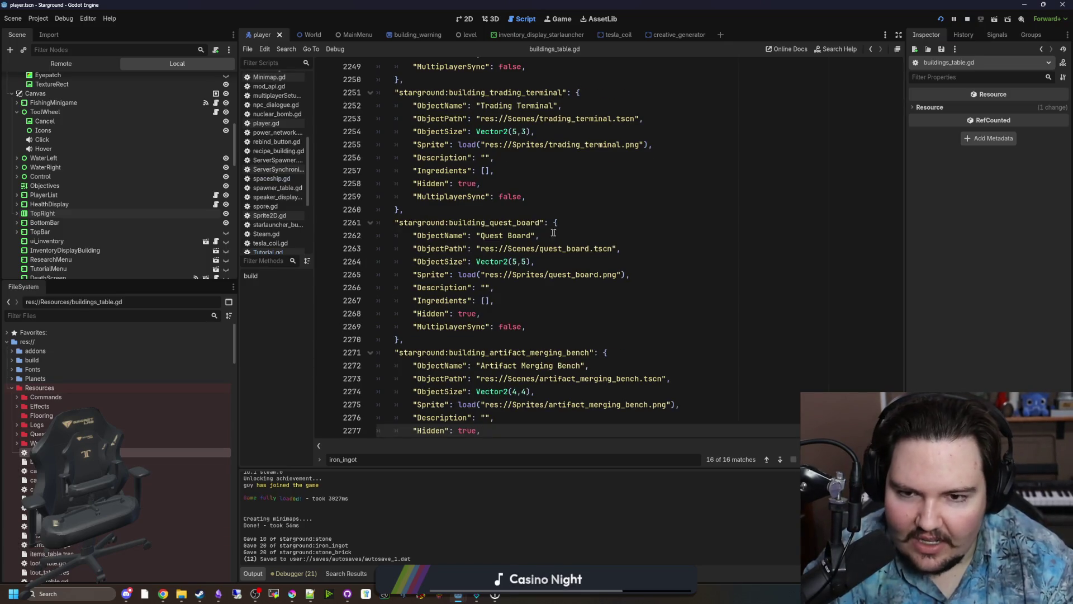
{"action": "scroll", "coordinate": [470, 317], "scroll_direction": "down", "scroll_amount": 4}
{"action": "left_click", "coordinate": [470, 317]}
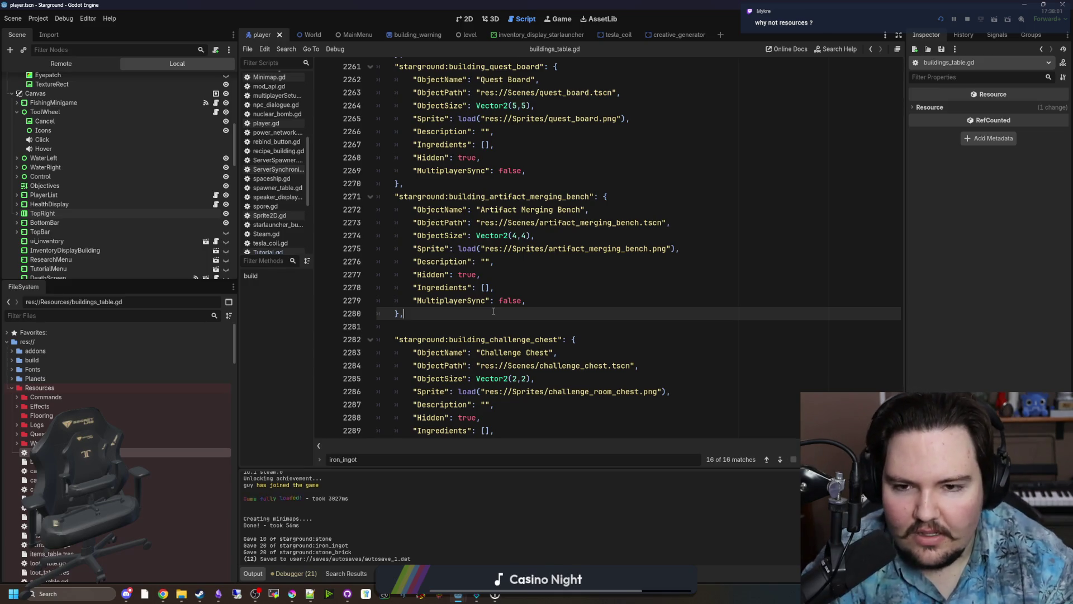
{"action": "scroll", "coordinate": [493, 312], "scroll_direction": "up", "scroll_amount": 4}
{"action": "scroll", "coordinate": [481, 312], "scroll_direction": "up", "scroll_amount": 18}
{"action": "scroll", "coordinate": [483, 316], "scroll_direction": "up", "scroll_amount": 20}
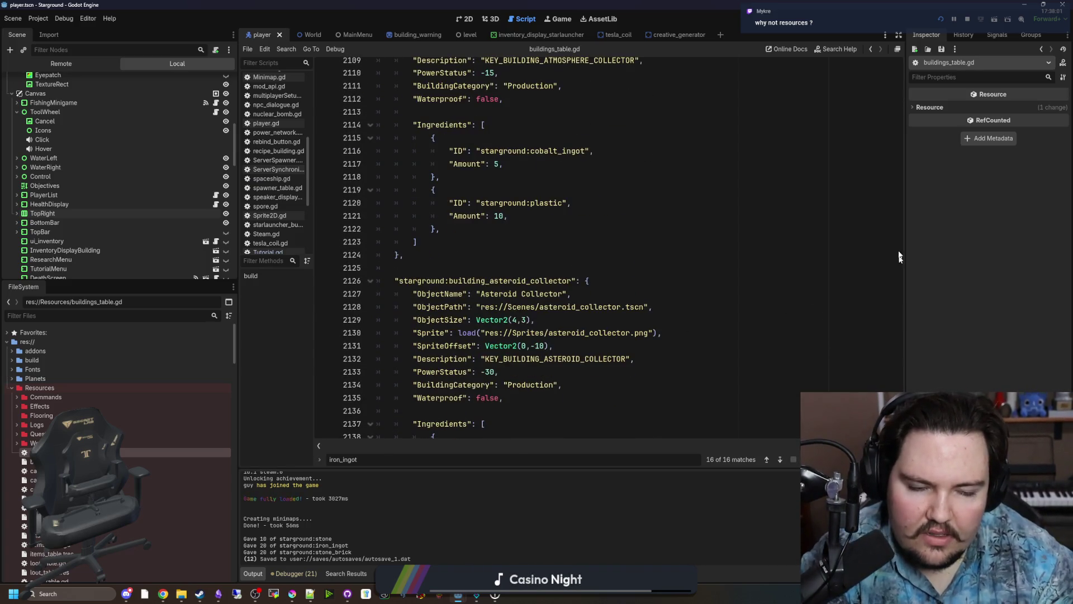
{"action": "mouse_move", "coordinate": [900, 257]}
{"action": "left_mouse_down"}
{"action": "mouse_move", "coordinate": [913, 266]}
{"action": "mouse_move", "coordinate": [759, 32]}
{"action": "left_mouse_up"}
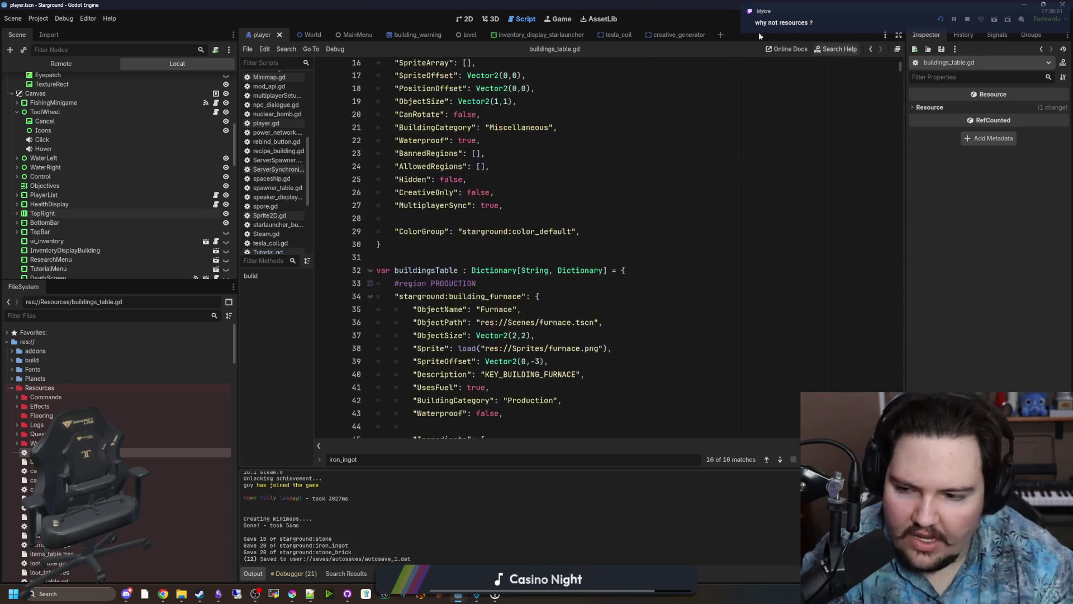
{"action": "scroll", "coordinate": [120, 447], "scroll_direction": "down", "scroll_amount": 15}
{"action": "scroll", "coordinate": [120, 453], "scroll_direction": "up", "scroll_amount": 15}
{"action": "scroll", "coordinate": [447, 310], "scroll_direction": "up", "scroll_amount": 3}
{"action": "scroll", "coordinate": [448, 310], "scroll_direction": "down", "scroll_amount": 14}
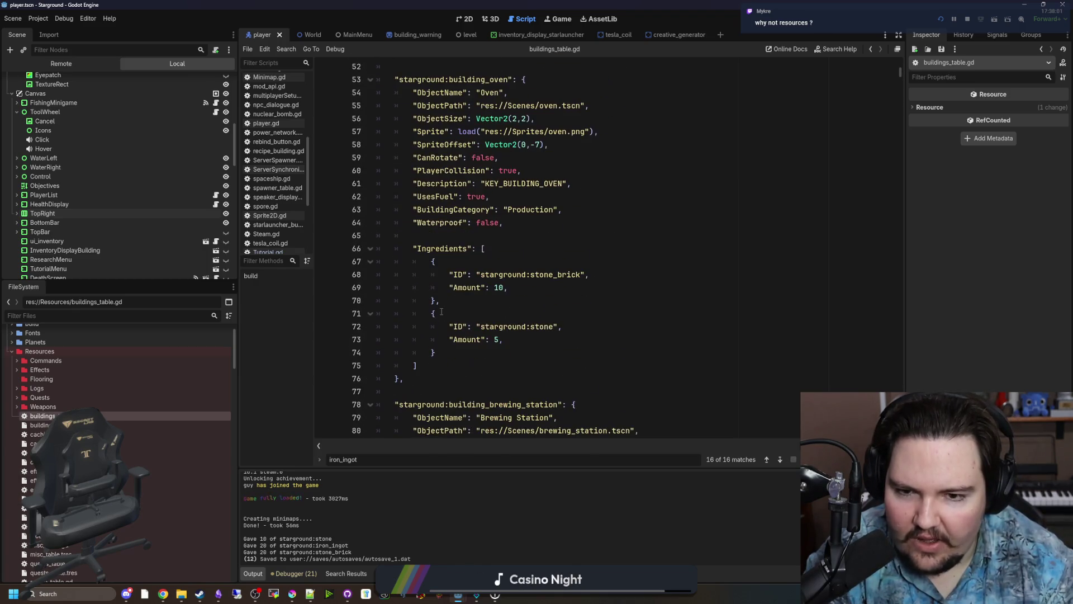
{"action": "scroll", "coordinate": [441, 312], "scroll_direction": "down", "scroll_amount": 4}
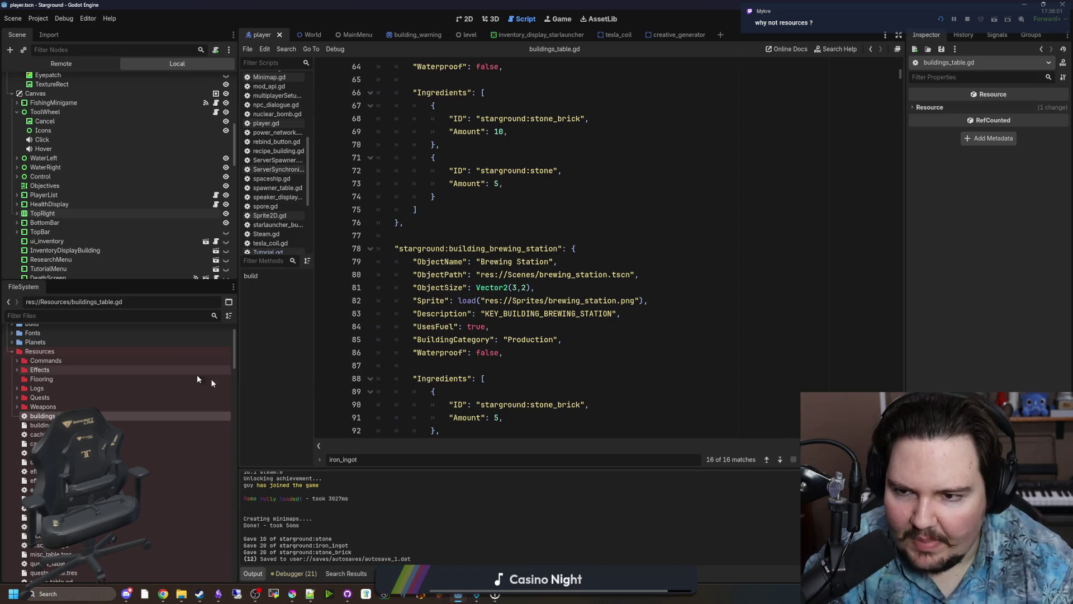
{"action": "type", "text": "items"}
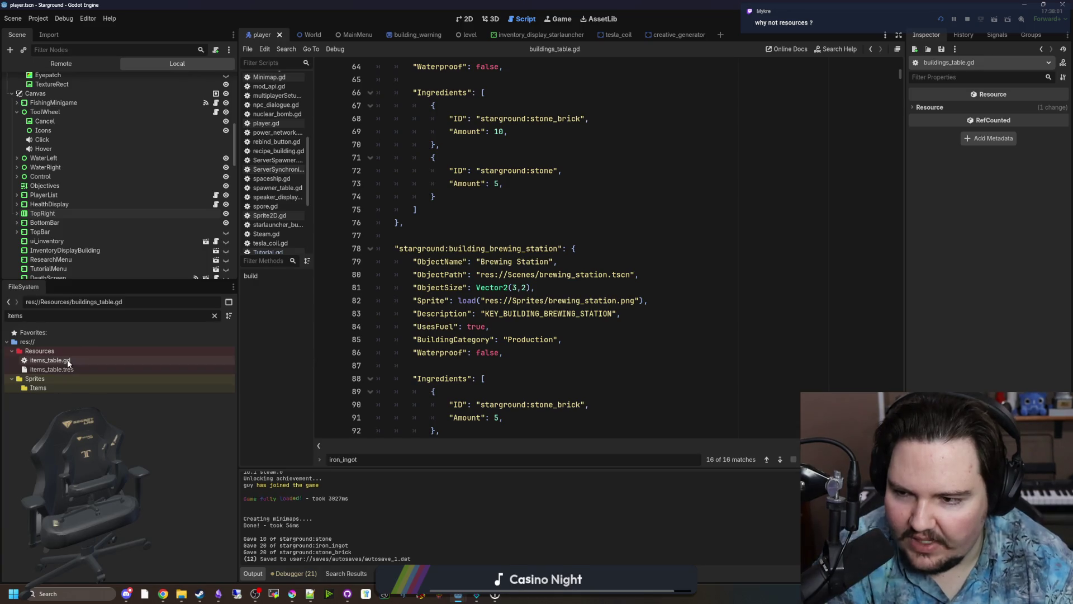
Open items_table.gd and select the copper_wire entry on lines 960–963.
{"action": "double_click", "coordinate": [67, 361]}
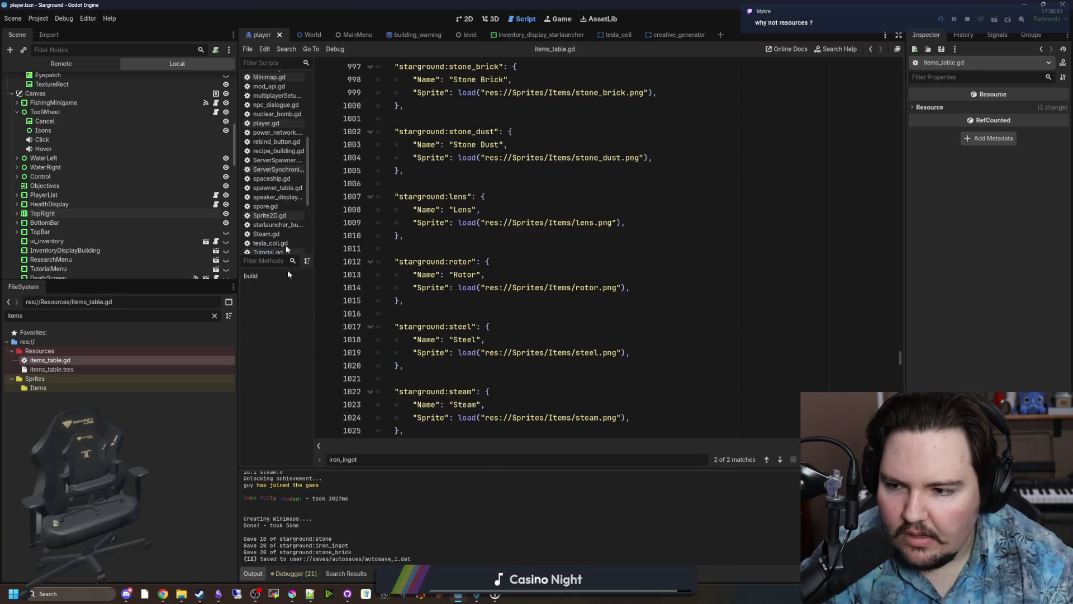
{"action": "scroll", "coordinate": [496, 416], "scroll_direction": "up", "scroll_amount": 15}
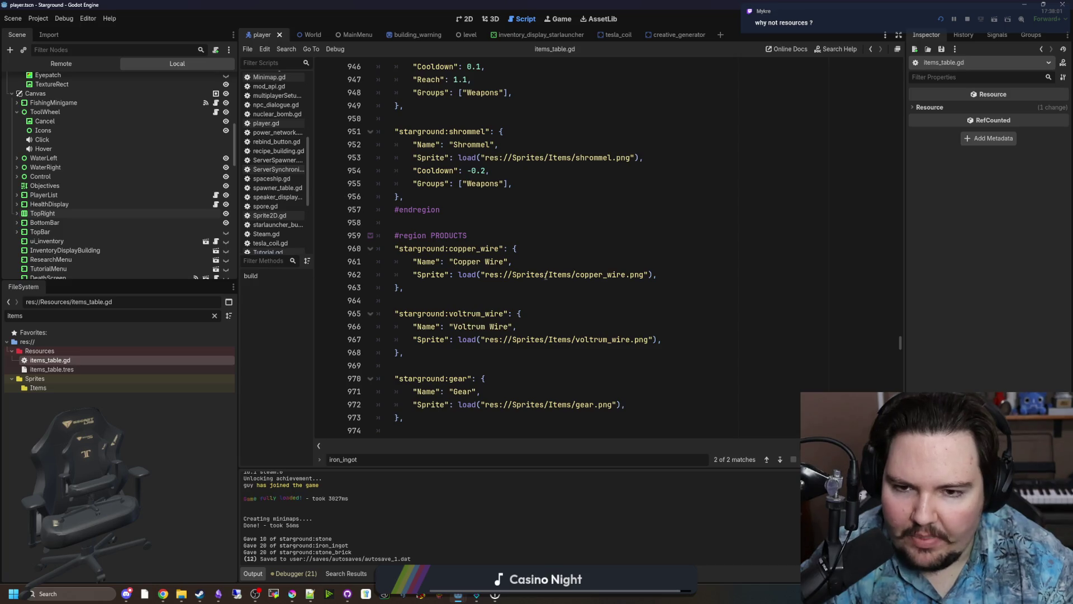
{"action": "left_click", "coordinate": [718, 287]}
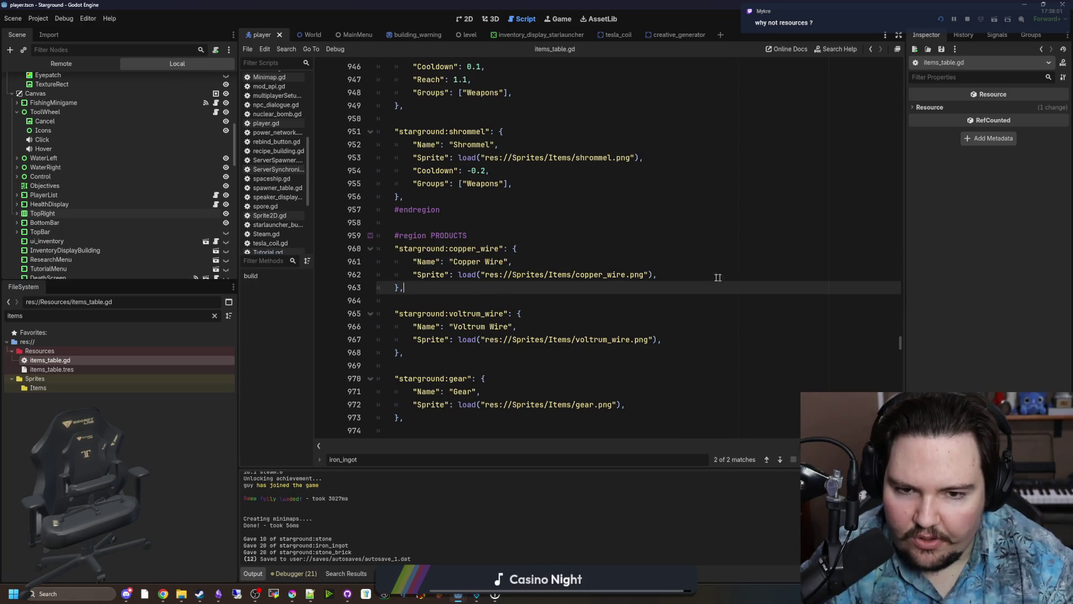
{"action": "left_click", "coordinate": [587, 301]}
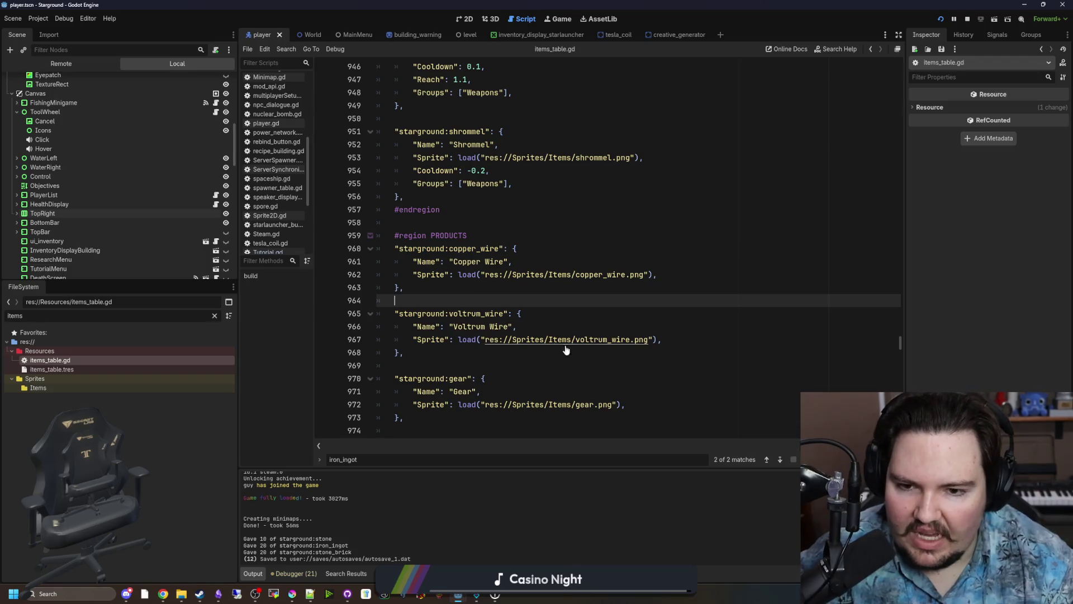
{"action": "left_click", "coordinate": [483, 287]}
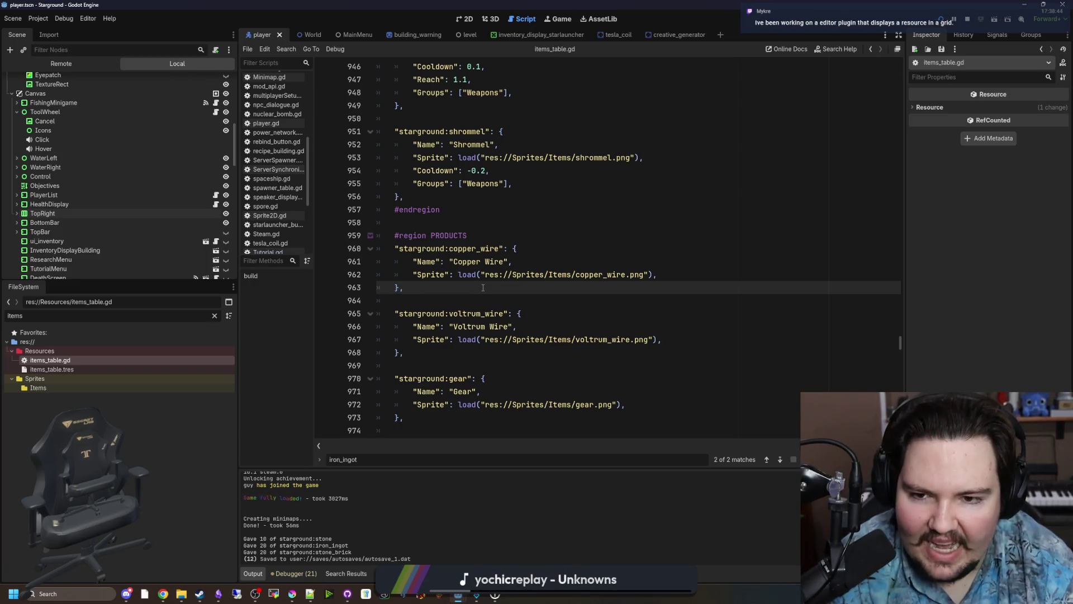
{"action": "left_click_drag", "start_coordinate": [431, 287], "coordinate": [397, 248]}
{"action": "left_click", "coordinate": [436, 314]}
{"action": "left_click", "coordinate": [431, 287]}
{"action": "left_click_drag", "start_coordinate": [431, 287], "coordinate": [396, 248]}
{"action": "left_click", "coordinate": [477, 283]}
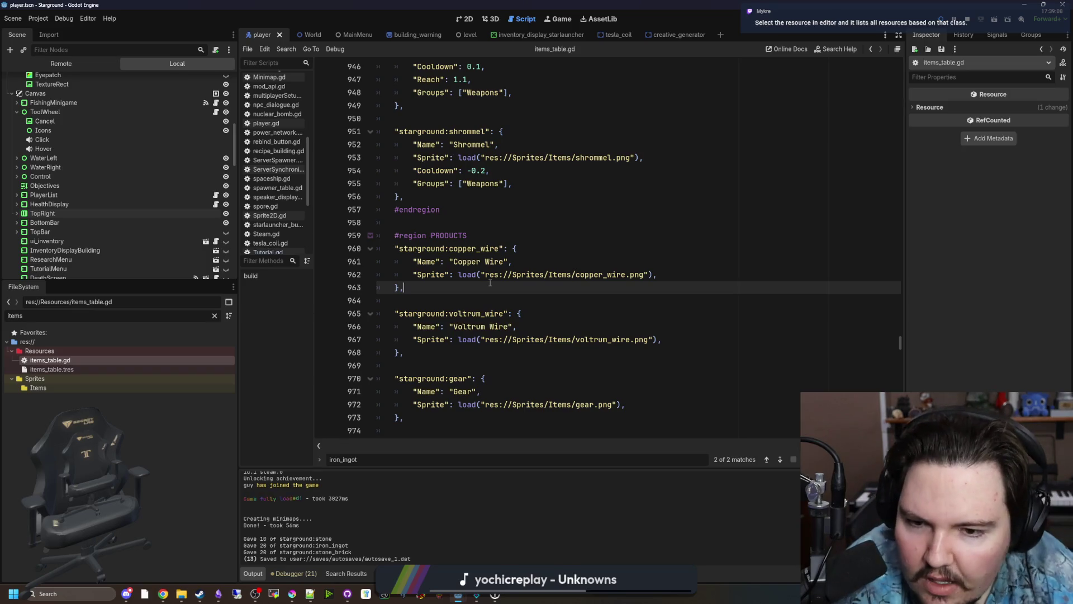
Scroll up through items_table.gd to the top of the file.
{"action": "scroll", "coordinate": [476, 262], "scroll_direction": "up", "scroll_amount": 10}
{"action": "scroll", "coordinate": [471, 254], "scroll_direction": "up", "scroll_amount": 20}
{"action": "scroll", "coordinate": [543, 221], "scroll_direction": "up", "scroll_amount": 5}
{"action": "mouse_move", "coordinate": [492, 394]}
{"action": "left_mouse_down"}
{"action": "mouse_move", "coordinate": [436, 175]}
{"action": "mouse_move", "coordinate": [430, 61]}
{"action": "mouse_move", "coordinate": [426, 272]}
{"action": "left_mouse_up"}
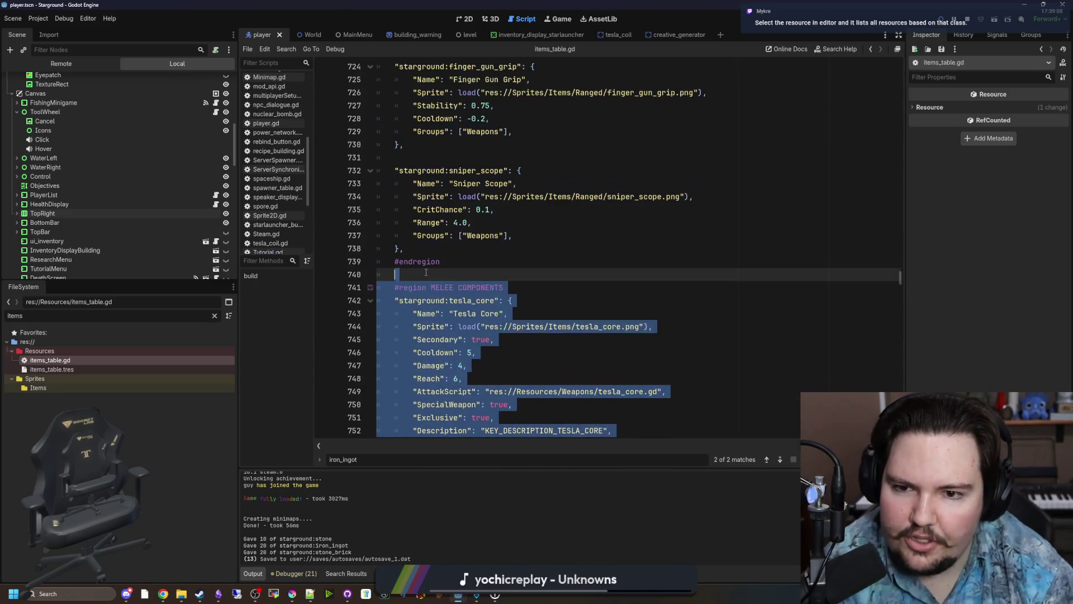
{"action": "left_click", "coordinate": [451, 269]}
{"action": "scroll", "coordinate": [451, 270], "scroll_direction": "up", "scroll_amount": 20}
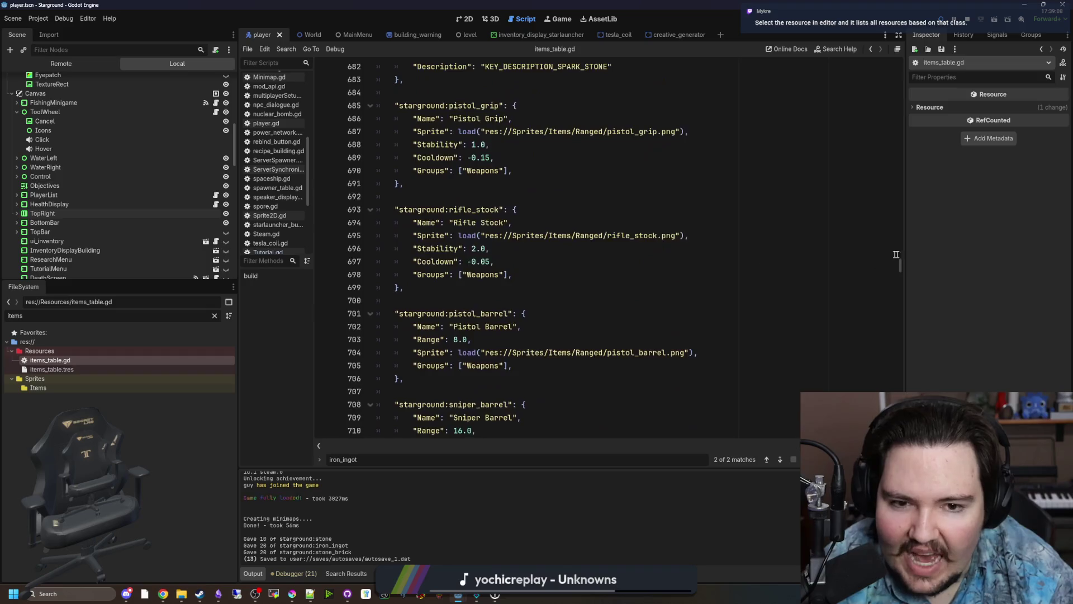
{"action": "scroll", "coordinate": [481, 270], "scroll_direction": "up", "scroll_amount": 20}
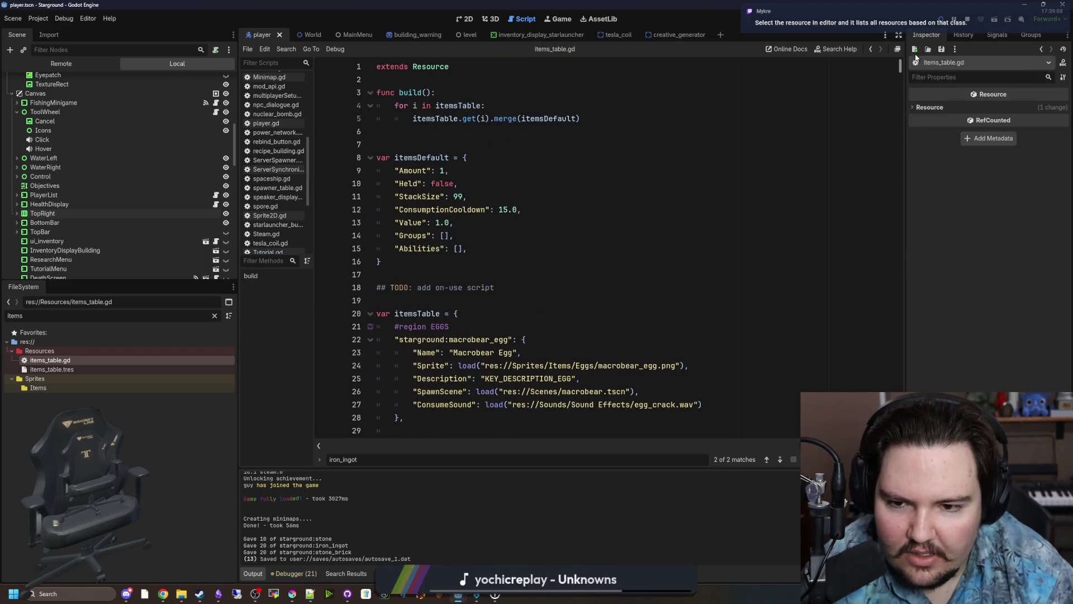
{"action": "scroll", "coordinate": [482, 270], "scroll_direction": "down", "scroll_amount": 3}
{"action": "scroll", "coordinate": [481, 270], "scroll_direction": "down", "scroll_amount": 2}
{"action": "left_click", "coordinate": [400, 222]}
{"action": "left_click", "coordinate": [404, 327]}
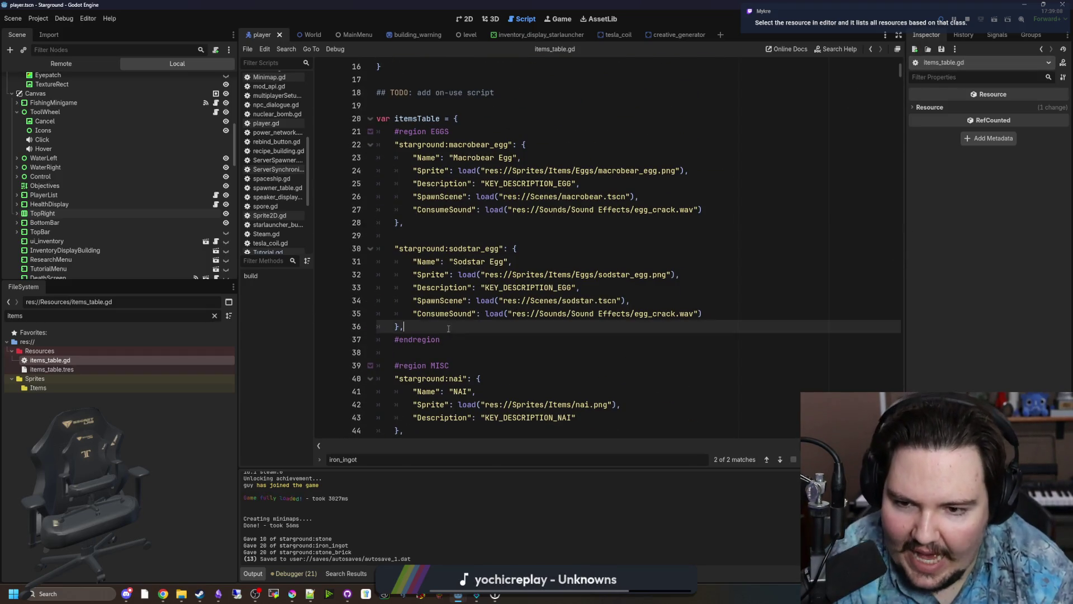
{"action": "left_click", "coordinate": [322, 140], "text": "shift"}
{"action": "left_click", "coordinate": [489, 221]}
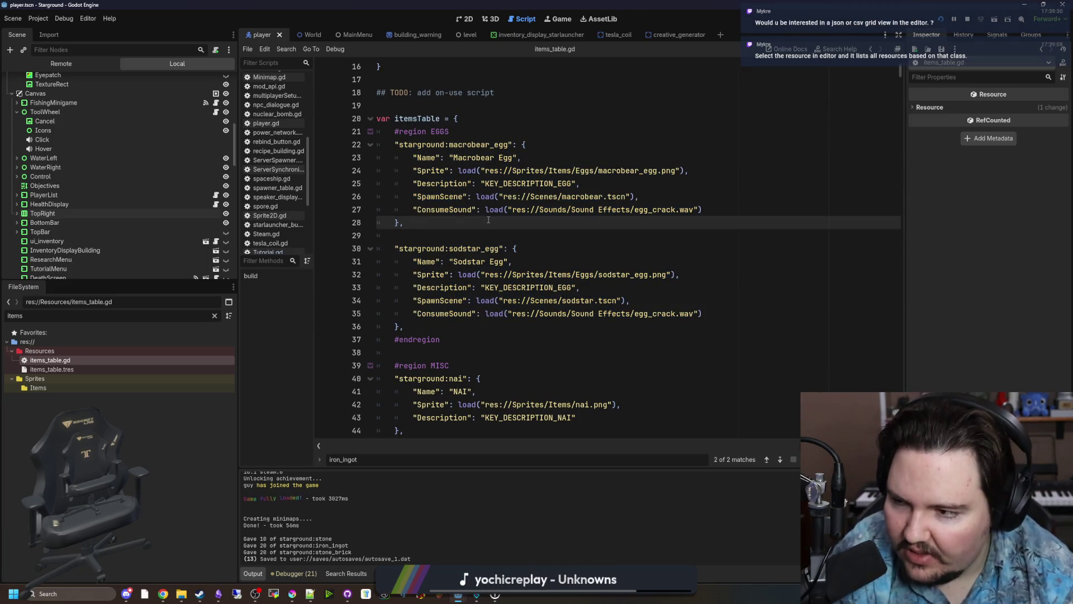
{"action": "left_click", "coordinate": [430, 327]}
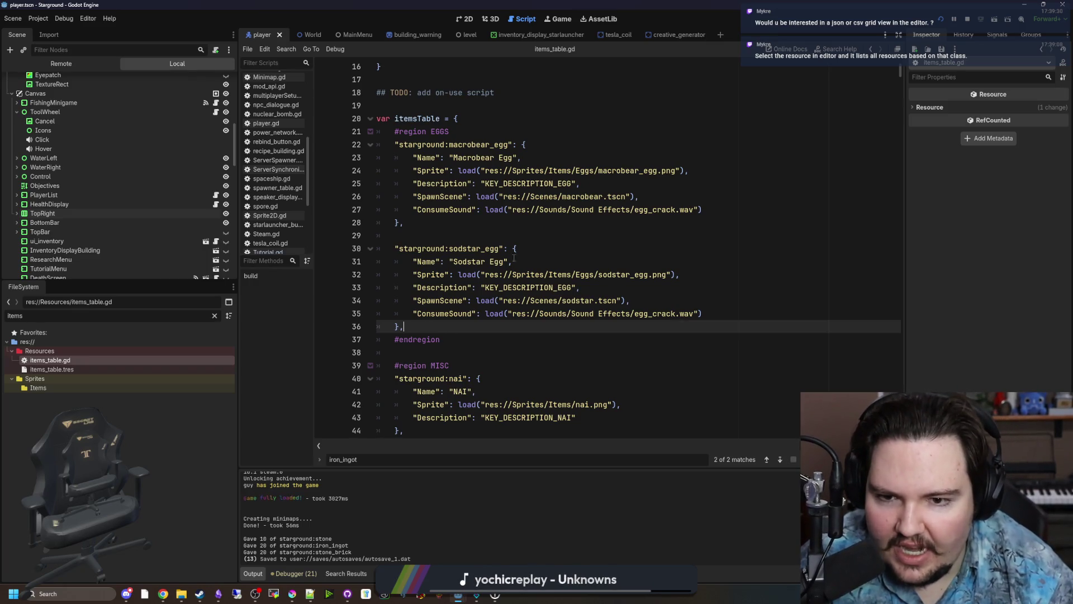
{"action": "left_click", "coordinate": [415, 239]}
{"action": "mouse_move", "coordinate": [697, 316]}
{"action": "left_mouse_down"}
{"action": "mouse_move", "coordinate": [391, 263]}
{"action": "mouse_move", "coordinate": [380, 247]}
{"action": "left_mouse_up"}
{"action": "left_click", "coordinate": [493, 223]}
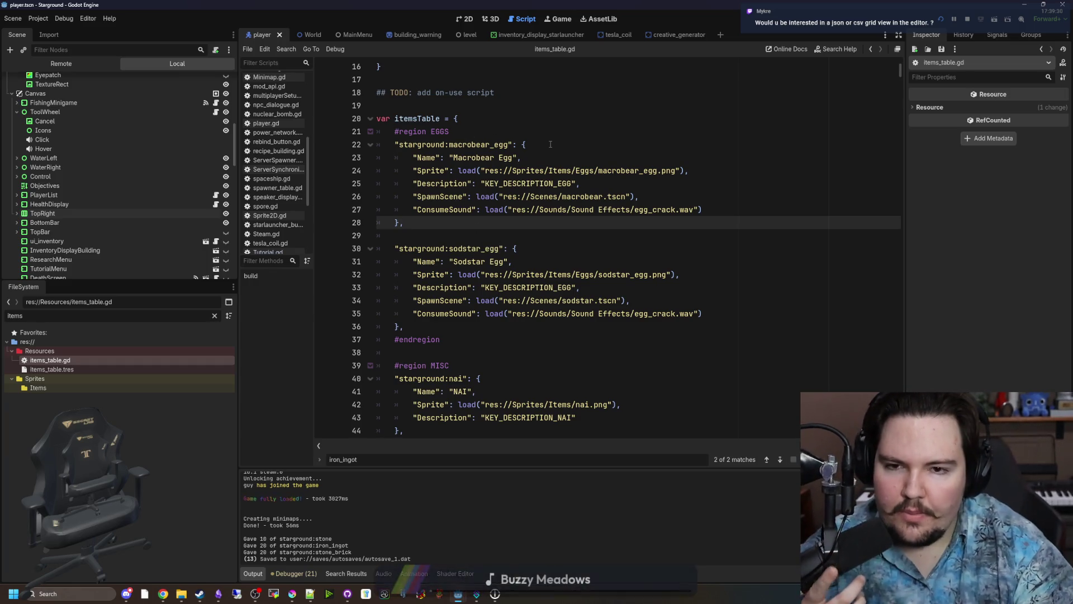
{"action": "left_click_drag", "start_coordinate": [528, 144], "coordinate": [435, 158]}
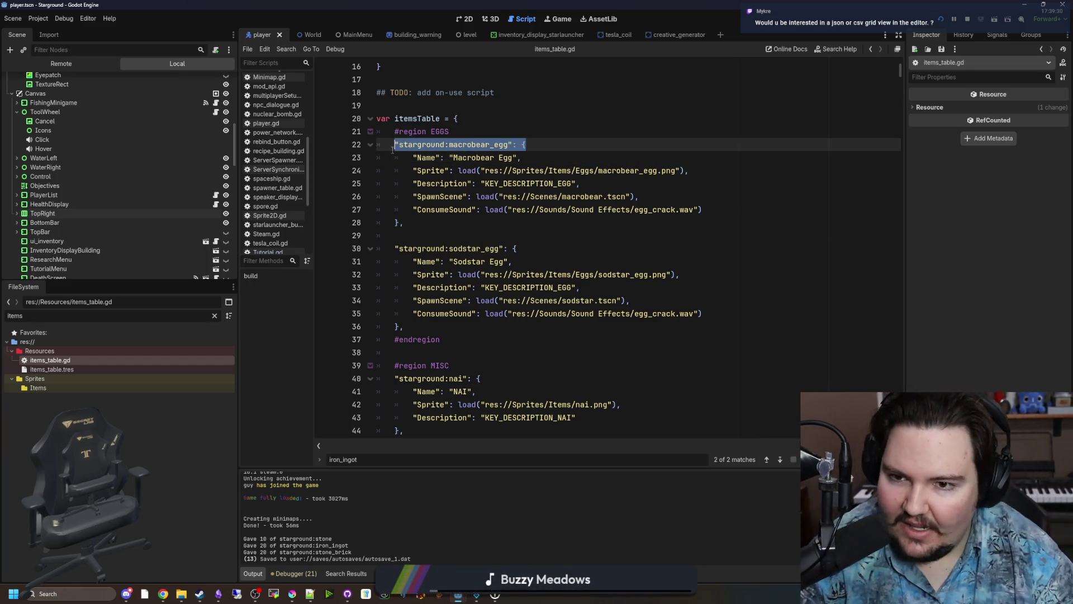
{"action": "left_click_drag", "start_coordinate": [726, 209], "coordinate": [333, 164]}
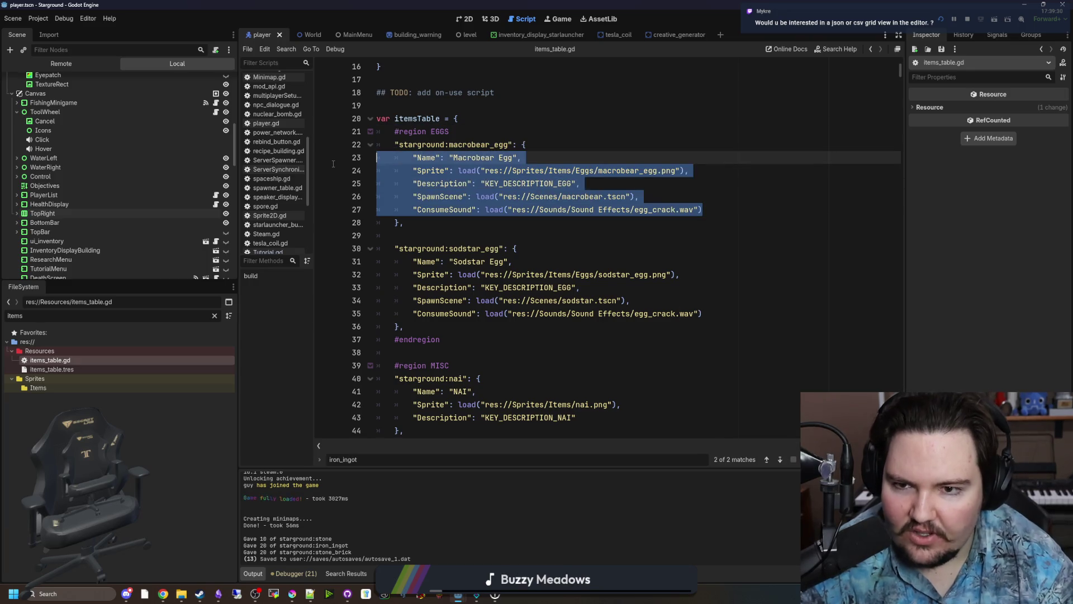
{"action": "left_click", "coordinate": [553, 143]}
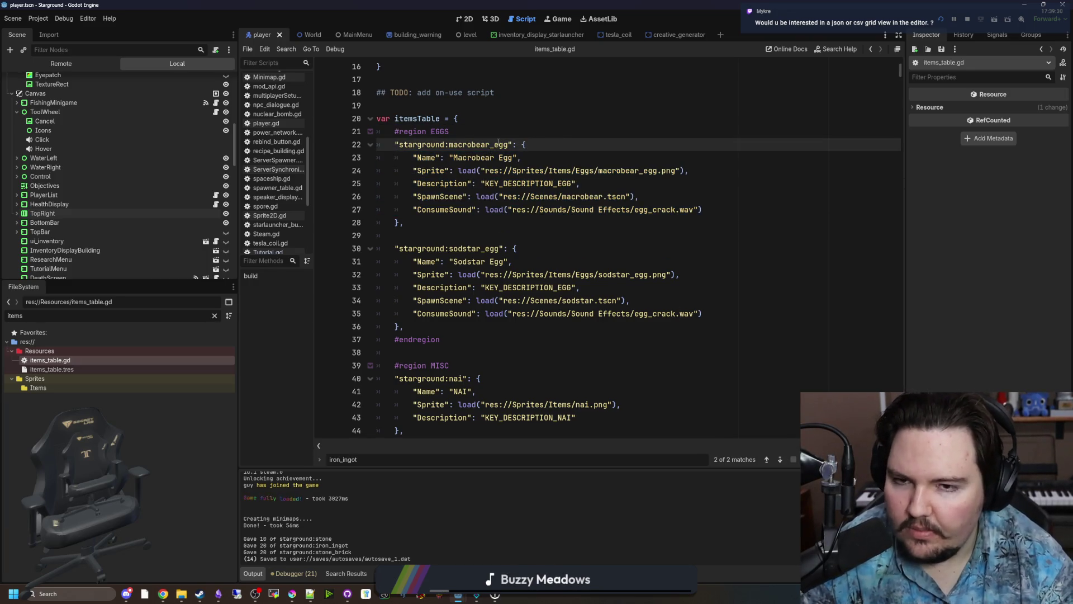
{"action": "left_click", "coordinate": [520, 130]}
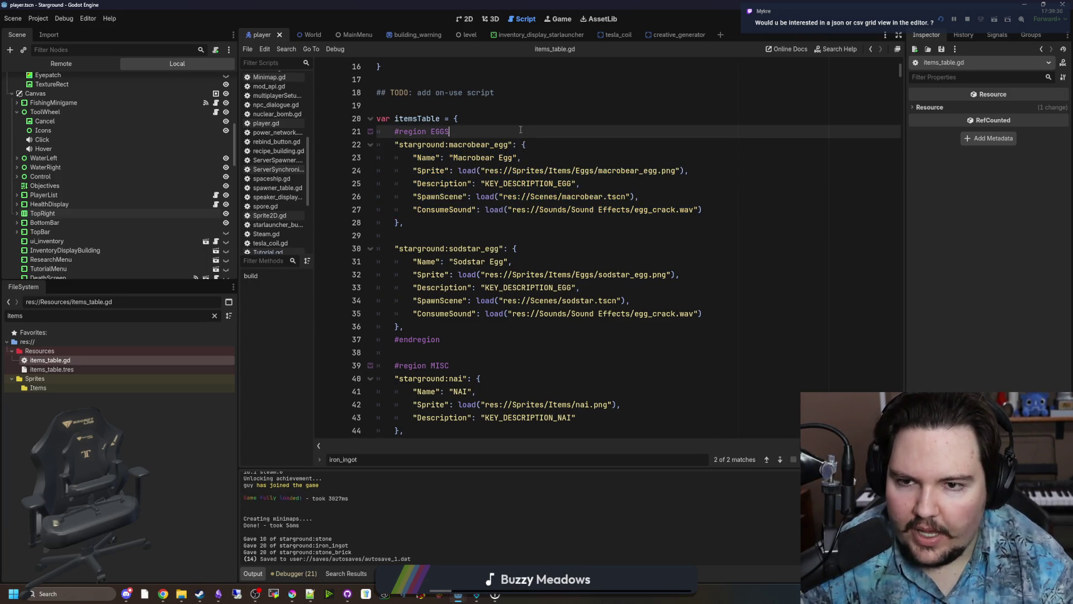
{"action": "left_click", "coordinate": [546, 144]}
{"action": "scroll", "coordinate": [503, 223], "scroll_direction": "down", "scroll_amount": 3}
{"action": "left_click", "coordinate": [485, 245]}
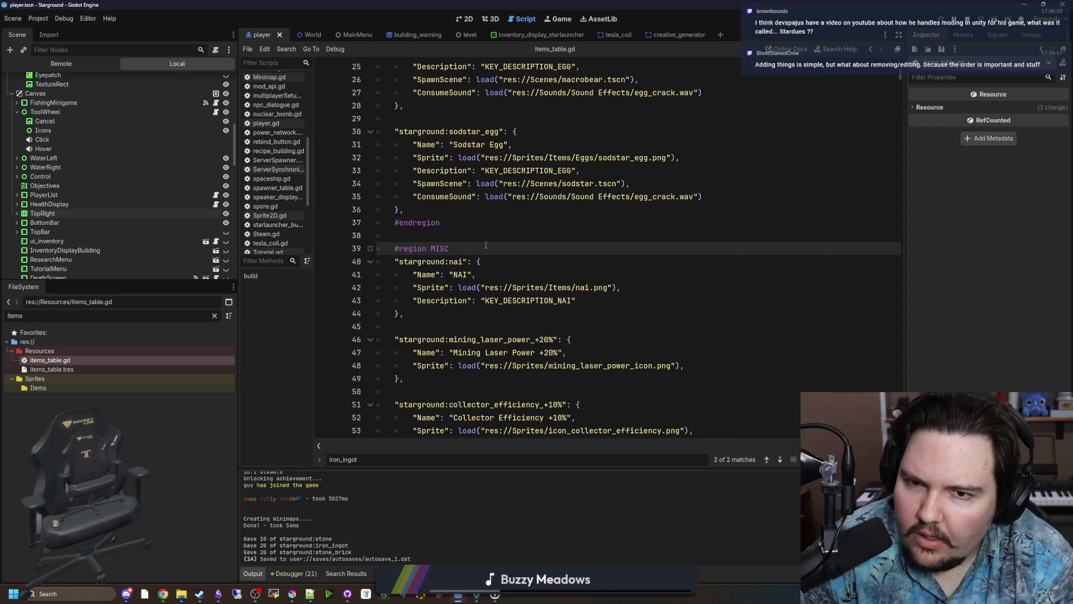
{"action": "scroll", "coordinate": [703, 313], "scroll_direction": "down", "scroll_amount": 15}
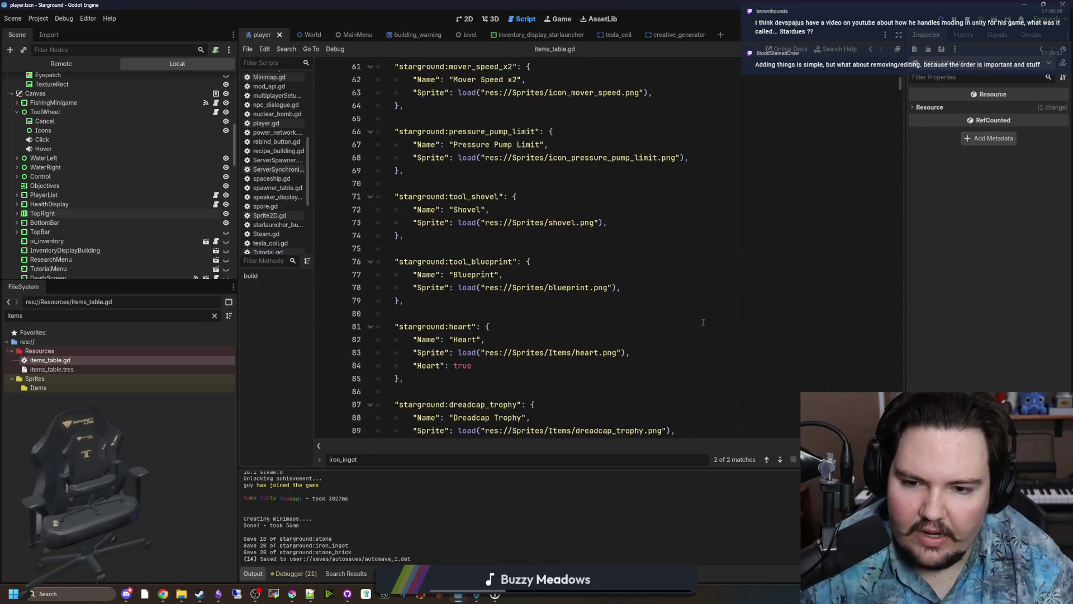
{"action": "scroll", "coordinate": [703, 322], "scroll_direction": "down", "scroll_amount": 8}
{"action": "mouse_move", "coordinate": [703, 414]}
{"action": "left_mouse_down"}
{"action": "mouse_move", "coordinate": [503, 34]}
{"action": "mouse_move", "coordinate": [474, 3]}
{"action": "mouse_move", "coordinate": [532, 334]}
{"action": "left_mouse_up"}
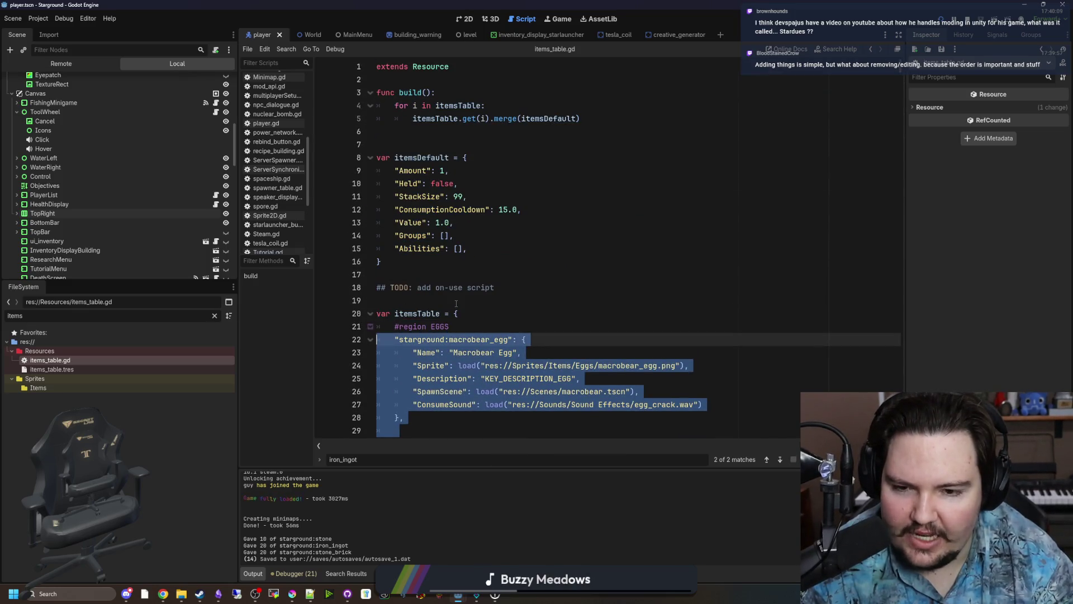
{"action": "left_click", "coordinate": [456, 302]}
{"action": "scroll", "coordinate": [456, 302], "scroll_direction": "down", "scroll_amount": 2}
{"action": "left_click", "coordinate": [439, 365]}
{"action": "left_click", "coordinate": [439, 356]}
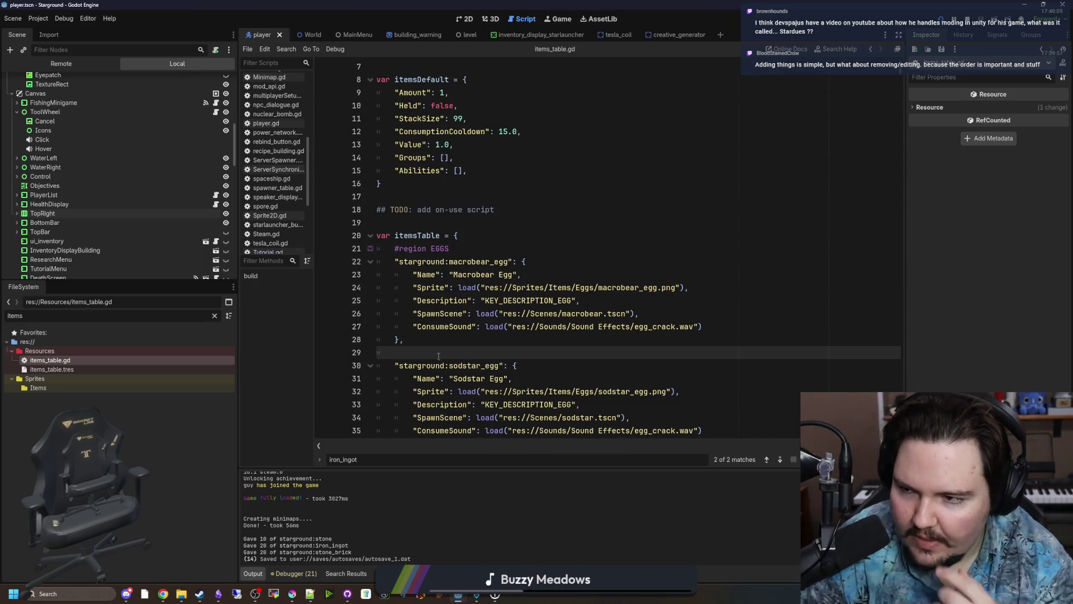
{"action": "scroll", "coordinate": [439, 356], "scroll_direction": "down", "scroll_amount": 4}
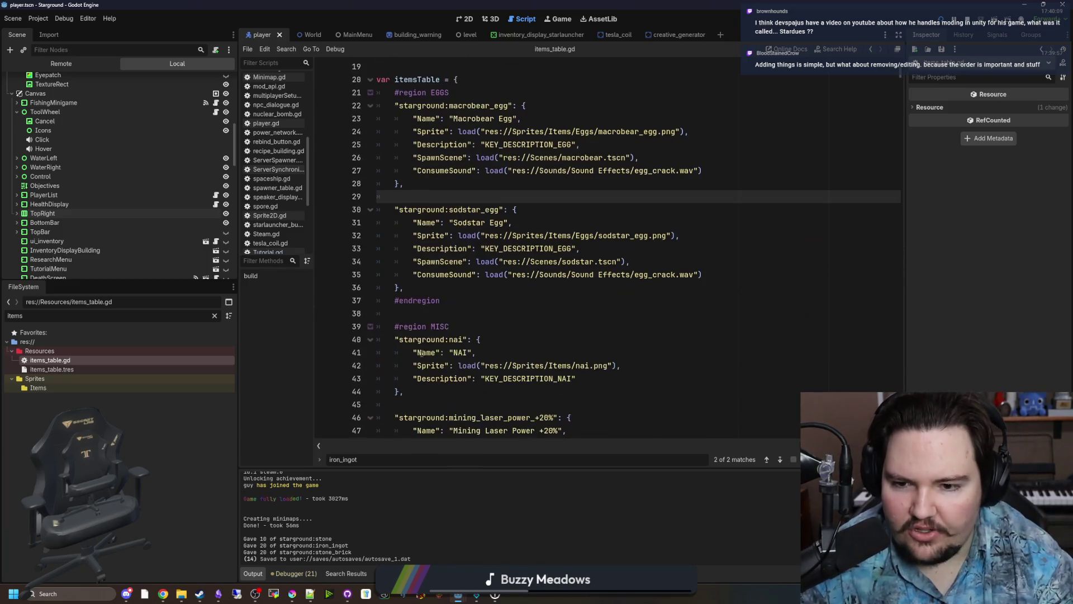
{"action": "left_click_drag", "start_coordinate": [425, 287], "coordinate": [524, 204]}
{"action": "left_click", "coordinate": [474, 197]}
{"action": "left_click_drag", "start_coordinate": [453, 301], "coordinate": [394, 209]}
{"action": "left_click", "coordinate": [457, 192]}
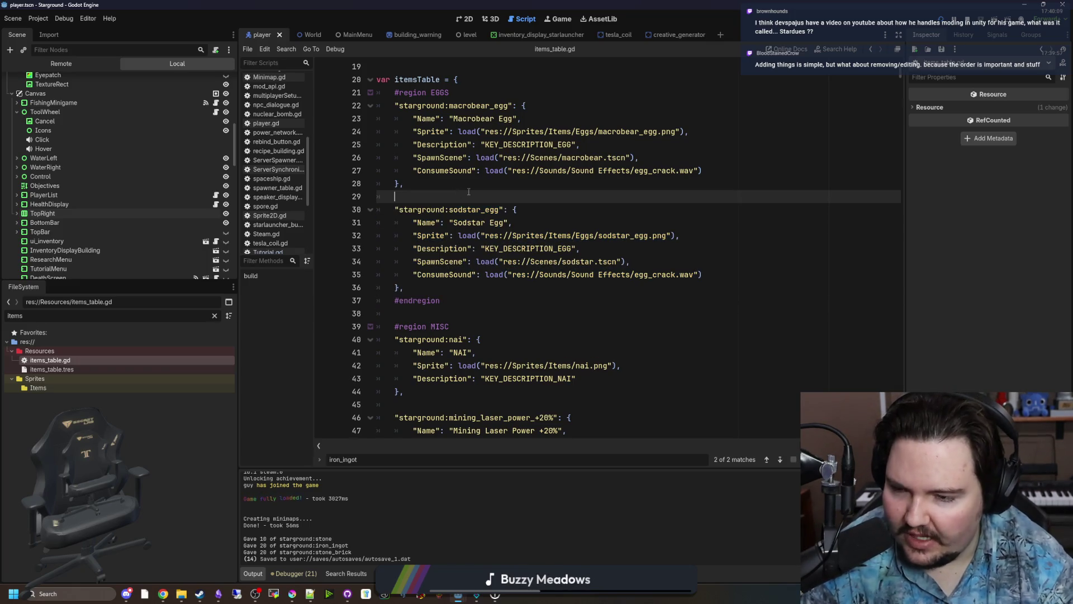
{"action": "left_click", "coordinate": [448, 283]}
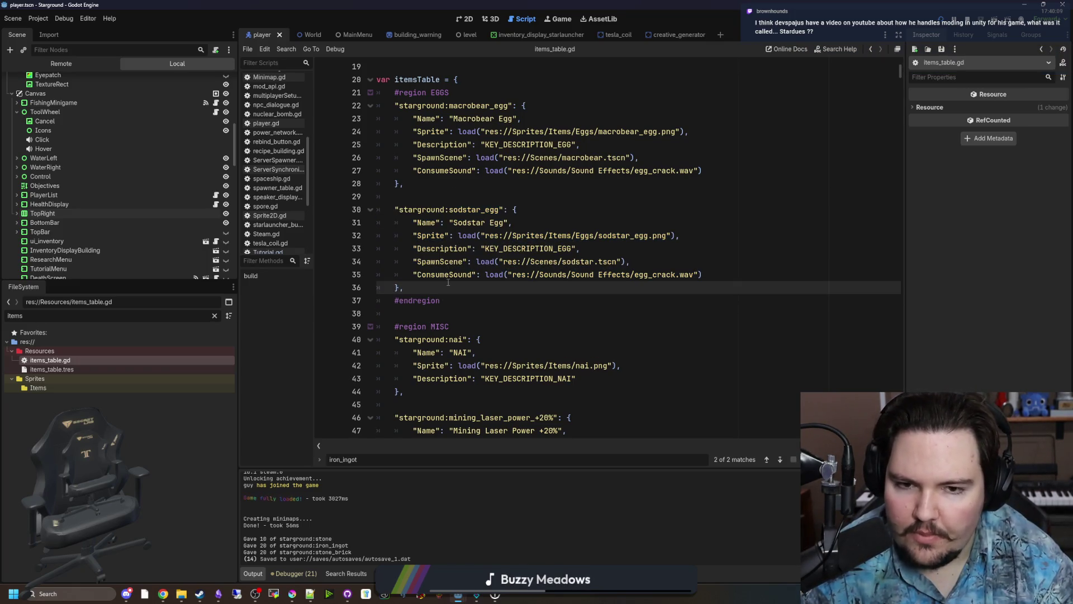
{"action": "scroll", "coordinate": [414, 302], "scroll_direction": "up", "scroll_amount": 2}
{"action": "scroll", "coordinate": [457, 277], "scroll_direction": "down", "scroll_amount": 5}
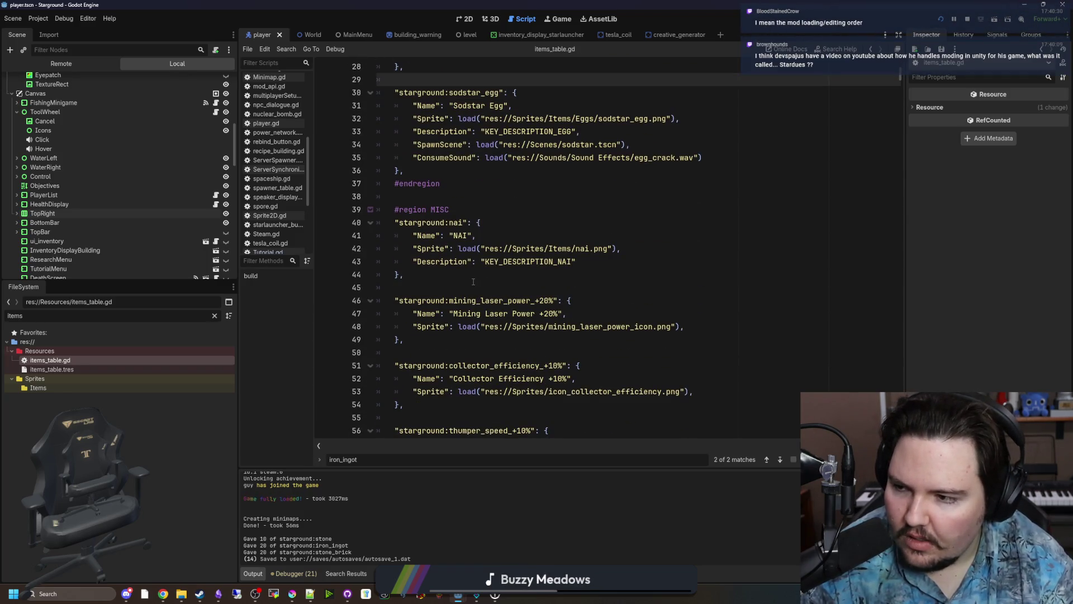
{"action": "left_click", "coordinate": [482, 280]}
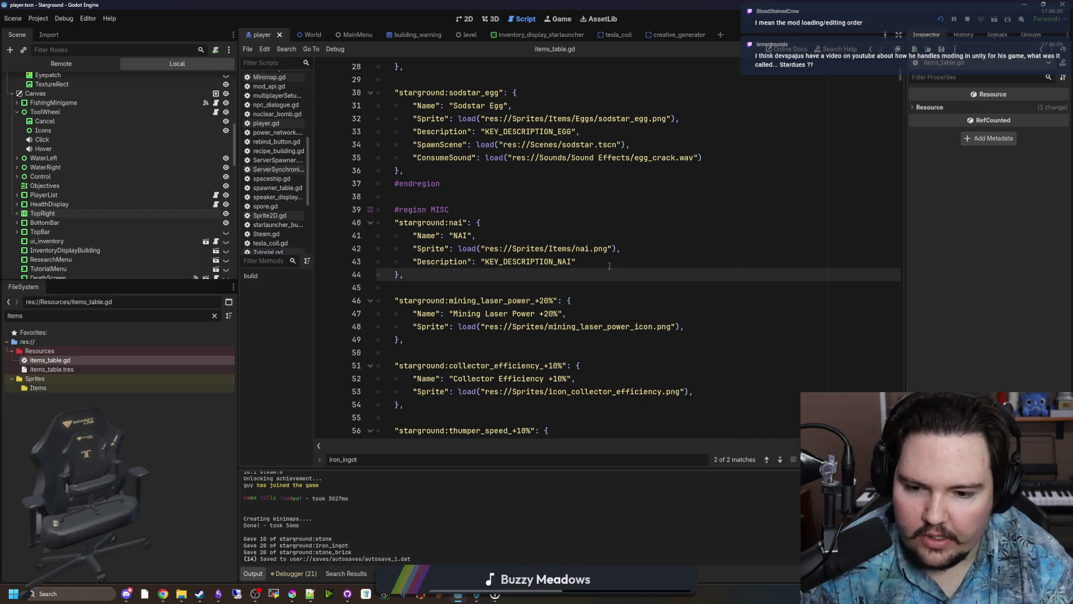
{"action": "left_click", "coordinate": [551, 18]}
Quit the running game to the main menu and open the Mods panel.
{"action": "key", "text": "Escape"}
{"action": "left_click", "coordinate": [570, 297]}
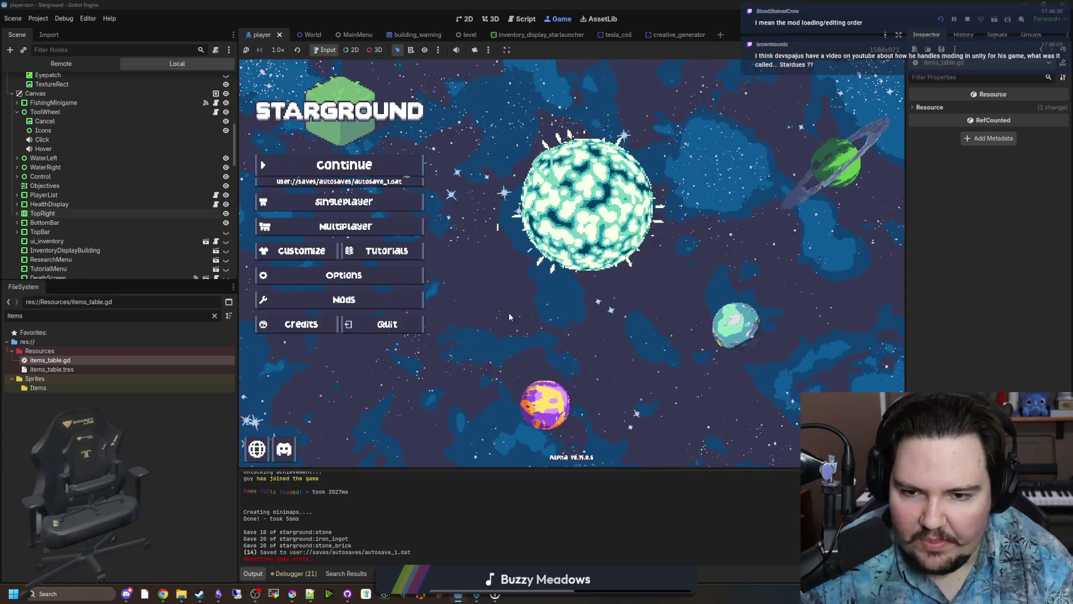
{"action": "left_click", "coordinate": [369, 299]}
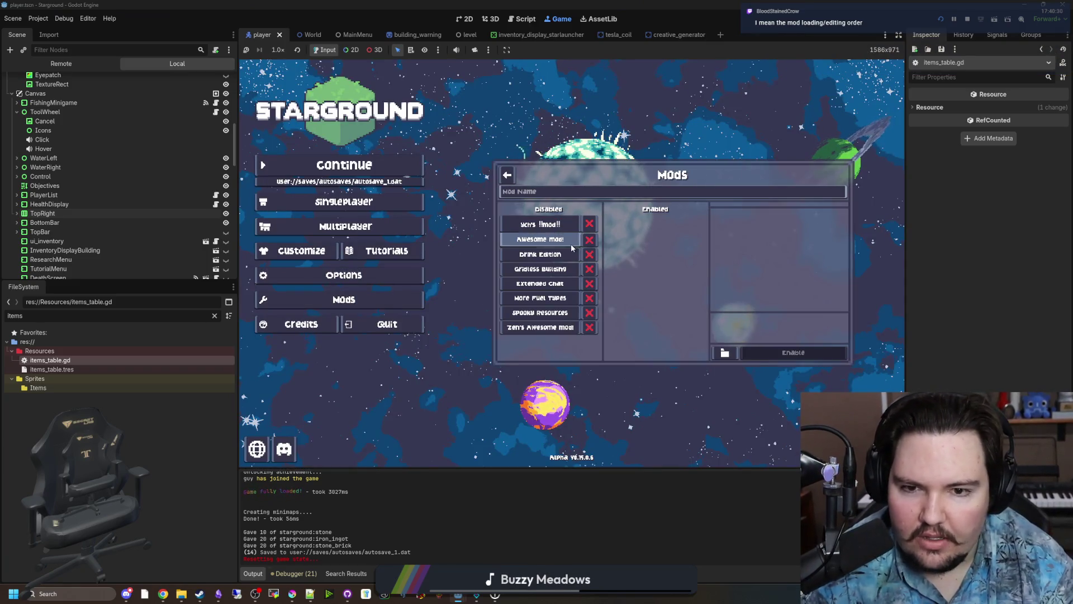
Enable every mod, including Drink Edition, Extended Chat, Spooky Resources, More Fuel Types and Gridless Building.
{"action": "left_click", "coordinate": [589, 224]}
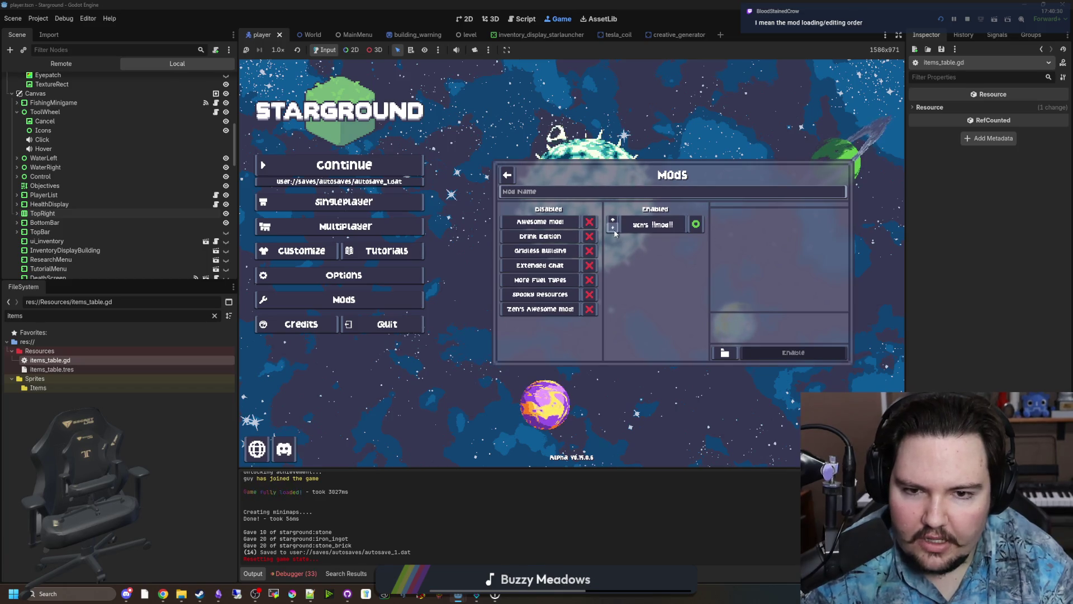
{"action": "left_click", "coordinate": [589, 237]}
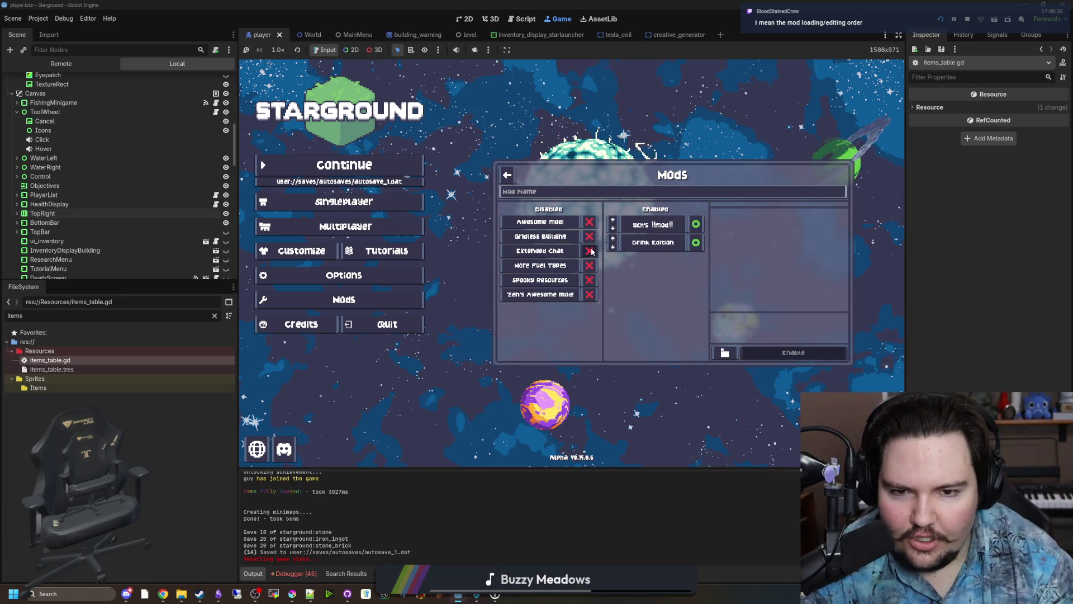
{"action": "left_click", "coordinate": [591, 251]}
{"action": "left_click", "coordinate": [590, 265]}
{"action": "left_click", "coordinate": [592, 247]}
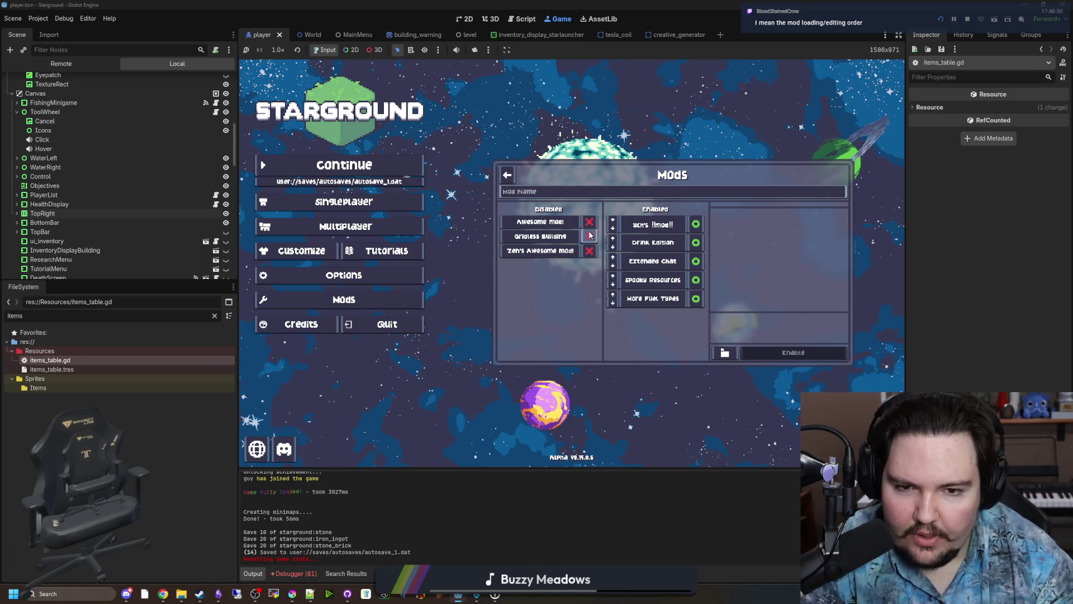
{"action": "left_click", "coordinate": [592, 237]}
{"action": "left_click", "coordinate": [592, 222]}
{"action": "left_click", "coordinate": [592, 222]}
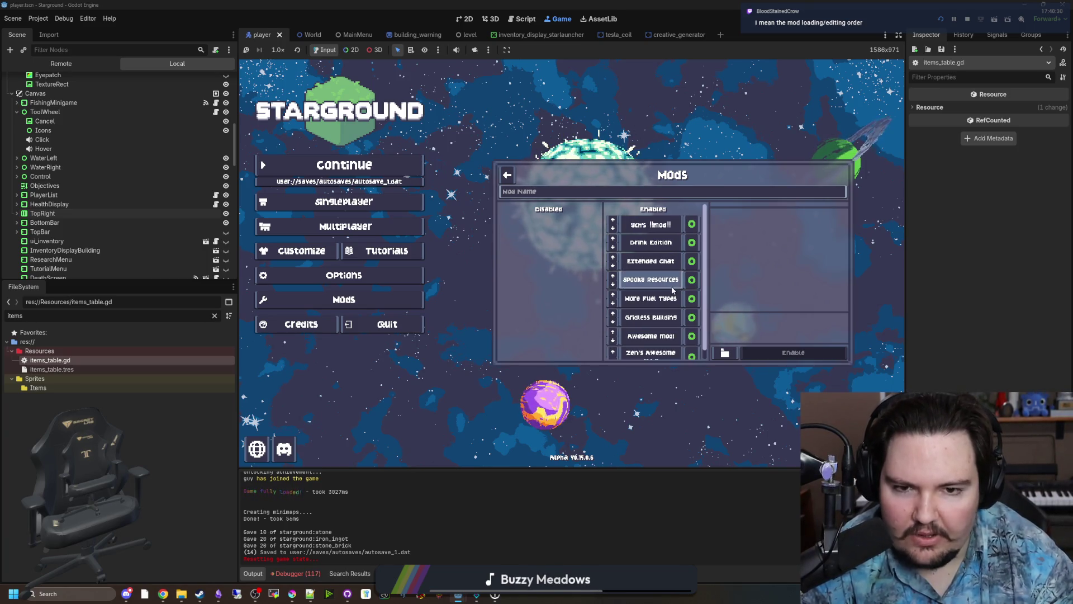
Move Zen's Awesome mod! to the top of the load order.
{"action": "left_click", "coordinate": [612, 351]}
{"action": "left_click", "coordinate": [612, 332]}
{"action": "left_click", "coordinate": [612, 314]}
{"action": "left_click", "coordinate": [612, 294]}
{"action": "left_click", "coordinate": [613, 276]}
{"action": "left_click", "coordinate": [613, 257]}
{"action": "left_click", "coordinate": [612, 239]}
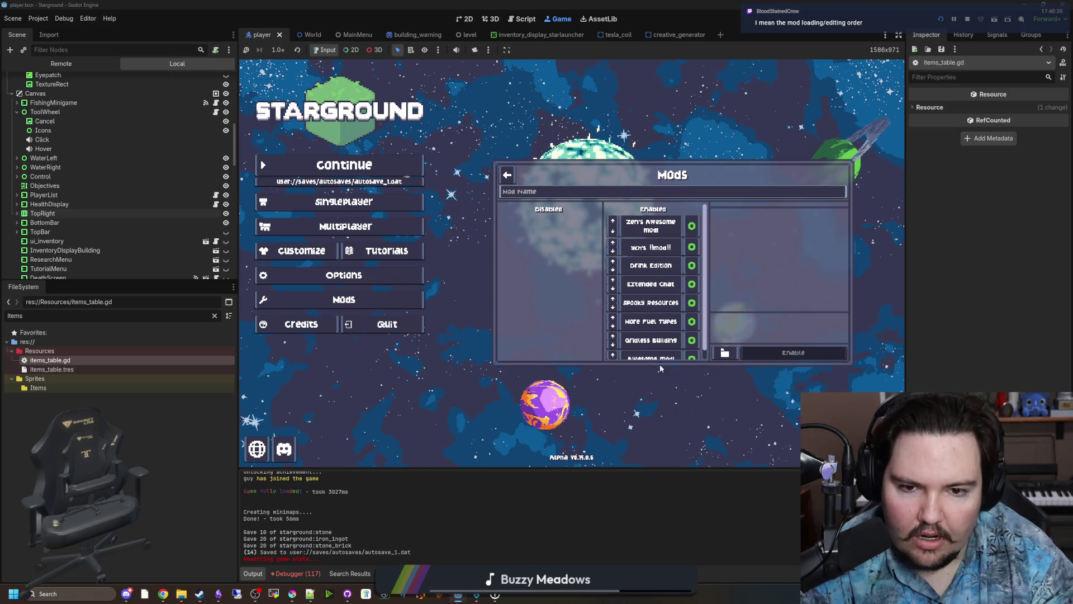
Move Awesome mod! up three places, above Gridless Building and Spooky Resources.
{"action": "scroll", "coordinate": [665, 285], "scroll_direction": "down", "scroll_amount": 1}
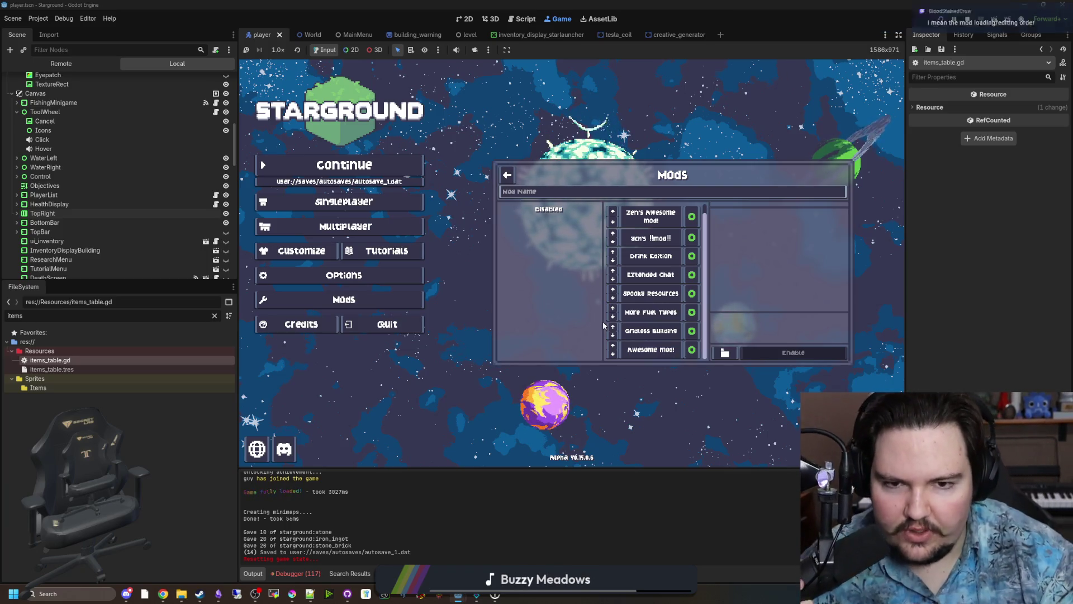
{"action": "scroll", "coordinate": [650, 303], "scroll_direction": "up", "scroll_amount": 1}
{"action": "scroll", "coordinate": [648, 305], "scroll_direction": "down", "scroll_amount": 1}
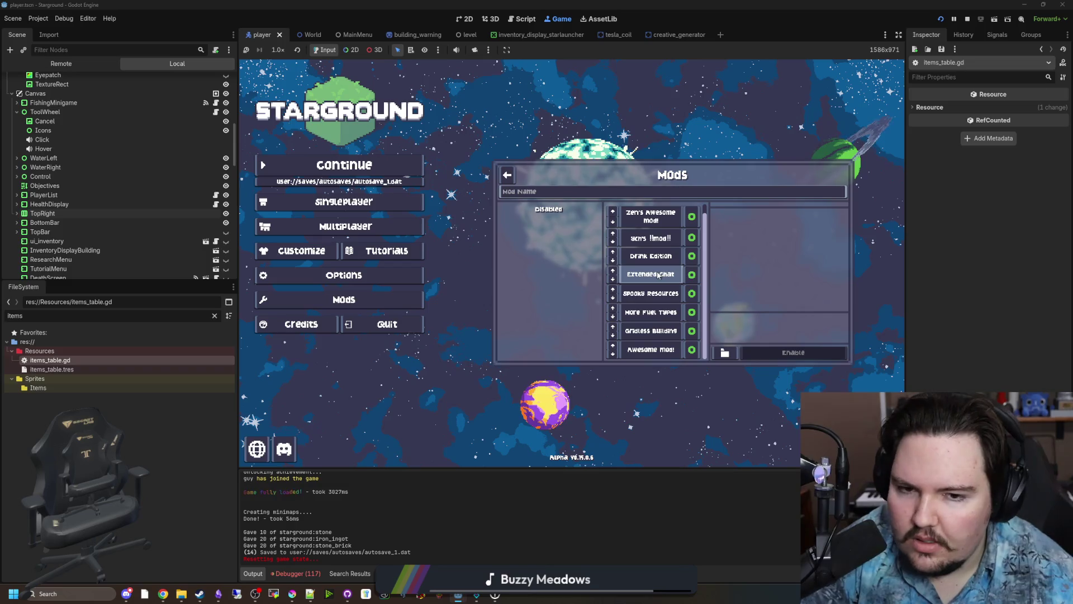
{"action": "scroll", "coordinate": [648, 296], "scroll_direction": "up", "scroll_amount": 1}
{"action": "scroll", "coordinate": [644, 313], "scroll_direction": "down", "scroll_amount": 1}
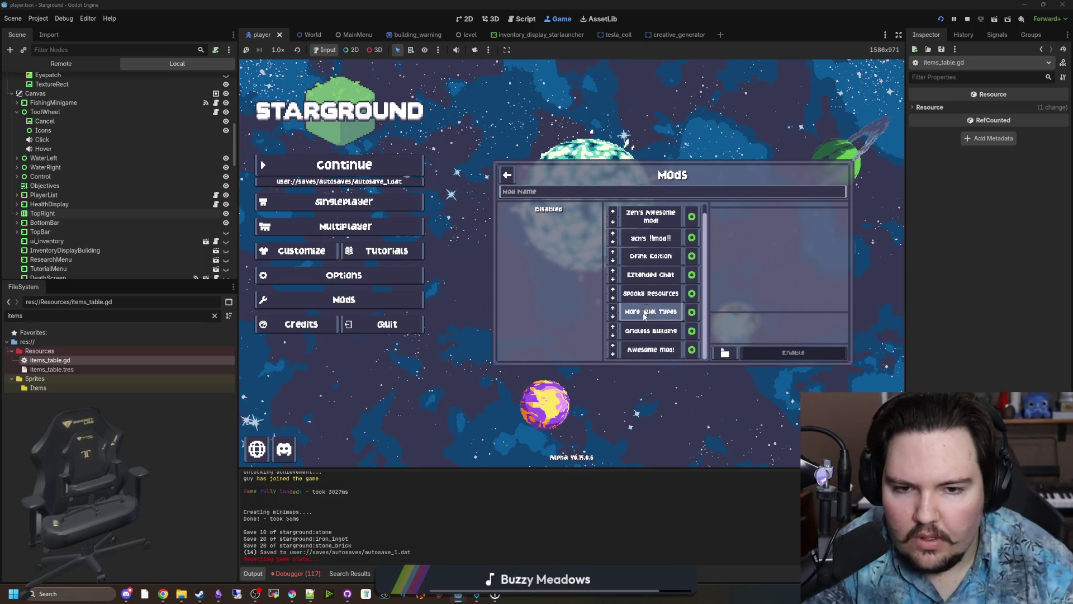
{"action": "left_click", "coordinate": [650, 350]}
{"action": "scroll", "coordinate": [780, 335], "scroll_direction": "down", "scroll_amount": 1}
{"action": "left_click", "coordinate": [613, 346]}
{"action": "left_click", "coordinate": [612, 326]}
{"action": "left_click", "coordinate": [613, 308]}
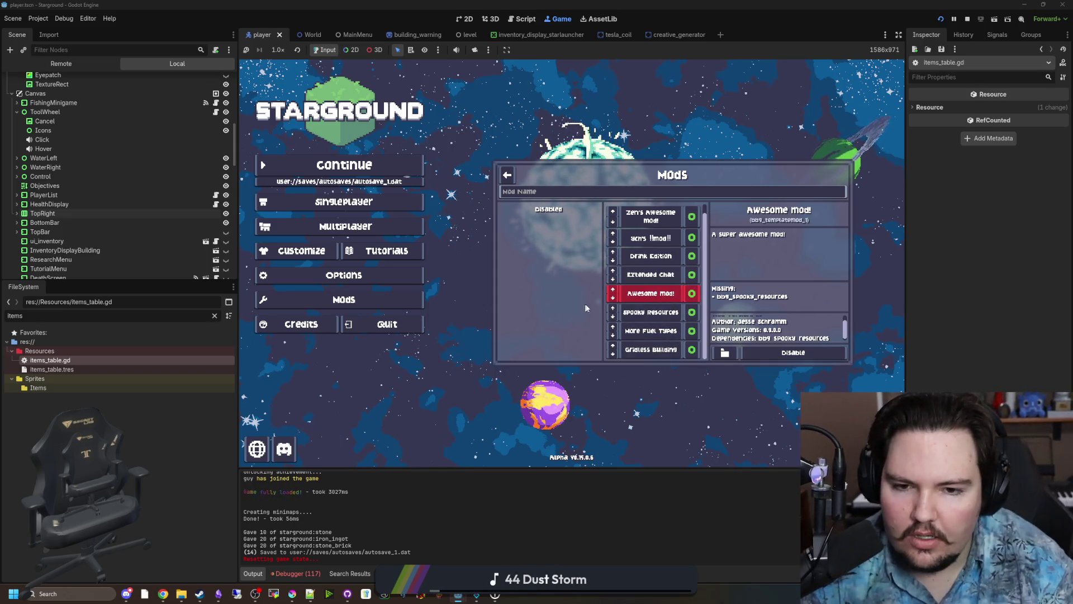
Place Awesome mod! below Spooky Resources so Spooky Resources loads first.
{"action": "left_click", "coordinate": [612, 297]}
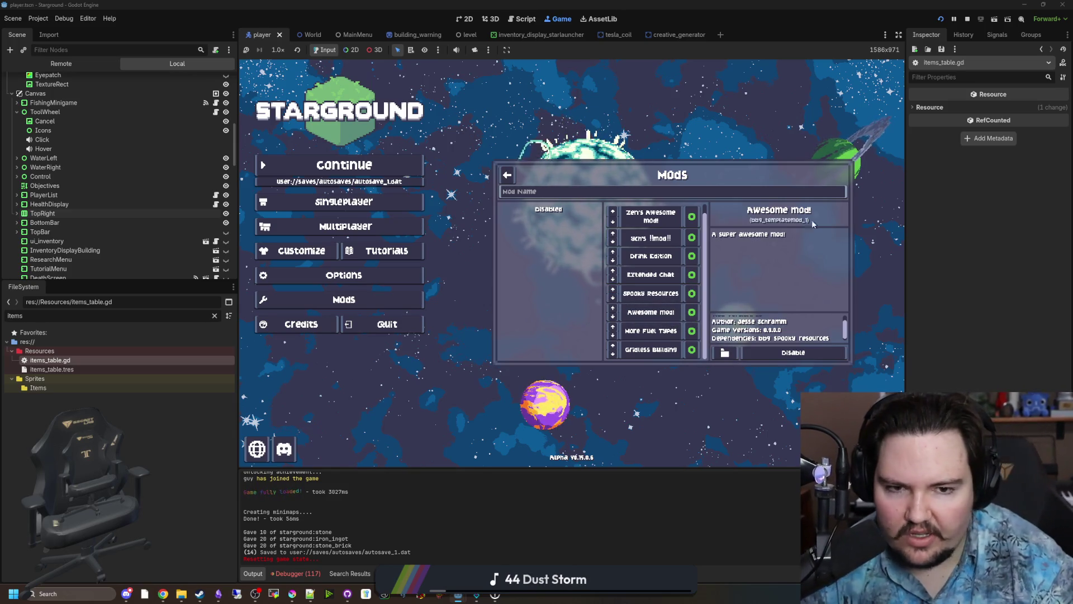
{"action": "left_click", "coordinate": [613, 308]}
{"action": "left_click", "coordinate": [613, 297]}
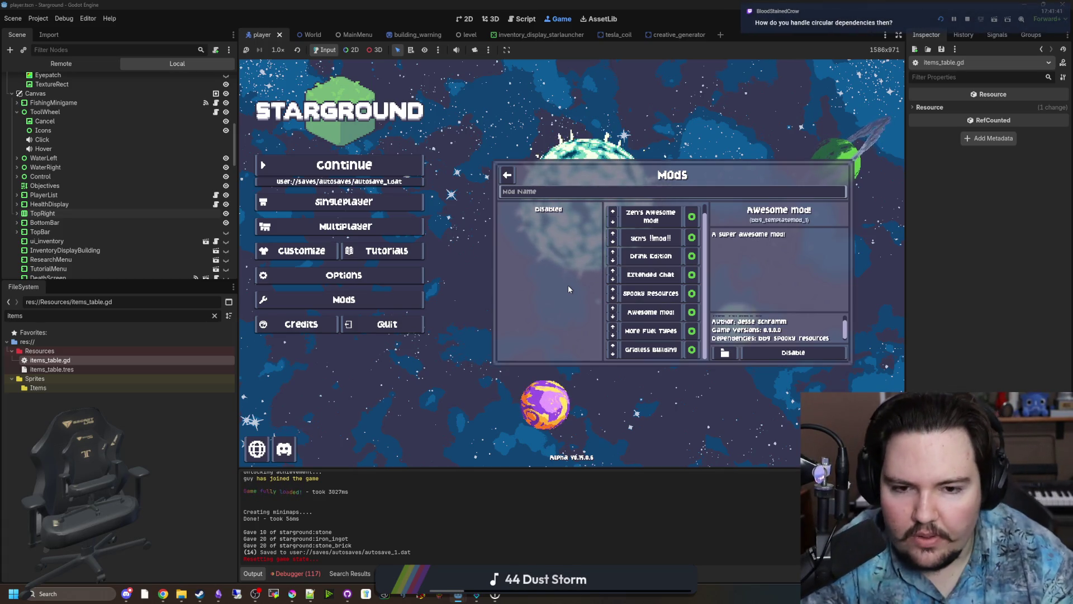
{"action": "scroll", "coordinate": [669, 288], "scroll_direction": "up", "scroll_amount": 1}
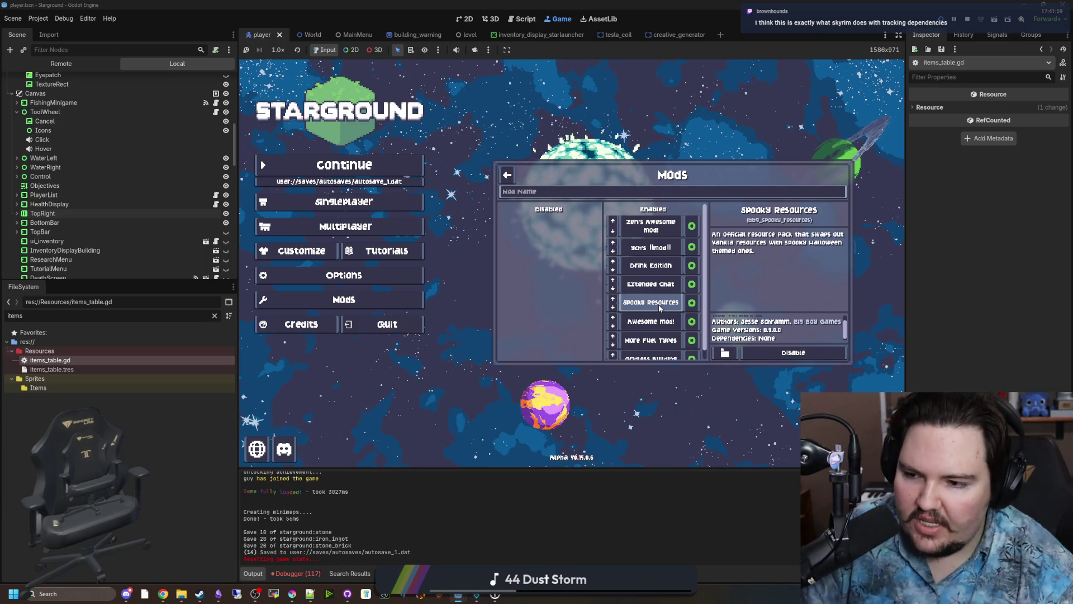
Reopen items_table.gd and select the thumper speed Sprite line.
{"action": "double_click", "coordinate": [119, 359]}
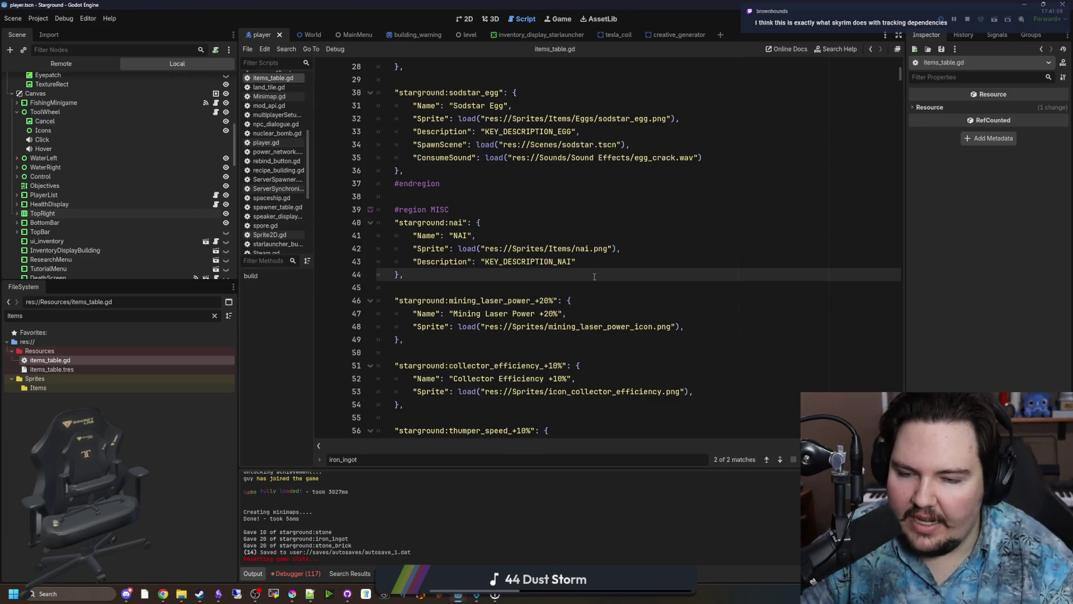
{"action": "scroll", "coordinate": [595, 277], "scroll_direction": "up", "scroll_amount": 10}
{"action": "scroll", "coordinate": [510, 319], "scroll_direction": "down", "scroll_amount": 13}
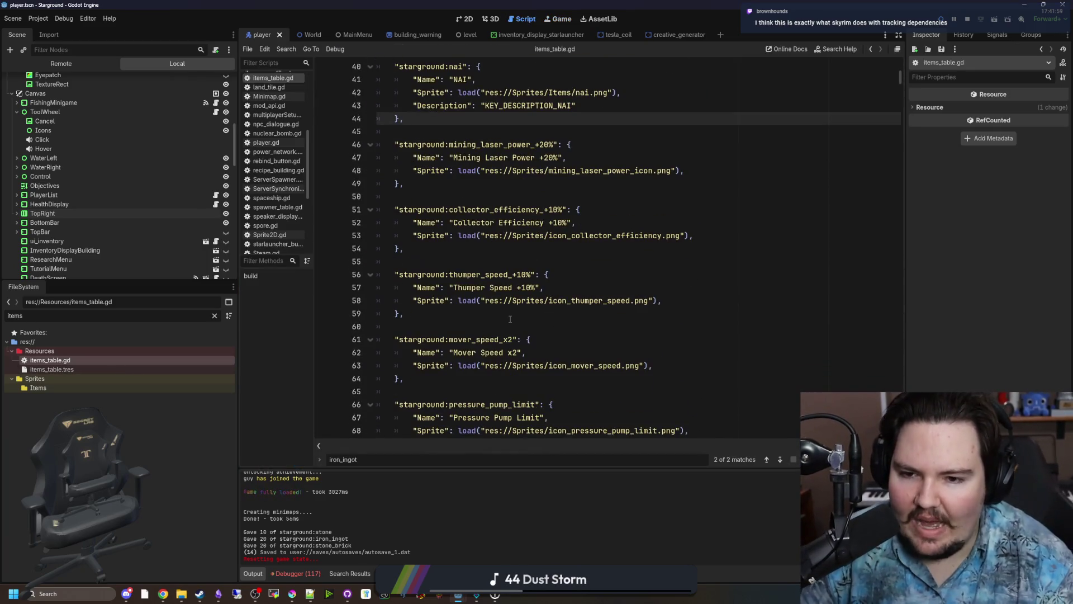
{"action": "left_click_drag", "start_coordinate": [662, 300], "coordinate": [338, 295]}
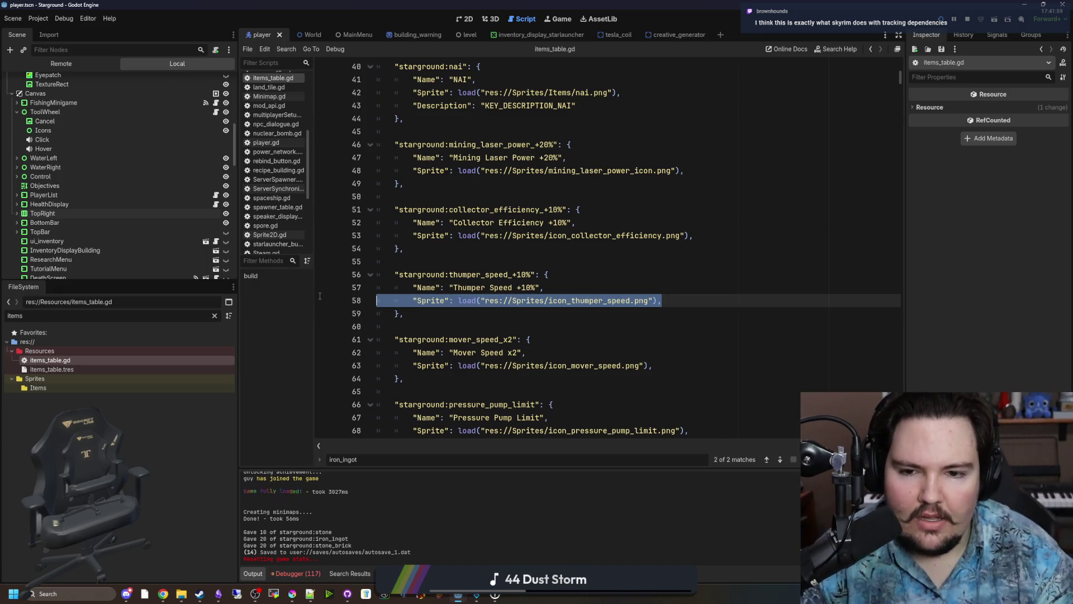
{"action": "left_click", "coordinate": [660, 261]}
{"action": "mouse_move", "coordinate": [661, 301]}
{"action": "left_mouse_down"}
{"action": "mouse_move", "coordinate": [391, 300]}
{"action": "mouse_move", "coordinate": [415, 302]}
{"action": "left_mouse_up"}
{"action": "left_click", "coordinate": [414, 248]}
Inspect the tool_shovel entry's Name and Sprite lines.
{"action": "scroll", "coordinate": [482, 293], "scroll_direction": "down", "scroll_amount": 10}
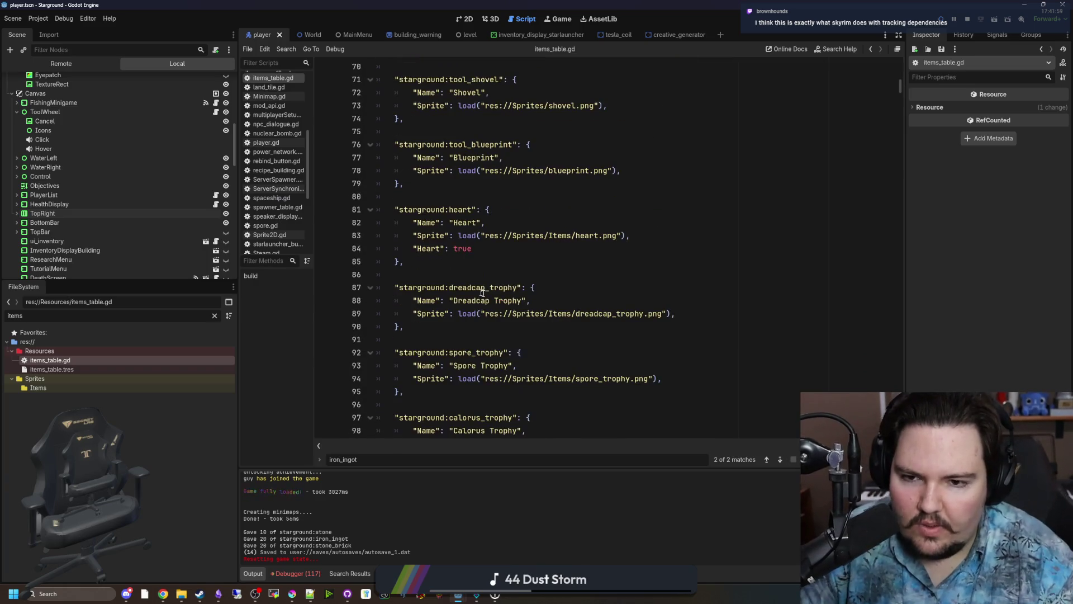
{"action": "scroll", "coordinate": [483, 292], "scroll_direction": "up", "scroll_amount": 2}
{"action": "scroll", "coordinate": [470, 293], "scroll_direction": "up", "scroll_amount": 2}
{"action": "left_click", "coordinate": [457, 293]}
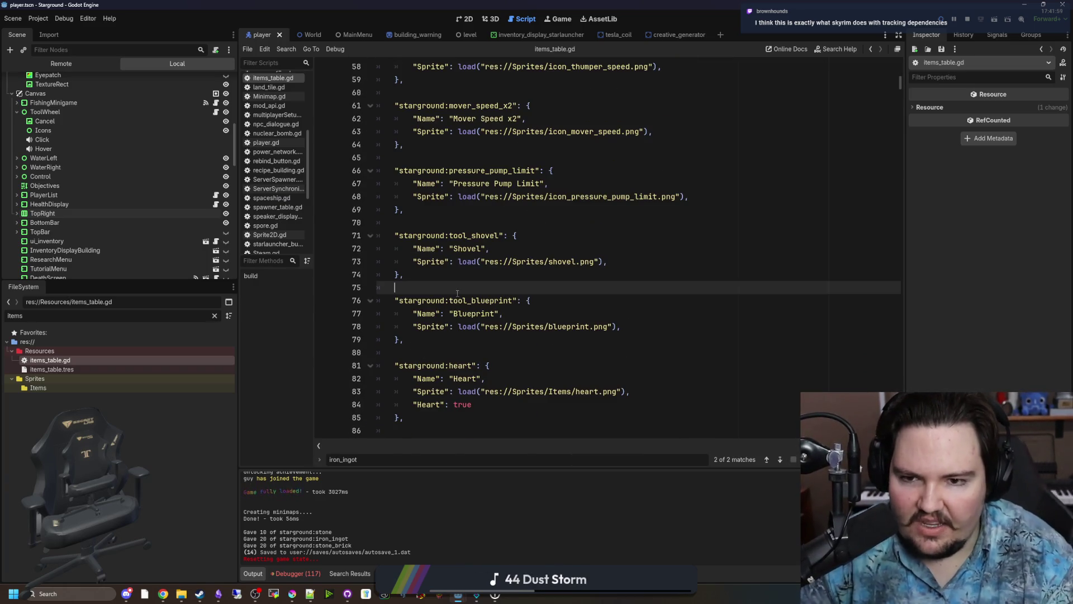
{"action": "left_click_drag", "start_coordinate": [606, 261], "coordinate": [380, 248]}
{"action": "left_click", "coordinate": [398, 235]}
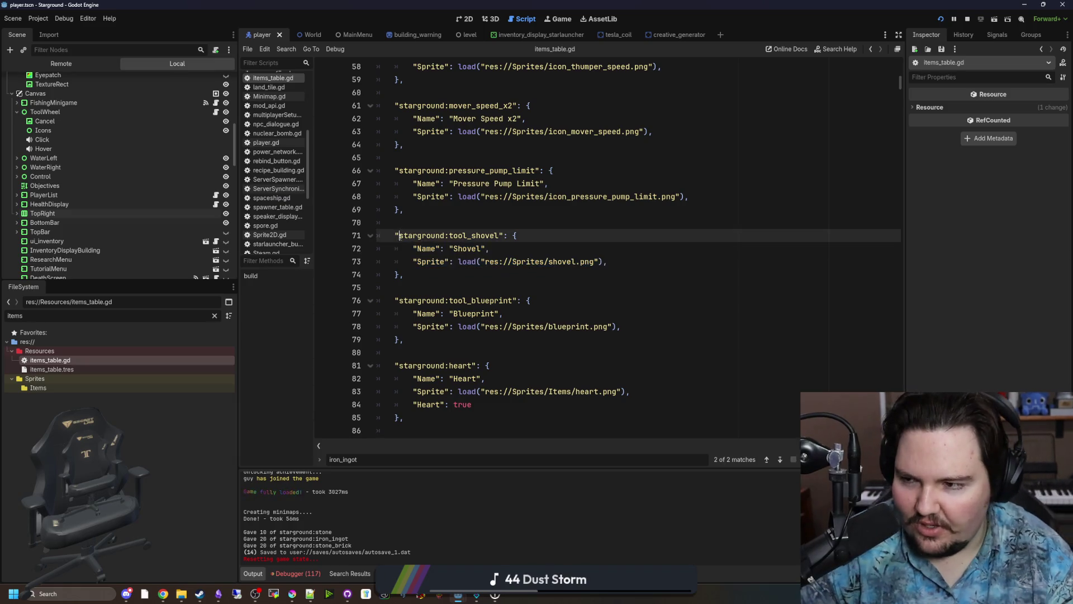
{"action": "left_click", "coordinate": [476, 289]}
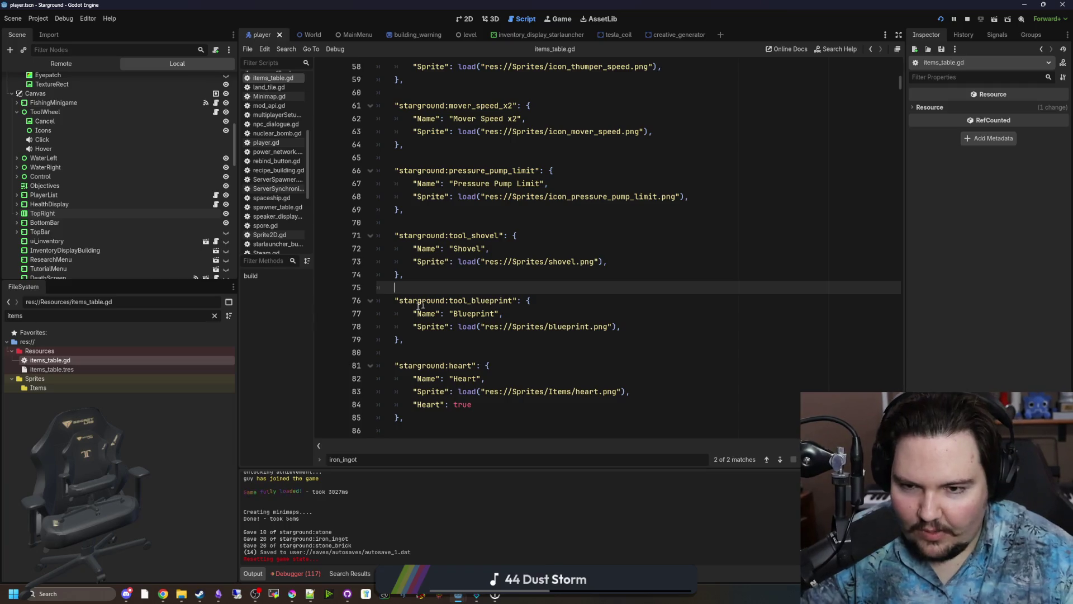
Look over the heart, spore_trophy and calorus_trophy entries, then switch to the Stardeus browser page.
{"action": "left_click", "coordinate": [573, 364], "text": "shift"}
{"action": "left_click", "coordinate": [572, 364]}
{"action": "scroll", "coordinate": [608, 148], "scroll_direction": "down", "scroll_amount": 7}
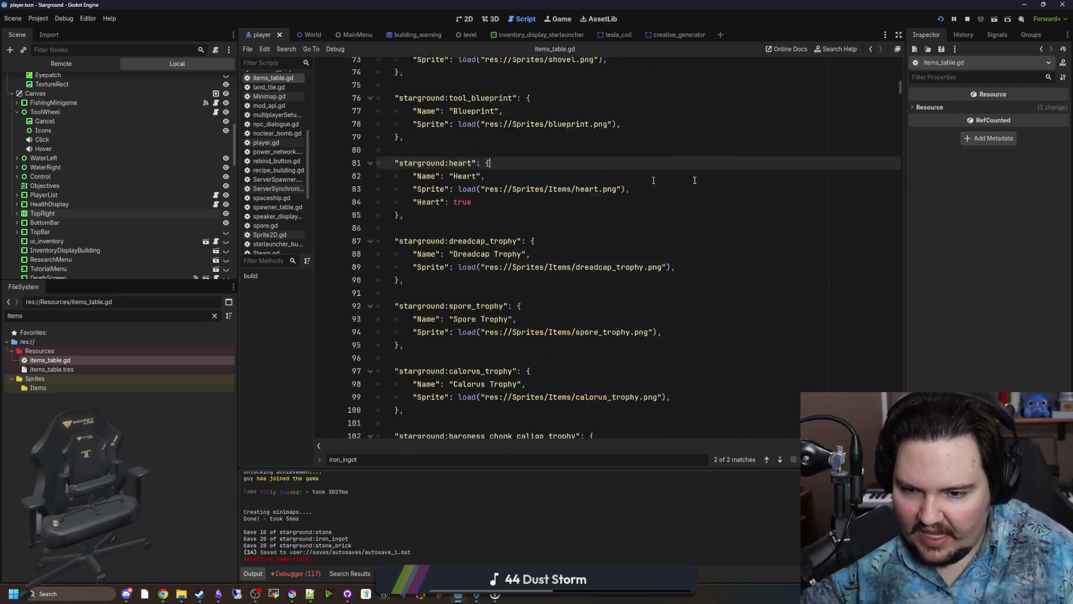
{"action": "left_click", "coordinate": [491, 235]}
{"action": "left_click", "coordinate": [475, 300]}
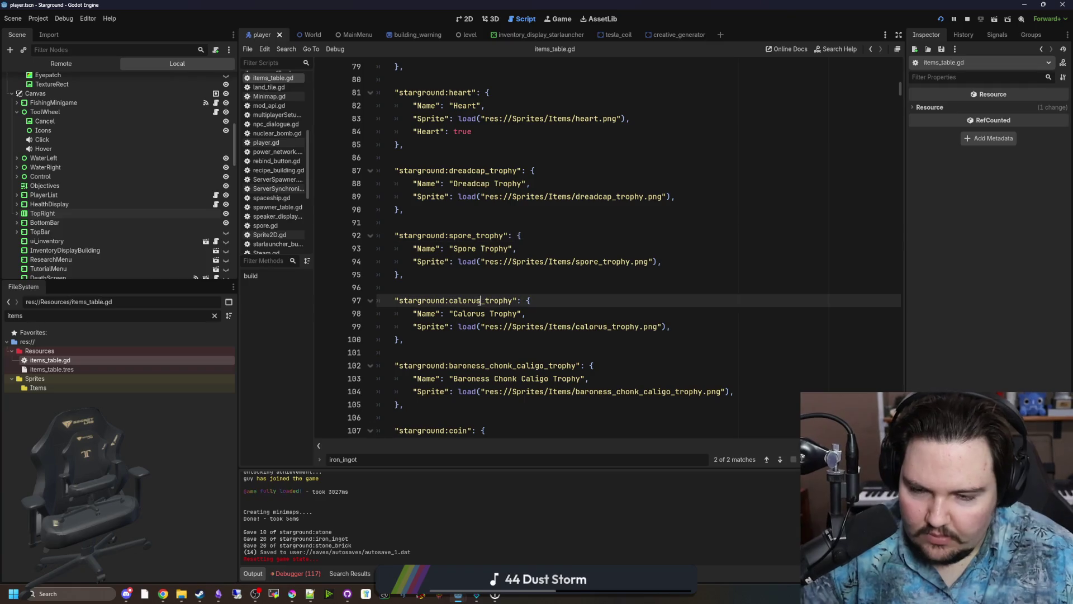
{"action": "left_click", "coordinate": [483, 292]}
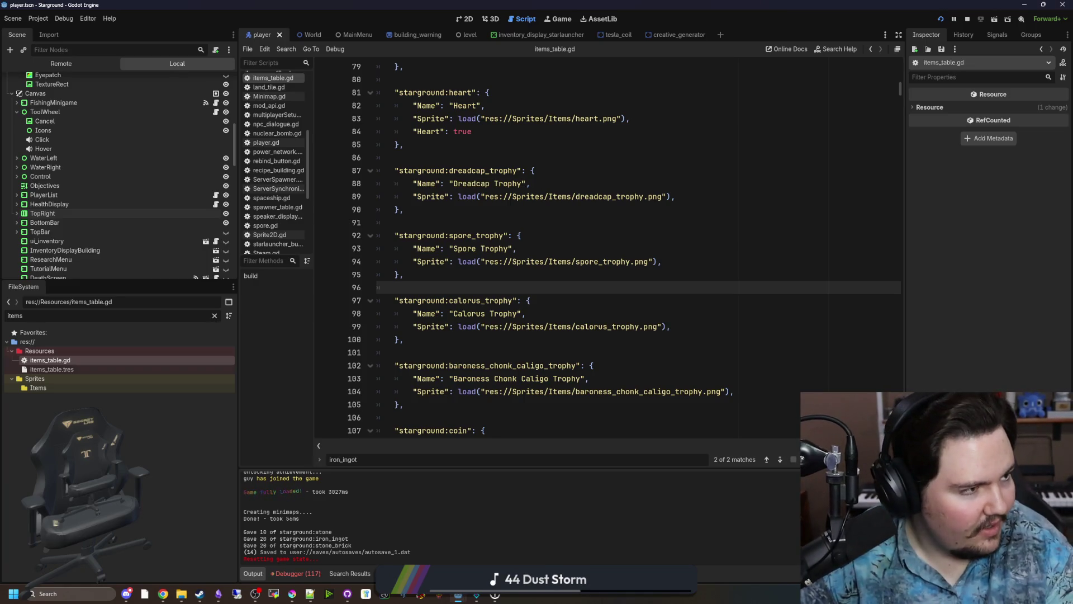
{"action": "key", "text": "alt+Tab"}
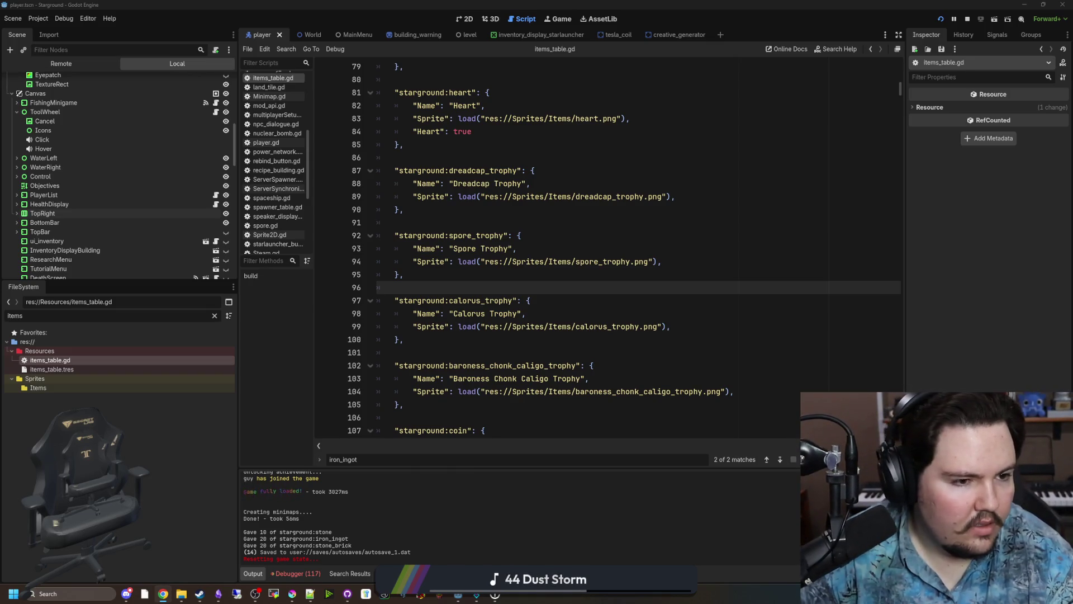
{"action": "key", "text": "alt+Tab"}
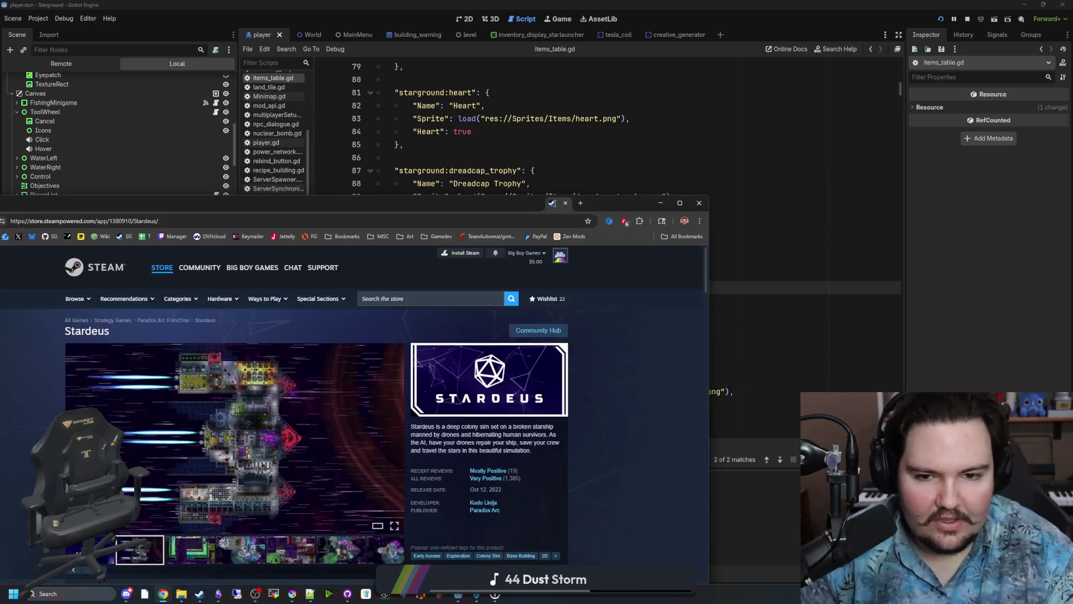
Maximize the browser, preview three Stardeus screenshots, and open the current one full-size.
{"action": "key", "text": "super+Up"}
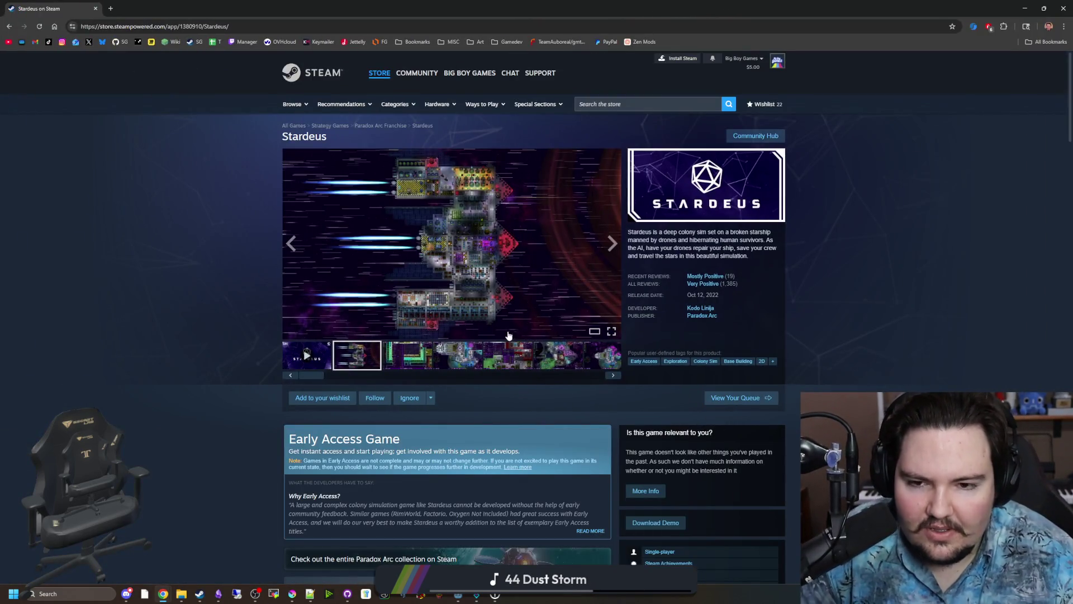
{"action": "left_click", "coordinate": [420, 356]}
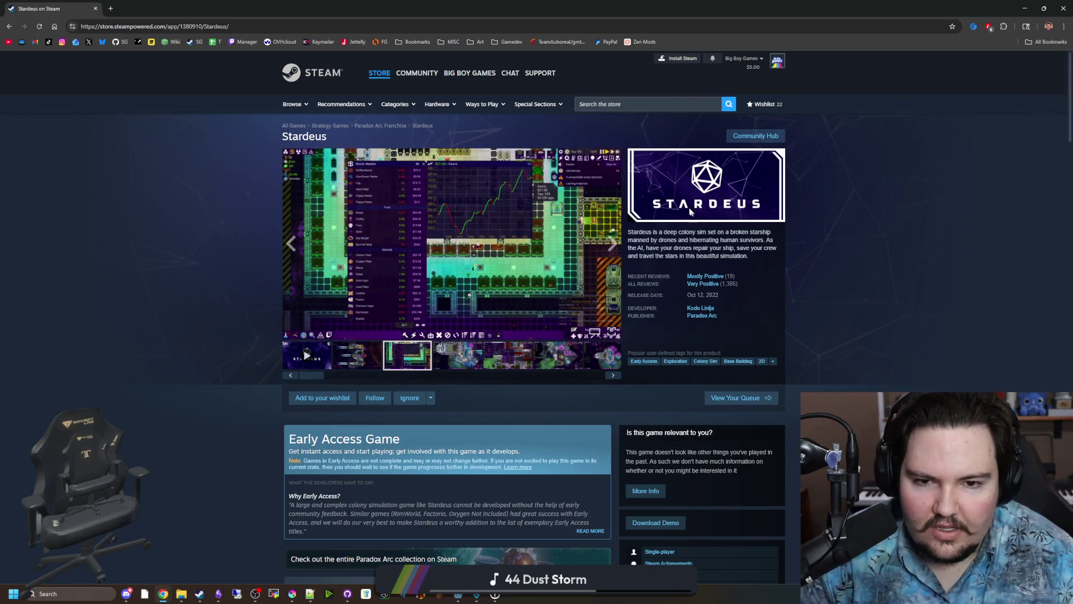
{"action": "left_click", "coordinate": [456, 358]}
{"action": "left_click", "coordinate": [508, 356]}
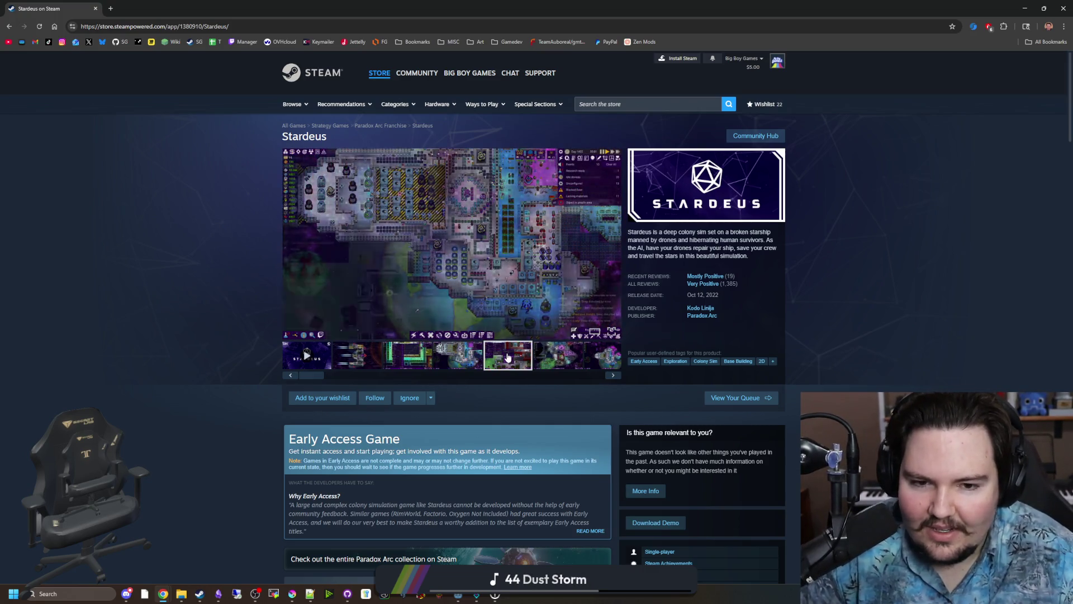
{"action": "left_click", "coordinate": [463, 291]}
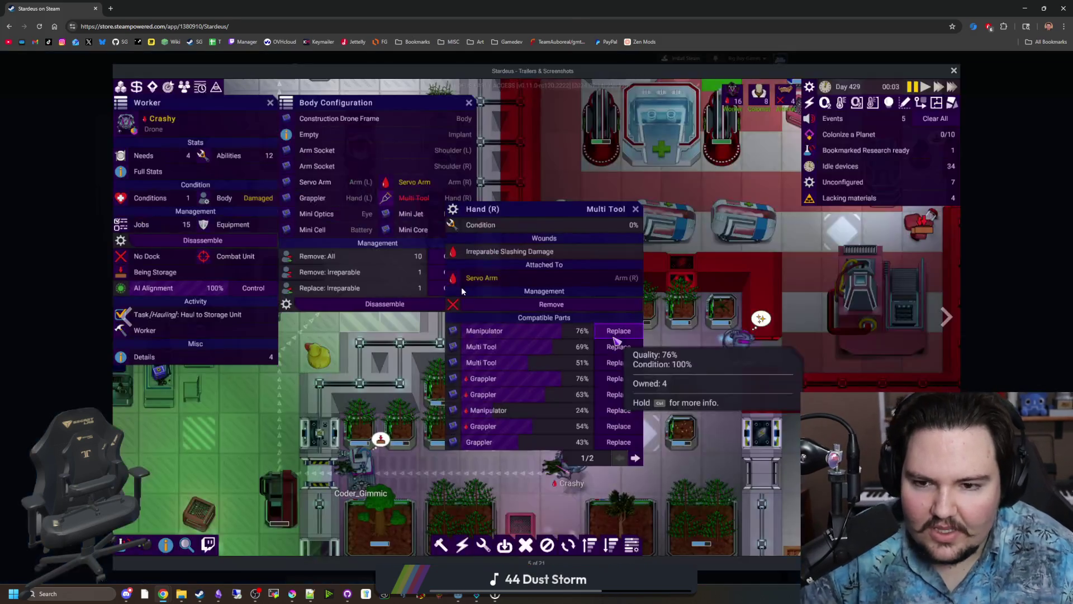
Flip forward through the Stardeus gallery, wrapping around to screenshot 6 of 21.
{"action": "left_click", "coordinate": [955, 319]}
{"action": "left_click", "coordinate": [953, 324]}
{"action": "left_click", "coordinate": [951, 331]}
{"action": "left_click", "coordinate": [951, 334]}
{"action": "left_click", "coordinate": [951, 334]}
{"action": "left_click", "coordinate": [951, 334]}
{"action": "left_click", "coordinate": [951, 335]}
{"action": "left_click", "coordinate": [951, 334]}
{"action": "left_click", "coordinate": [952, 335]}
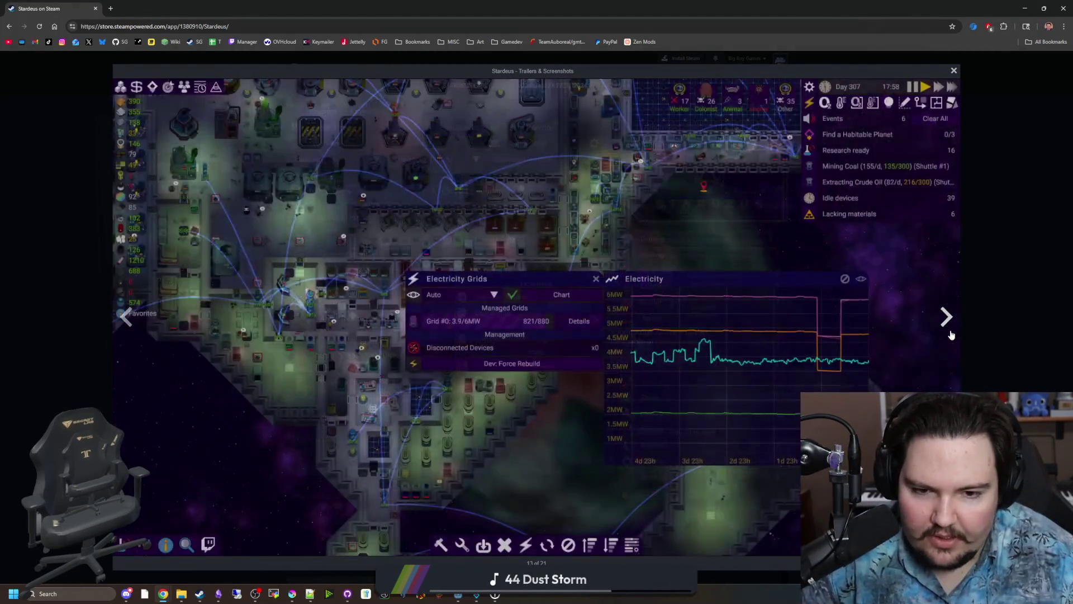
{"action": "left_click", "coordinate": [952, 335]}
{"action": "left_click", "coordinate": [951, 334]}
{"action": "left_click", "coordinate": [951, 334]}
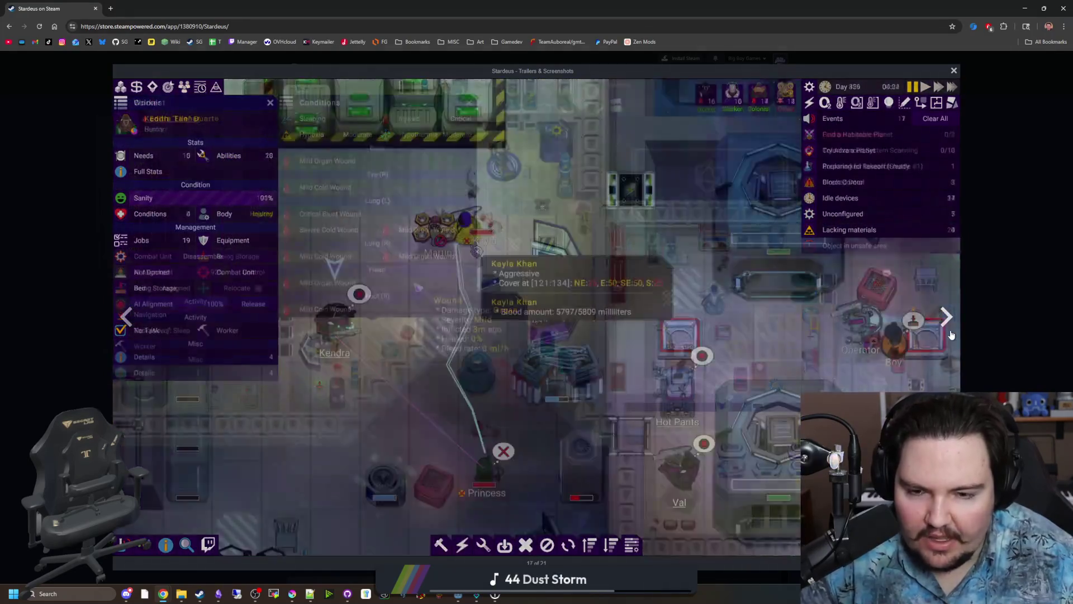
{"action": "left_click", "coordinate": [952, 334]}
{"action": "left_click", "coordinate": [951, 334]}
{"action": "left_click", "coordinate": [951, 334]}
{"action": "left_click", "coordinate": [951, 334]}
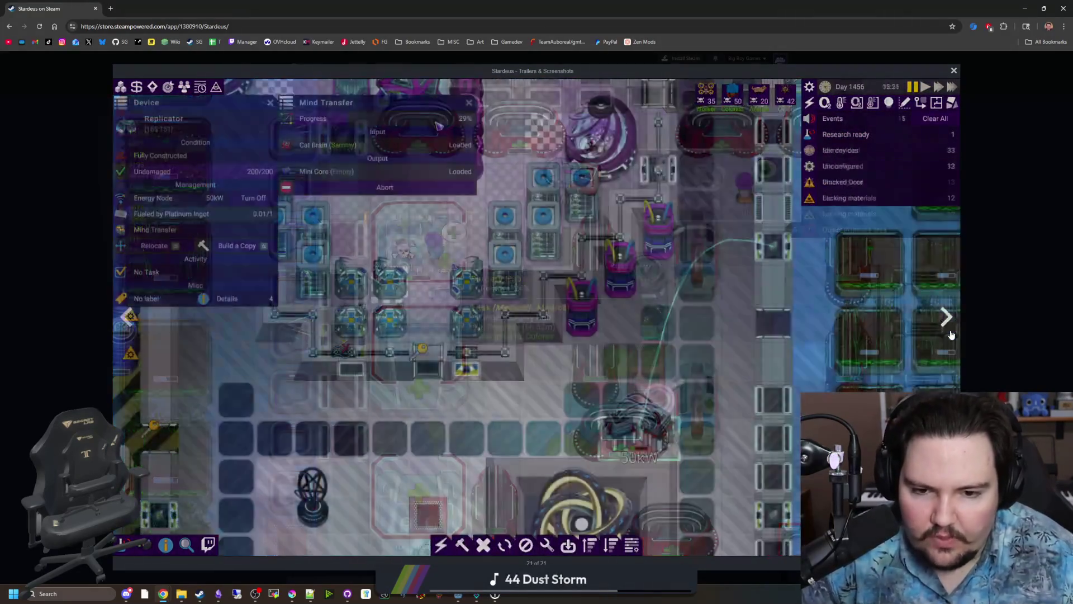
{"action": "left_click", "coordinate": [951, 334]}
{"action": "left_click", "coordinate": [952, 334]}
{"action": "left_click", "coordinate": [951, 334]}
{"action": "left_click", "coordinate": [951, 334]}
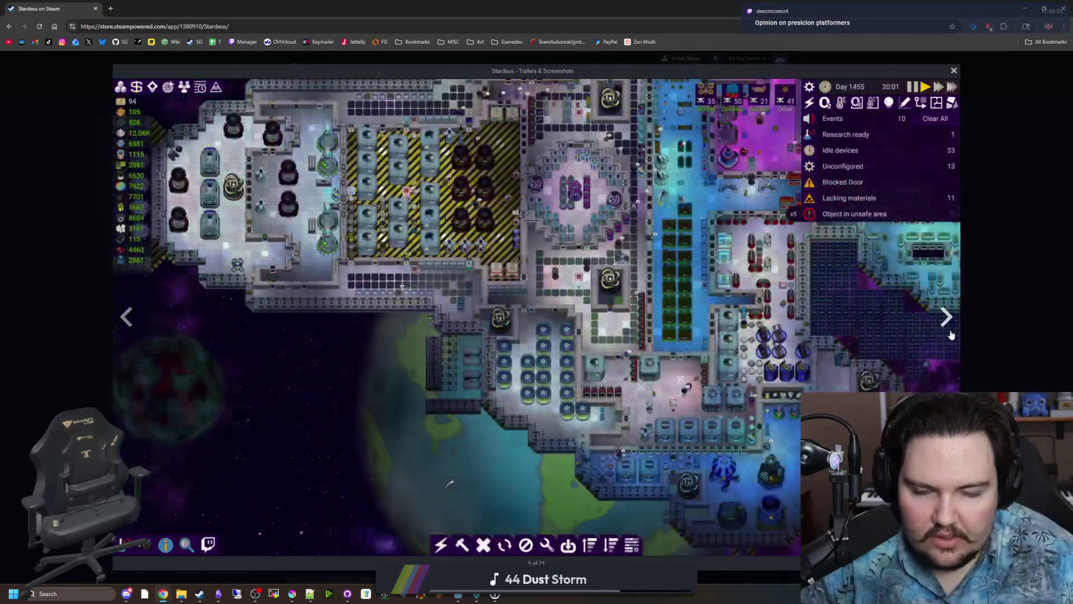
{"action": "left_click", "coordinate": [951, 334]}
{"action": "left_click", "coordinate": [951, 334]}
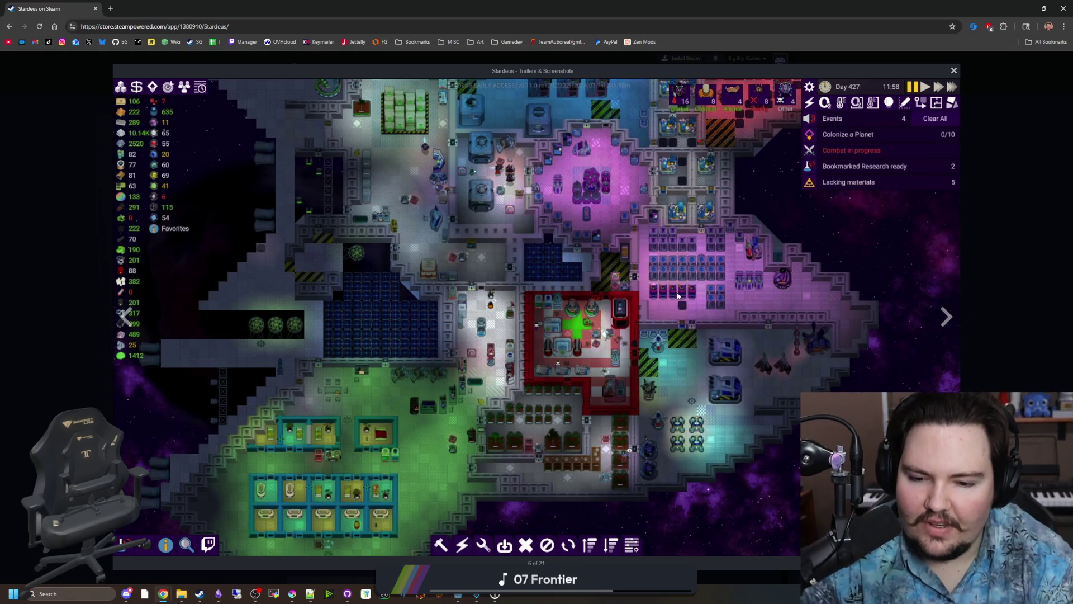
{"action": "left_click", "coordinate": [194, 27]}
Search Google for 'precision platformers' and open the Steam Community list thread in a new tab.
{"action": "type", "text": "preci"}
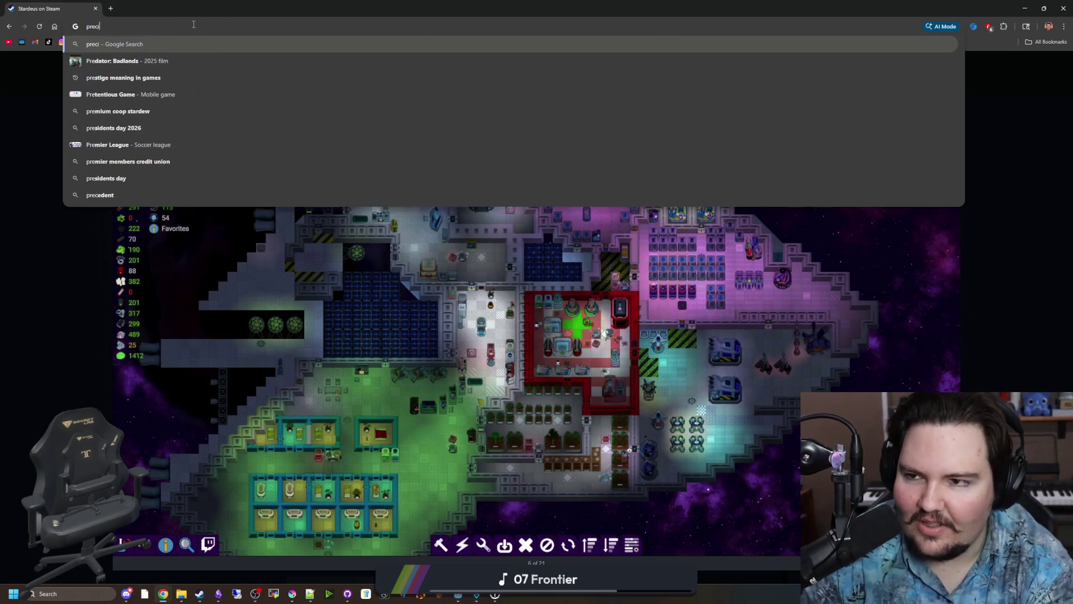
{"action": "type", "text": "sion platformers"}
{"action": "key", "text": "Return"}
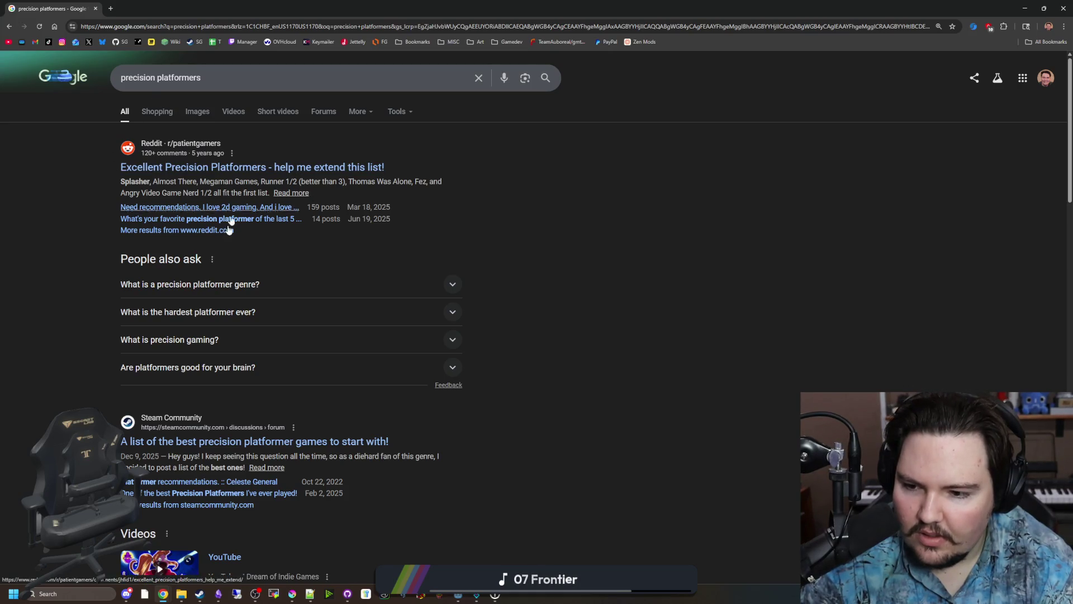
{"action": "scroll", "coordinate": [230, 230], "scroll_direction": "down", "scroll_amount": 2}
{"action": "middle_click", "coordinate": [269, 326]}
{"action": "scroll", "coordinate": [202, 214], "scroll_direction": "up", "scroll_amount": 2}
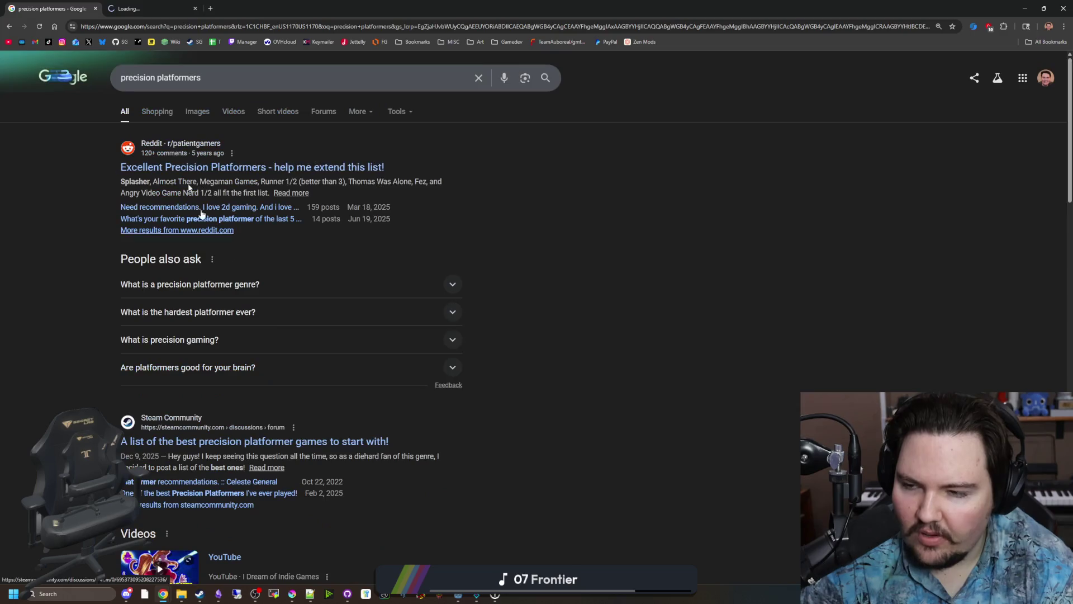
{"action": "key", "text": "ctrl+Tab"}
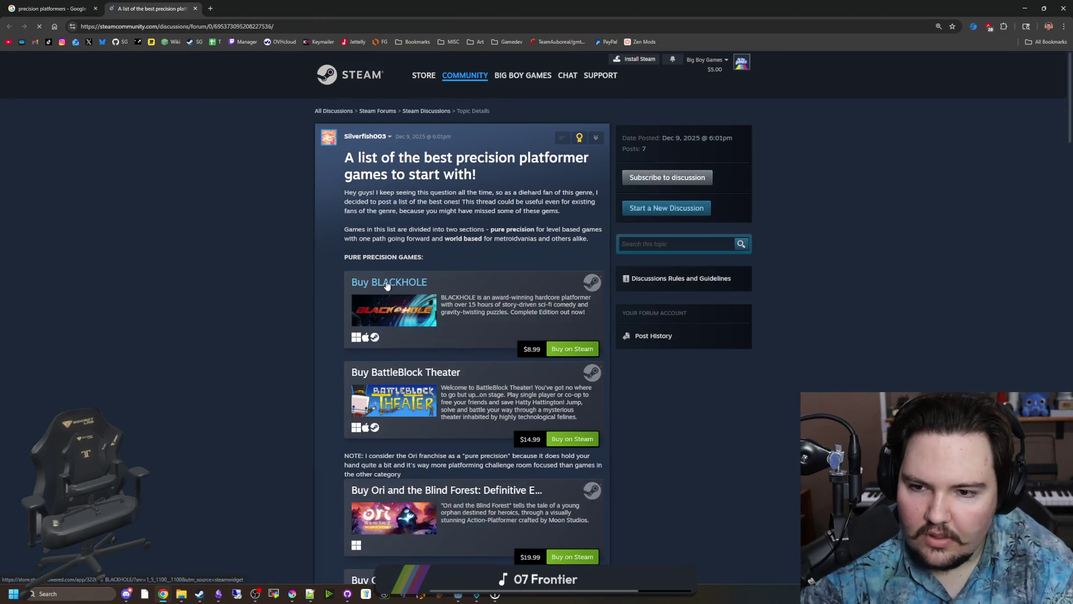
Scroll the platformer thread down to Rain World and open its store page in a new tab.
{"action": "scroll", "coordinate": [387, 285], "scroll_direction": "down", "scroll_amount": 5}
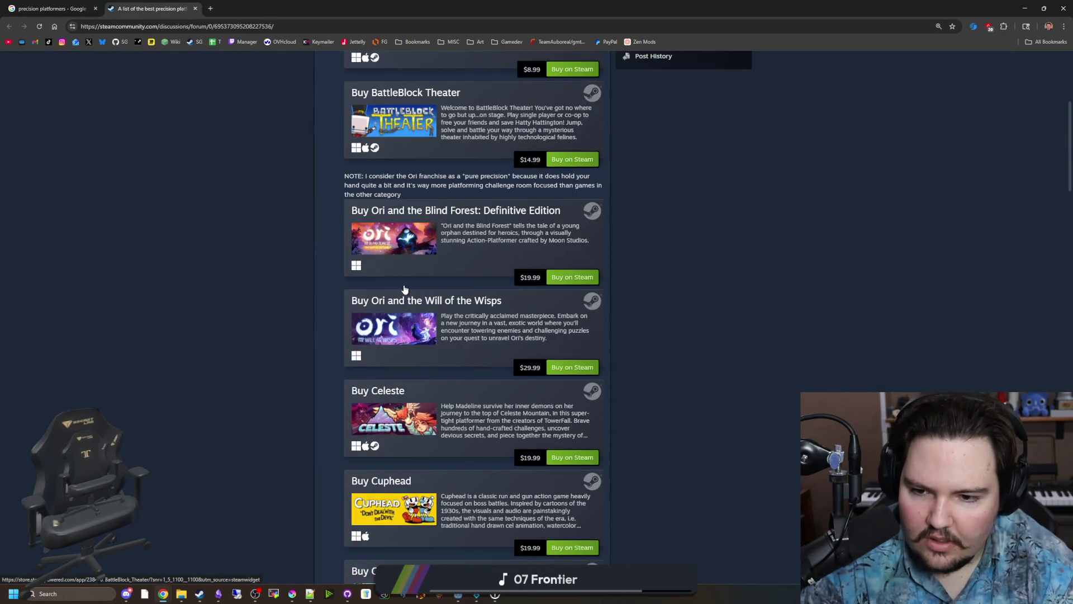
{"action": "scroll", "coordinate": [405, 289], "scroll_direction": "down", "scroll_amount": 4}
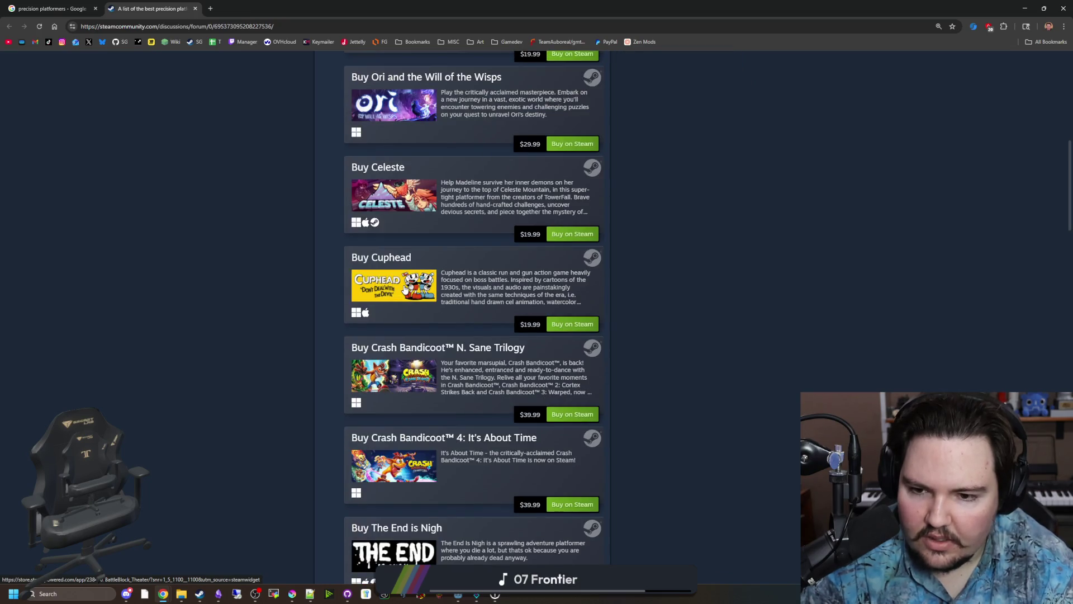
{"action": "scroll", "coordinate": [405, 289], "scroll_direction": "down", "scroll_amount": 3}
{"action": "scroll", "coordinate": [405, 289], "scroll_direction": "down", "scroll_amount": 3}
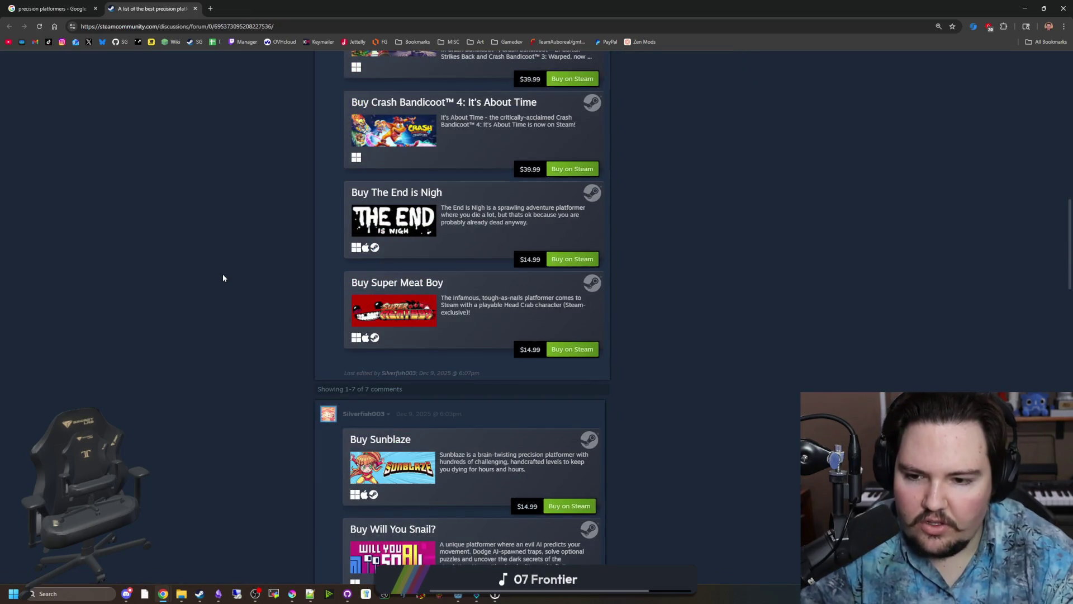
{"action": "scroll", "coordinate": [223, 278], "scroll_direction": "down", "scroll_amount": 2}
{"action": "scroll", "coordinate": [222, 278], "scroll_direction": "down", "scroll_amount": 6}
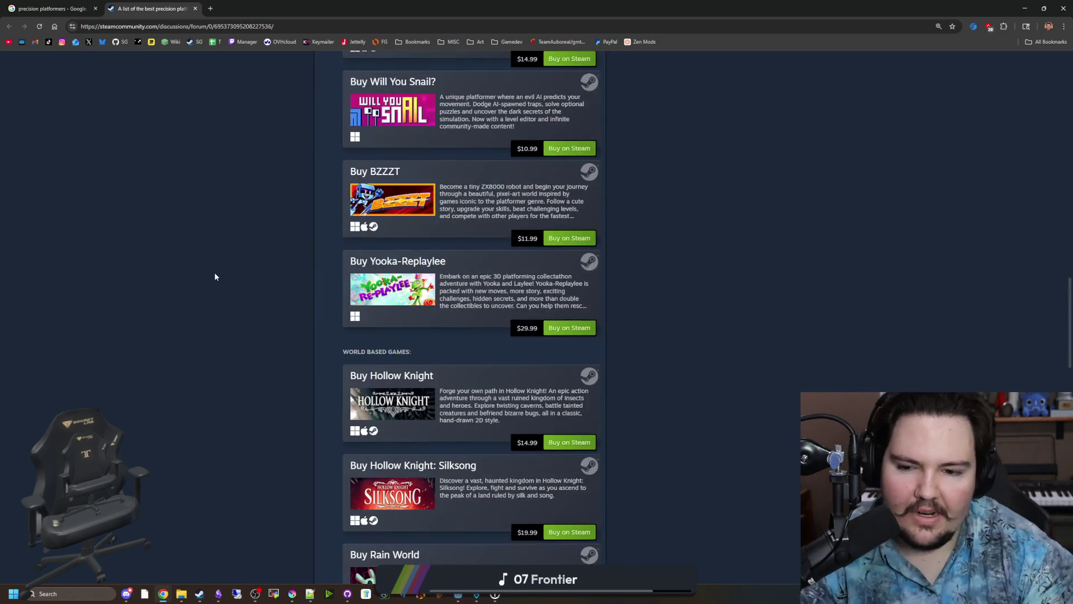
{"action": "scroll", "coordinate": [255, 262], "scroll_direction": "down", "scroll_amount": 2}
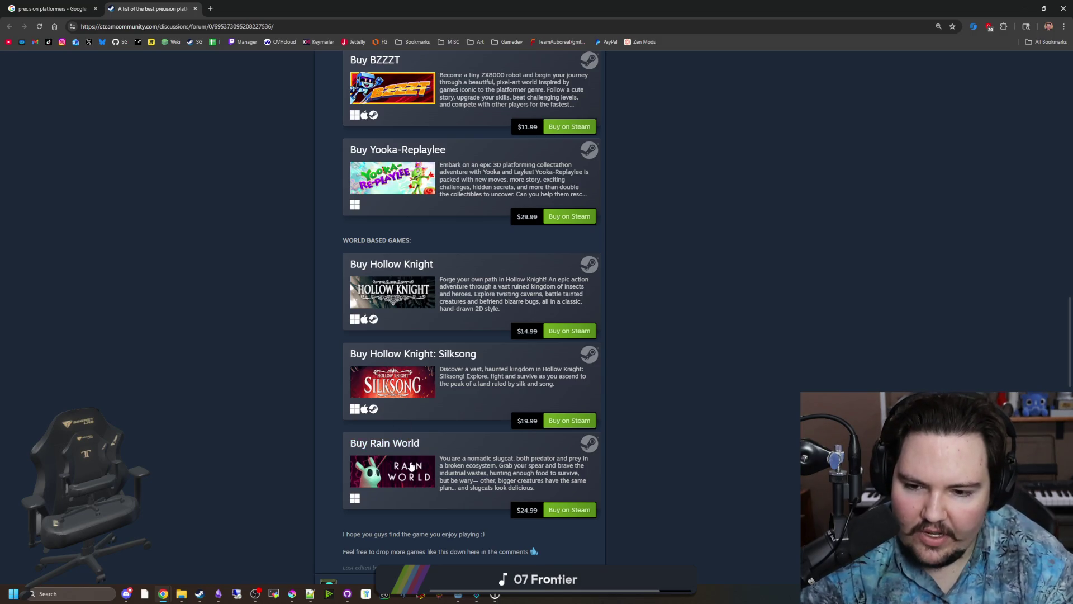
{"action": "left_click", "coordinate": [397, 444]}
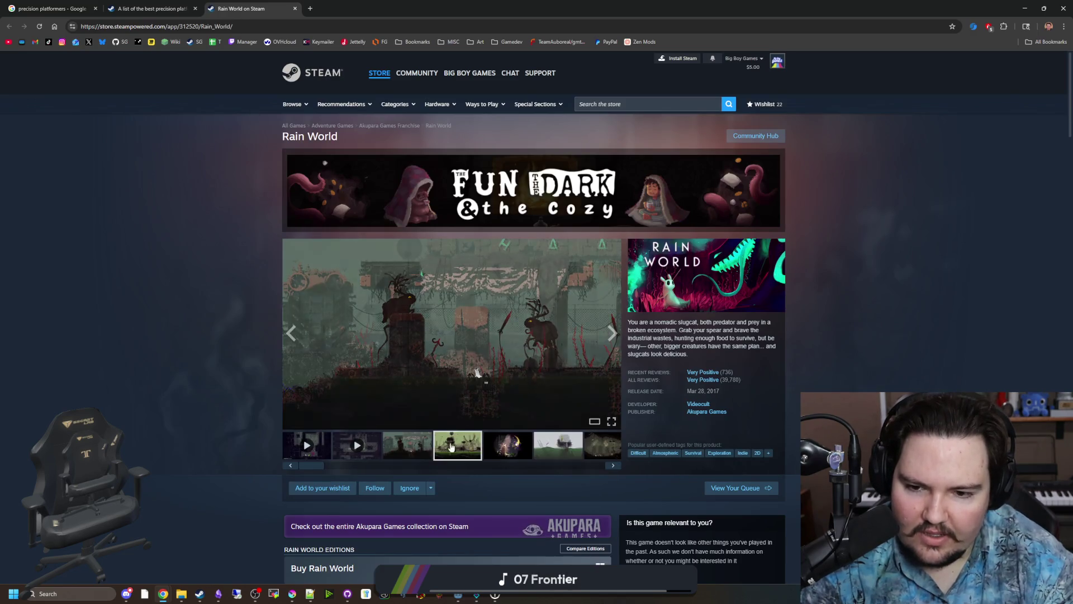
View Rain World screenshots full-size through 11 of 11, then return to the precision platformers thread tab.
{"action": "left_click", "coordinate": [428, 414]}
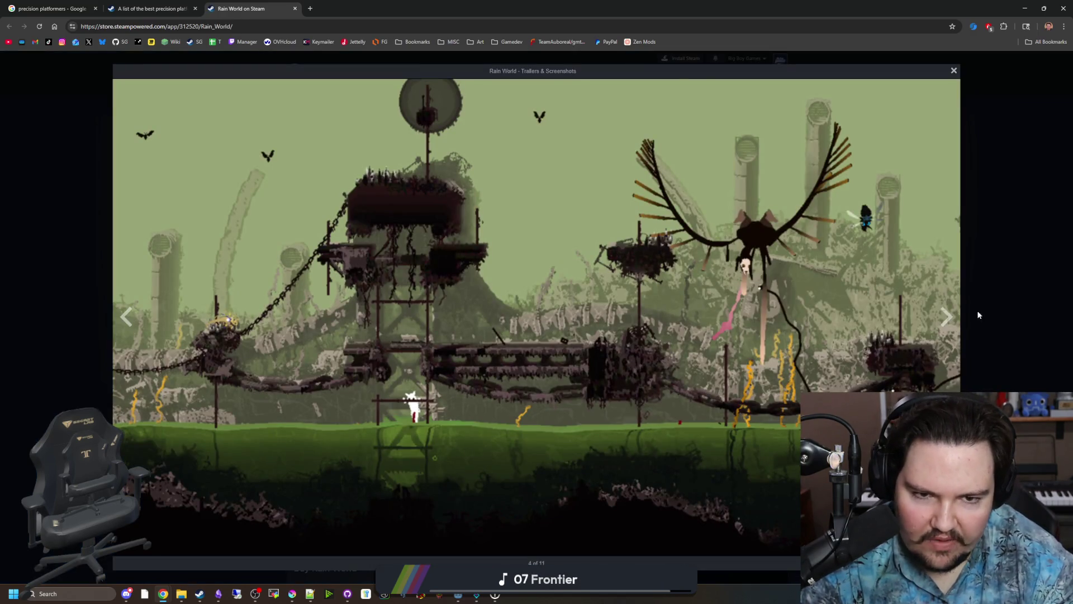
{"action": "left_click", "coordinate": [957, 327]}
{"action": "left_click", "coordinate": [958, 327]}
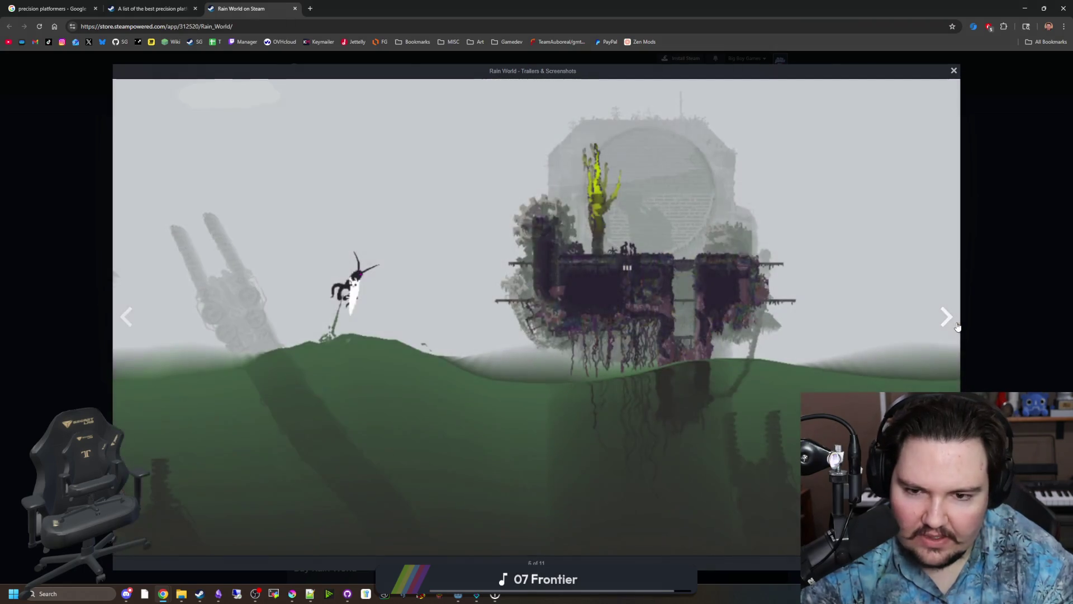
{"action": "left_click", "coordinate": [958, 327]}
{"action": "left_click", "coordinate": [957, 327]}
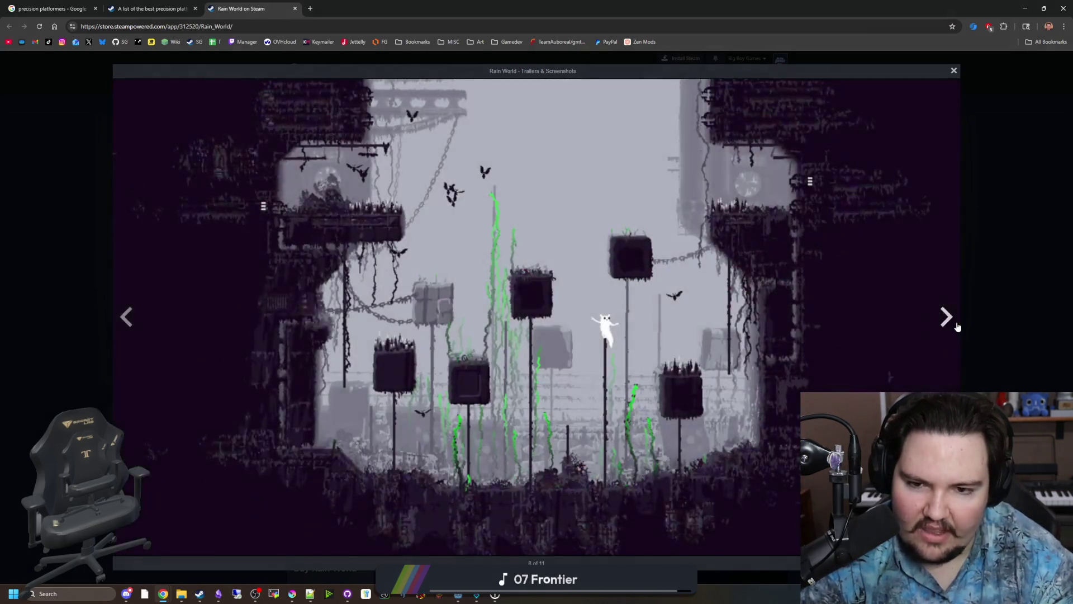
{"action": "left_click", "coordinate": [958, 327]}
{"action": "left_click", "coordinate": [958, 327]}
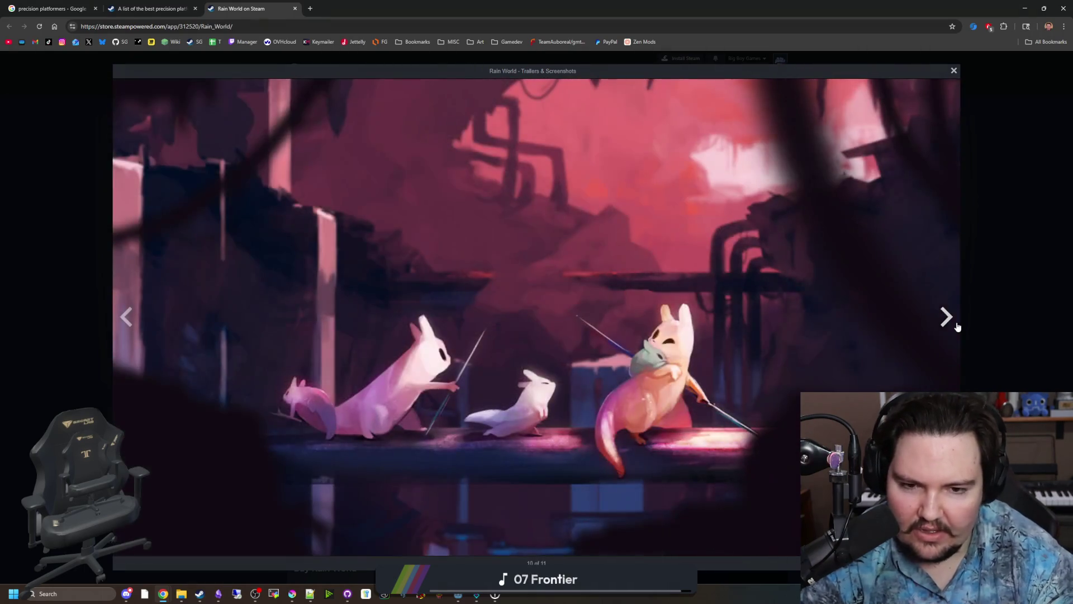
{"action": "left_click", "coordinate": [958, 327]}
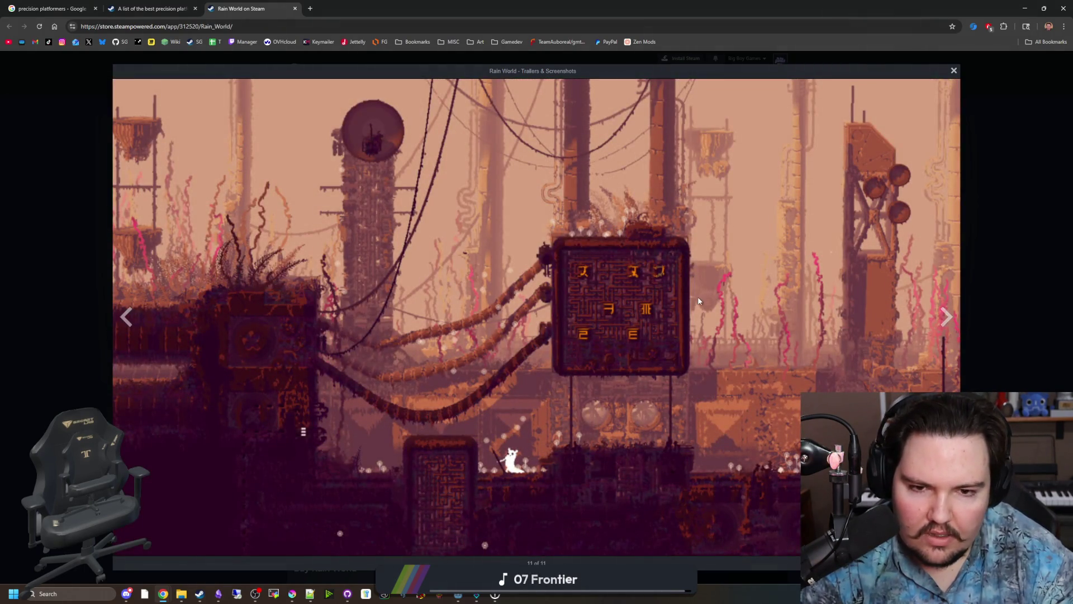
{"action": "left_click", "coordinate": [150, 8]}
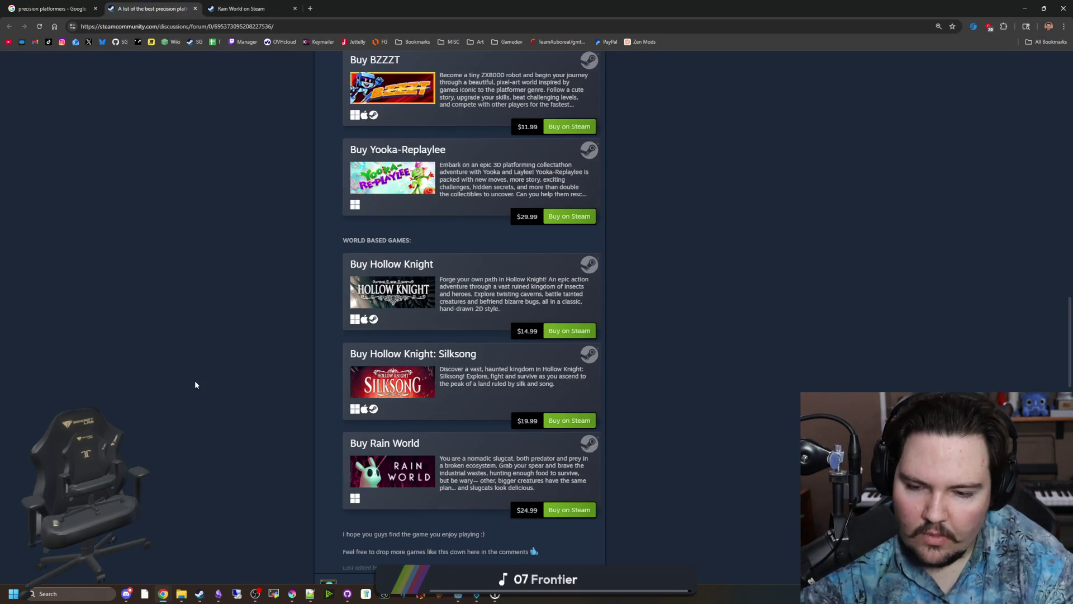
Scroll through the platformer list and open the 'Buy Rain World' link in a background tab.
{"action": "scroll", "coordinate": [233, 365], "scroll_direction": "up", "scroll_amount": 15}
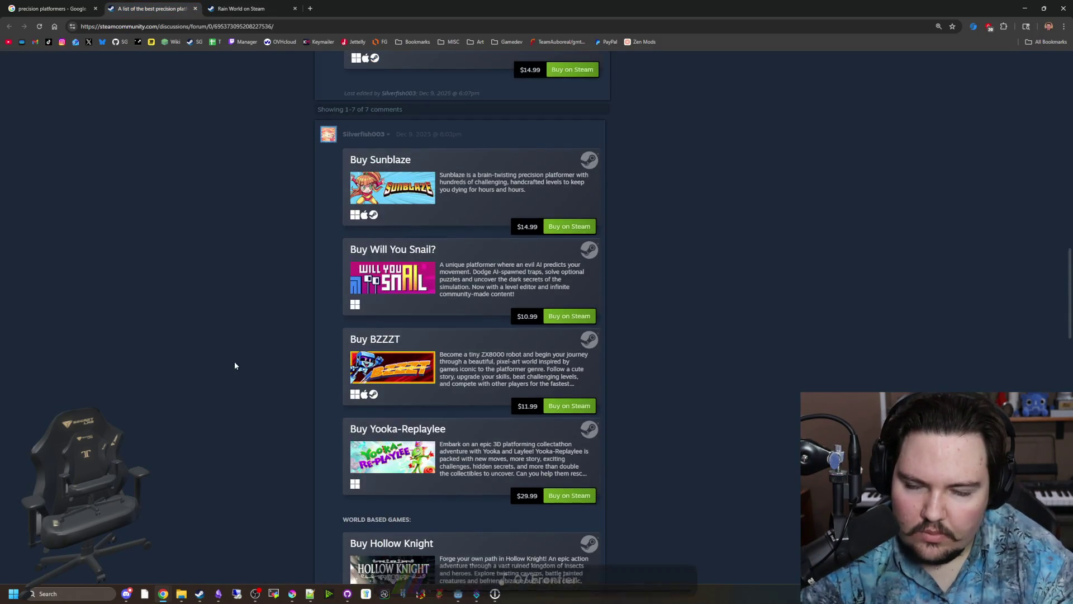
{"action": "scroll", "coordinate": [234, 365], "scroll_direction": "up", "scroll_amount": 3}
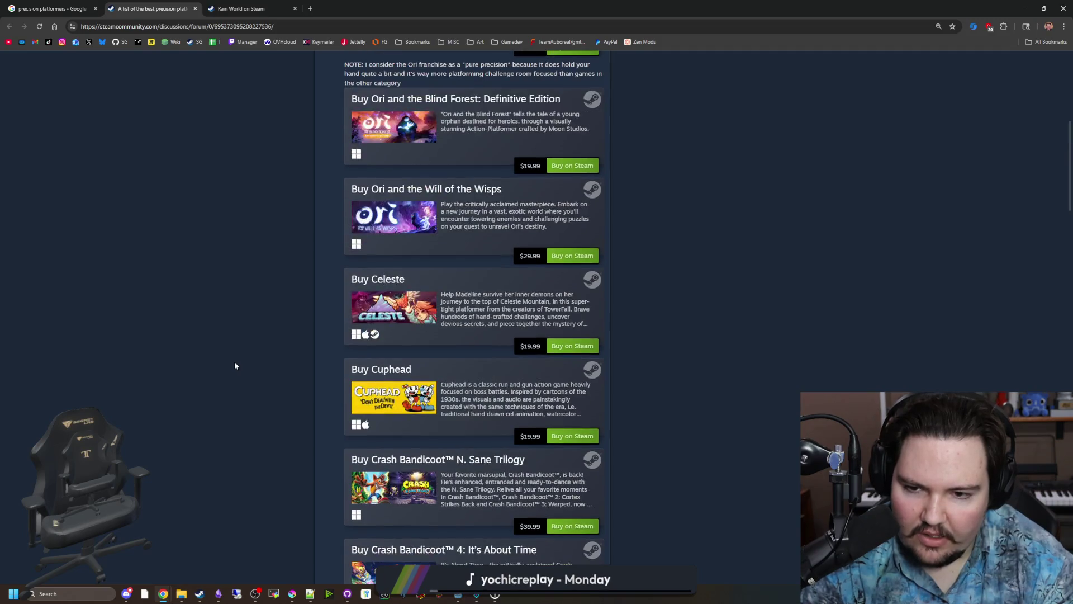
{"action": "scroll", "coordinate": [234, 365], "scroll_direction": "down", "scroll_amount": 11}
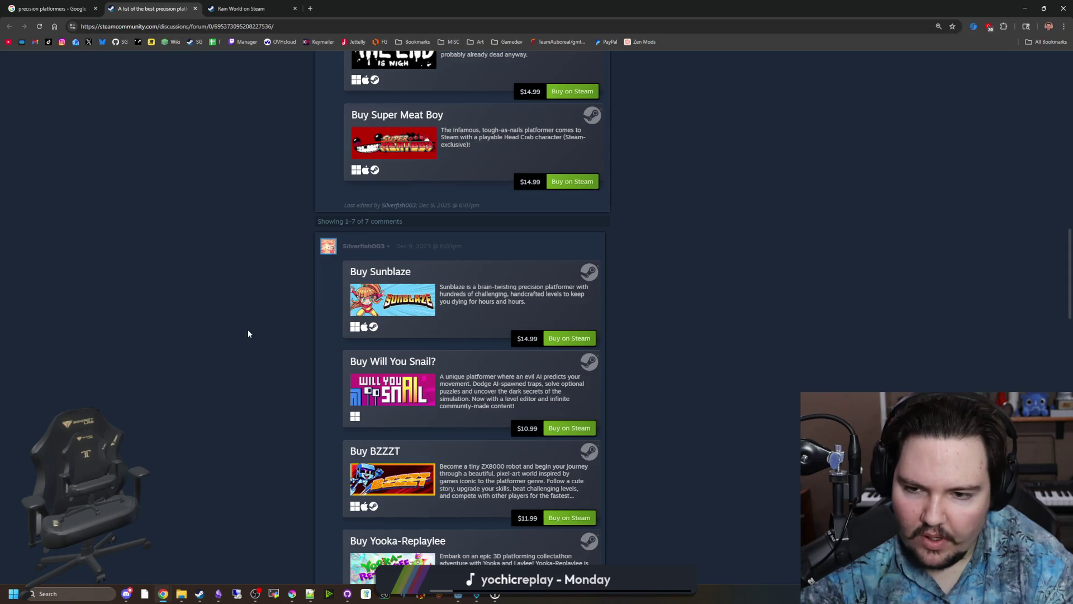
{"action": "scroll", "coordinate": [248, 334], "scroll_direction": "down", "scroll_amount": 3}
{"action": "scroll", "coordinate": [241, 317], "scroll_direction": "down", "scroll_amount": 5}
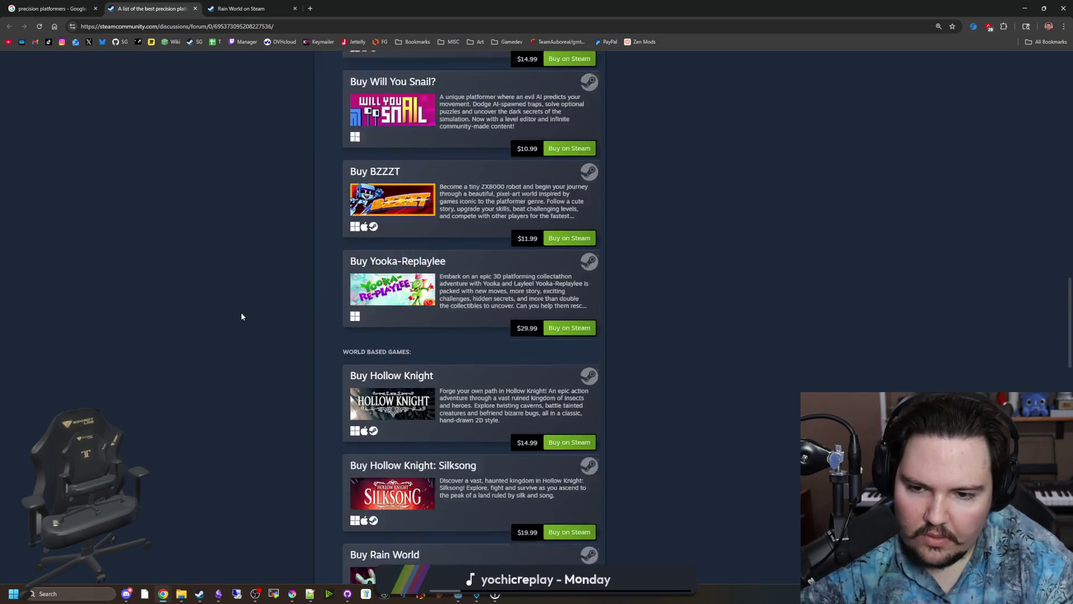
{"action": "scroll", "coordinate": [238, 308], "scroll_direction": "down", "scroll_amount": 16}
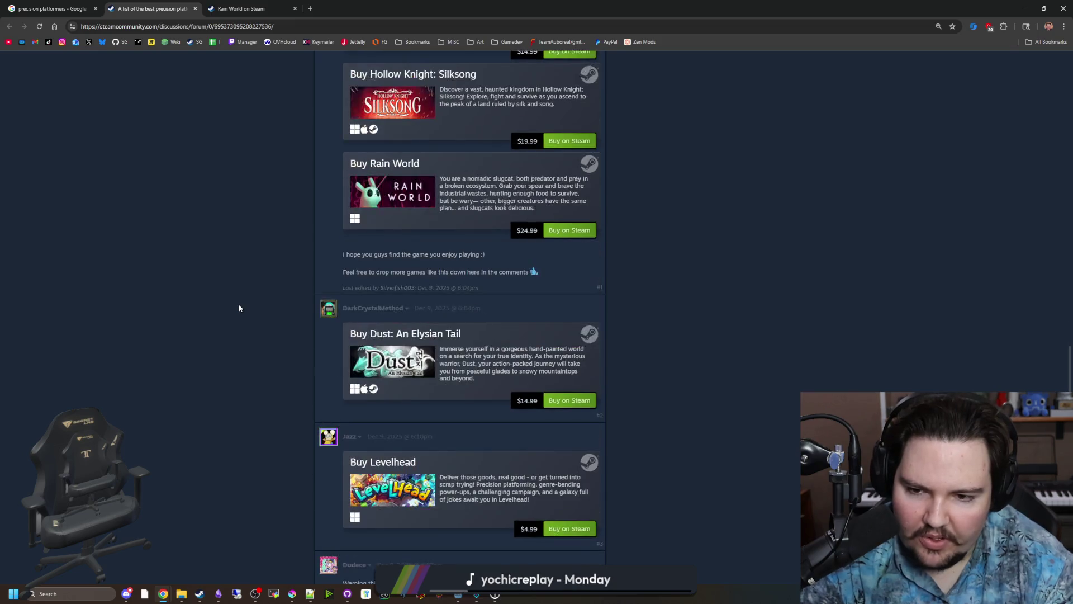
{"action": "scroll", "coordinate": [239, 308], "scroll_direction": "down", "scroll_amount": 1}
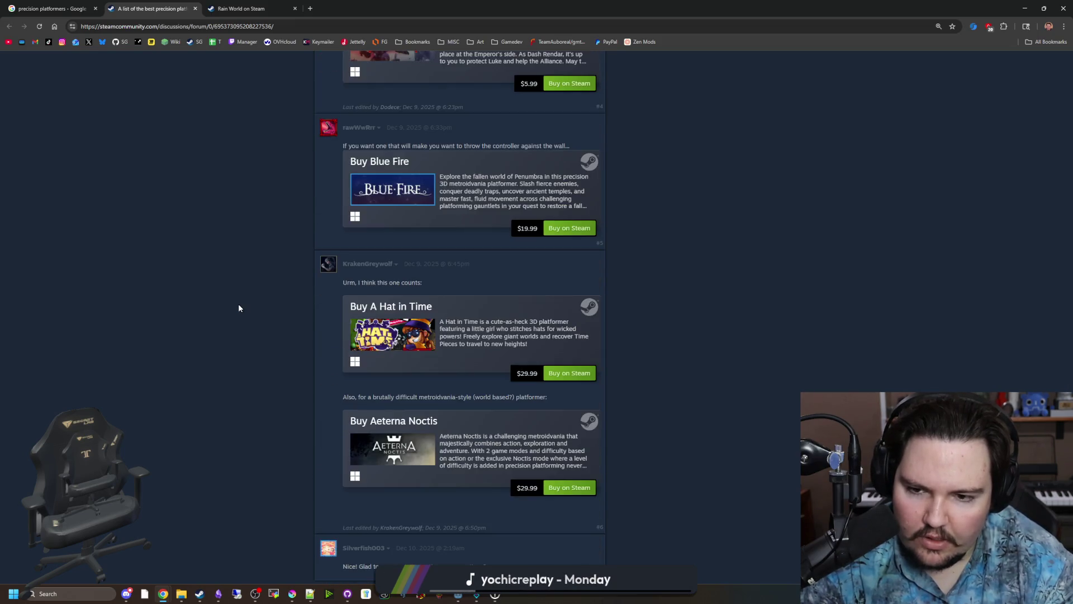
{"action": "scroll", "coordinate": [238, 308], "scroll_direction": "down", "scroll_amount": 4}
{"action": "scroll", "coordinate": [238, 308], "scroll_direction": "up", "scroll_amount": 14}
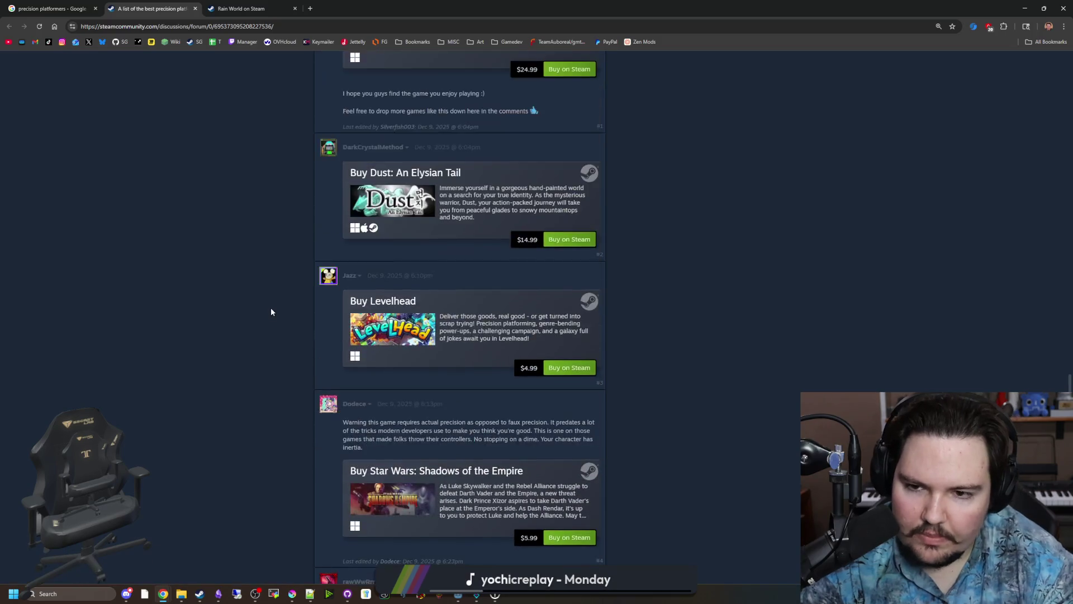
{"action": "scroll", "coordinate": [255, 307], "scroll_direction": "up", "scroll_amount": 2}
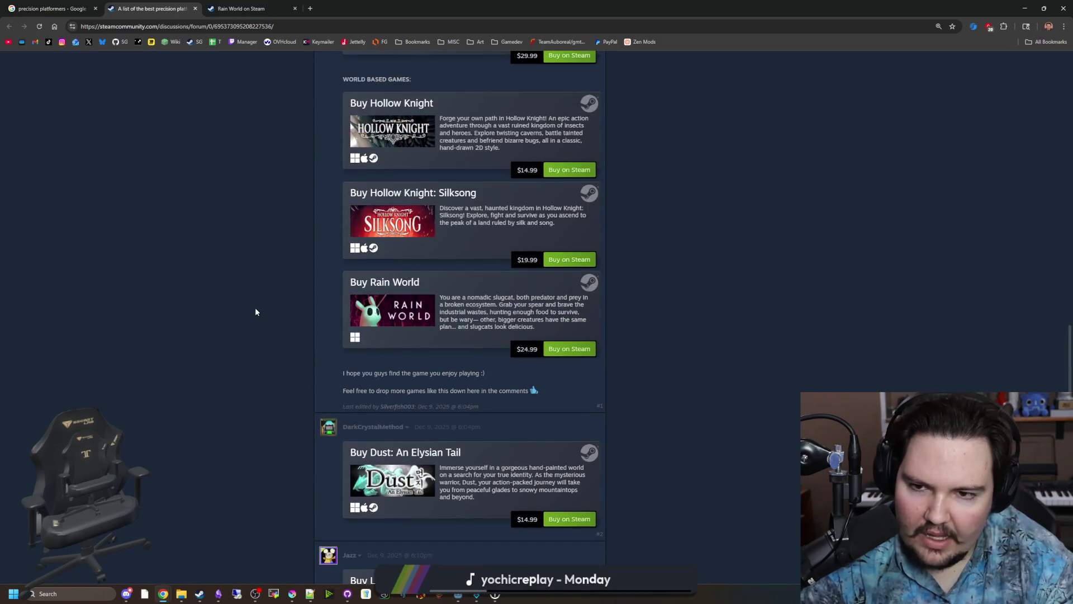
{"action": "middle_click", "coordinate": [401, 289]}
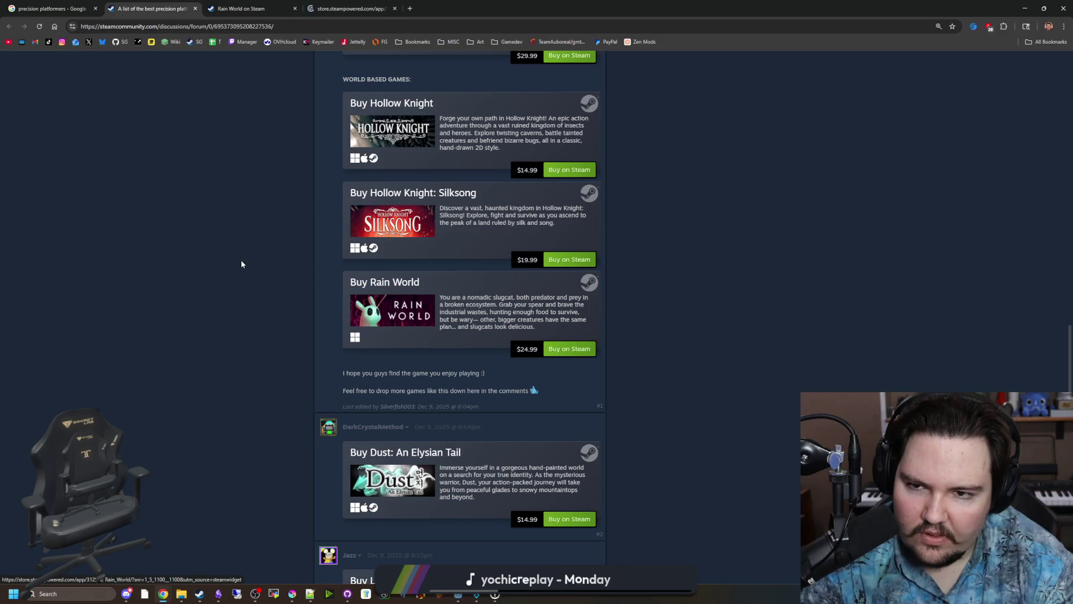
Switch to the Rain World tab, step through the carousel thumbnails, and open the full-size viewer.
{"action": "scroll", "coordinate": [244, 253], "scroll_direction": "up", "scroll_amount": 4}
{"action": "left_click", "coordinate": [341, 8]}
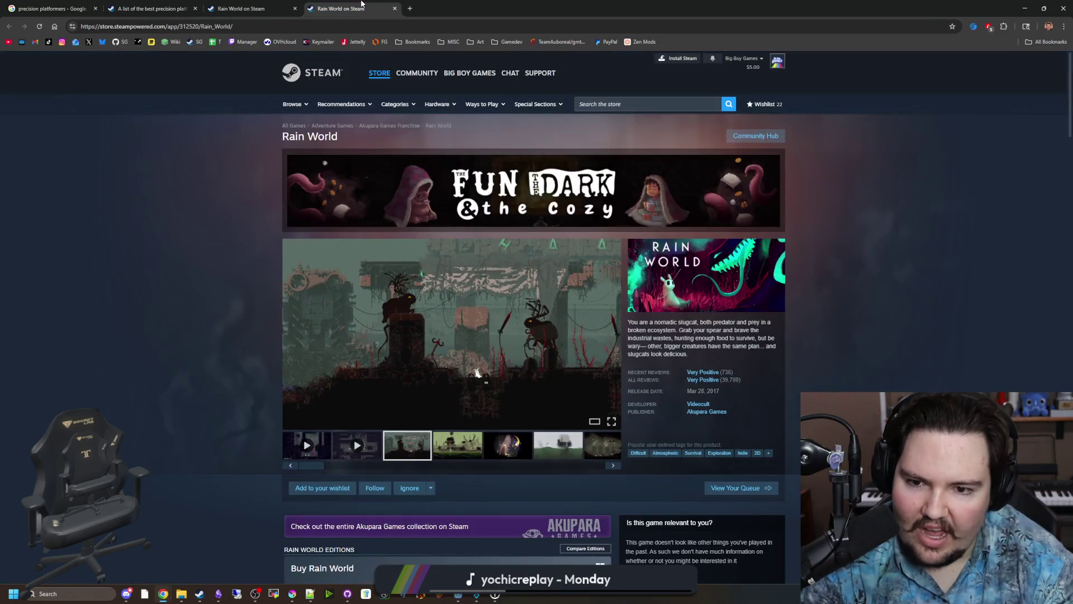
{"action": "left_click", "coordinate": [463, 436]}
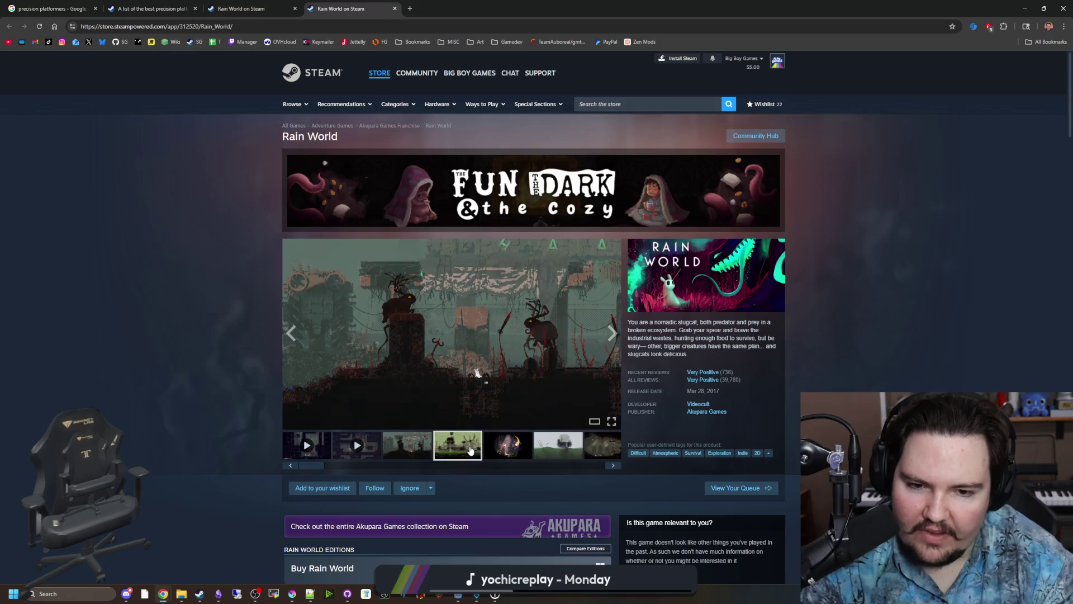
{"action": "left_click", "coordinate": [492, 440]}
{"action": "left_click", "coordinate": [554, 447]}
{"action": "left_click", "coordinate": [604, 451]}
{"action": "left_click", "coordinate": [581, 402]}
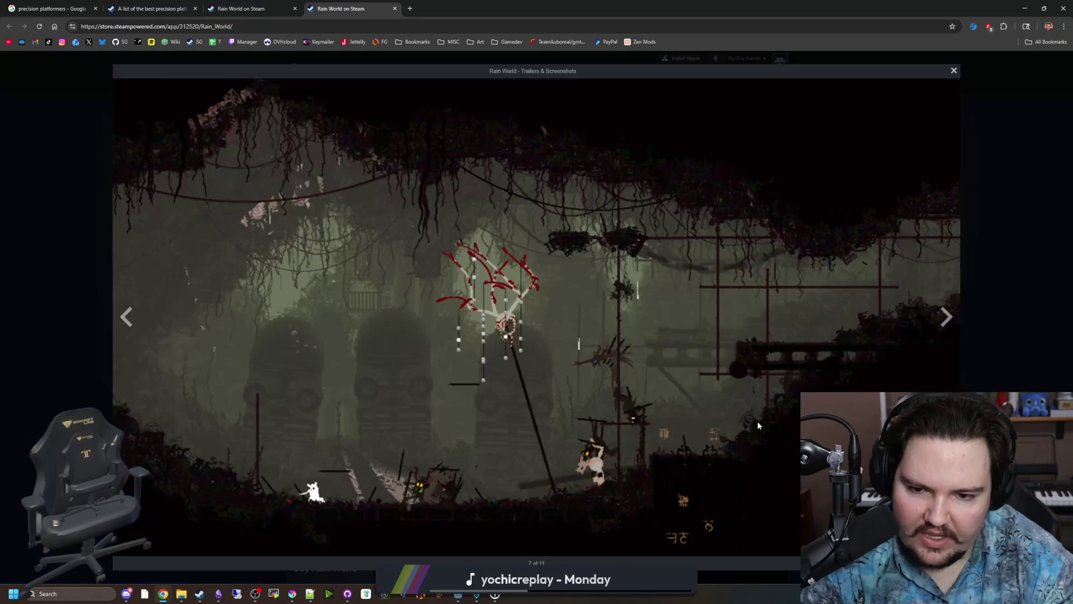
Cycle through all 11 Rain World screenshots, close the viewer, and restore the browser window over Godot.
{"action": "left_click", "coordinate": [944, 321]}
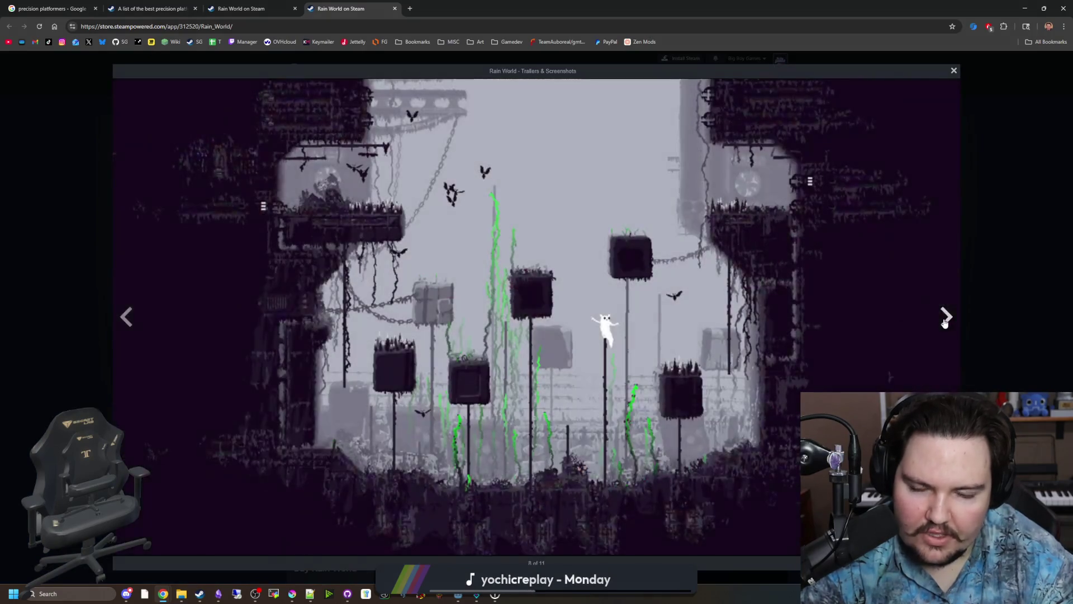
{"action": "left_click", "coordinate": [945, 323]}
{"action": "left_click", "coordinate": [945, 323]}
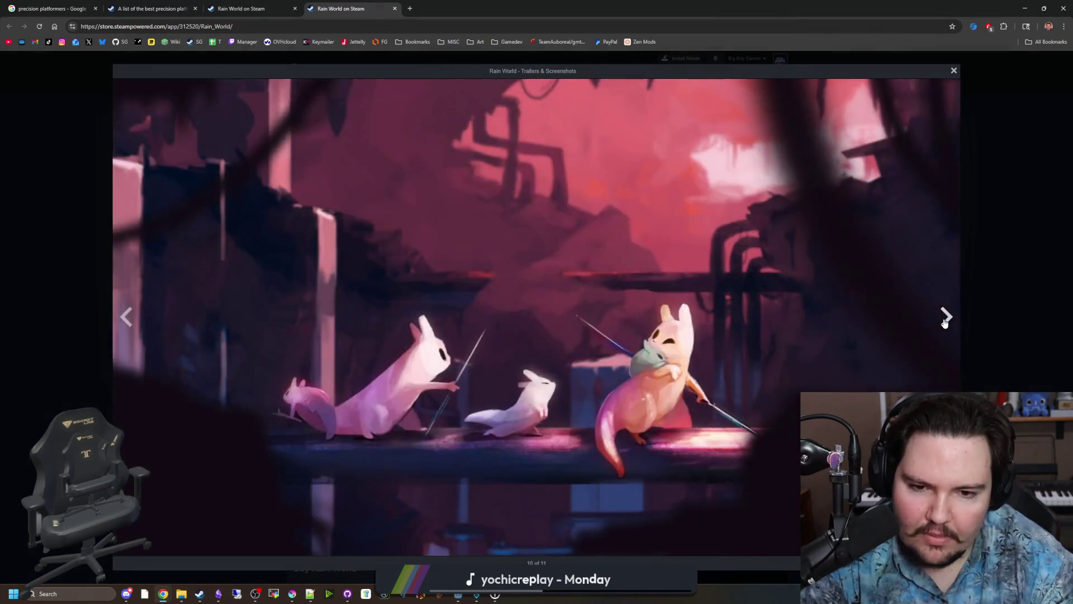
{"action": "left_click", "coordinate": [945, 322]}
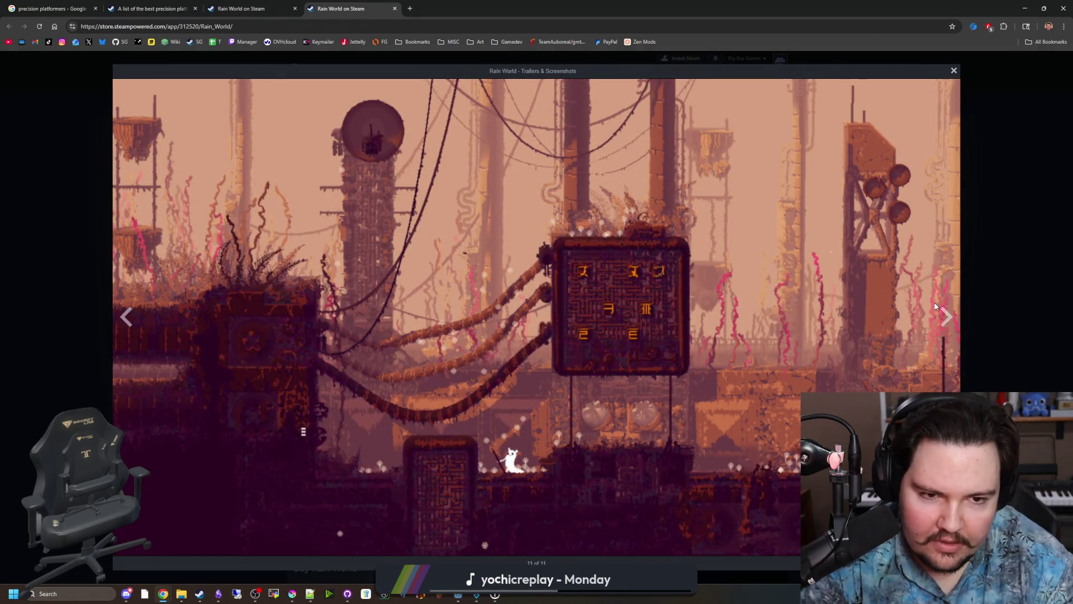
{"action": "left_click", "coordinate": [599, 314]}
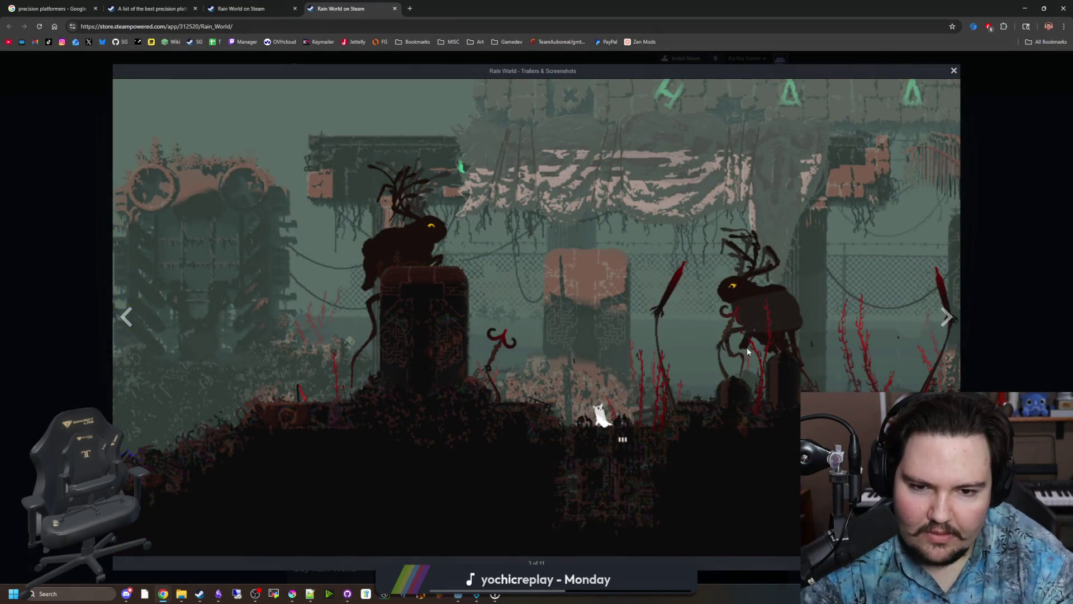
{"action": "left_click", "coordinate": [948, 330]}
{"action": "left_click", "coordinate": [949, 330]}
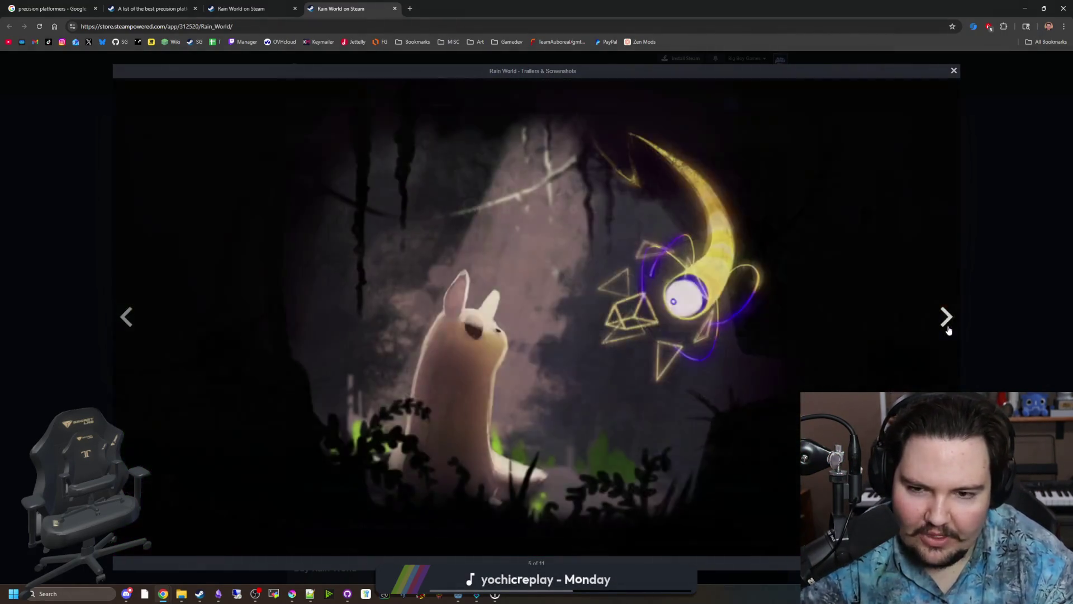
{"action": "left_click", "coordinate": [948, 329]}
{"action": "left_click", "coordinate": [949, 330]}
{"action": "left_click", "coordinate": [948, 330]}
{"action": "left_click", "coordinate": [948, 330]}
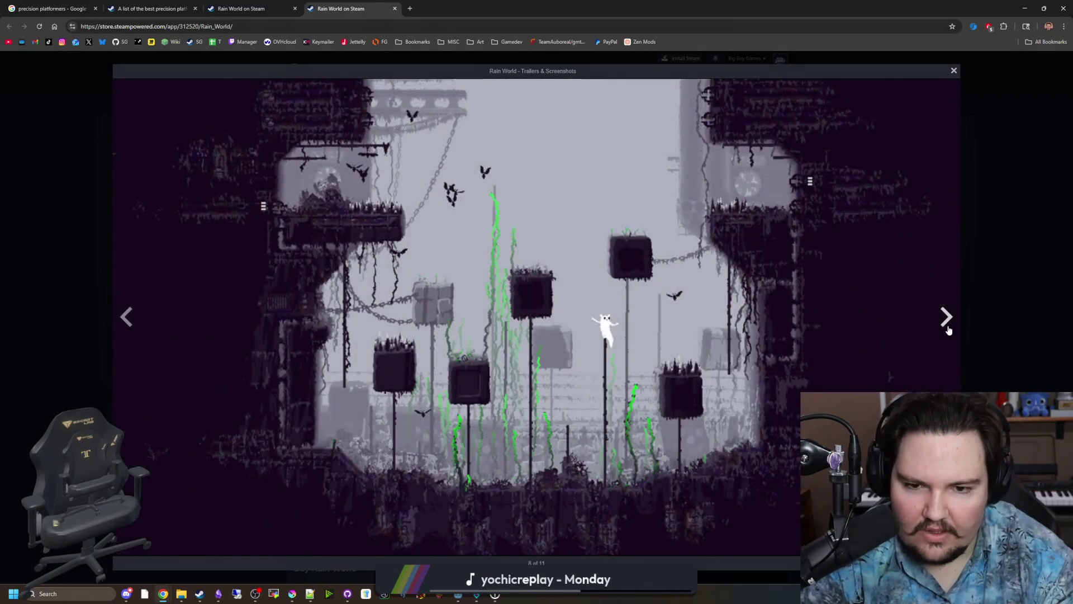
{"action": "left_click", "coordinate": [949, 329]}
{"action": "left_click", "coordinate": [948, 329]}
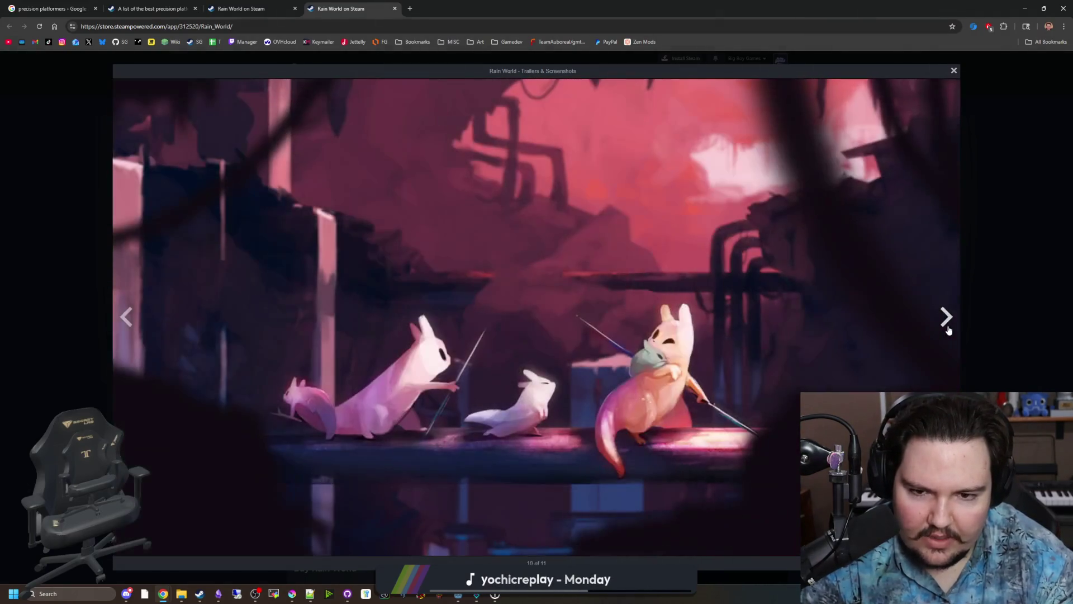
{"action": "left_click", "coordinate": [949, 330]}
{"action": "left_click", "coordinate": [948, 329]}
{"action": "left_click", "coordinate": [949, 329]}
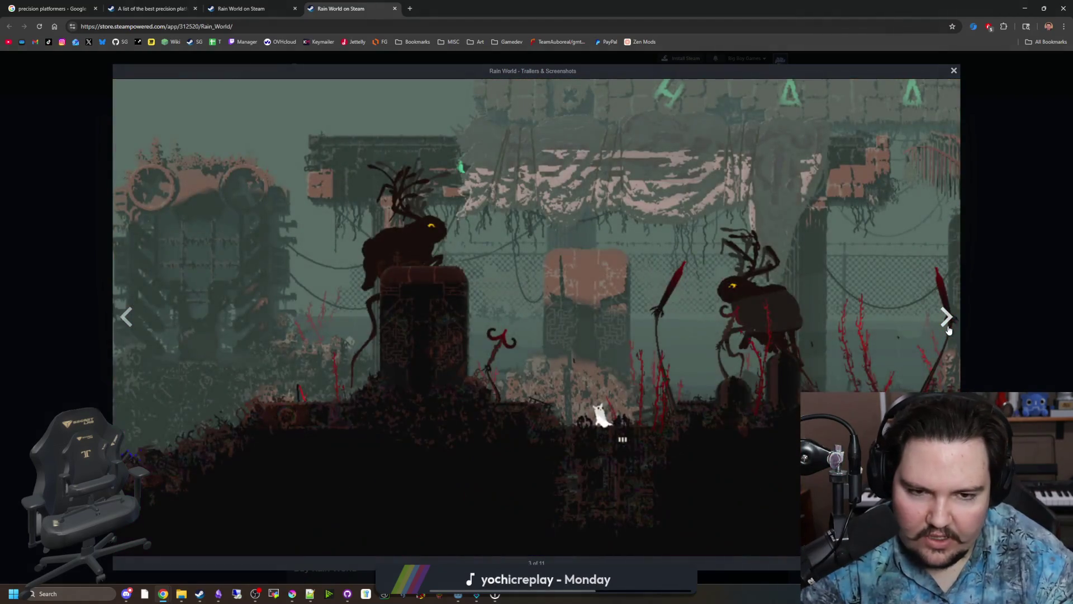
{"action": "left_click", "coordinate": [949, 330]}
{"action": "left_click", "coordinate": [948, 330]}
{"action": "left_click", "coordinate": [948, 330]}
{"action": "left_click", "coordinate": [949, 329]}
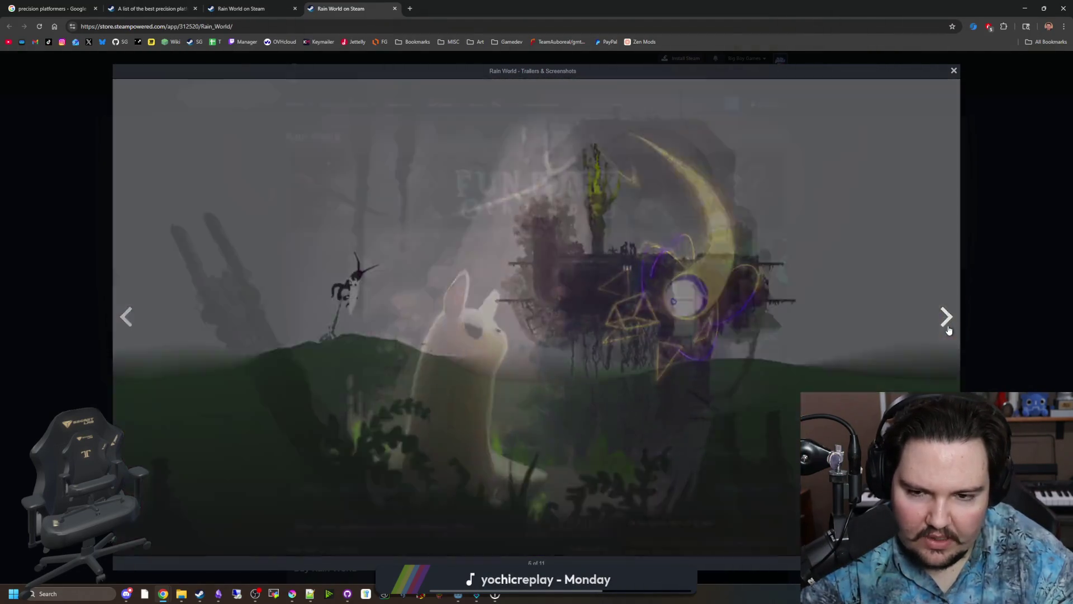
{"action": "left_click", "coordinate": [948, 330]}
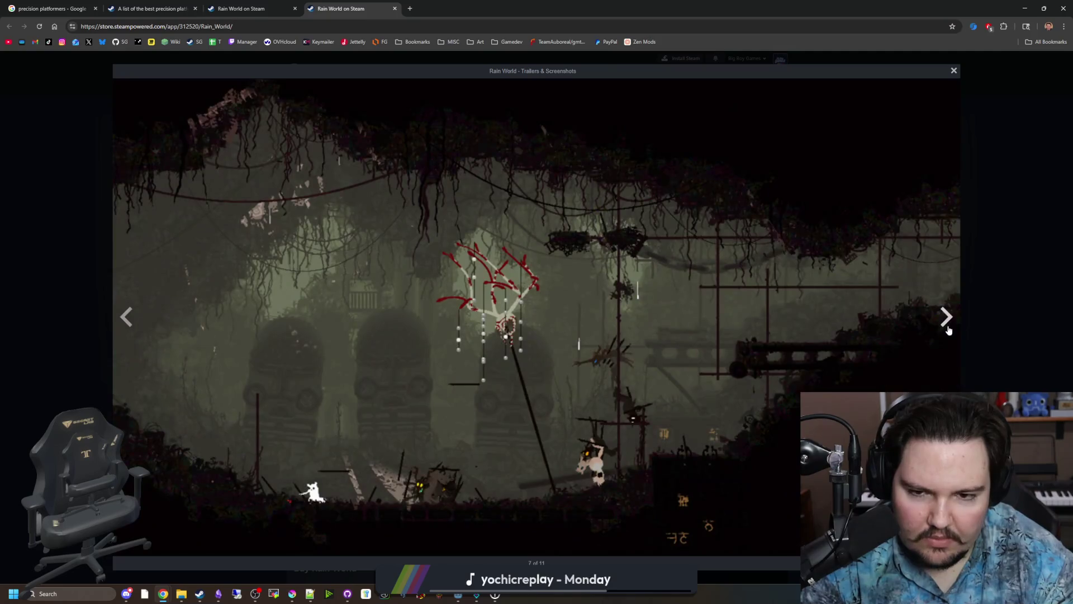
{"action": "left_click", "coordinate": [948, 329]}
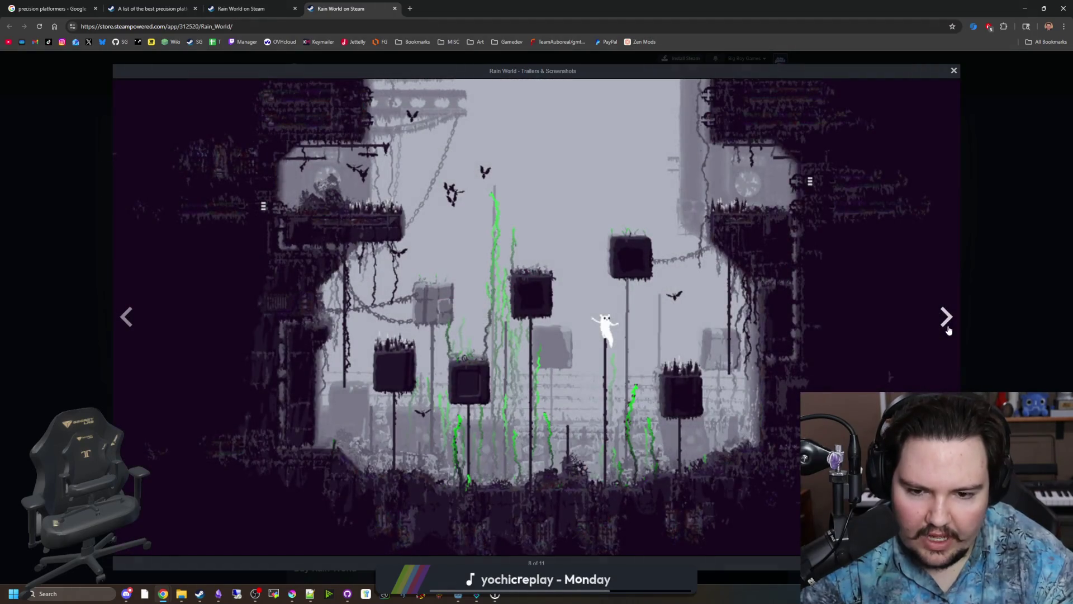
{"action": "left_click", "coordinate": [949, 329]}
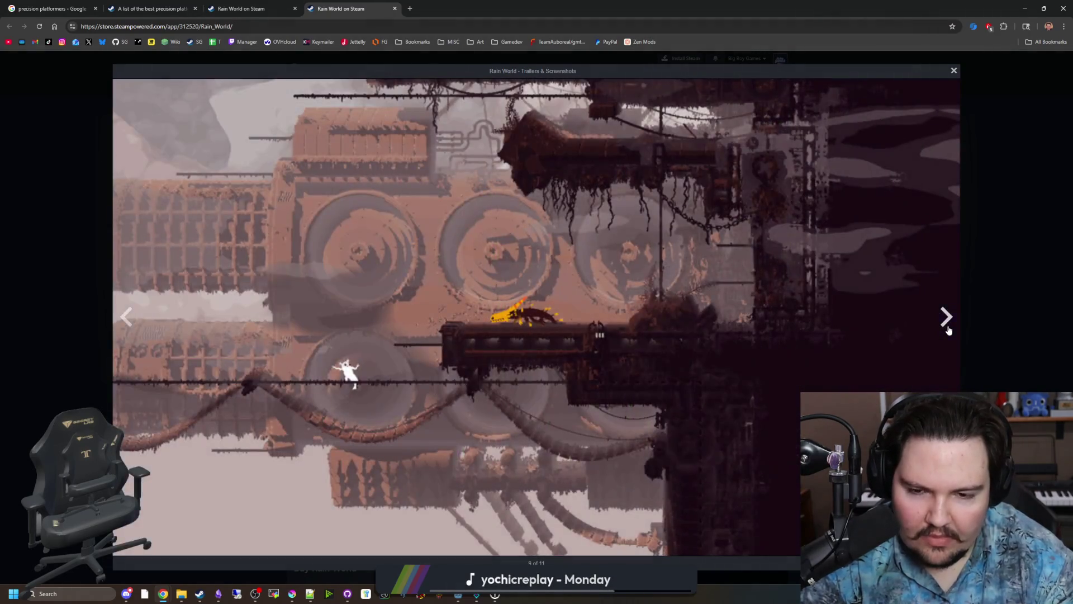
{"action": "left_click", "coordinate": [949, 330]}
{"action": "left_click", "coordinate": [949, 330]}
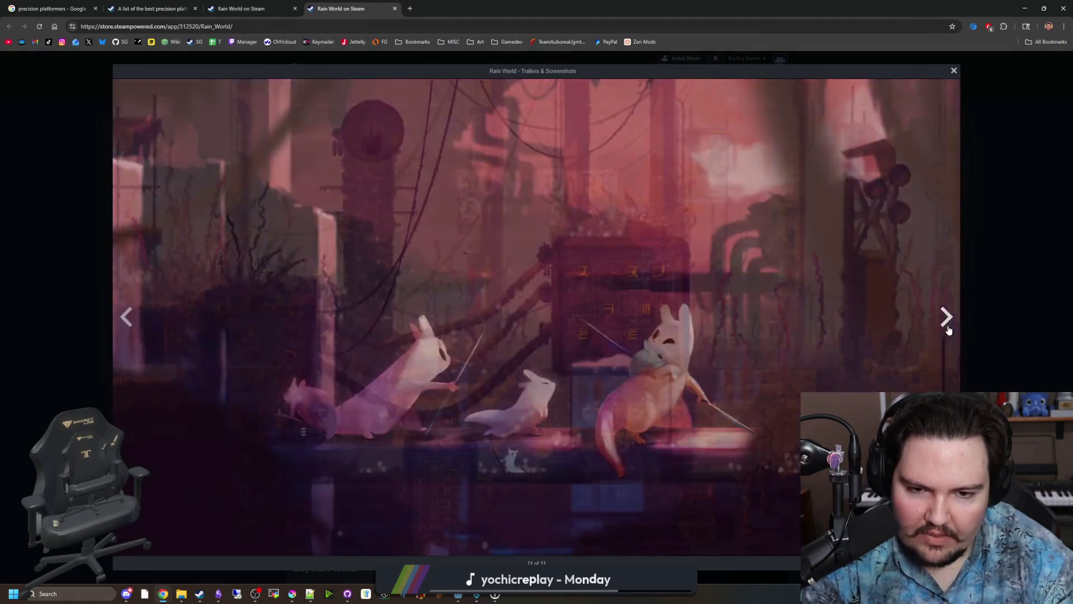
{"action": "left_click", "coordinate": [967, 308]}
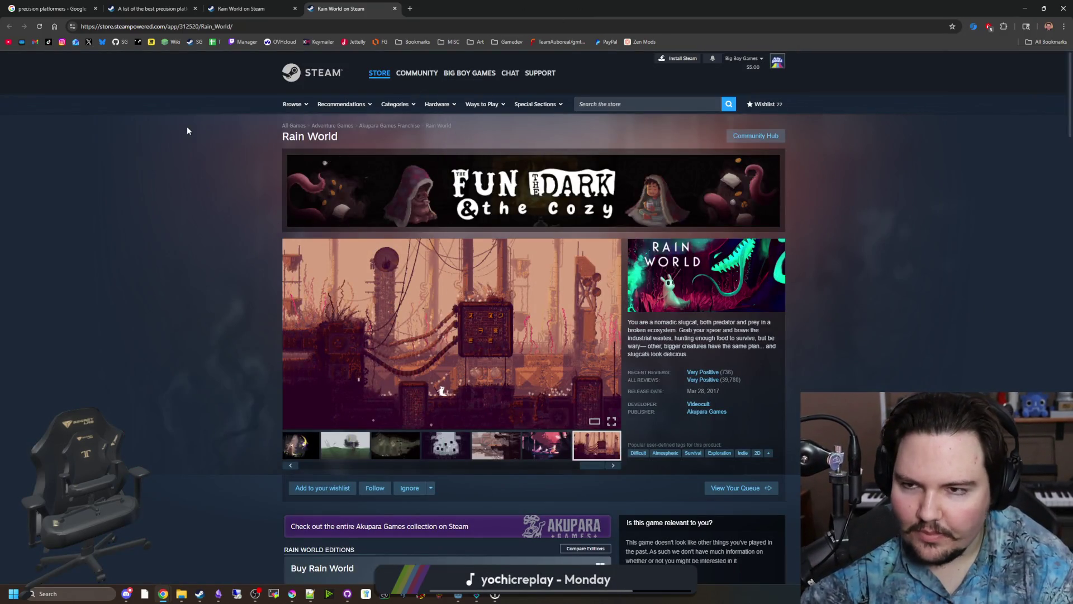
{"action": "mouse_move", "coordinate": [558, 9]}
{"action": "left_mouse_down"}
{"action": "mouse_move", "coordinate": [572, 450]}
{"action": "mouse_move", "coordinate": [578, 121]}
{"action": "left_mouse_up"}
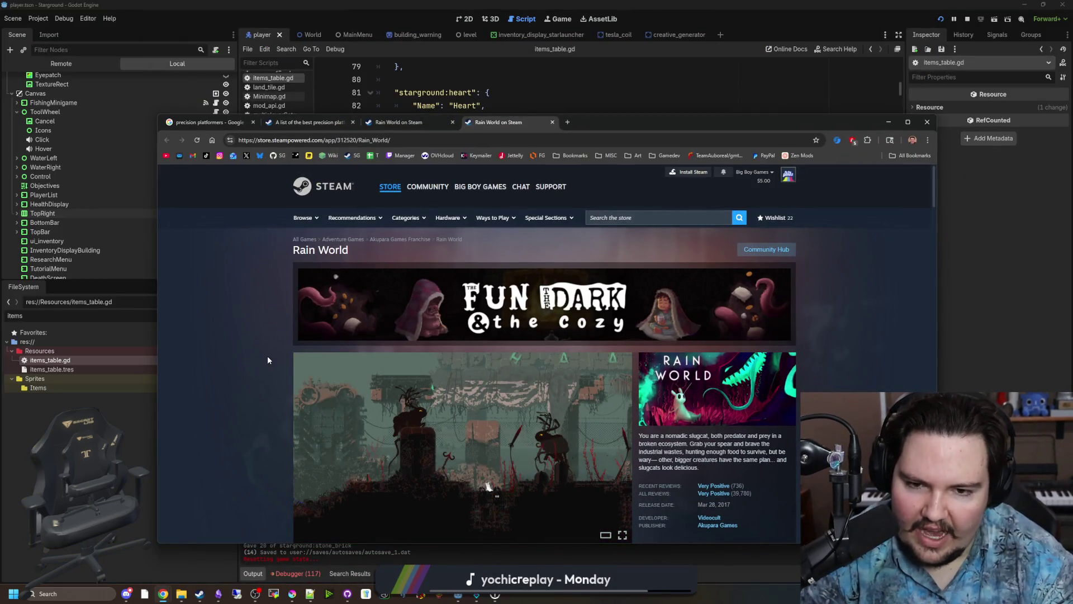
{"action": "scroll", "coordinate": [249, 336], "scroll_direction": "down", "scroll_amount": 3}
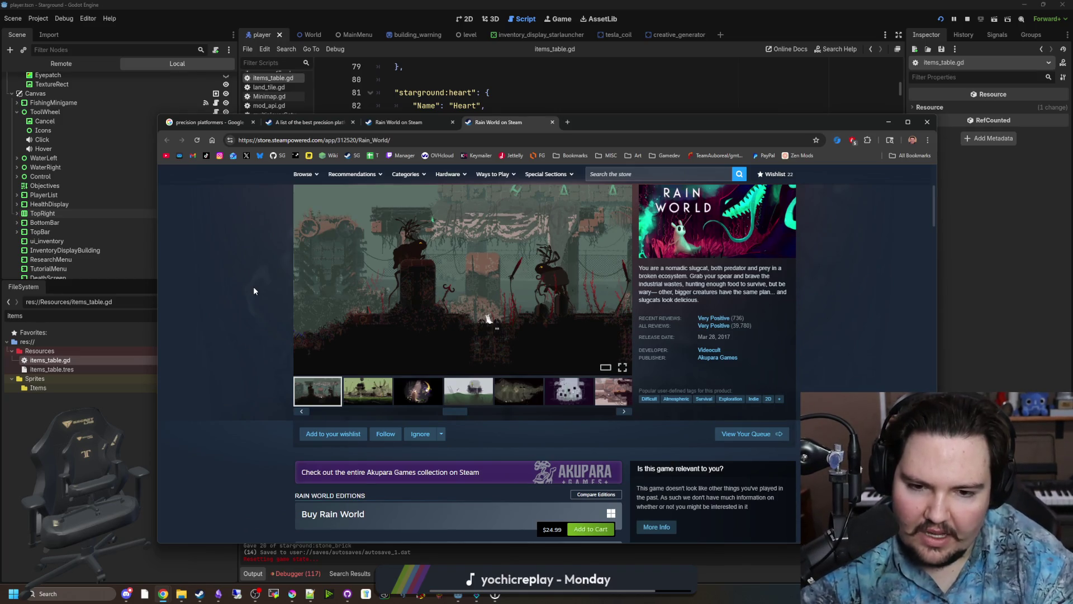
{"action": "scroll", "coordinate": [253, 290], "scroll_direction": "down", "scroll_amount": 6}
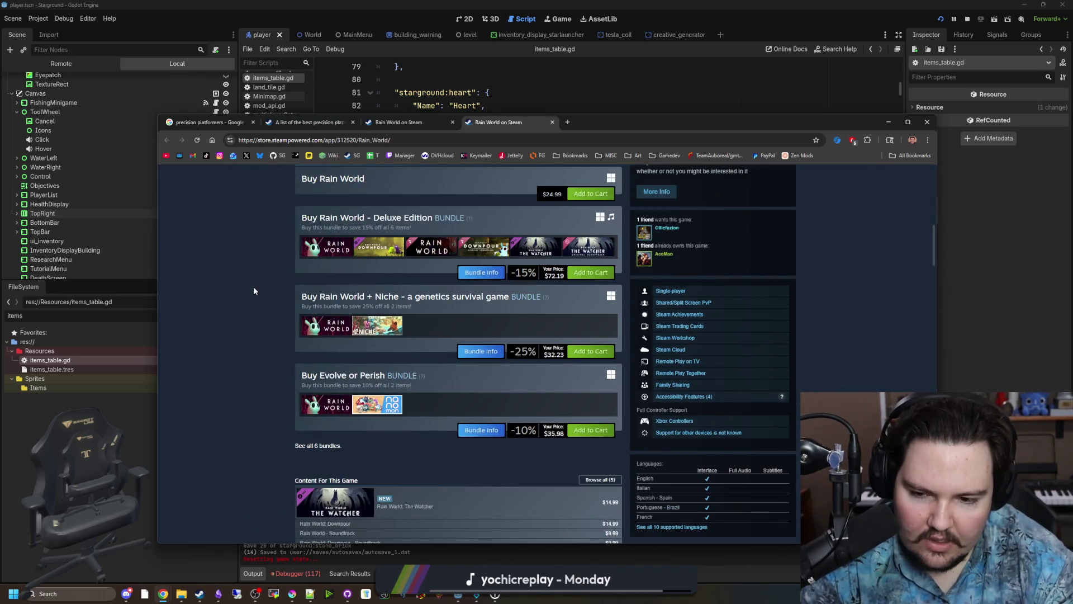
{"action": "scroll", "coordinate": [253, 290], "scroll_direction": "down", "scroll_amount": 3}
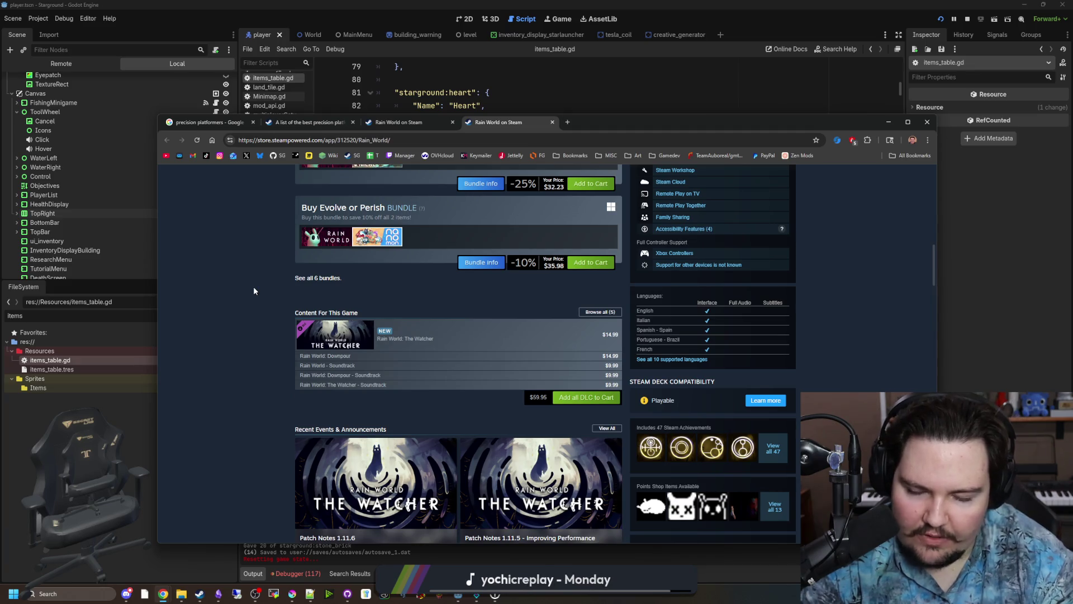
{"action": "scroll", "coordinate": [253, 289], "scroll_direction": "down", "scroll_amount": 14}
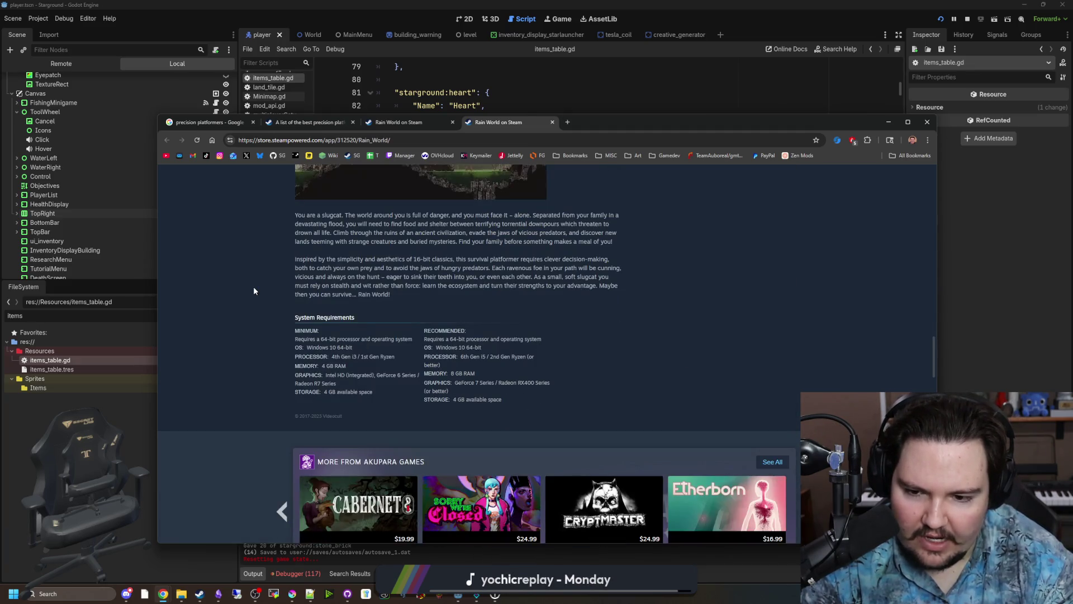
{"action": "scroll", "coordinate": [254, 290], "scroll_direction": "down", "scroll_amount": 2}
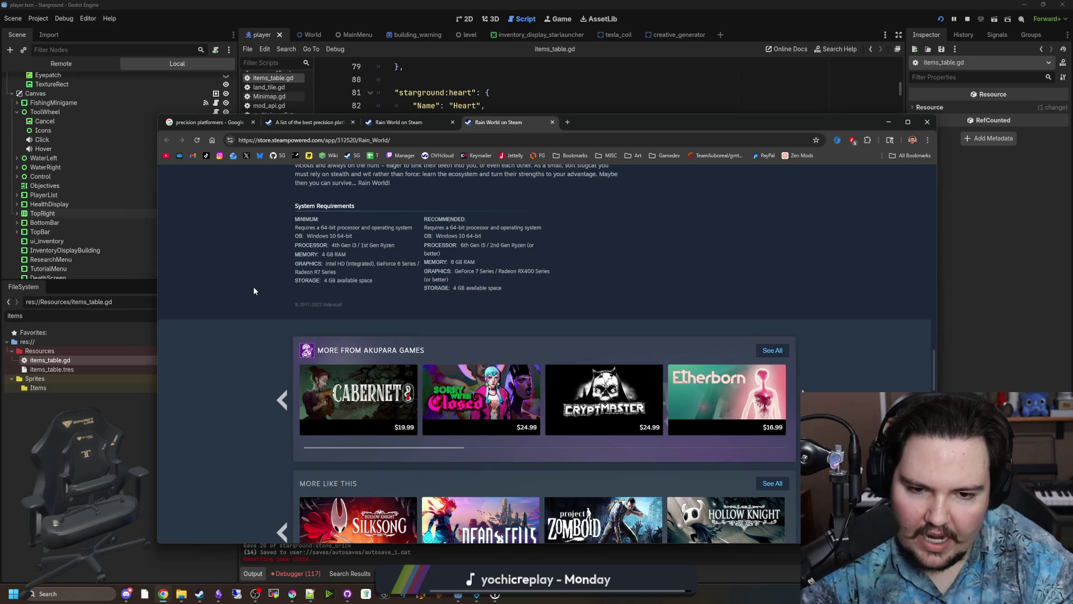
{"action": "scroll", "coordinate": [253, 290], "scroll_direction": "down", "scroll_amount": 2}
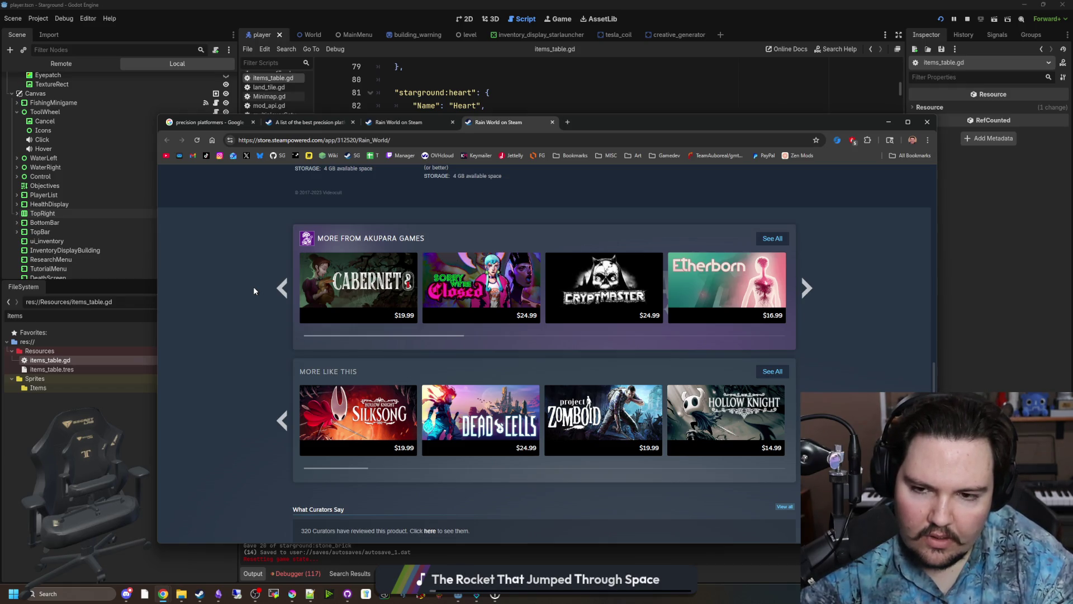
{"action": "scroll", "coordinate": [253, 286], "scroll_direction": "up", "scroll_amount": 20}
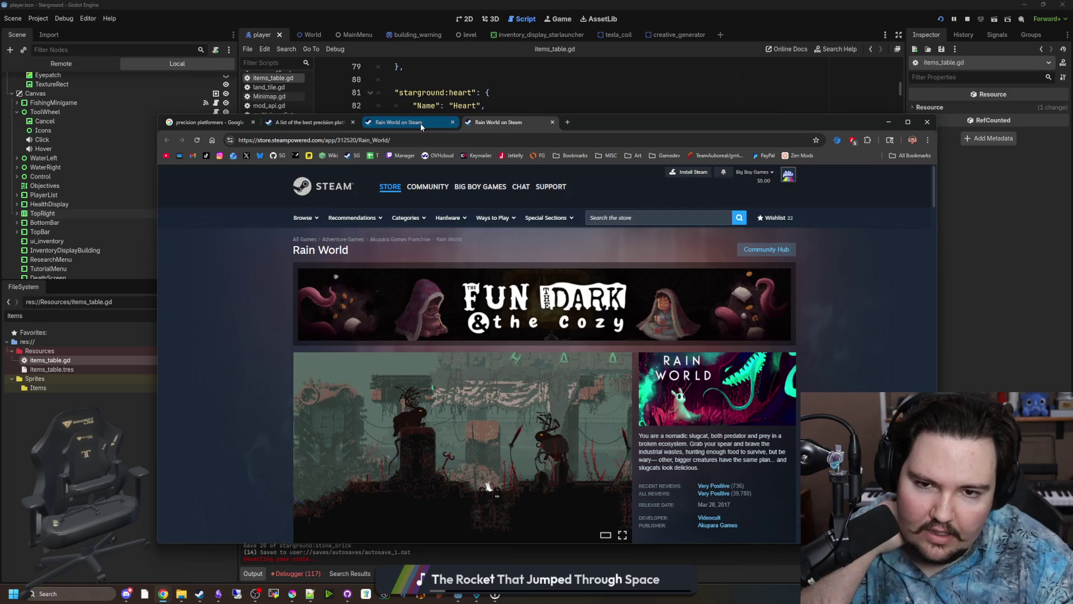
Close both 'Rain World on Steam' tabs.
{"action": "mouse_move", "coordinate": [421, 127]}
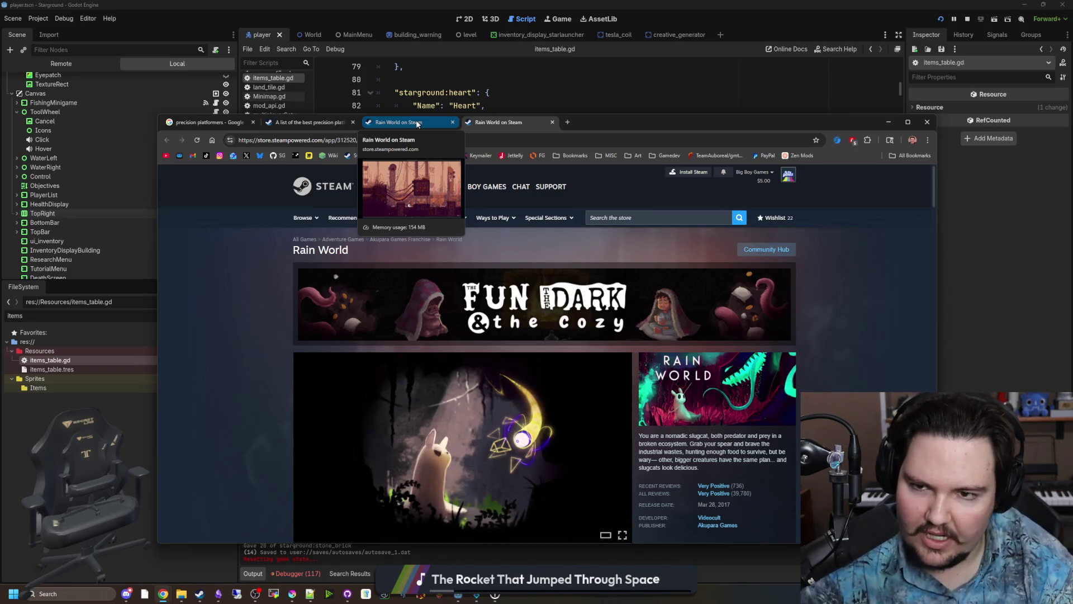
{"action": "left_click", "coordinate": [497, 121]}
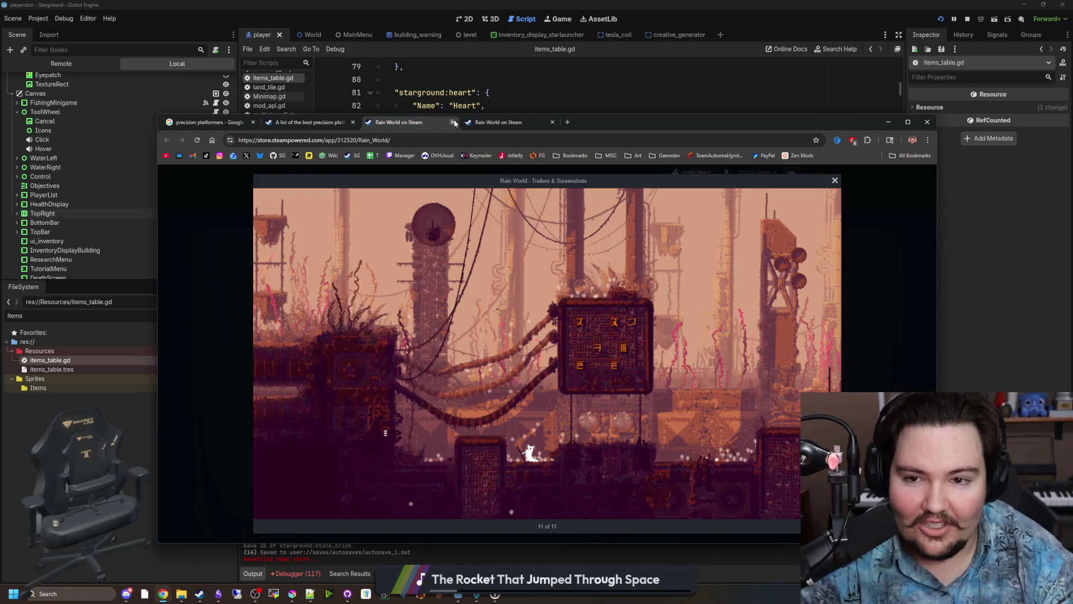
{"action": "left_click", "coordinate": [453, 122]}
{"action": "left_click", "coordinate": [453, 122]}
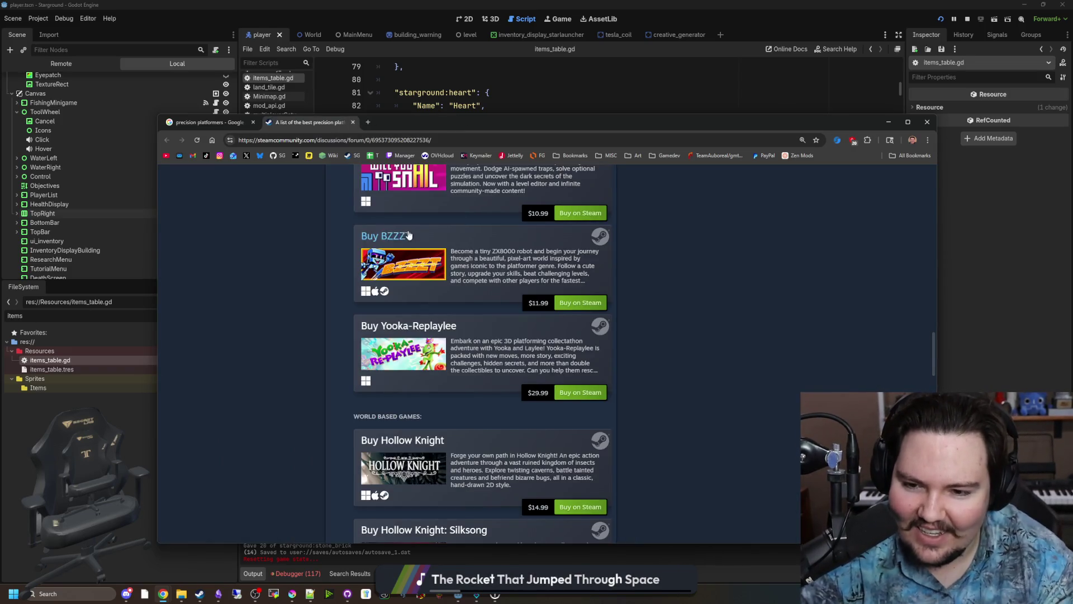
Scroll the discussion thread and drag the Chrome window aside to reveal Godot.
{"action": "scroll", "coordinate": [408, 236], "scroll_direction": "down", "scroll_amount": 15}
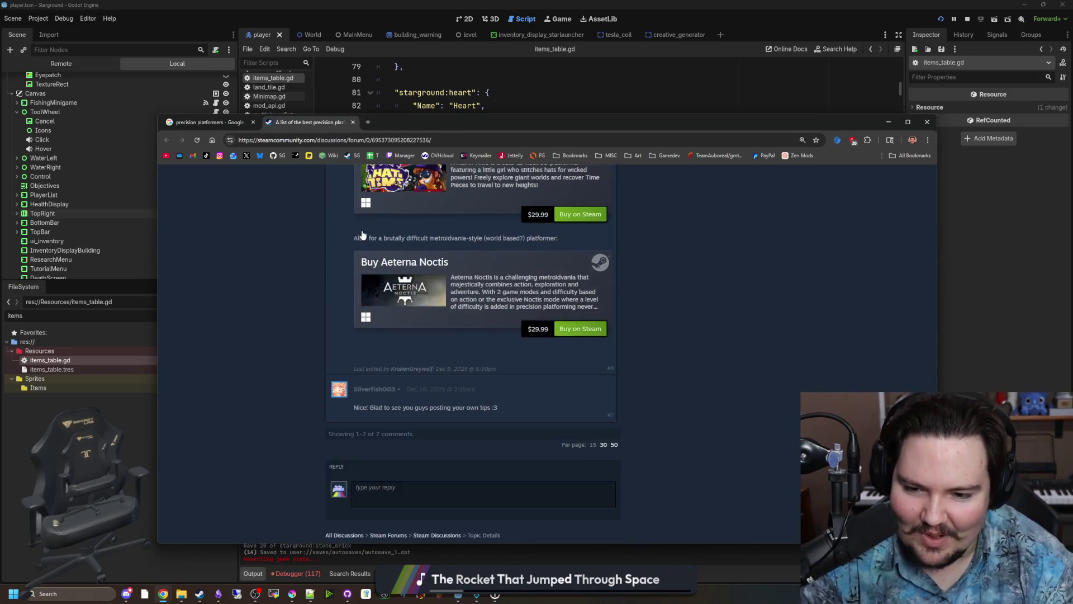
{"action": "scroll", "coordinate": [348, 236], "scroll_direction": "up", "scroll_amount": 10}
{"action": "scroll", "coordinate": [341, 258], "scroll_direction": "up", "scroll_amount": 15}
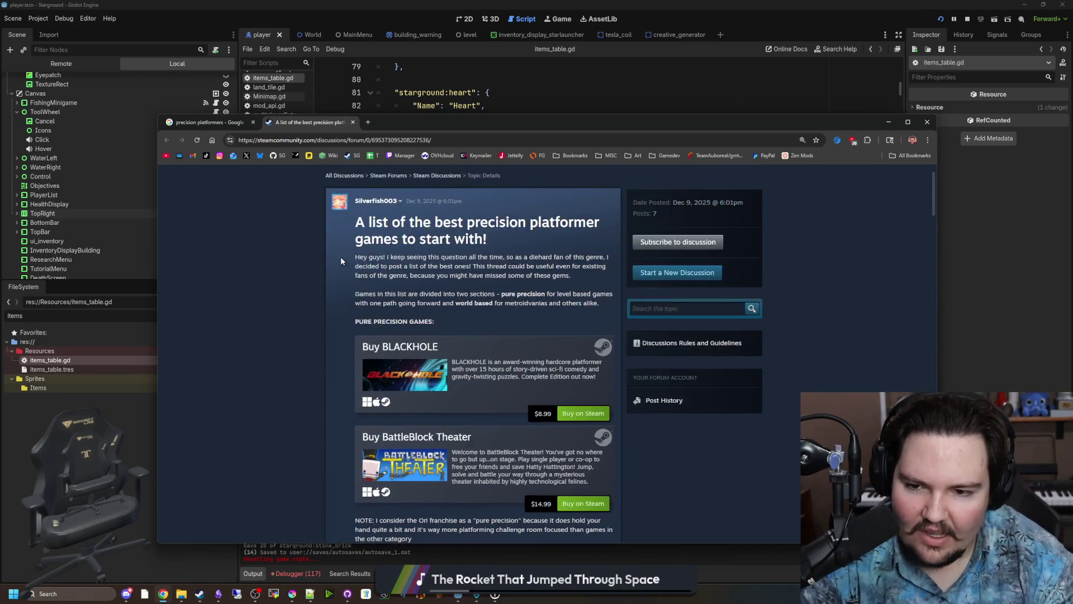
{"action": "scroll", "coordinate": [341, 261], "scroll_direction": "up", "scroll_amount": 2}
{"action": "left_click_drag", "start_coordinate": [392, 121], "coordinate": [602, 343]}
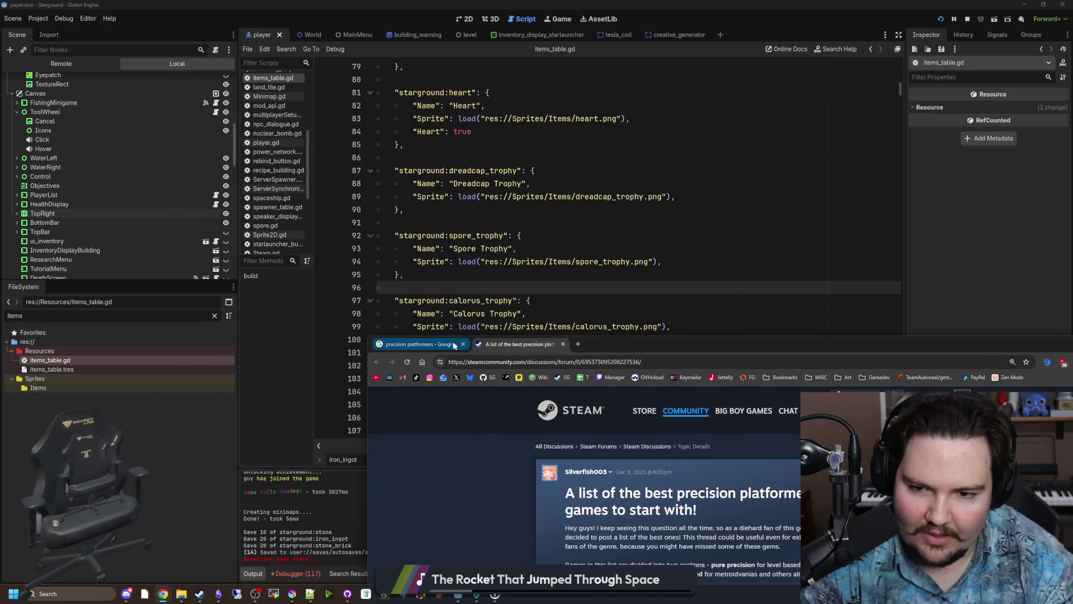
Close the last Google and Steam tabs to exit Chrome, then place the caret on line 91 of items_table.gd.
{"action": "left_click", "coordinate": [454, 345]}
{"action": "left_click", "coordinate": [463, 344]}
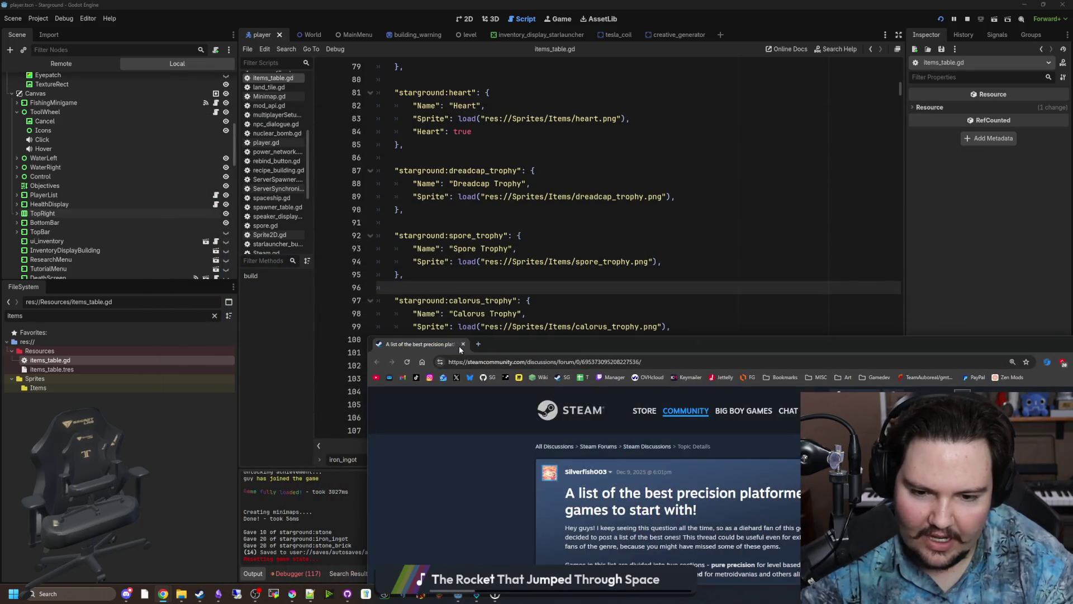
{"action": "left_click", "coordinate": [462, 344]}
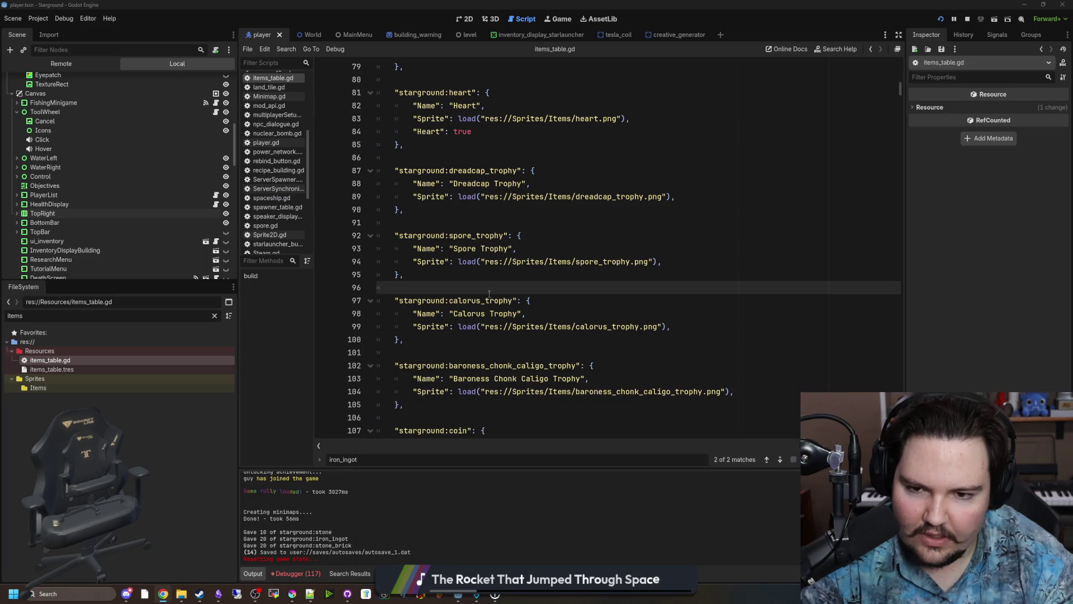
{"action": "left_click", "coordinate": [450, 280]}
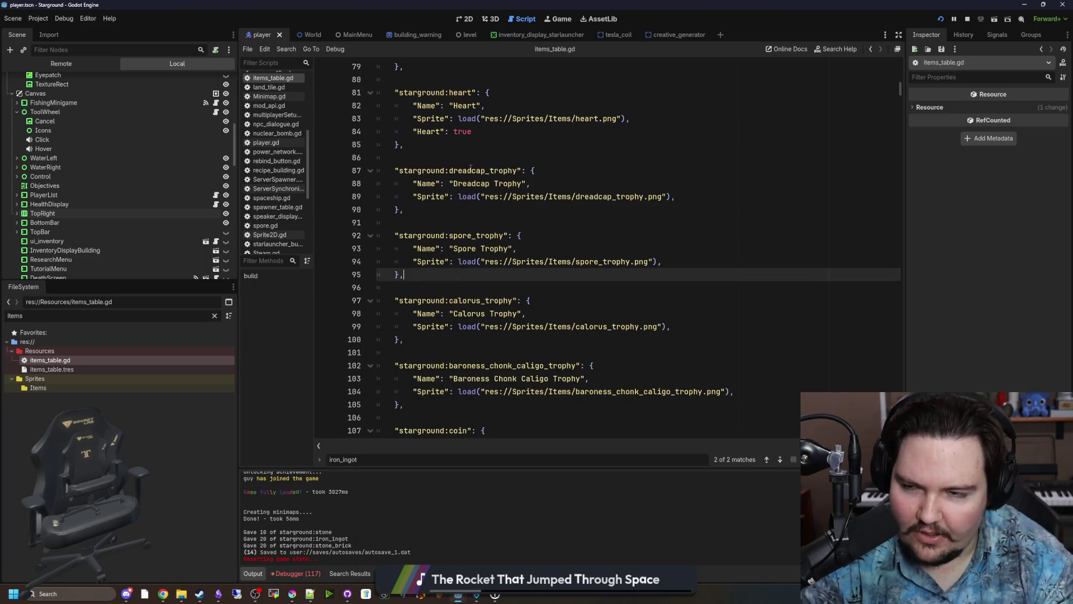
{"action": "left_click", "coordinate": [439, 219]}
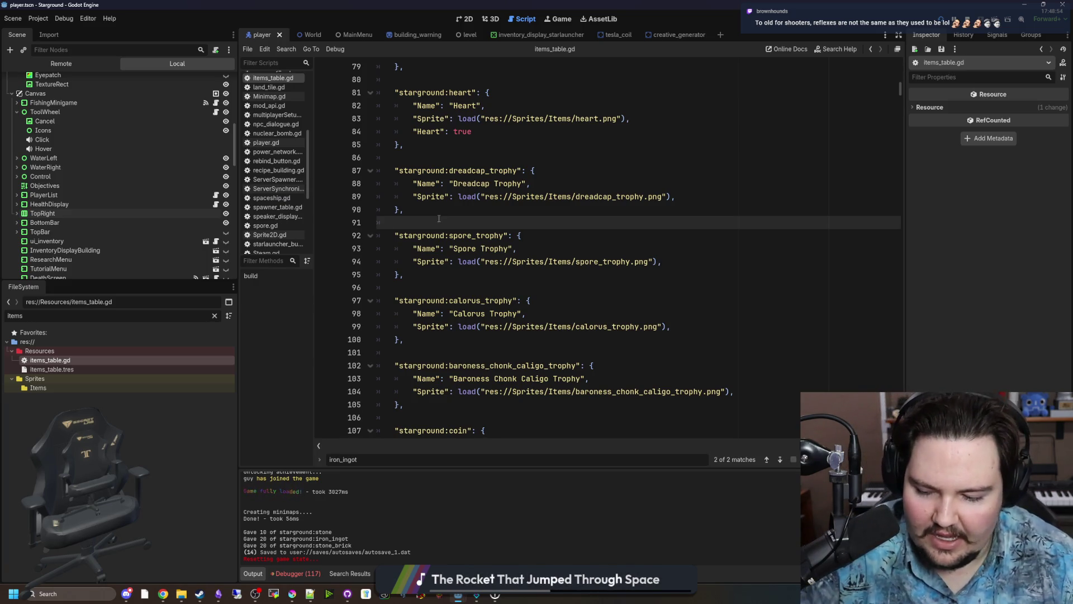
Scroll items_table.gd to the top, put the caret on line 17, and save with Ctrl+S.
{"action": "left_click", "coordinate": [420, 339]}
{"action": "scroll", "coordinate": [431, 335], "scroll_direction": "up", "scroll_amount": 15}
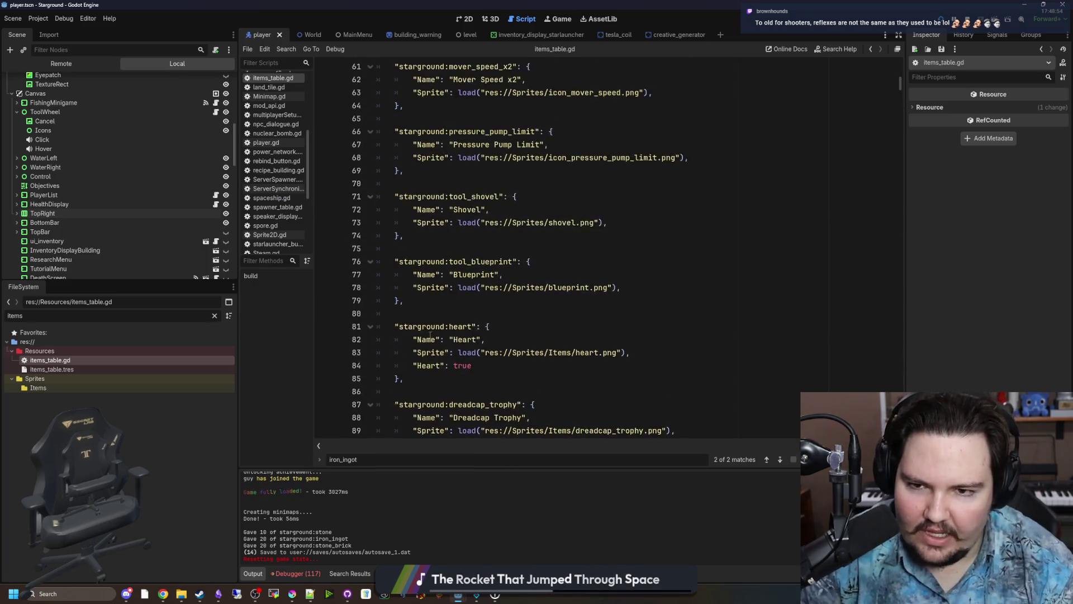
{"action": "scroll", "coordinate": [438, 335], "scroll_direction": "up", "scroll_amount": 10}
{"action": "left_click", "coordinate": [435, 271]}
{"action": "scroll", "coordinate": [436, 272], "scroll_direction": "up", "scroll_amount": 1}
{"action": "left_click", "coordinate": [420, 274]}
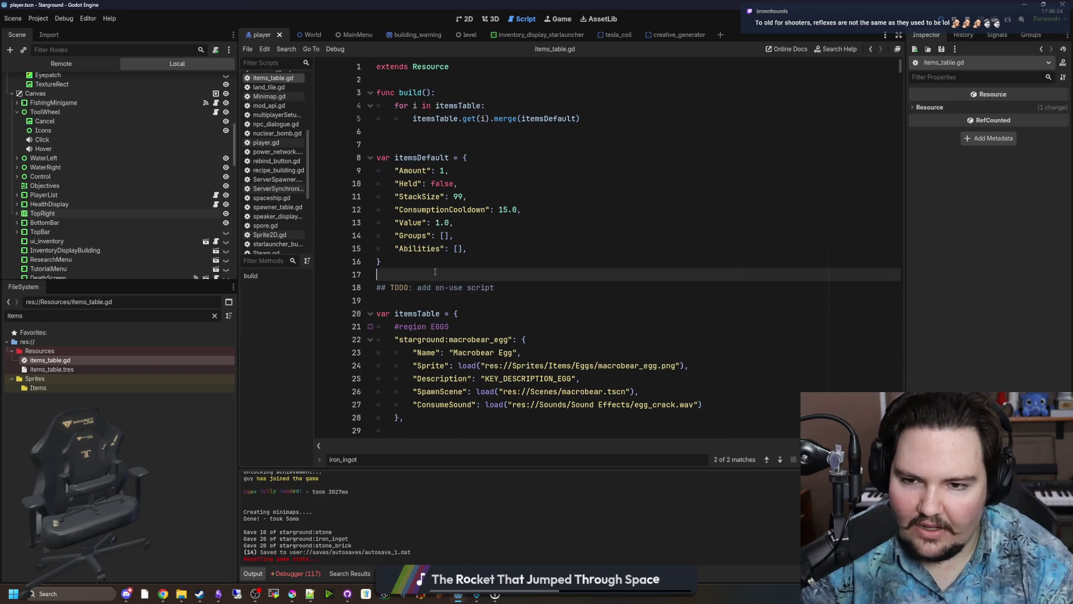
{"action": "key", "text": "ctrl+s"}
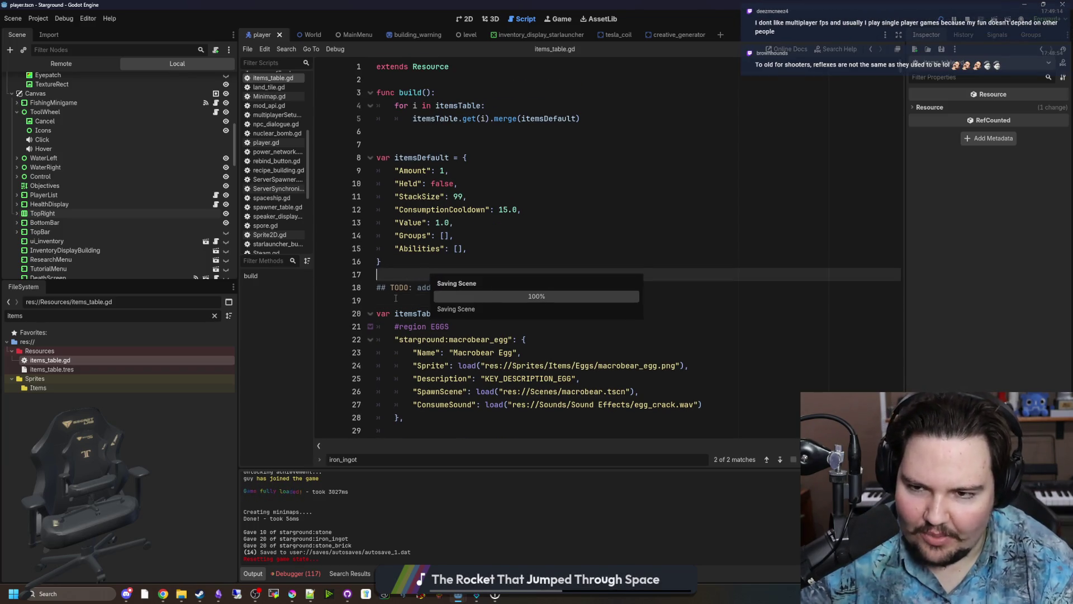
{"action": "left_click", "coordinate": [396, 298]}
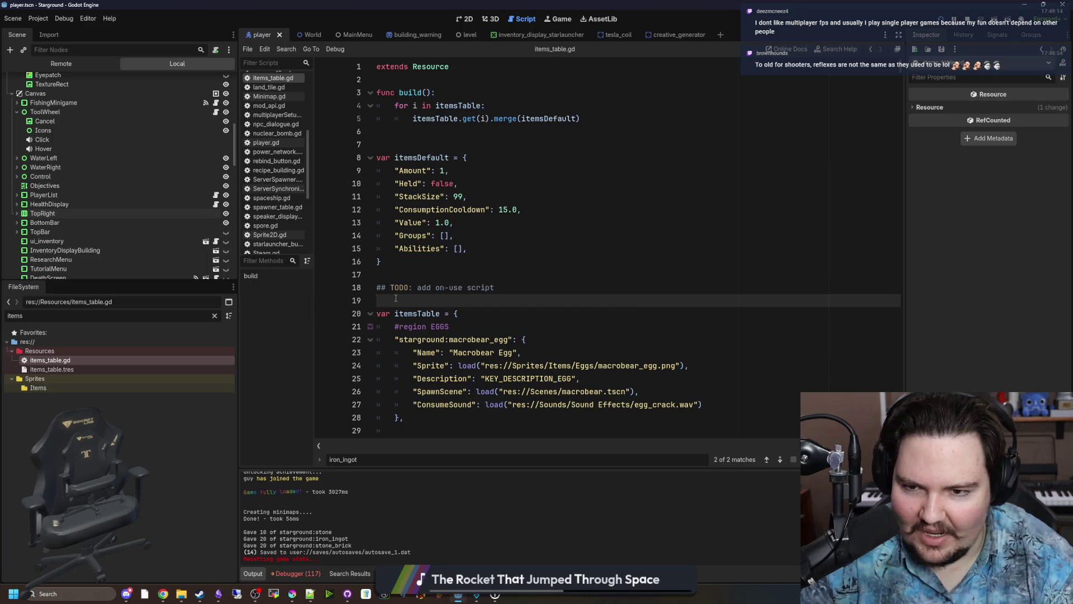
{"action": "left_click", "coordinate": [419, 269]}
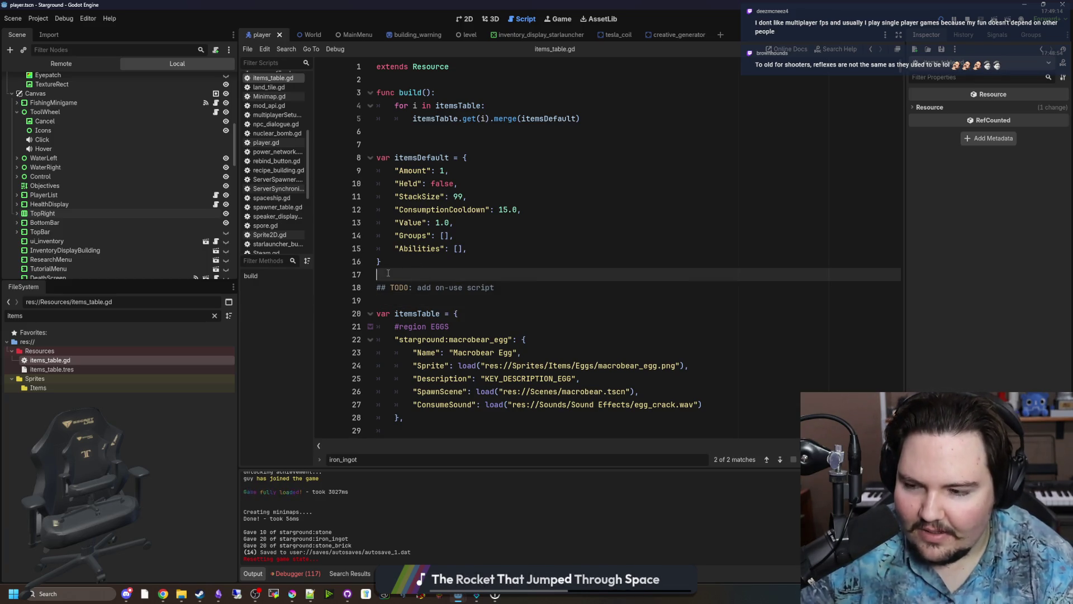
Drag the Scene/FileSystem splitter down to make the Scene dock's node list taller.
{"action": "mouse_move", "coordinate": [120, 280]}
{"action": "left_mouse_down"}
{"action": "mouse_move", "coordinate": [137, 448]}
{"action": "mouse_move", "coordinate": [137, 420]}
{"action": "left_mouse_up"}
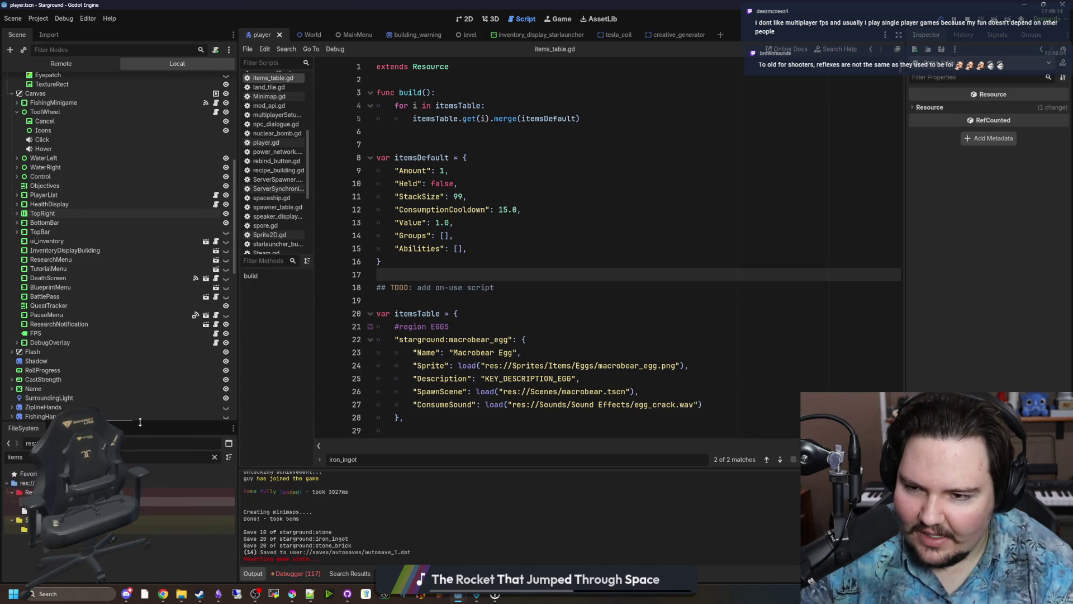
{"action": "left_click", "coordinate": [400, 260]}
{"action": "left_click", "coordinate": [396, 272]}
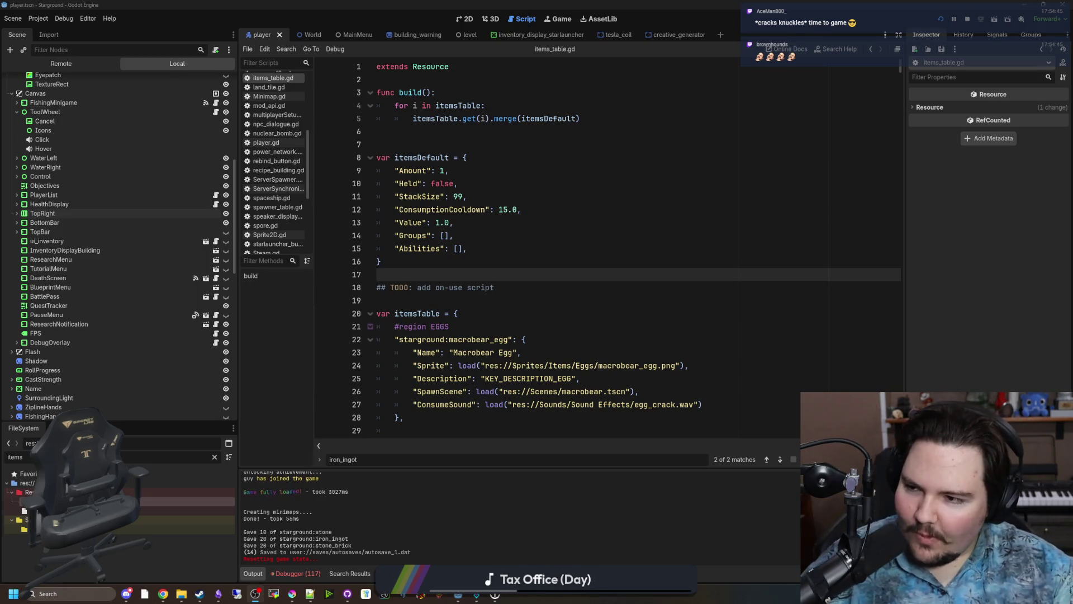
{"action": "left_click", "coordinate": [194, 93]}
{"action": "right_click", "coordinate": [411, 249]}
{"action": "key", "text": "Escape"}
{"action": "left_click", "coordinate": [448, 263]}
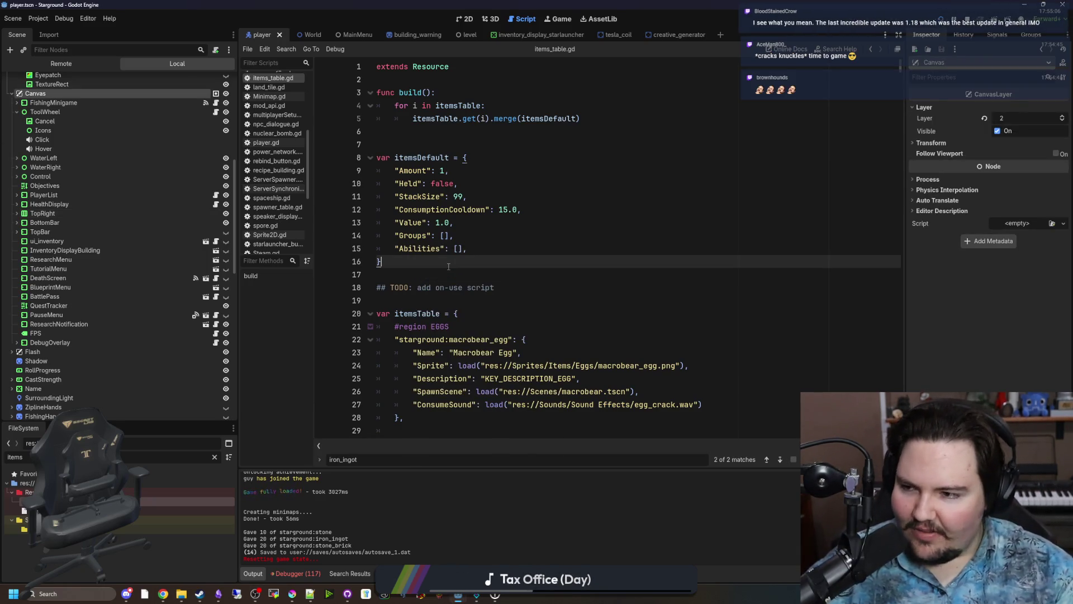
{"action": "left_click", "coordinate": [418, 287]}
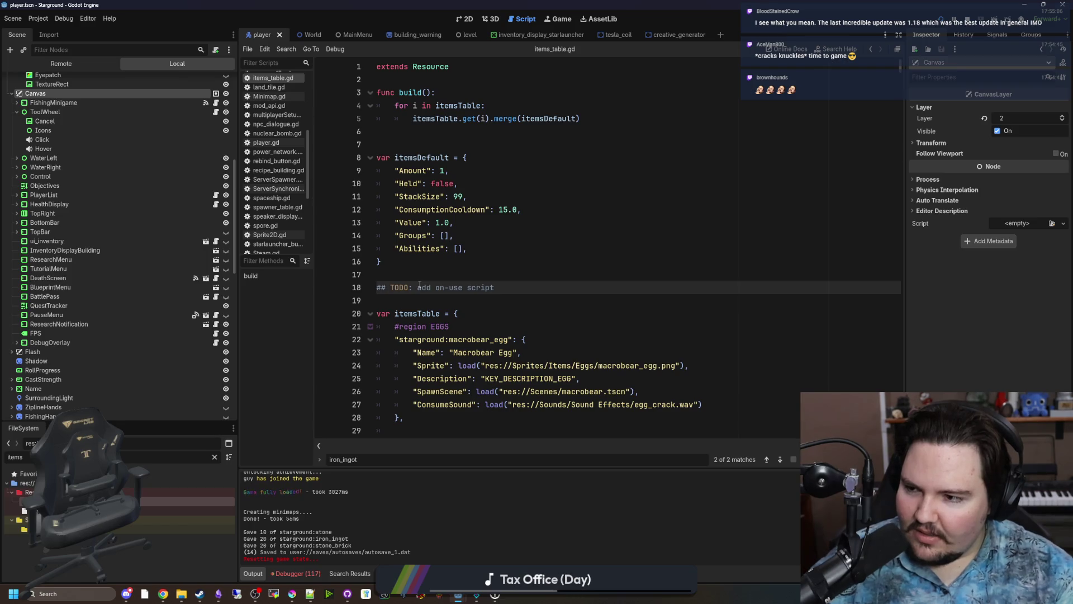
{"action": "key", "text": "Up"}
{"action": "key", "text": "Up"}
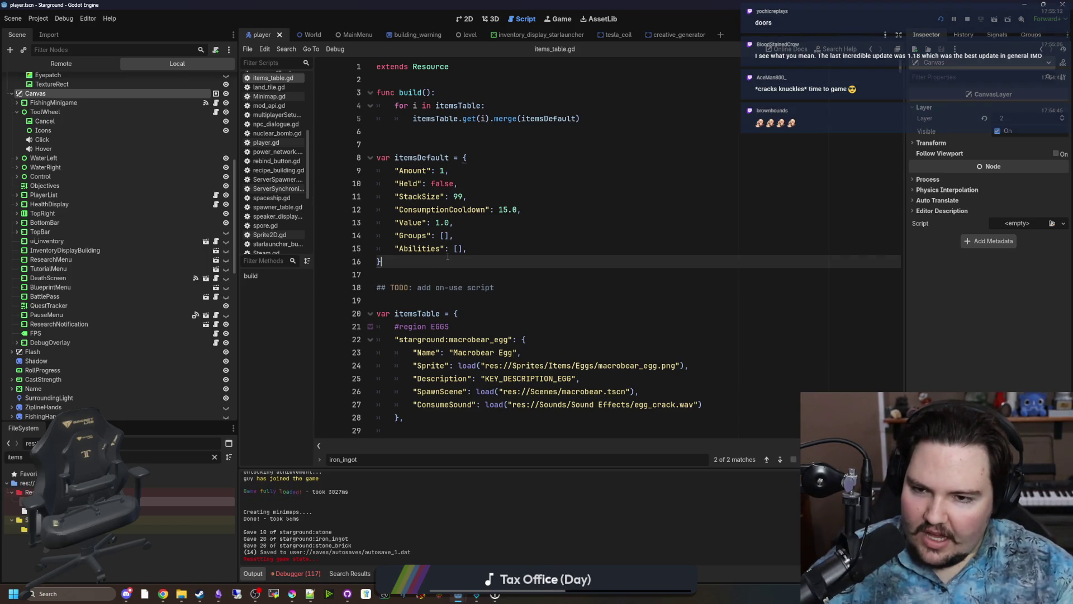
{"action": "left_click", "coordinate": [426, 274]}
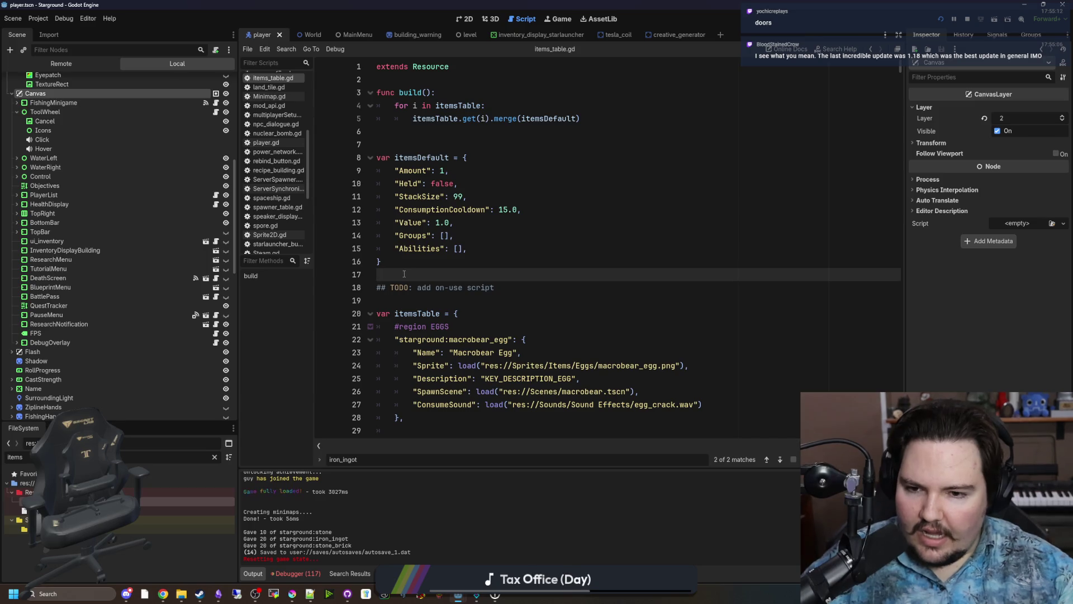
{"action": "scroll", "coordinate": [405, 273], "scroll_direction": "down", "scroll_amount": 4}
{"action": "left_click", "coordinate": [435, 273]}
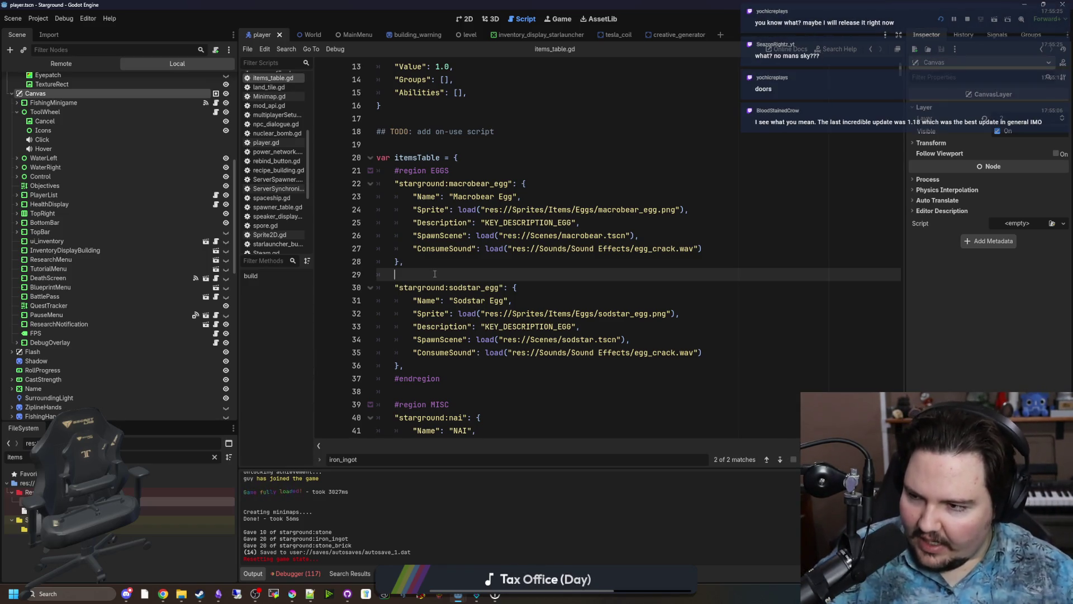
{"action": "scroll", "coordinate": [443, 272], "scroll_direction": "up", "scroll_amount": 4}
{"action": "left_click", "coordinate": [443, 273]}
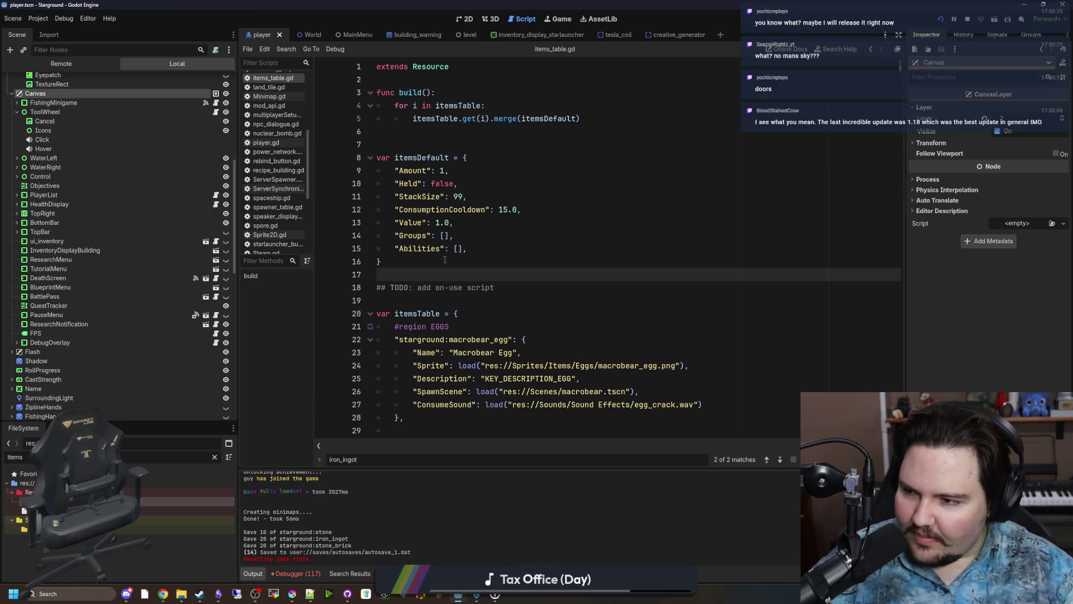
{"action": "left_click", "coordinate": [494, 248]}
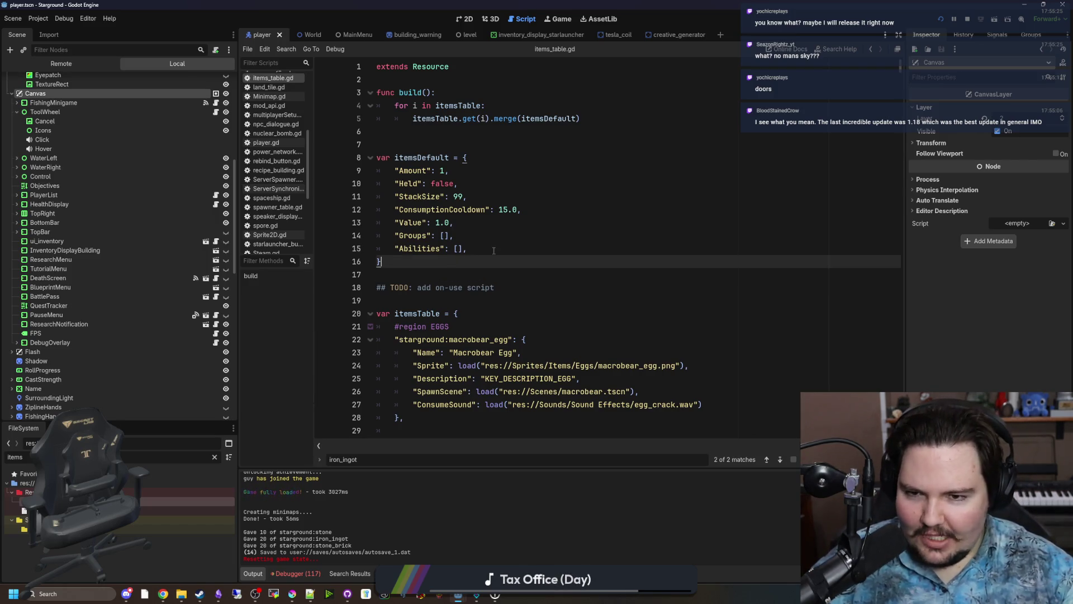
{"action": "left_click", "coordinate": [495, 236]}
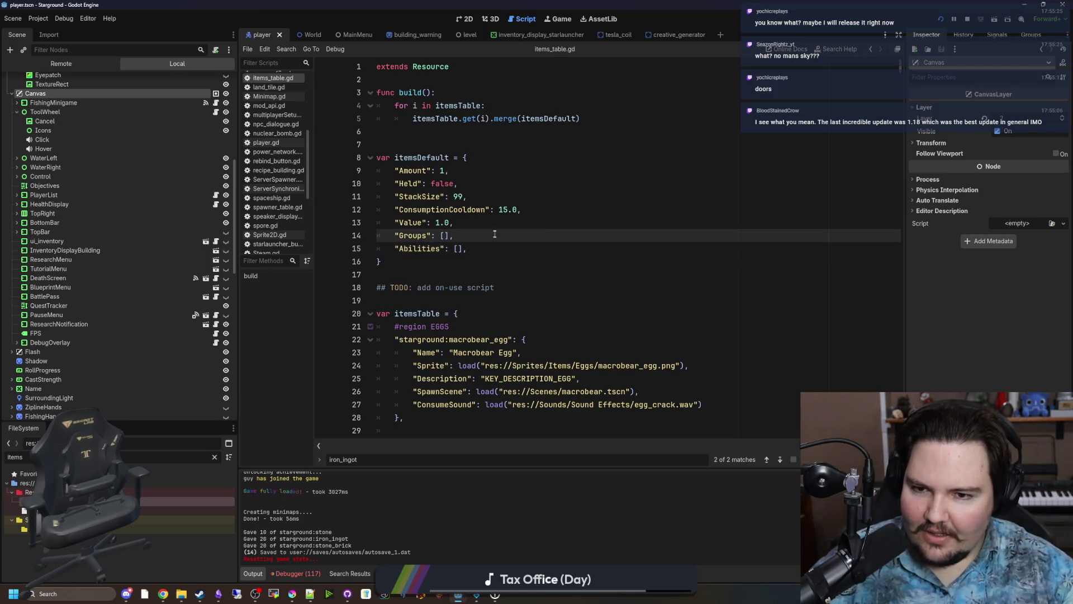
{"action": "key", "text": "Up"}
{"action": "key", "text": "Down"}
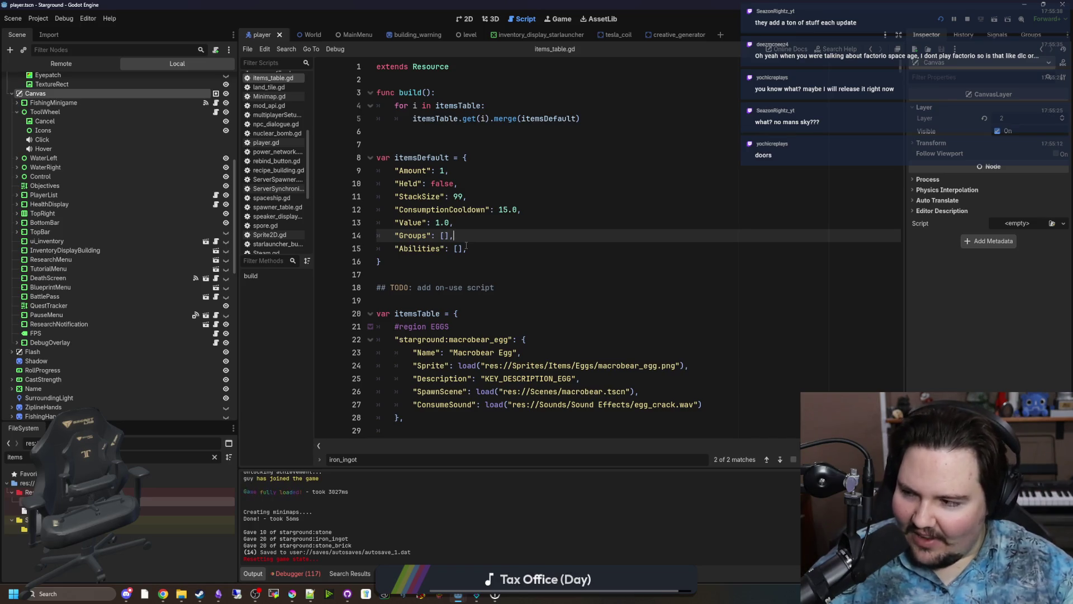
{"action": "left_click", "coordinate": [466, 248]}
{"action": "left_click", "coordinate": [496, 236]}
{"action": "left_click", "coordinate": [497, 249]}
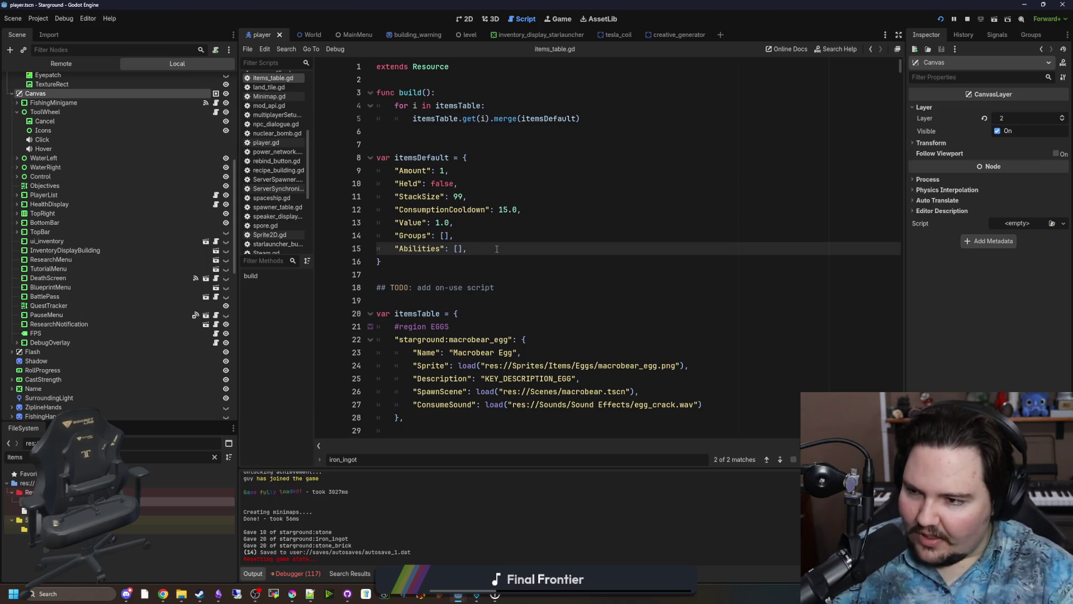
{"action": "left_click", "coordinate": [198, 595]}
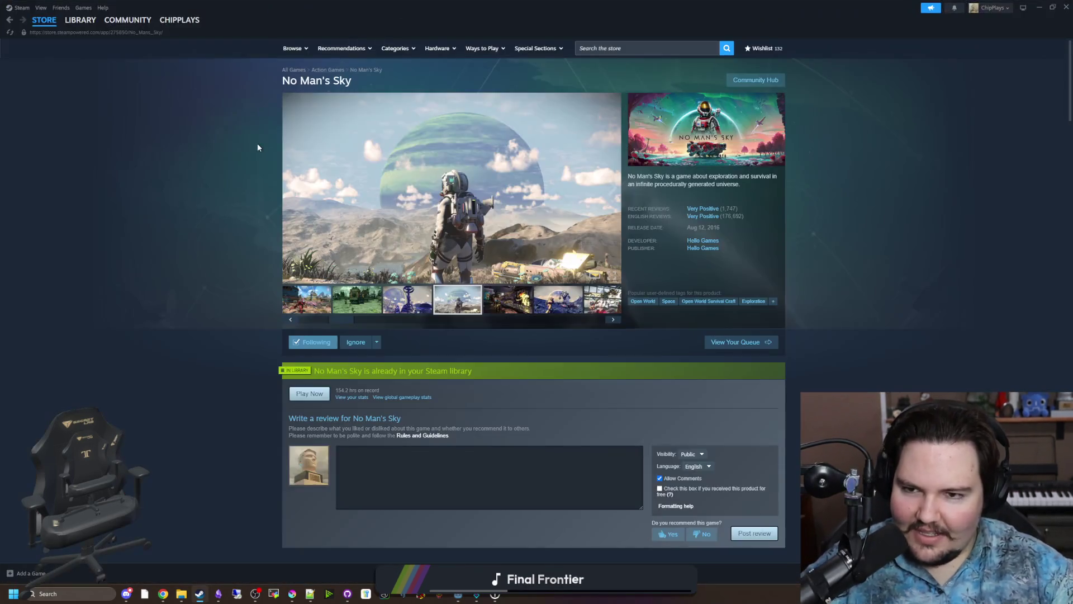
Search the Steam library for 'fact' and open Factorio's DLC store listing.
{"action": "left_click", "coordinate": [80, 19]}
{"action": "left_click", "coordinate": [166, 75]}
{"action": "key", "text": "ctrl+a"}
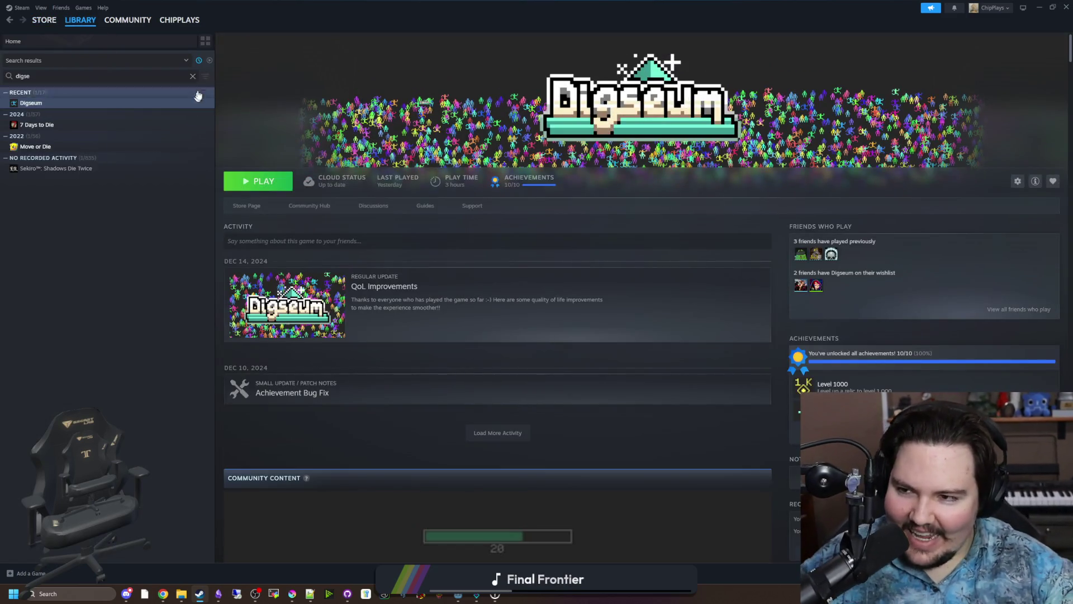
{"action": "type", "text": "fact"}
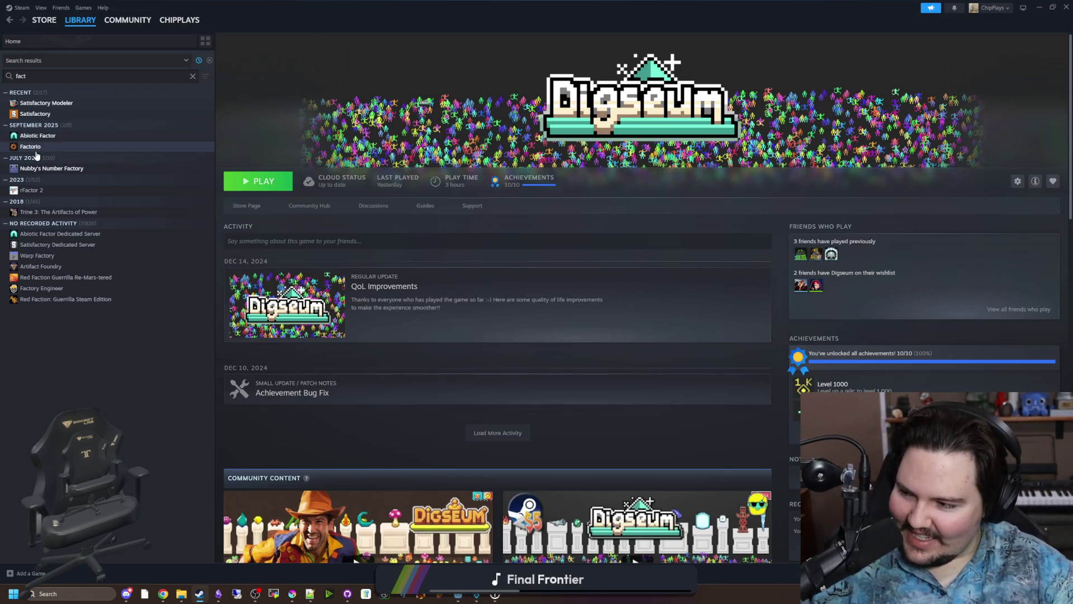
{"action": "left_click", "coordinate": [46, 148]}
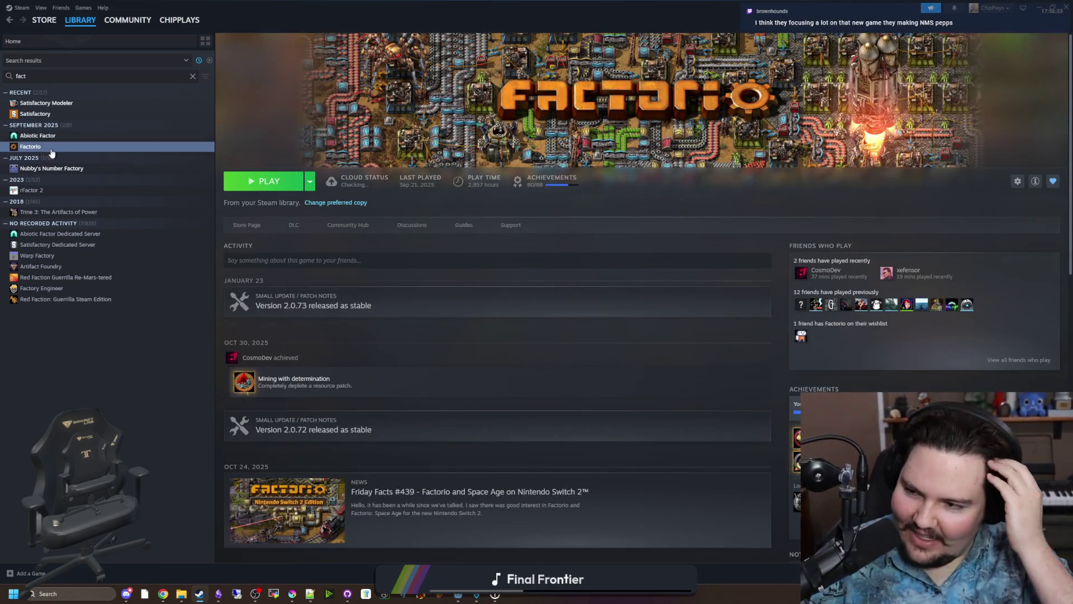
{"action": "left_click", "coordinate": [292, 225]}
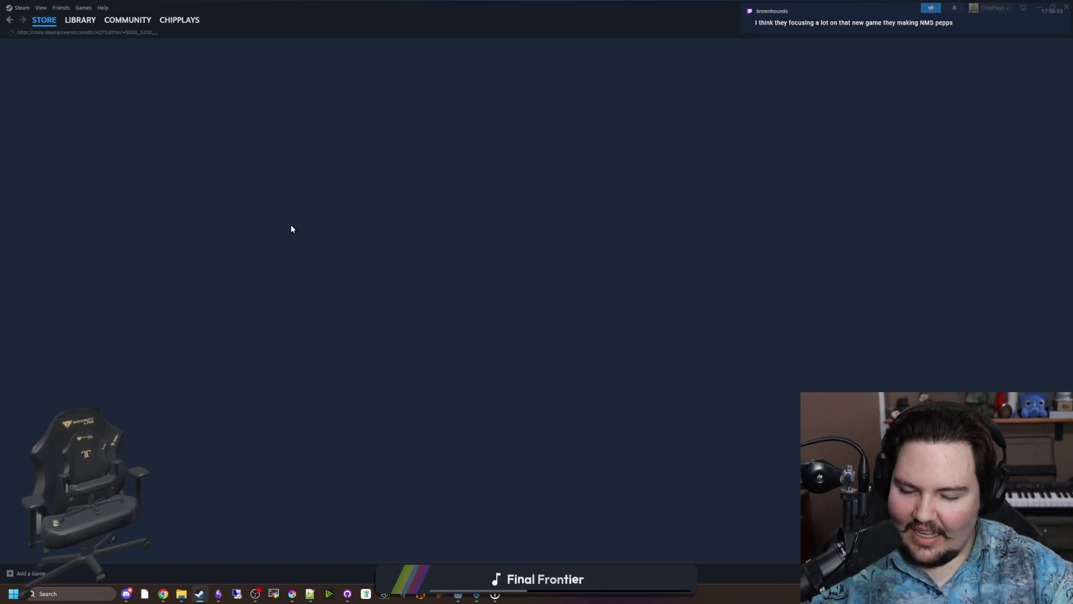
Open the Factorio: Space Age store page, read down it, and show its second screenshot.
{"action": "scroll", "coordinate": [449, 432], "scroll_direction": "down", "scroll_amount": 1}
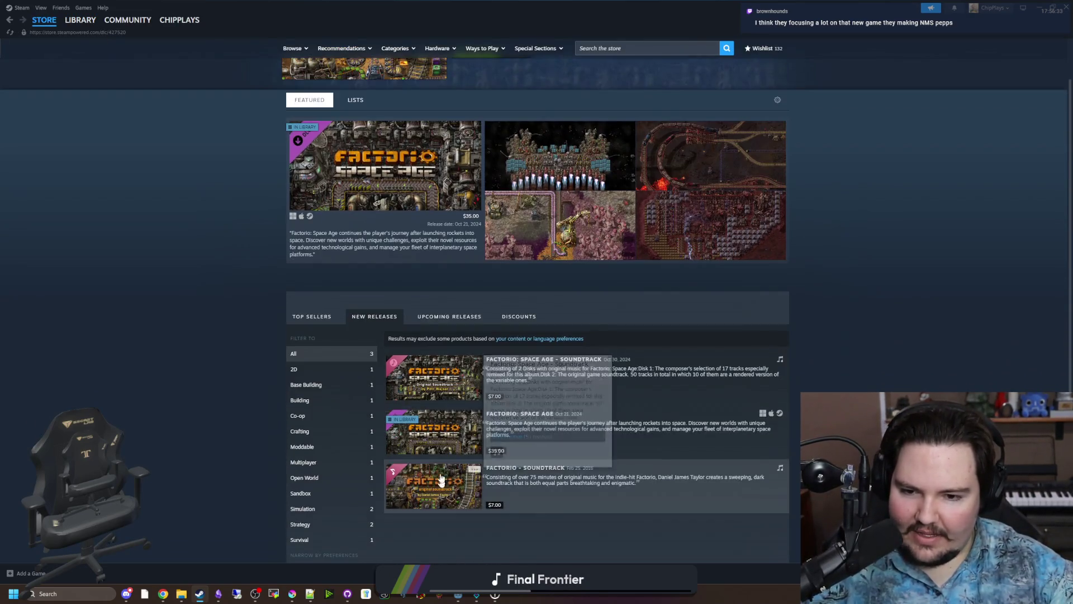
{"action": "left_click", "coordinate": [437, 434]}
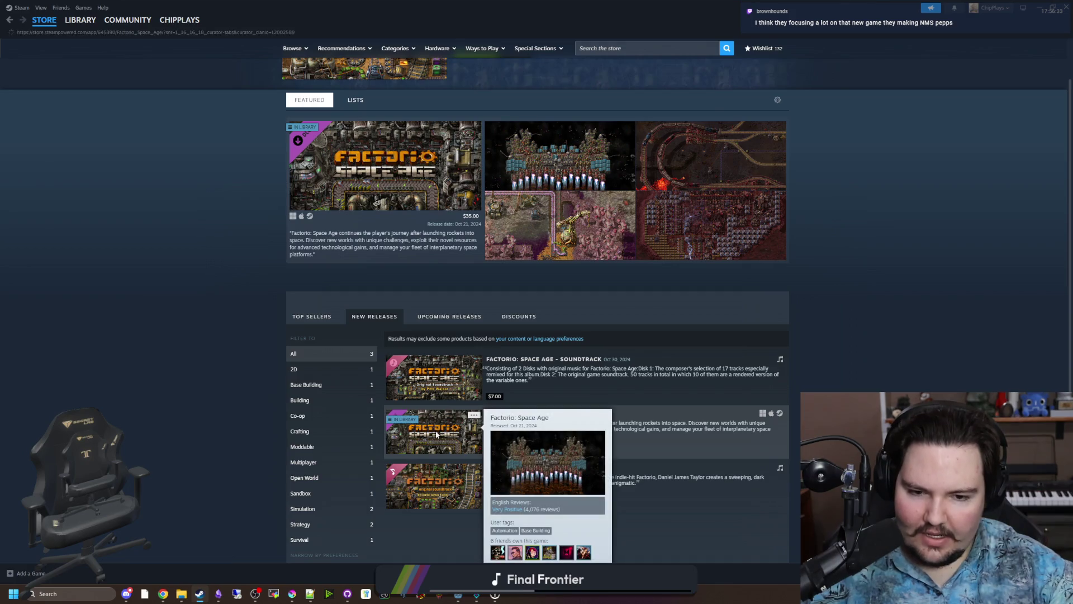
{"action": "scroll", "coordinate": [445, 319], "scroll_direction": "down", "scroll_amount": 5}
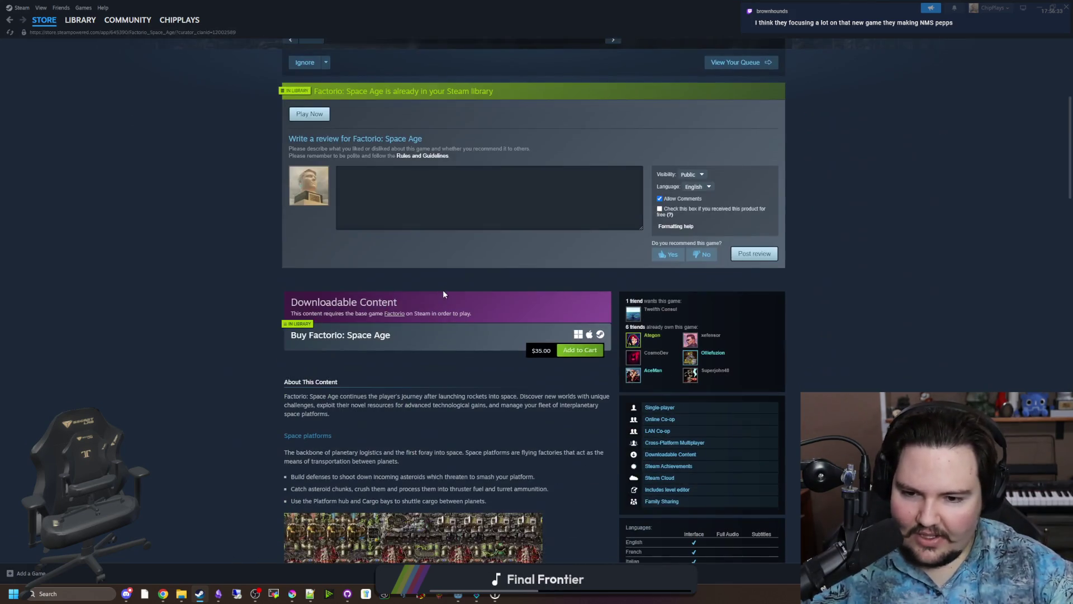
{"action": "scroll", "coordinate": [444, 293], "scroll_direction": "down", "scroll_amount": 5}
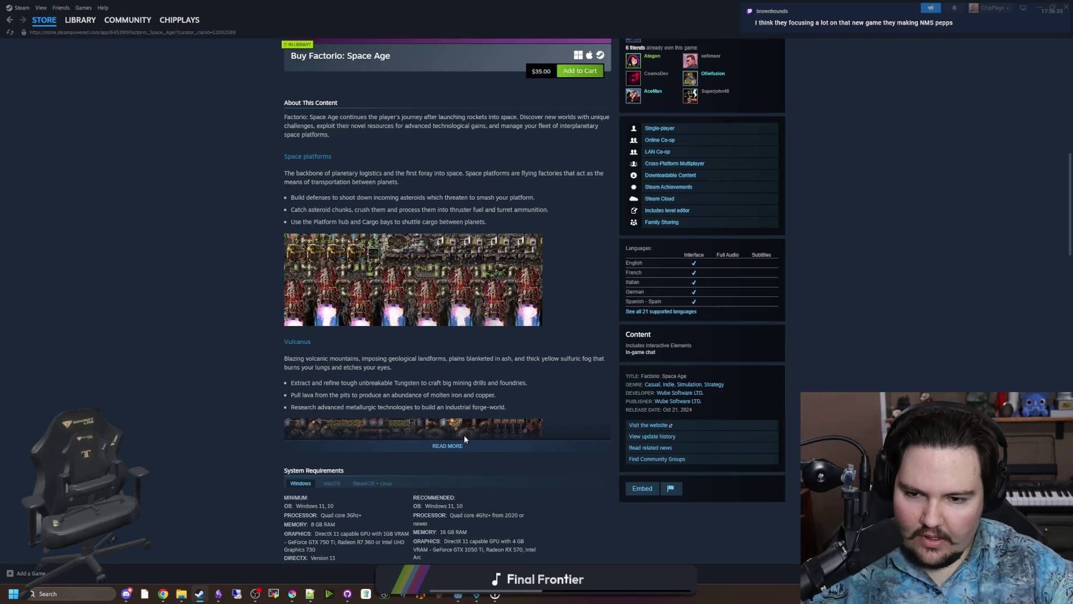
{"action": "scroll", "coordinate": [460, 446], "scroll_direction": "down", "scroll_amount": 7}
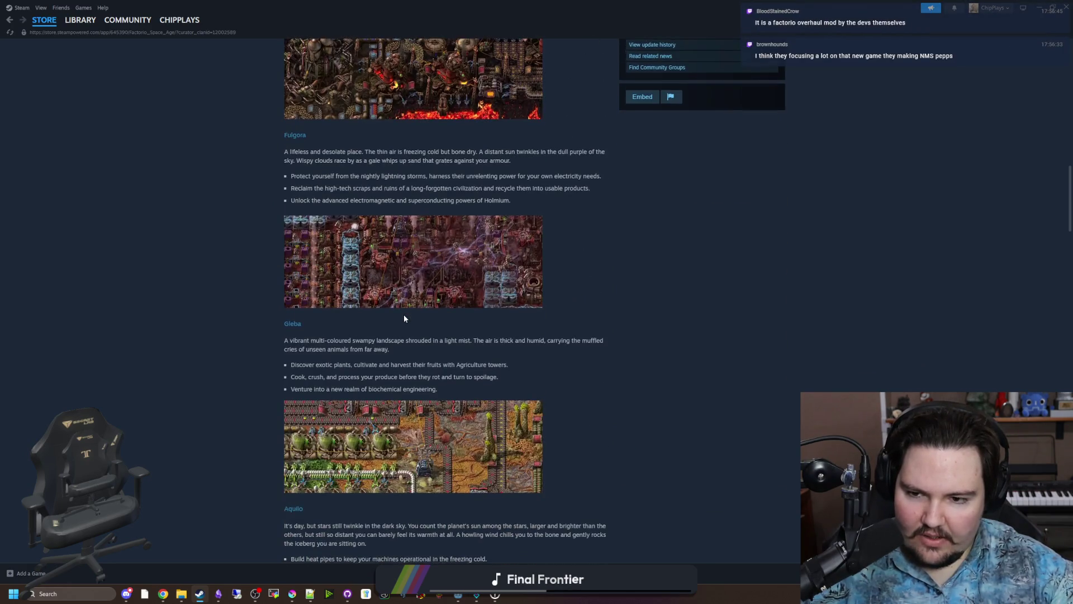
{"action": "scroll", "coordinate": [404, 317], "scroll_direction": "down", "scroll_amount": 15}
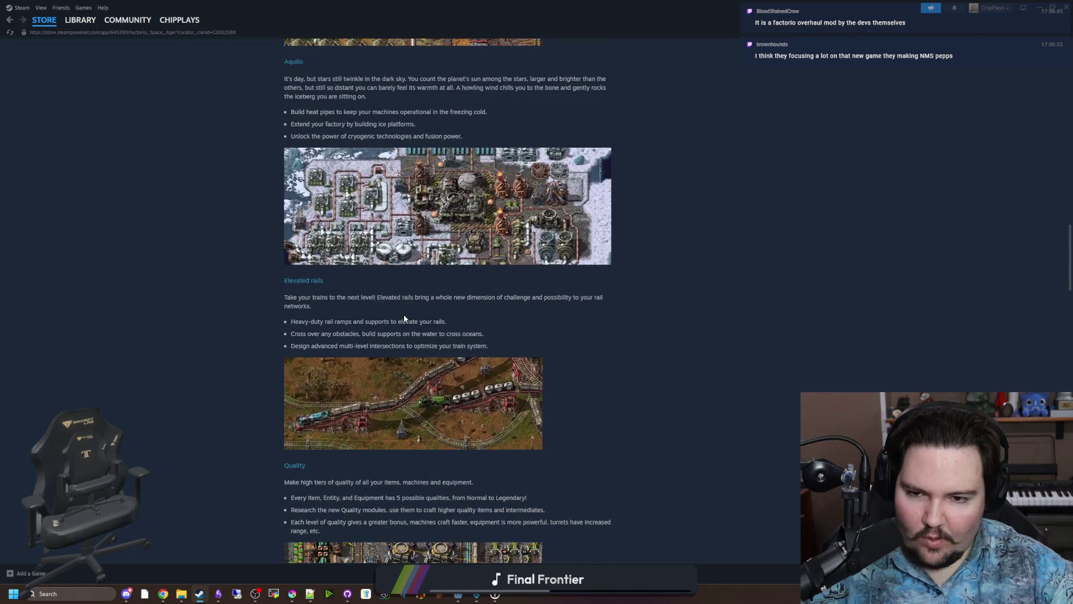
{"action": "scroll", "coordinate": [405, 317], "scroll_direction": "down", "scroll_amount": 5}
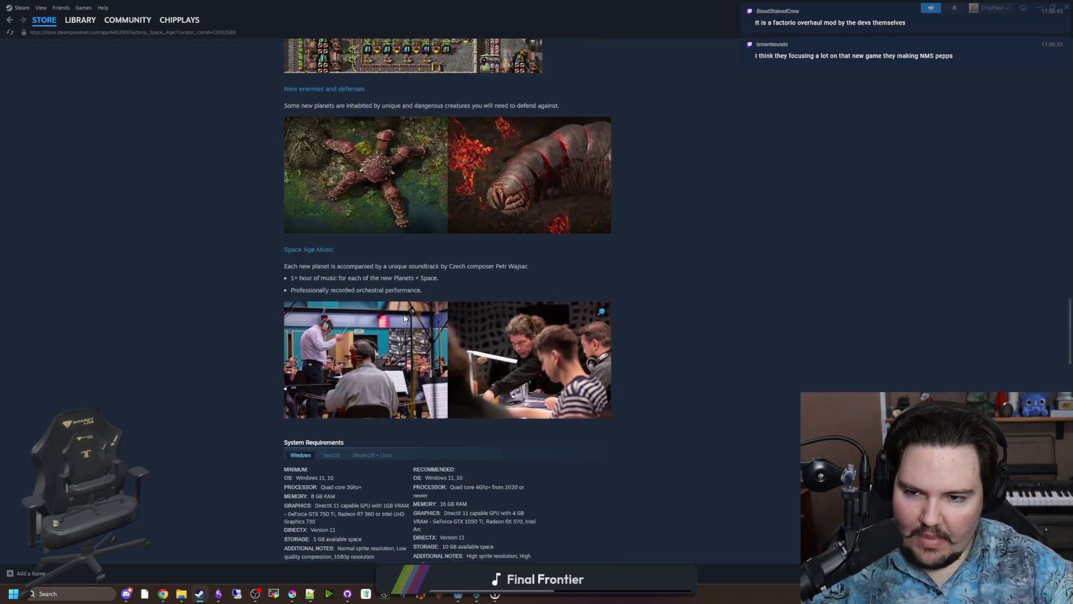
{"action": "scroll", "coordinate": [415, 307], "scroll_direction": "down", "scroll_amount": 2}
{"action": "scroll", "coordinate": [415, 308], "scroll_direction": "up", "scroll_amount": 13}
{"action": "scroll", "coordinate": [540, 334], "scroll_direction": "up", "scroll_amount": 20}
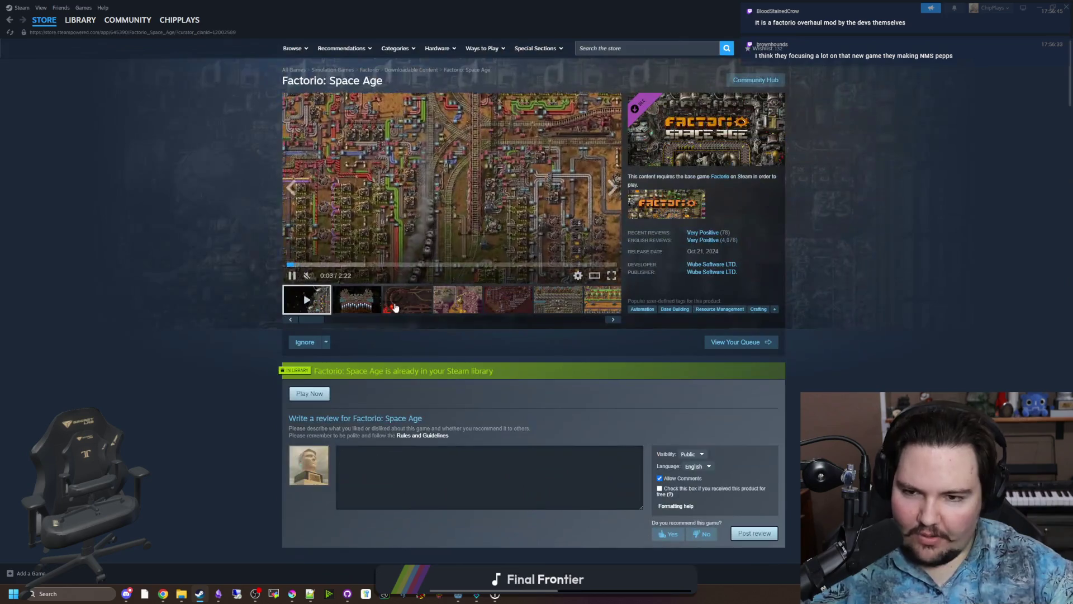
{"action": "left_click", "coordinate": [369, 306]}
Page through the Factorio: Space Age screenshots full size to image 17 of 19, then launch Chrome.
{"action": "left_click", "coordinate": [392, 252]}
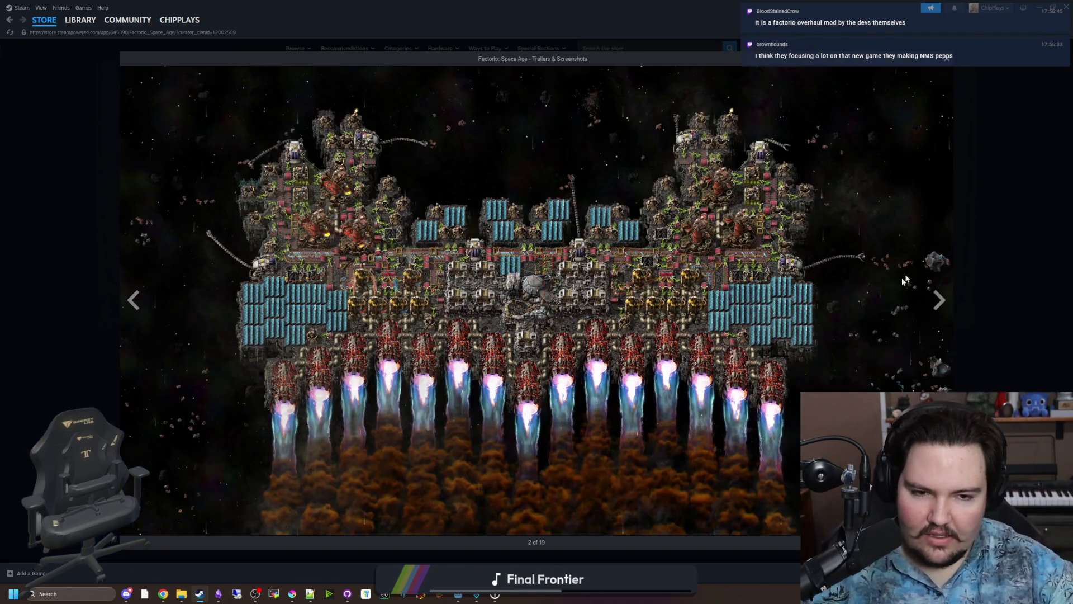
{"action": "left_click", "coordinate": [937, 298]}
{"action": "left_click", "coordinate": [939, 302]}
{"action": "left_click", "coordinate": [941, 313]}
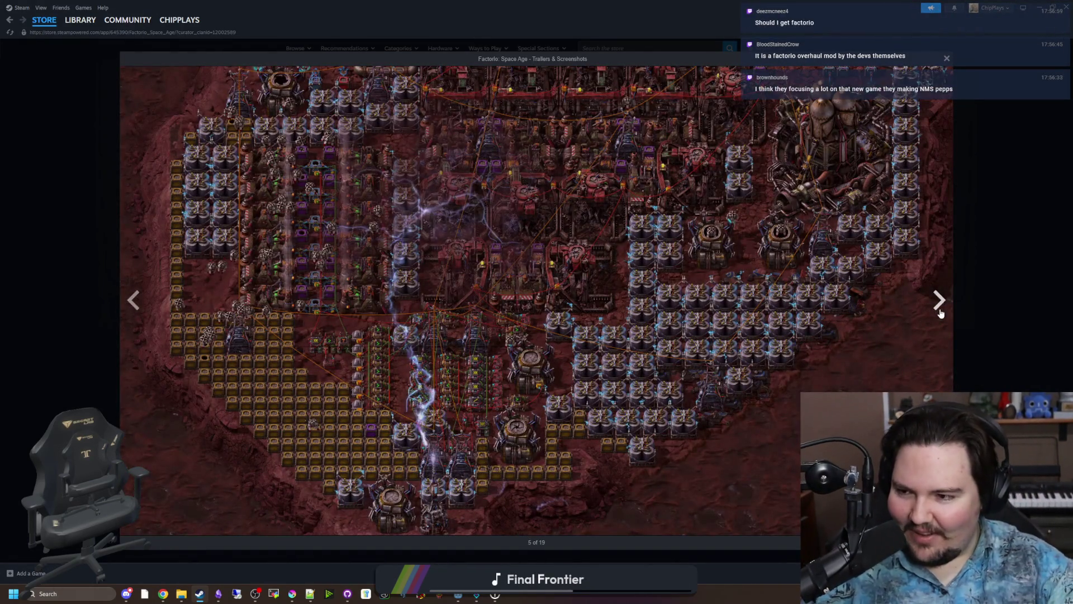
{"action": "left_click", "coordinate": [940, 313]}
{"action": "left_click", "coordinate": [940, 314]}
{"action": "left_click", "coordinate": [940, 313]}
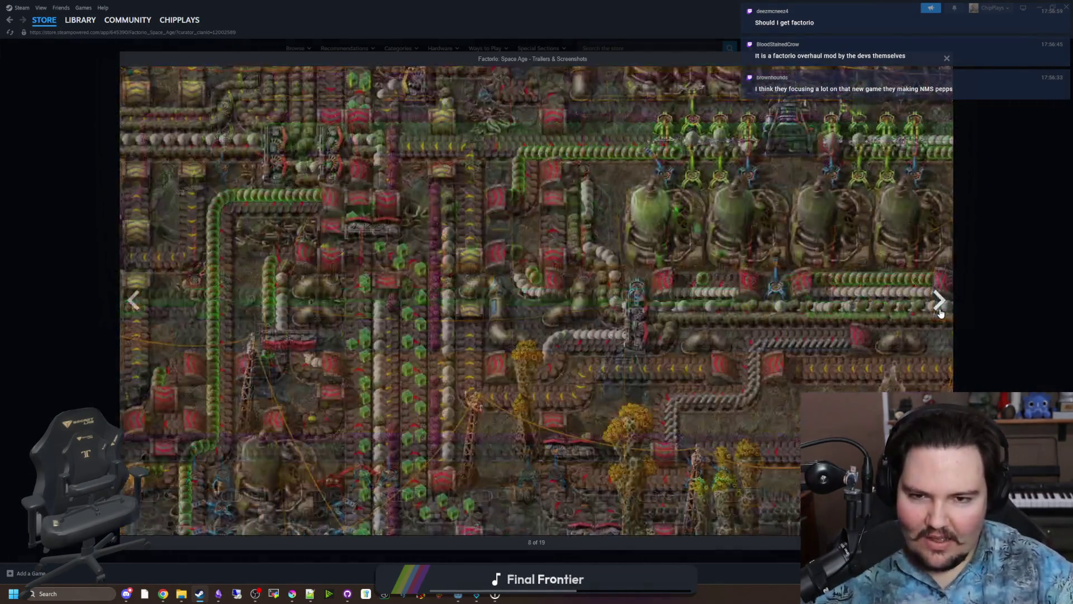
{"action": "left_click", "coordinate": [940, 314]}
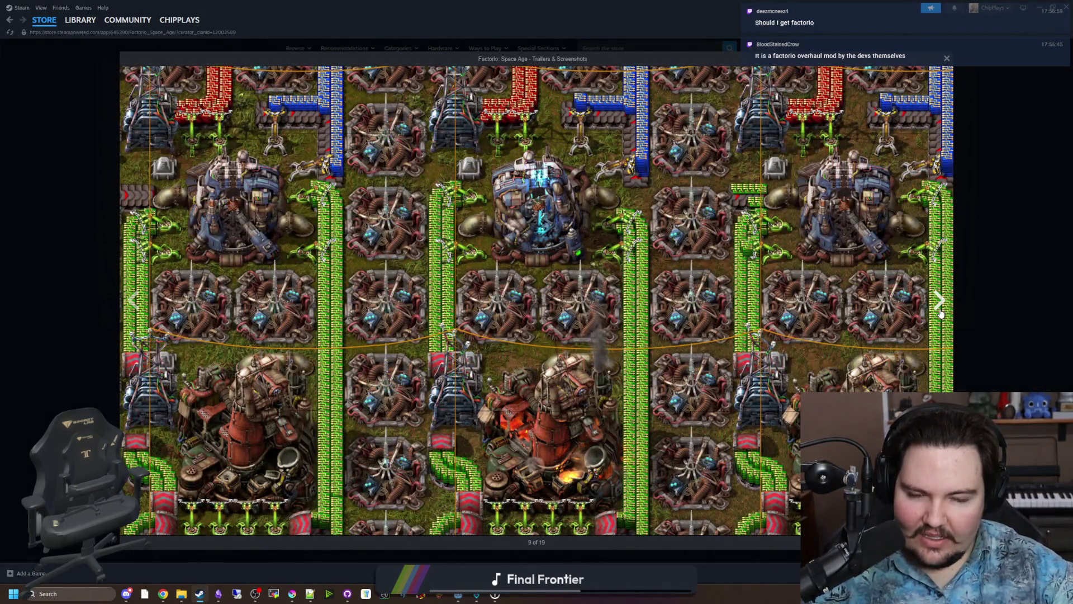
{"action": "left_click", "coordinate": [941, 313]}
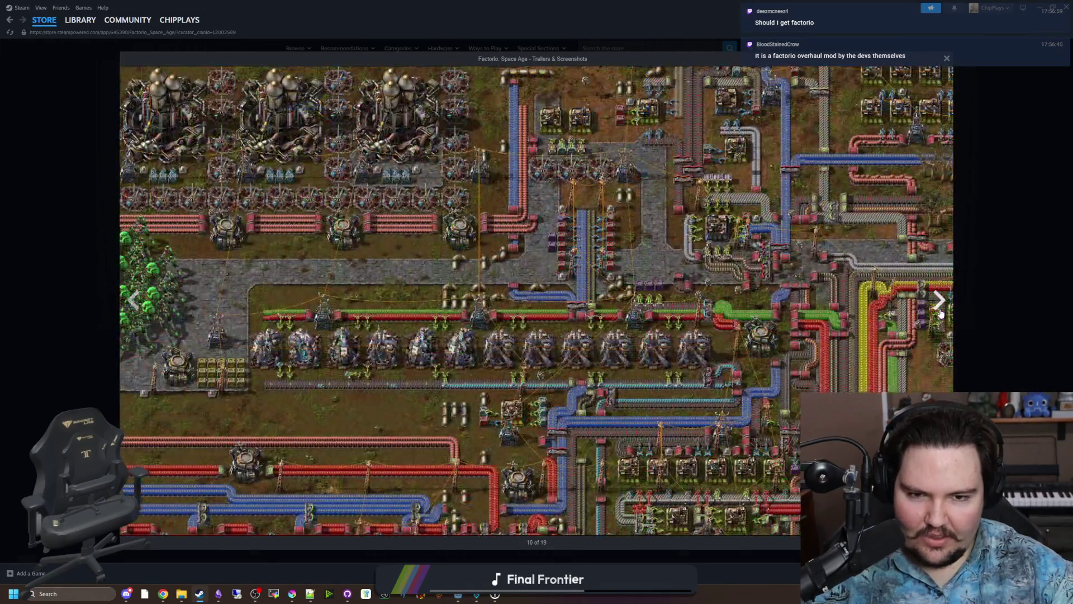
{"action": "left_click", "coordinate": [940, 314]}
{"action": "left_click", "coordinate": [940, 313]}
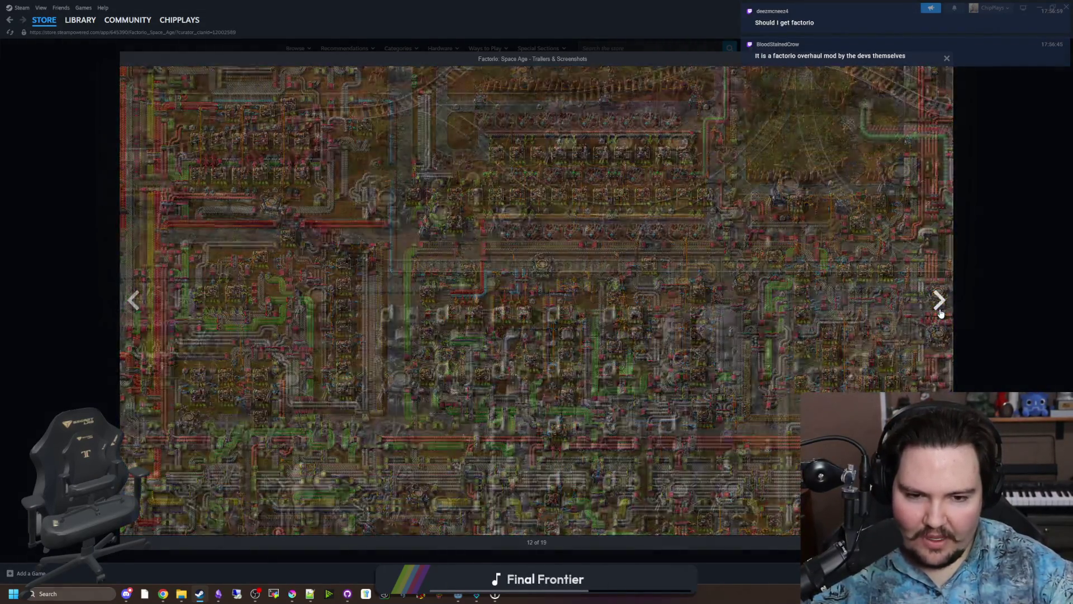
{"action": "left_click", "coordinate": [940, 313]}
{"action": "left_click", "coordinate": [941, 313]}
{"action": "left_click", "coordinate": [941, 313]}
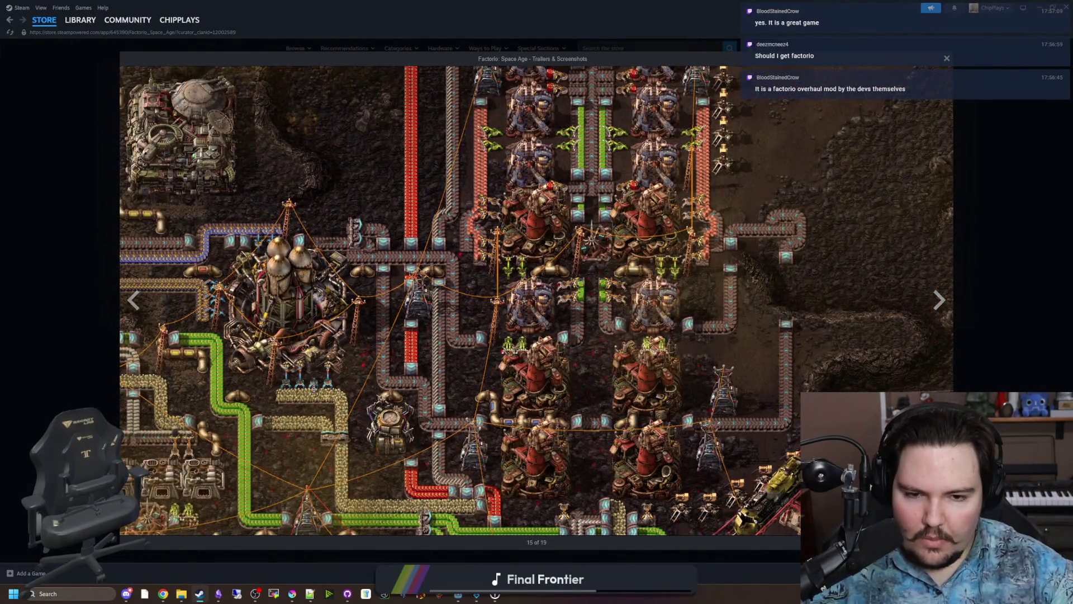
{"action": "left_click", "coordinate": [948, 300]}
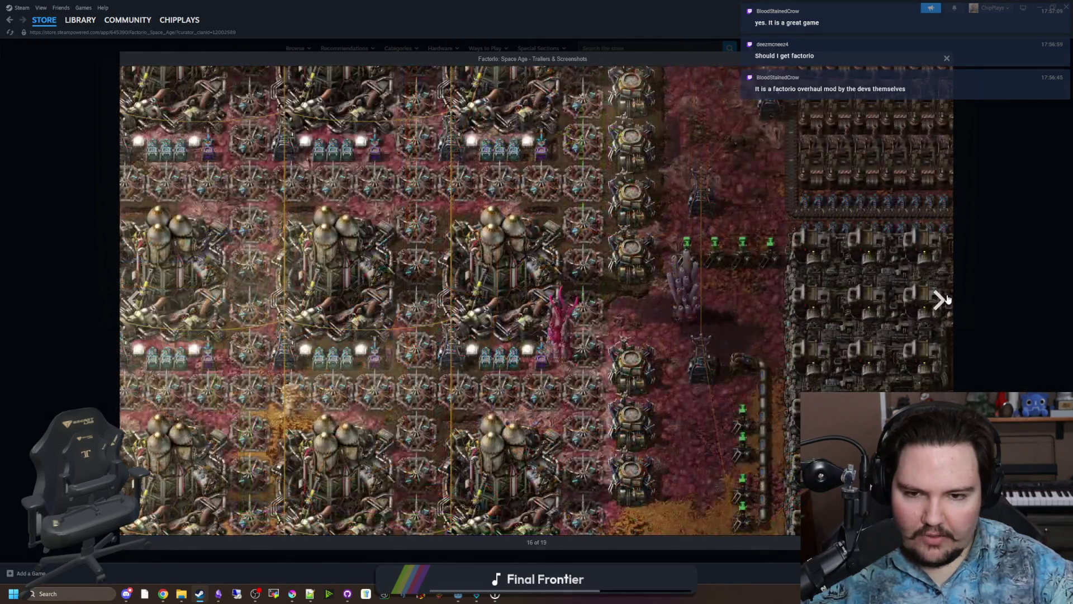
{"action": "left_click", "coordinate": [940, 300]}
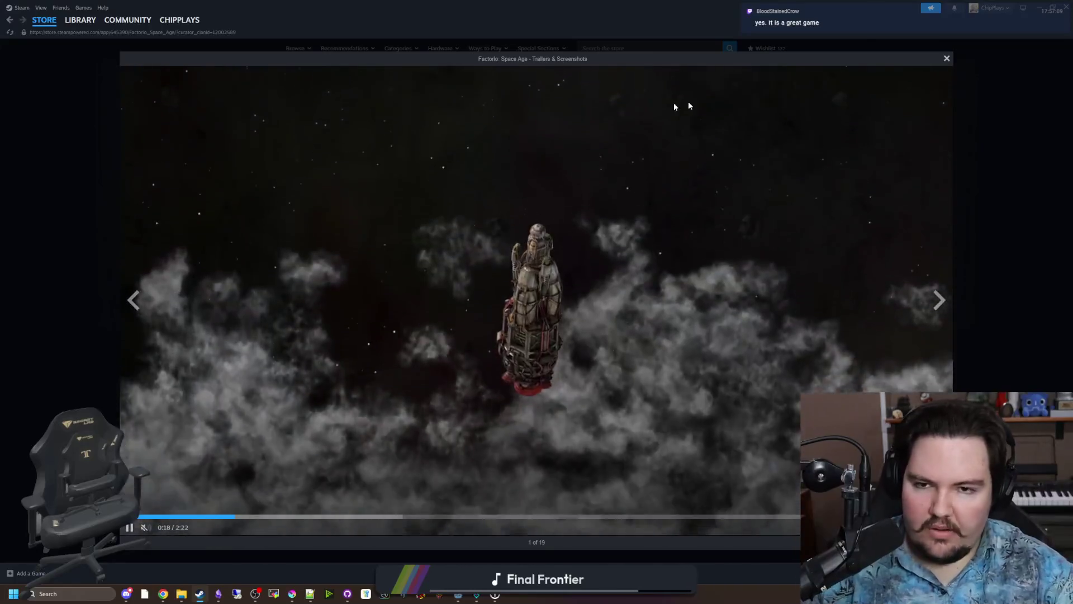
{"action": "left_click", "coordinate": [162, 594]}
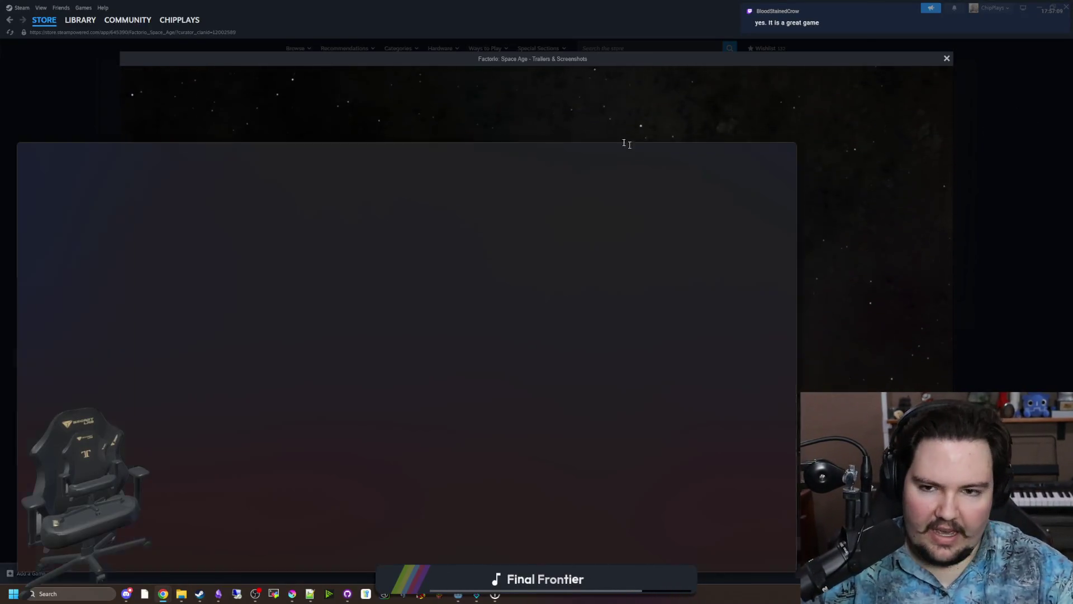
Search the web for 'light no fire', open its Steam store page and maximize the window.
{"action": "type", "text": "light no fo"}
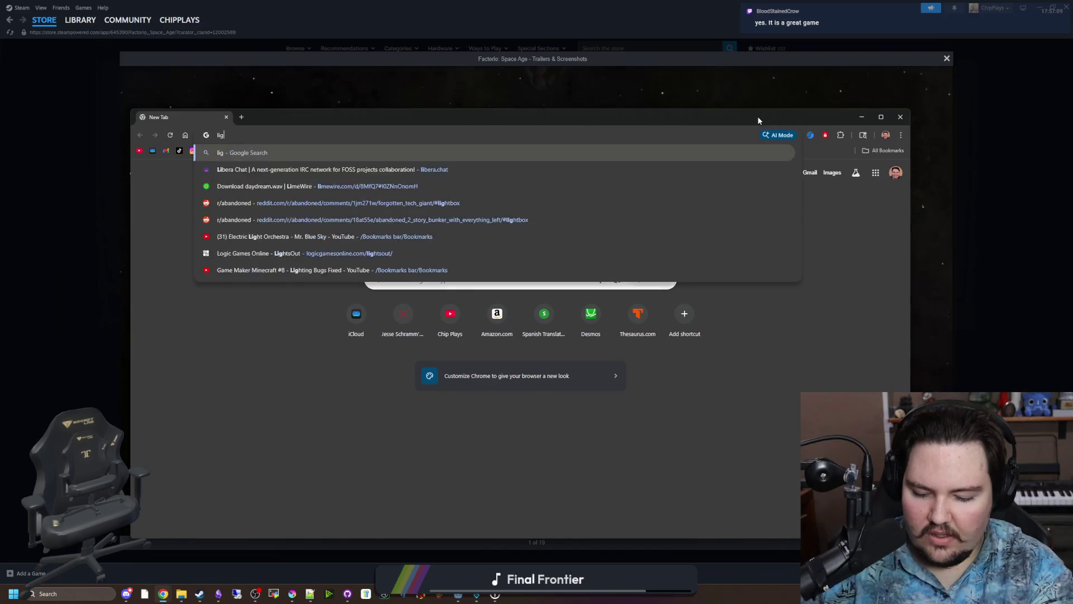
{"action": "key", "text": "BackSpace"}
{"action": "type", "text": "ire"}
{"action": "key", "text": "Return"}
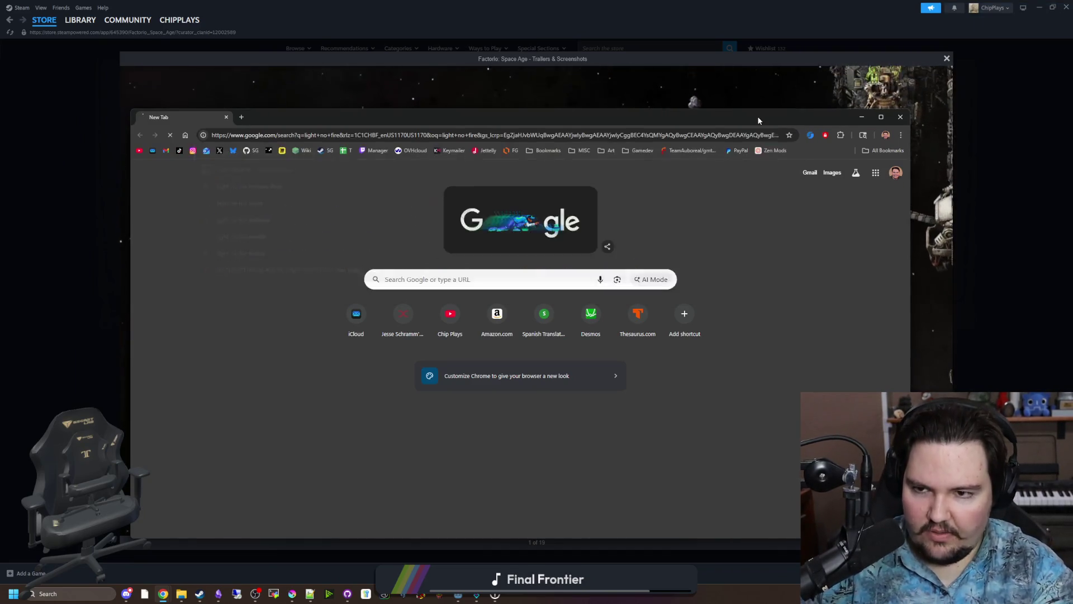
{"action": "scroll", "coordinate": [251, 300], "scroll_direction": "down", "scroll_amount": 2}
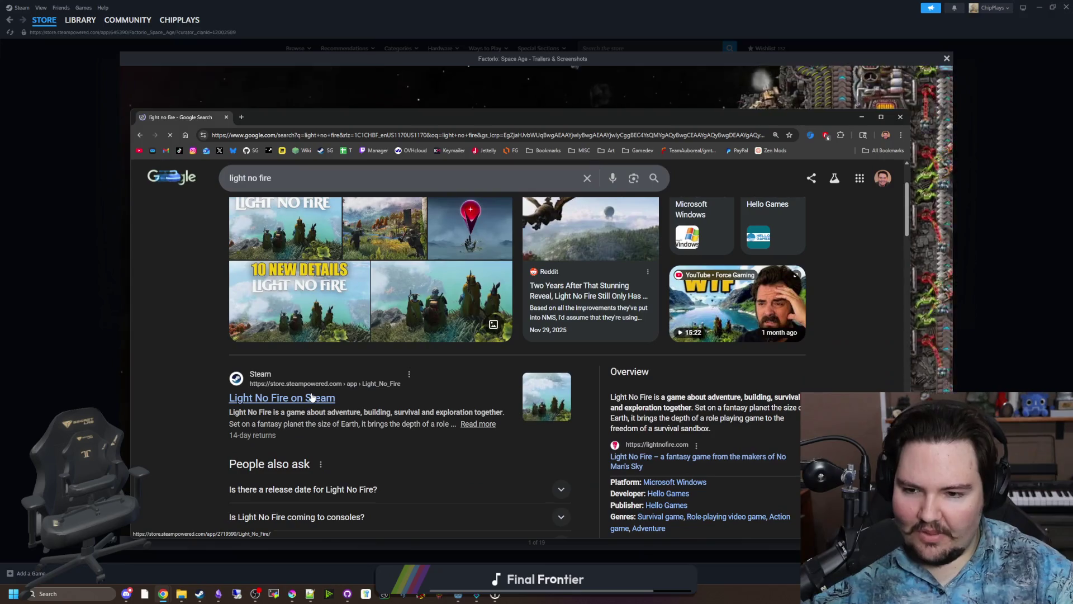
{"action": "left_click", "coordinate": [311, 398]}
{"action": "mouse_move", "coordinate": [309, 122]}
{"action": "left_mouse_down"}
{"action": "mouse_move", "coordinate": [343, 78]}
{"action": "mouse_move", "coordinate": [346, 3]}
{"action": "left_mouse_up"}
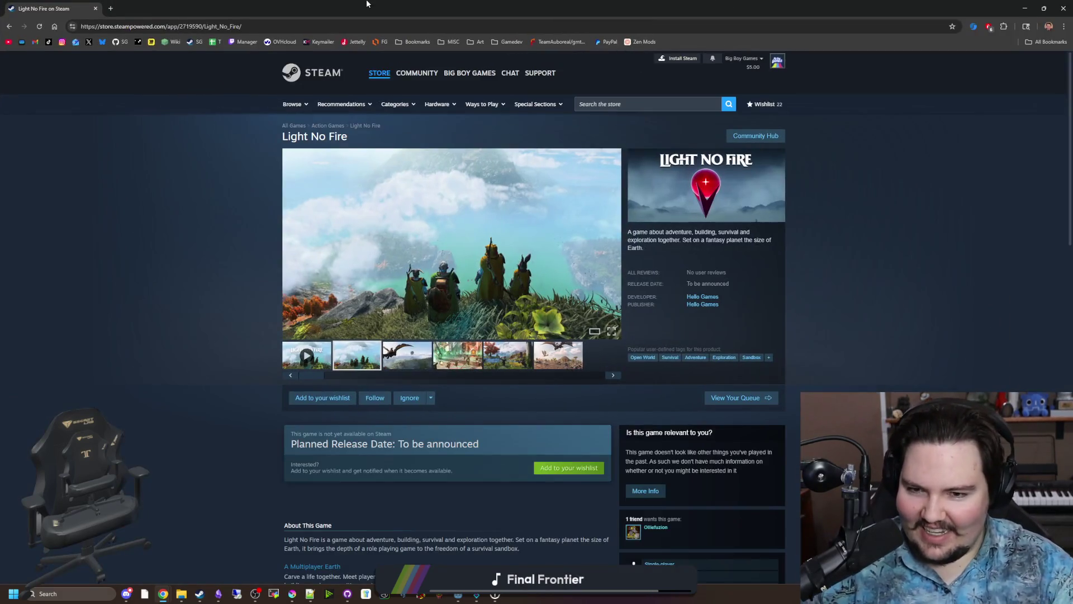
Cycle through the Light No Fire screenshots in the full-size viewer, then close it.
{"action": "left_click", "coordinate": [421, 348]}
{"action": "left_click", "coordinate": [424, 307]}
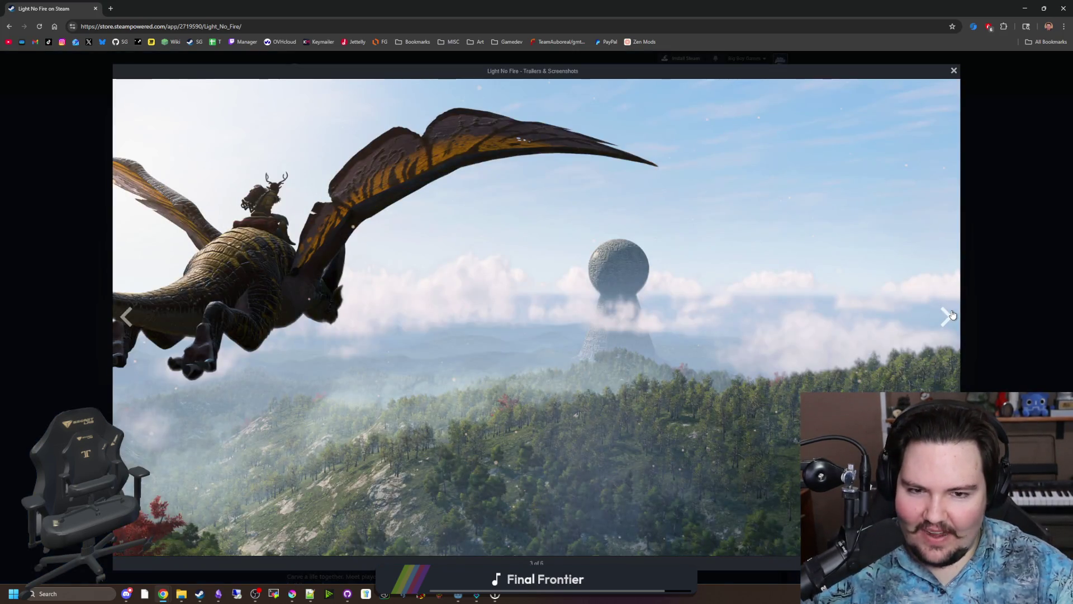
{"action": "left_click", "coordinate": [951, 315]}
{"action": "left_click", "coordinate": [952, 316]}
{"action": "left_click", "coordinate": [951, 317]}
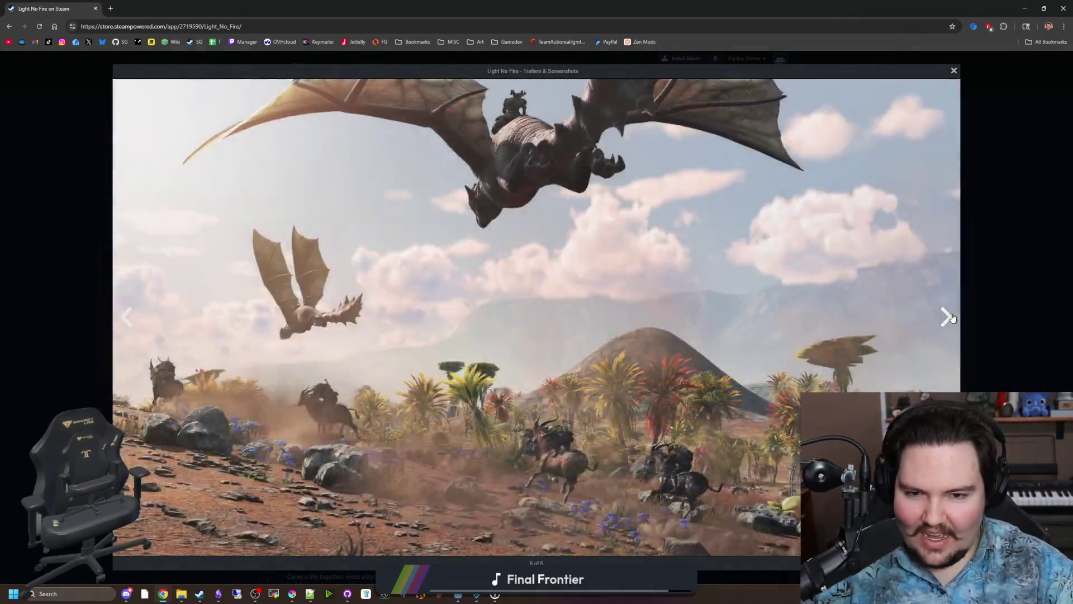
{"action": "left_click", "coordinate": [951, 317]}
{"action": "left_click", "coordinate": [952, 317]}
{"action": "left_click", "coordinate": [951, 316]}
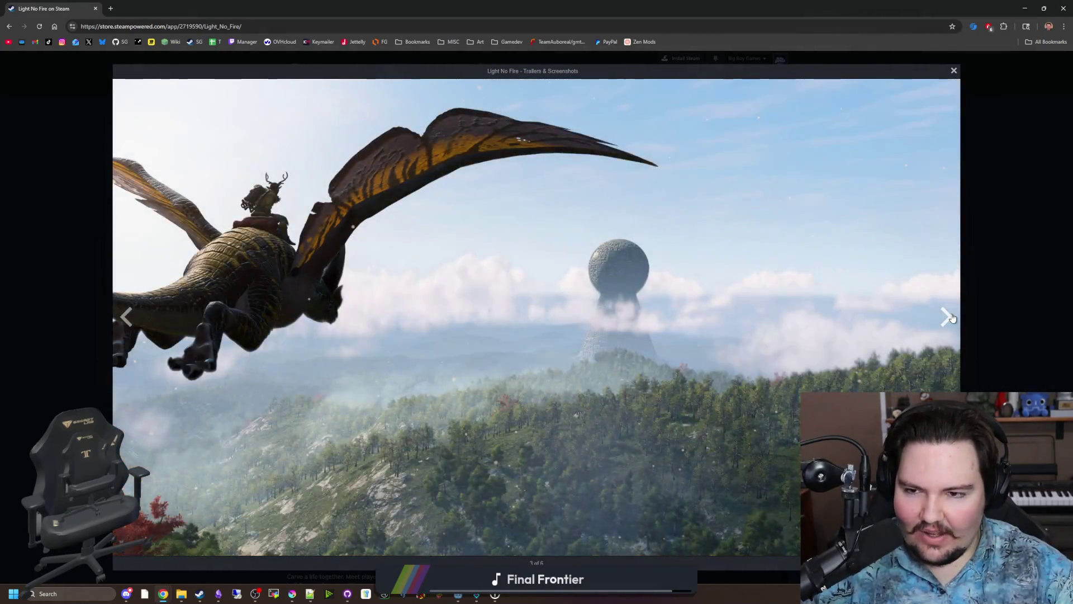
{"action": "left_click", "coordinate": [952, 317]}
{"action": "left_click", "coordinate": [952, 317]}
{"action": "left_click", "coordinate": [952, 317]}
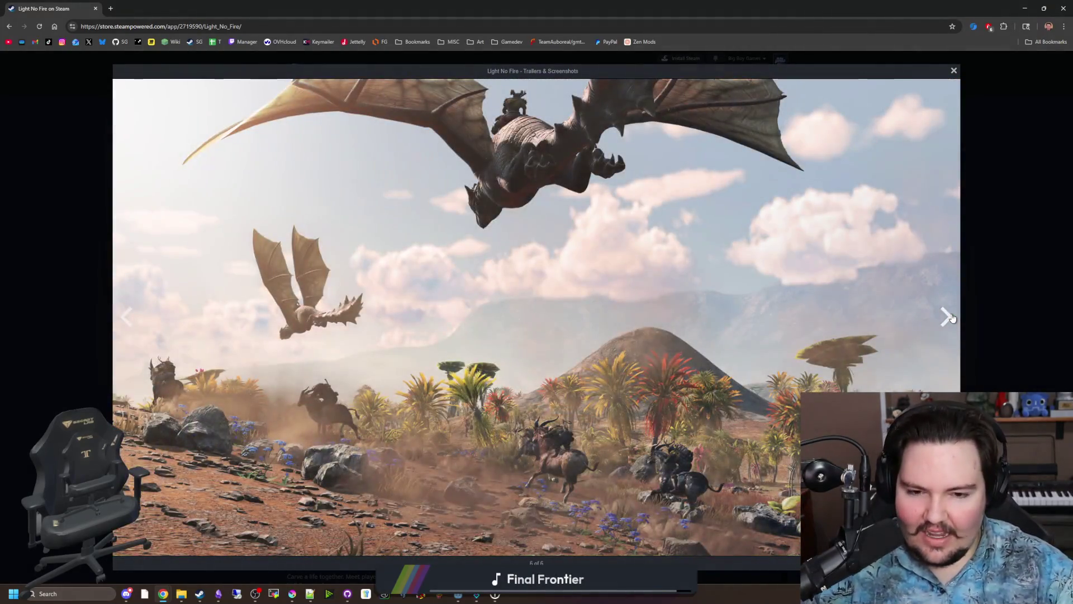
{"action": "left_click", "coordinate": [952, 316]}
{"action": "left_click", "coordinate": [951, 317]}
{"action": "left_click", "coordinate": [951, 317]}
{"action": "left_click", "coordinate": [952, 317]}
{"action": "left_click", "coordinate": [952, 316]}
{"action": "left_click", "coordinate": [952, 316]}
{"action": "left_click", "coordinate": [952, 317]}
{"action": "left_click", "coordinate": [951, 317]}
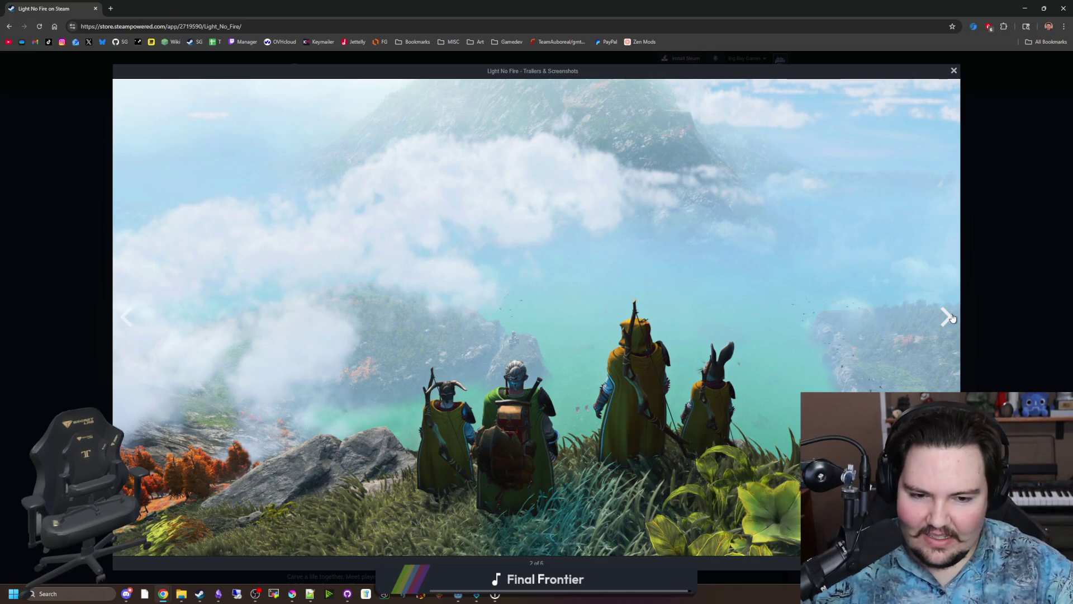
{"action": "left_click", "coordinate": [946, 317]}
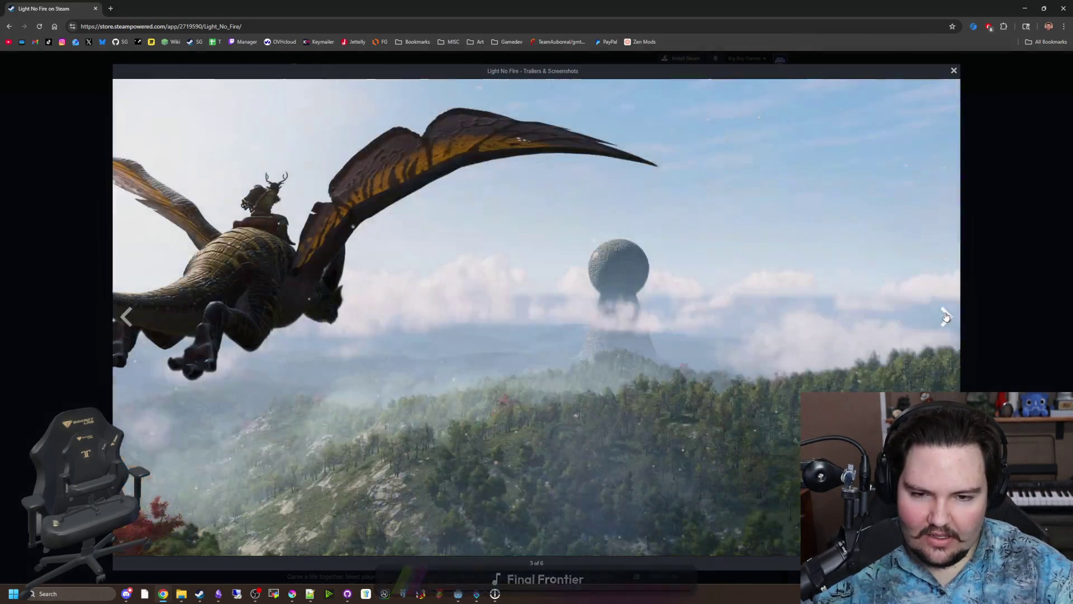
{"action": "left_click", "coordinate": [946, 316]}
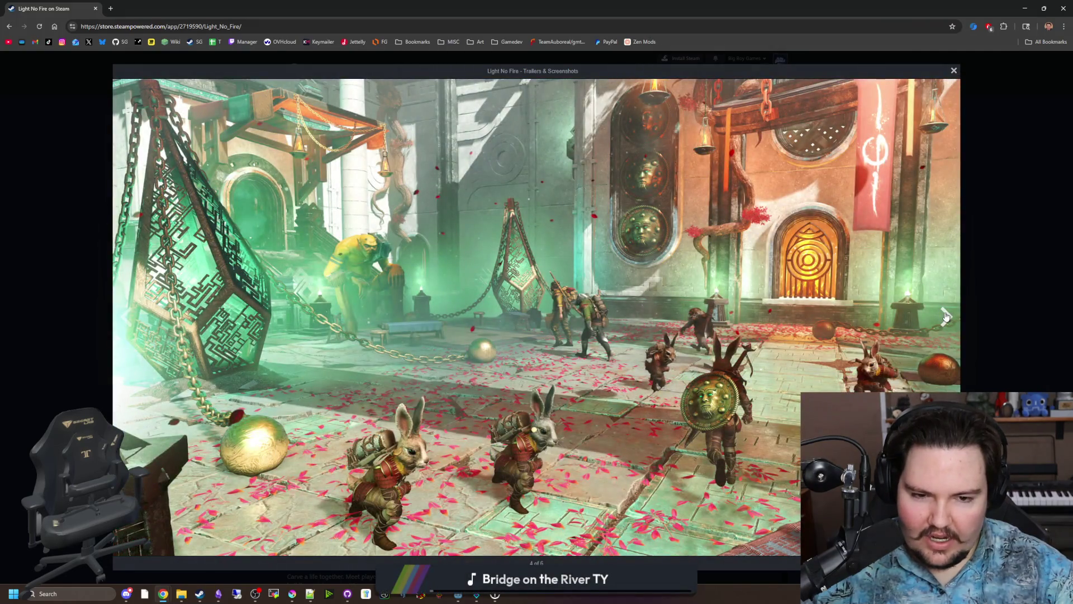
{"action": "left_click", "coordinate": [946, 317]}
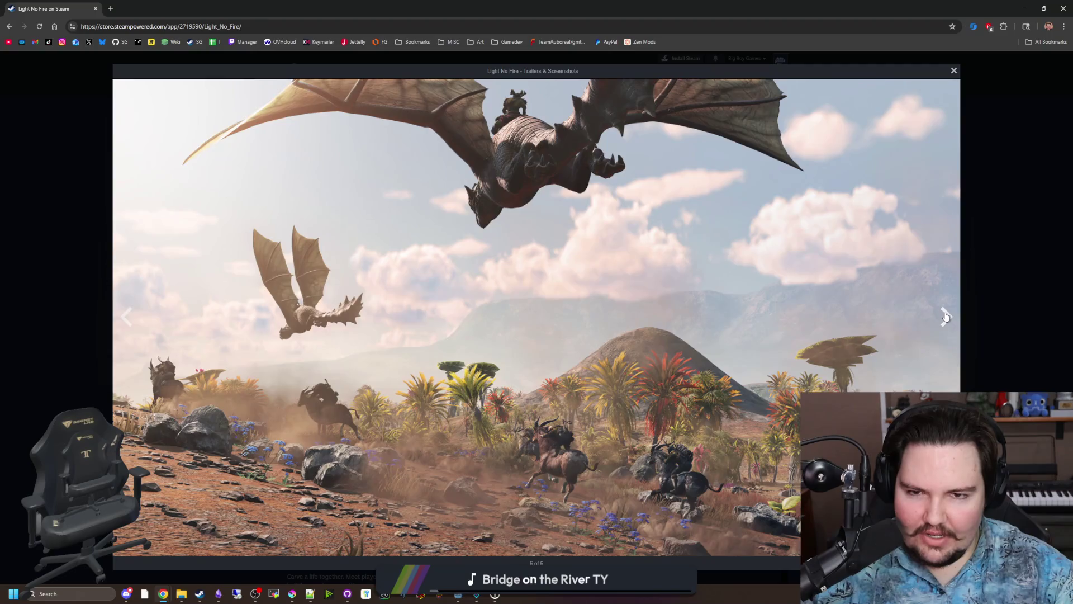
{"action": "left_click", "coordinate": [945, 317]}
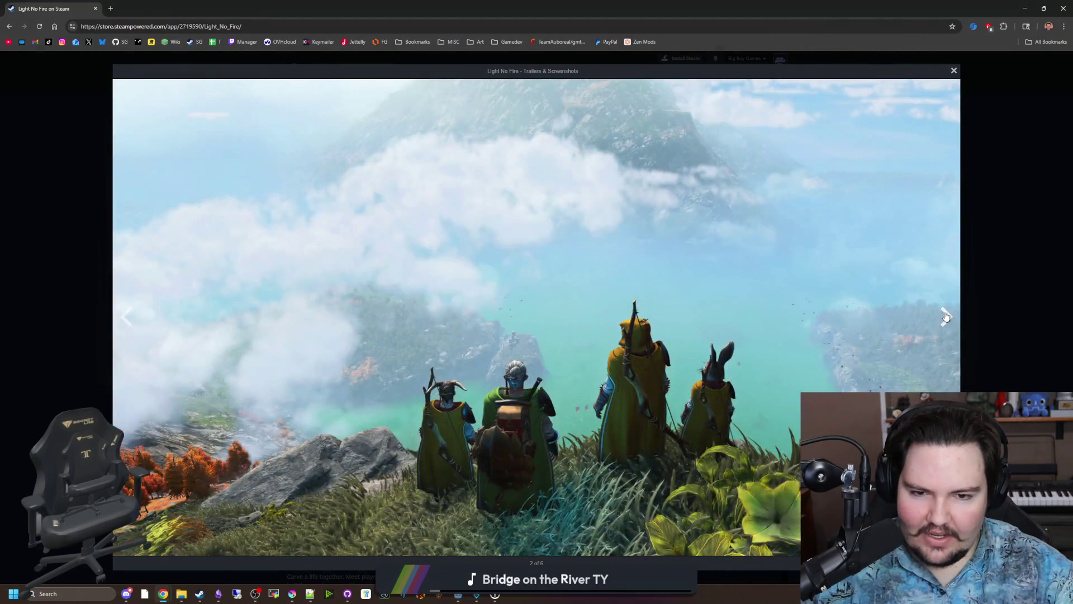
{"action": "left_click", "coordinate": [945, 317]}
{"action": "left_click", "coordinate": [945, 317]}
{"action": "left_click", "coordinate": [945, 317]}
{"action": "left_click", "coordinate": [945, 317]}
{"action": "left_click", "coordinate": [946, 317]}
{"action": "left_click", "coordinate": [946, 317]}
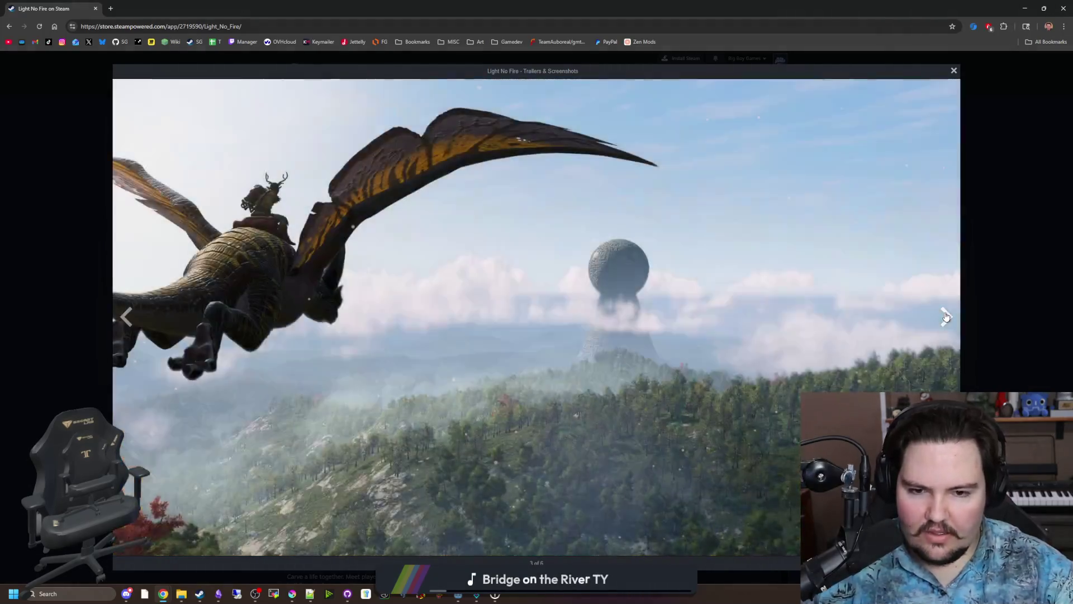
{"action": "left_click", "coordinate": [945, 317]}
{"action": "left_click", "coordinate": [946, 317]}
{"action": "left_click", "coordinate": [946, 316]}
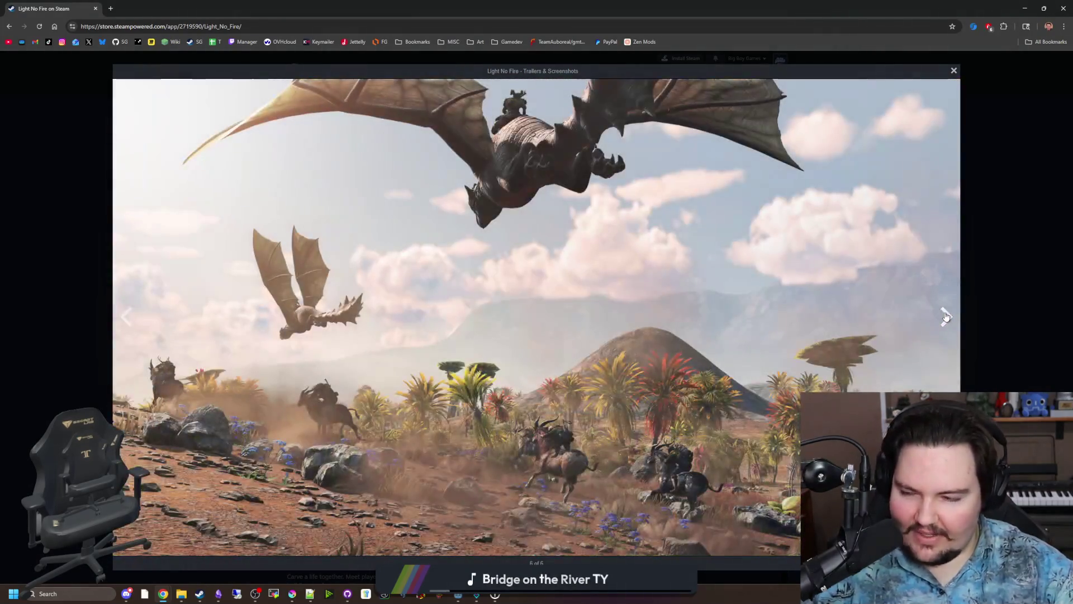
{"action": "left_click", "coordinate": [993, 274]}
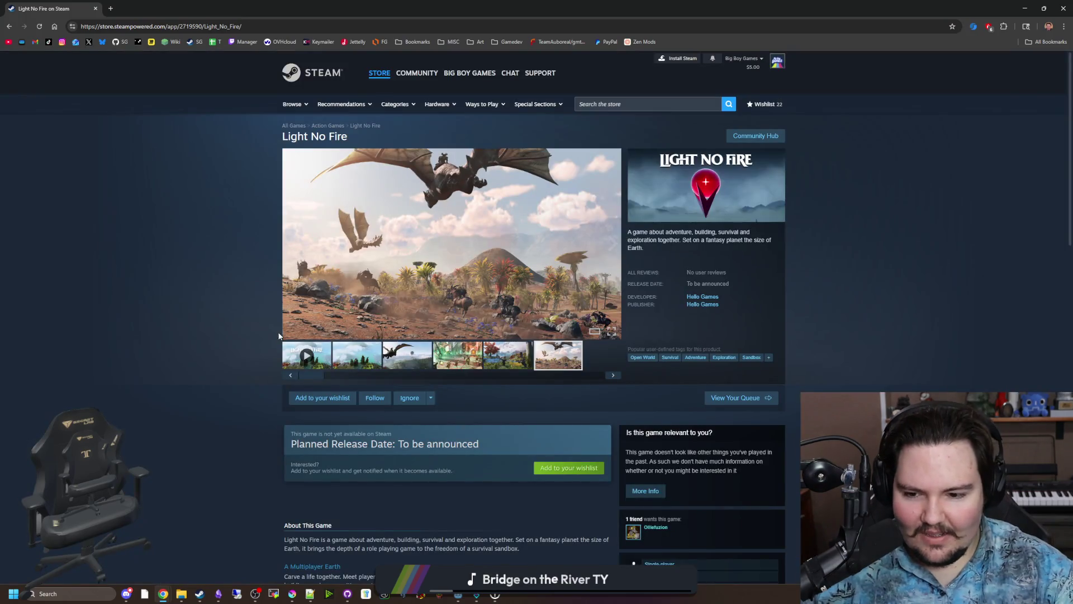
Scroll down the Light No Fire store page.
{"action": "scroll", "coordinate": [203, 347], "scroll_direction": "down", "scroll_amount": 4}
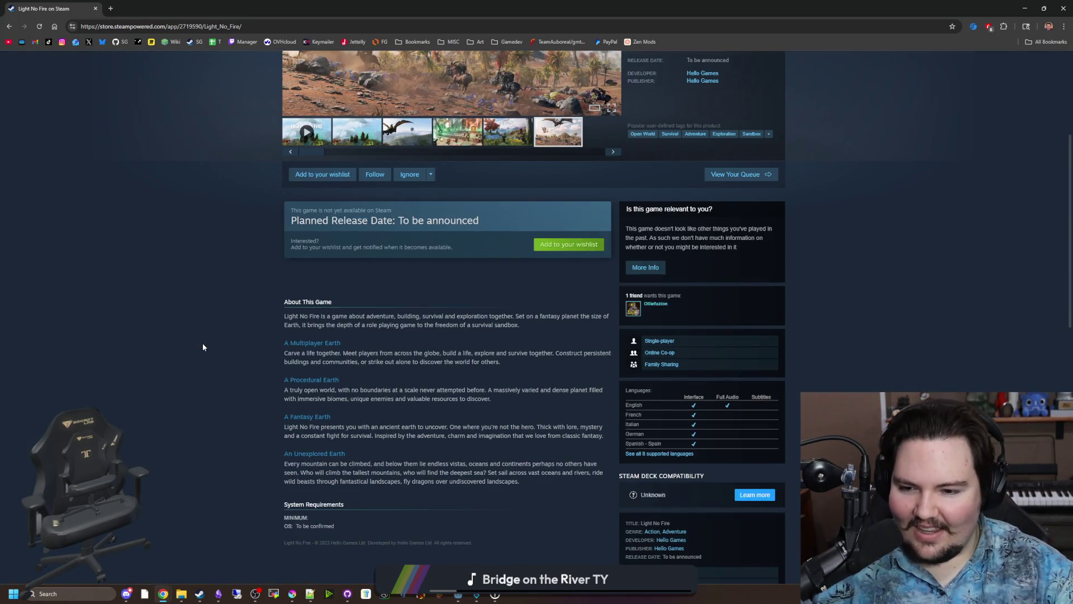
{"action": "scroll", "coordinate": [200, 346], "scroll_direction": "down", "scroll_amount": 4}
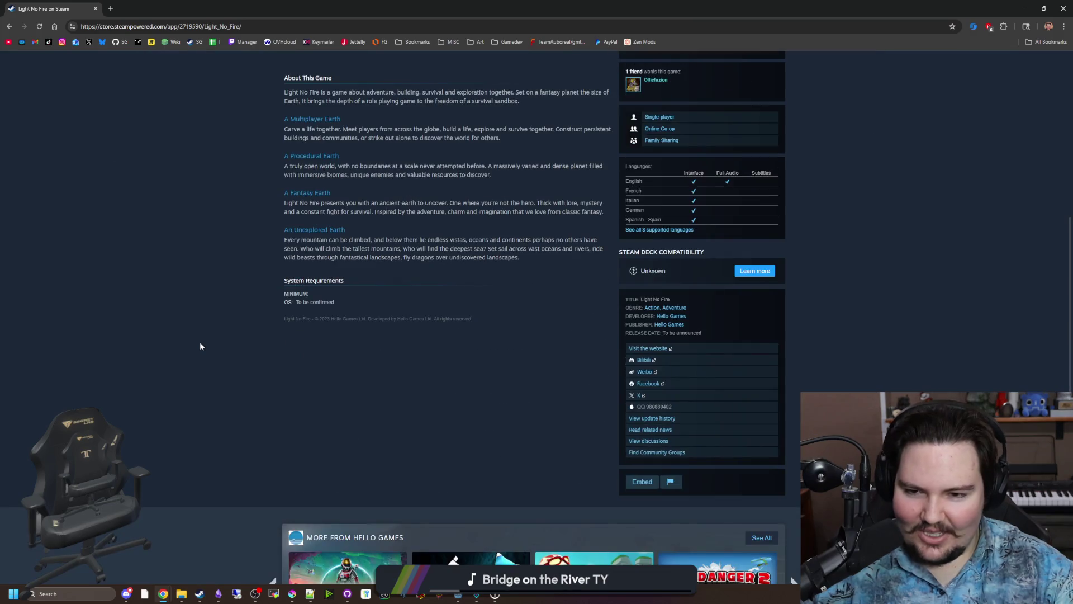
{"action": "scroll", "coordinate": [201, 346], "scroll_direction": "down", "scroll_amount": 4}
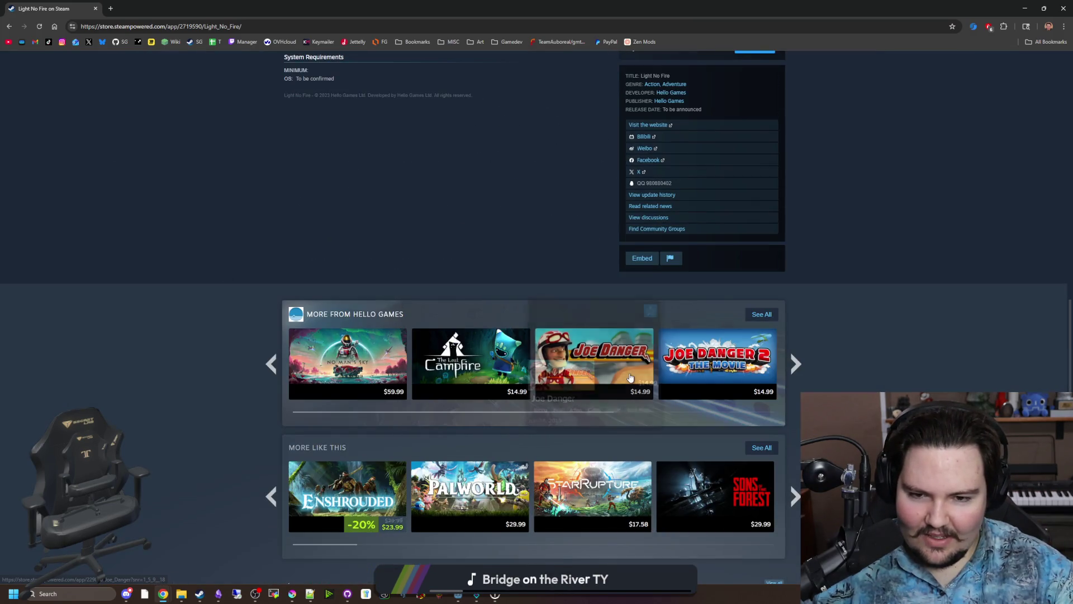
{"action": "mouse_move", "coordinate": [630, 378]}
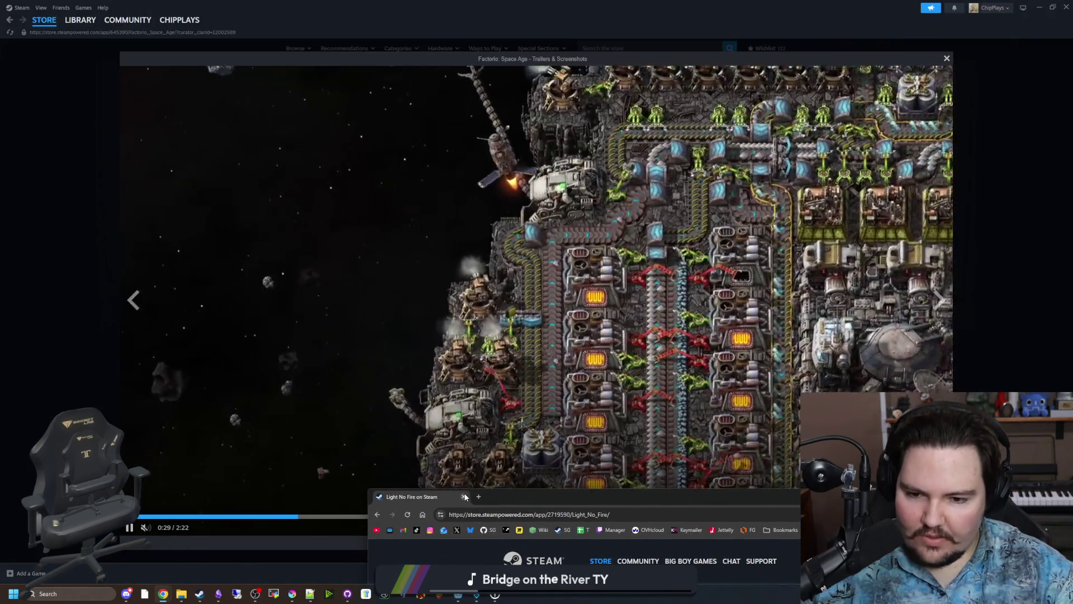
Back in Steam, cycle through the whole Factorio: Space Age gallery, then close the viewer.
{"action": "left_click", "coordinate": [85, 318]}
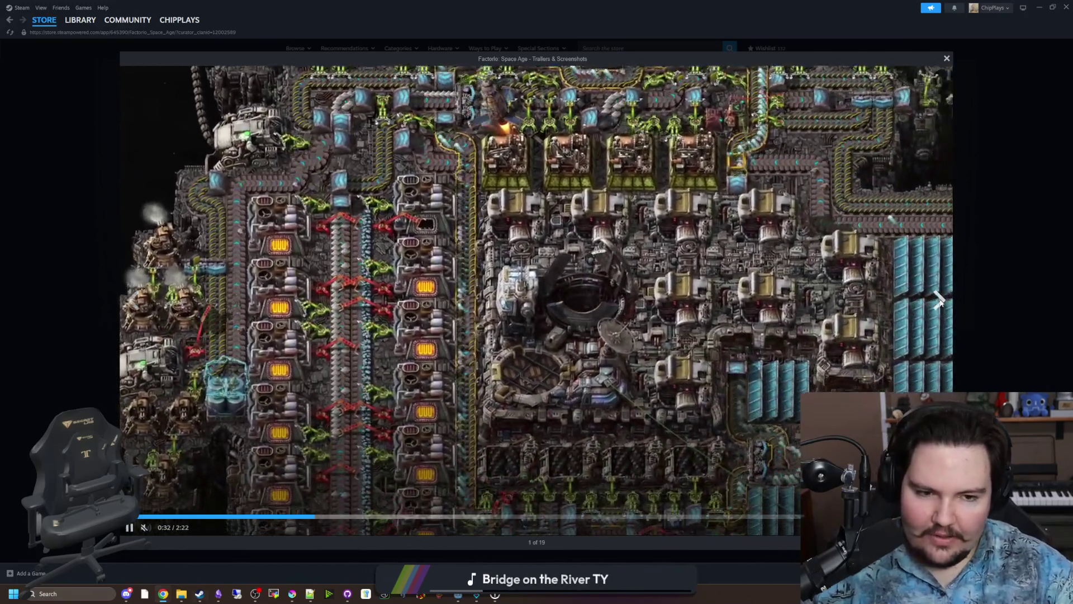
{"action": "left_click", "coordinate": [939, 300]}
{"action": "left_click", "coordinate": [939, 301]}
{"action": "left_click", "coordinate": [939, 301]}
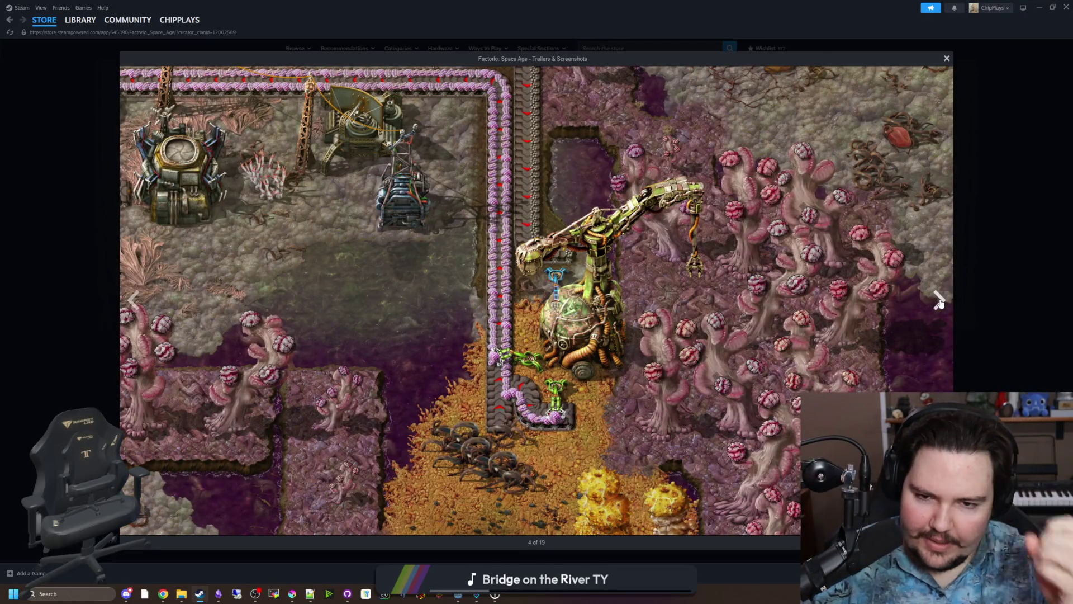
{"action": "left_click", "coordinate": [939, 300]}
{"action": "left_click", "coordinate": [939, 300]}
{"action": "left_click", "coordinate": [939, 301]}
{"action": "left_click", "coordinate": [939, 300]}
{"action": "left_click", "coordinate": [939, 300]}
{"action": "left_click", "coordinate": [939, 300]}
{"action": "left_click", "coordinate": [939, 301]}
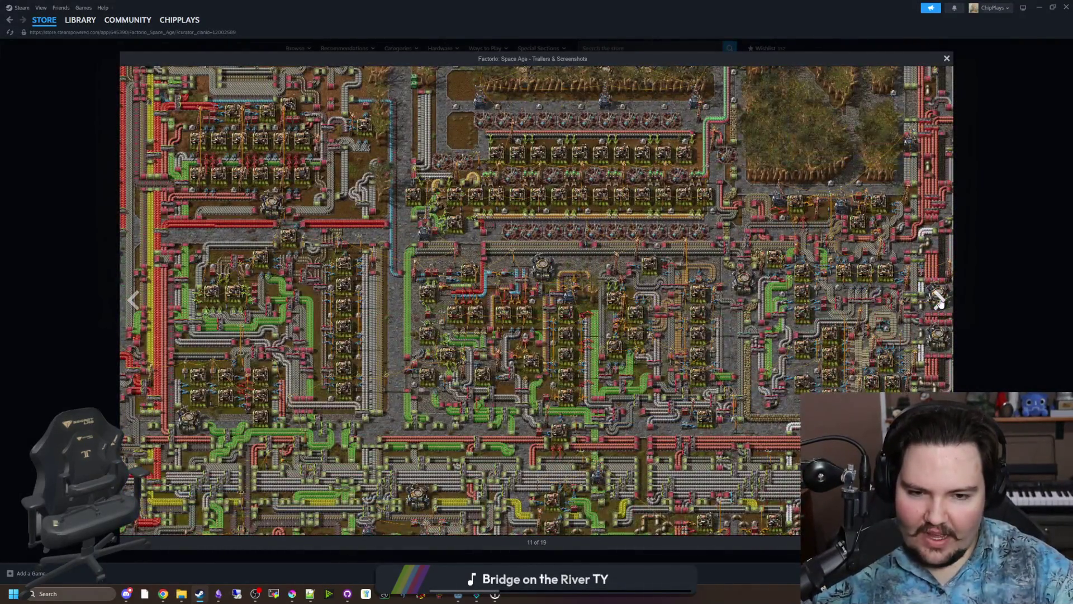
{"action": "left_click", "coordinate": [939, 301]}
{"action": "left_click", "coordinate": [939, 300]}
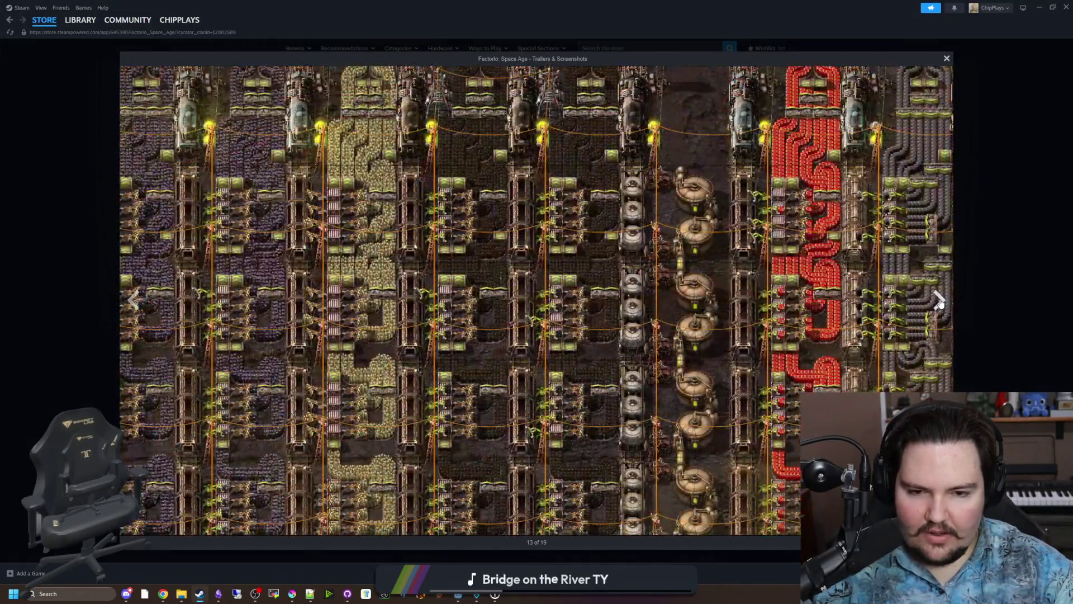
{"action": "left_click", "coordinate": [939, 301]}
{"action": "left_click", "coordinate": [939, 300]}
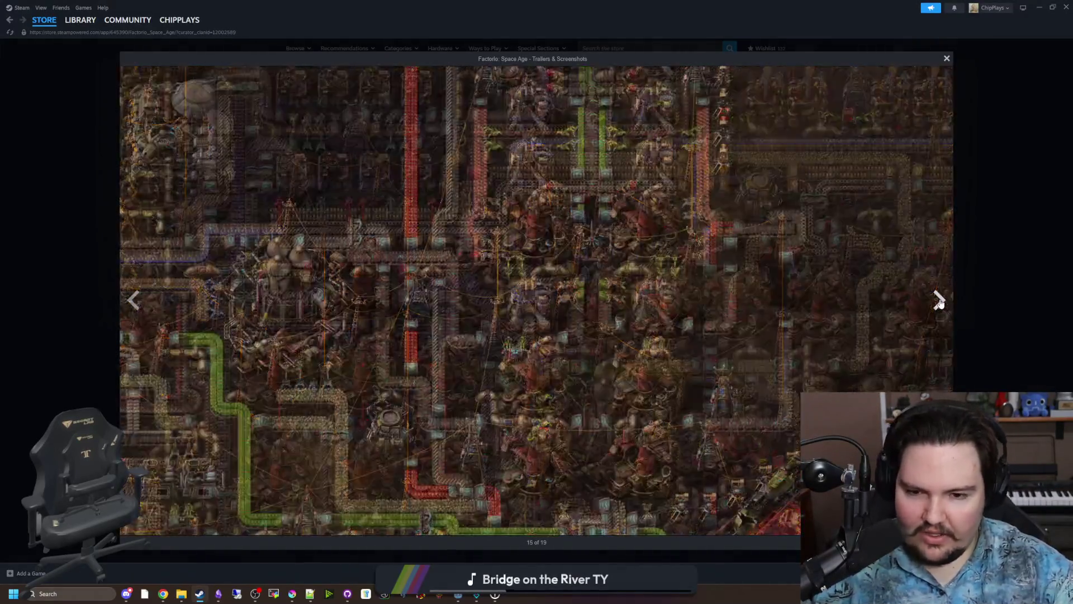
{"action": "left_click", "coordinate": [939, 301]}
{"action": "left_click", "coordinate": [939, 301]}
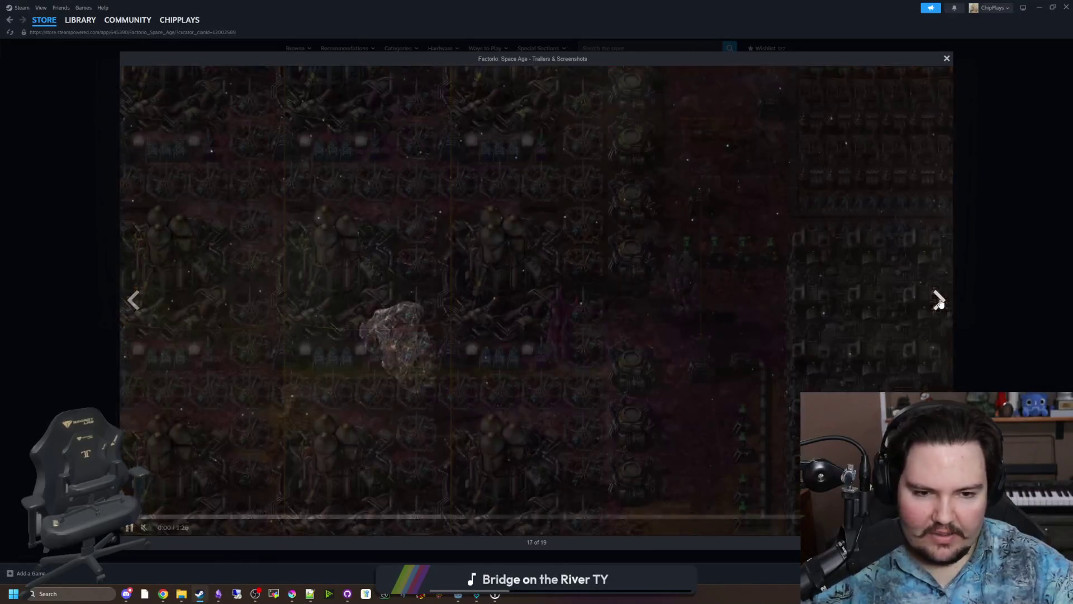
{"action": "left_click", "coordinate": [939, 300]}
{"action": "left_click", "coordinate": [939, 301]}
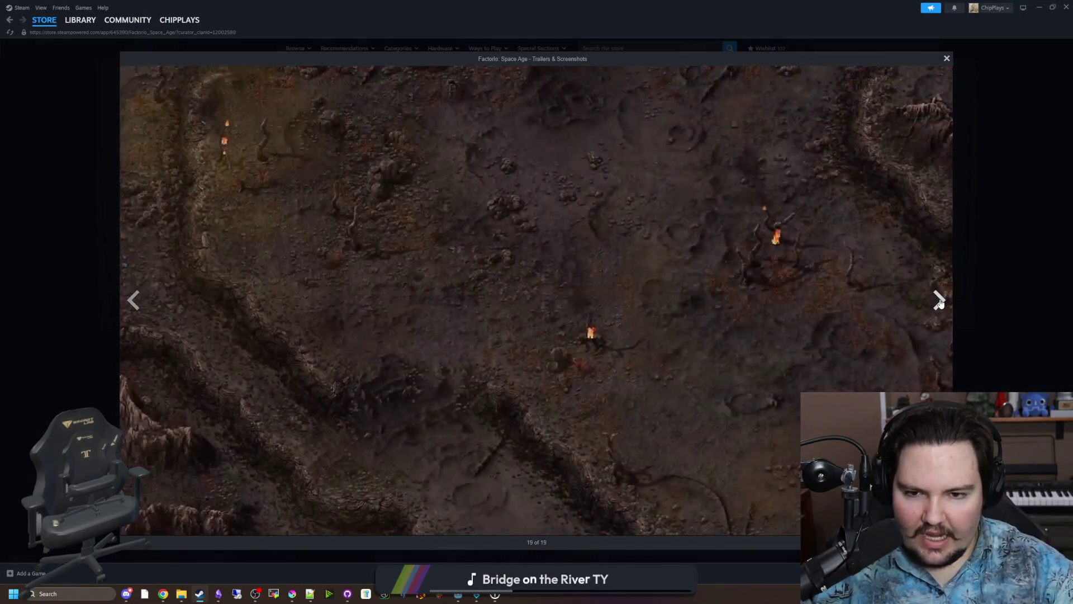
{"action": "left_click", "coordinate": [939, 301]}
{"action": "left_click", "coordinate": [939, 300]}
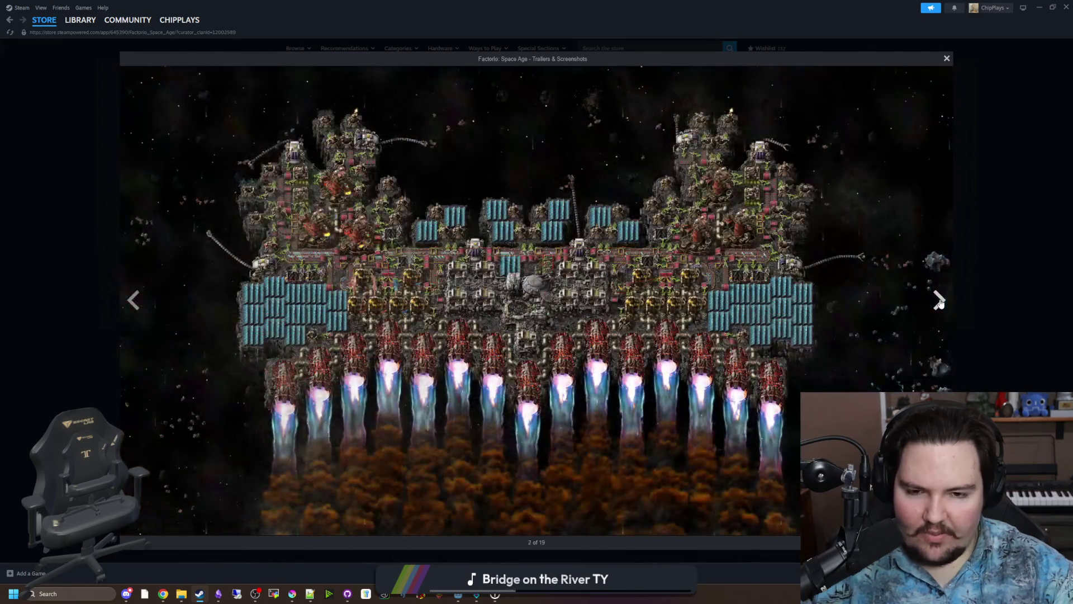
{"action": "left_click", "coordinate": [939, 300]}
{"action": "left_click", "coordinate": [939, 301]}
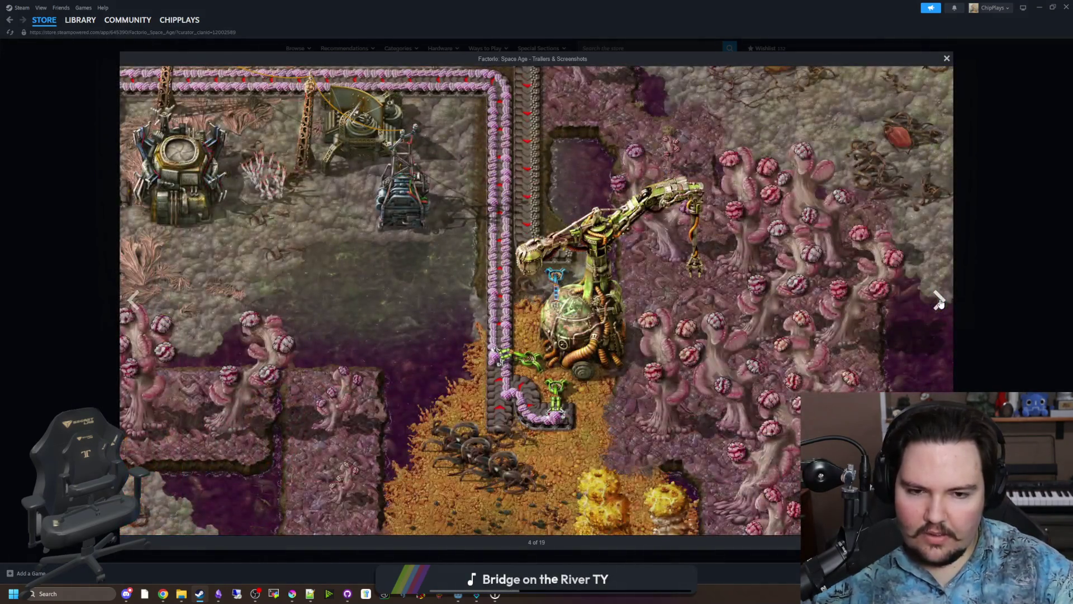
{"action": "left_click", "coordinate": [939, 301]}
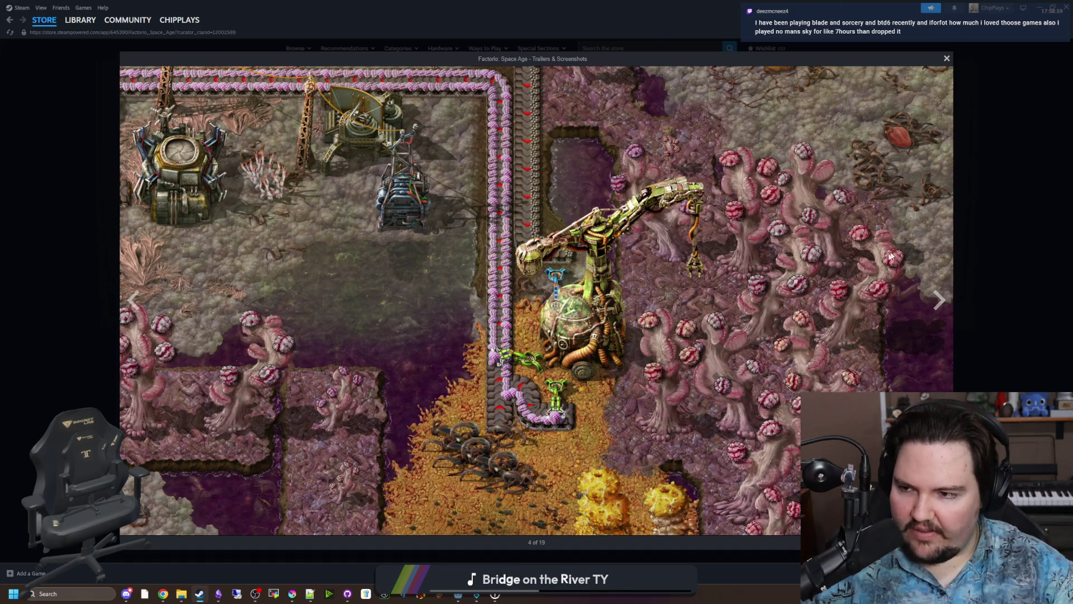
{"action": "left_click", "coordinate": [939, 298]}
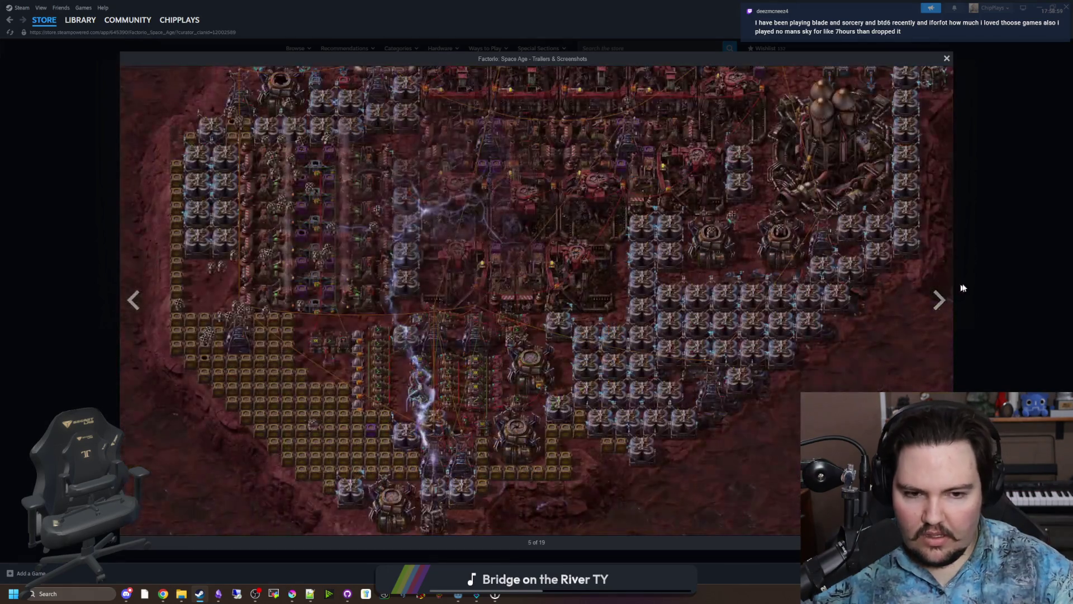
{"action": "left_click", "coordinate": [999, 273]}
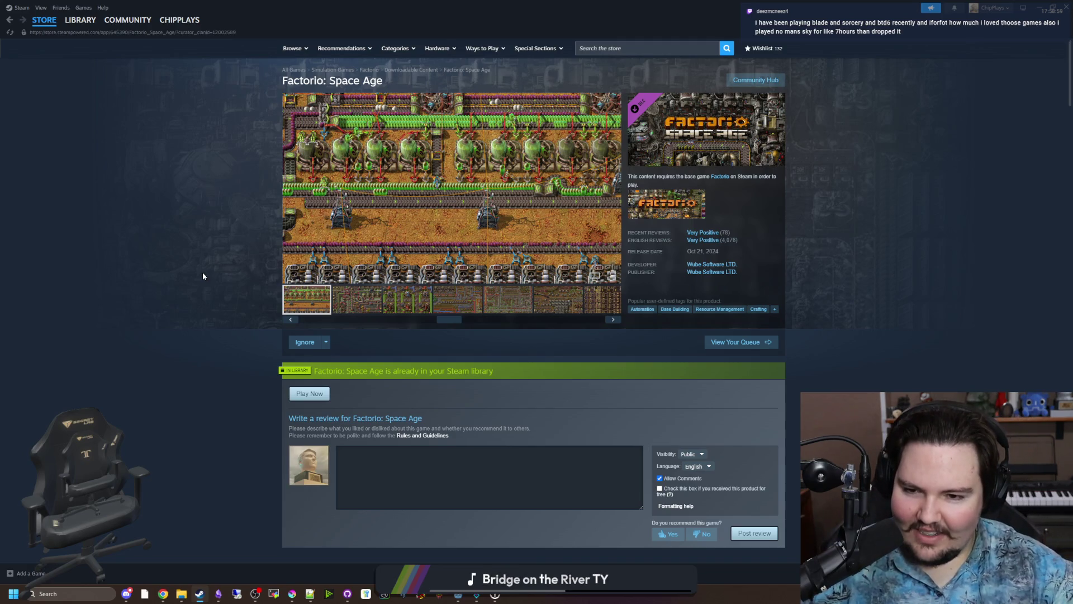
In the Steam library, search 'no m' and open No Man's Sky.
{"action": "left_click", "coordinate": [80, 19]}
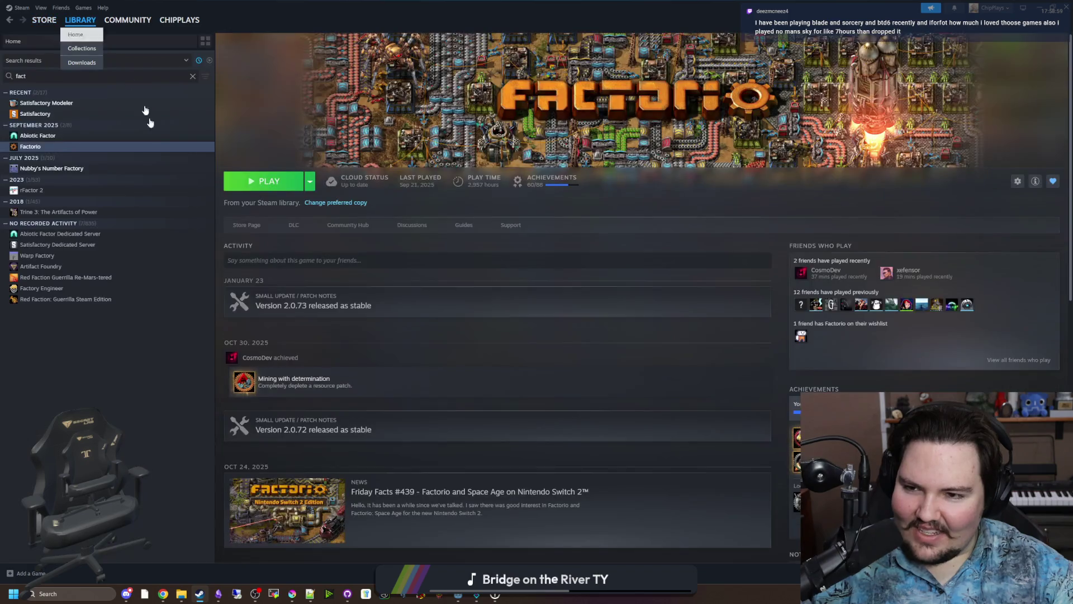
{"action": "left_click", "coordinate": [193, 76]}
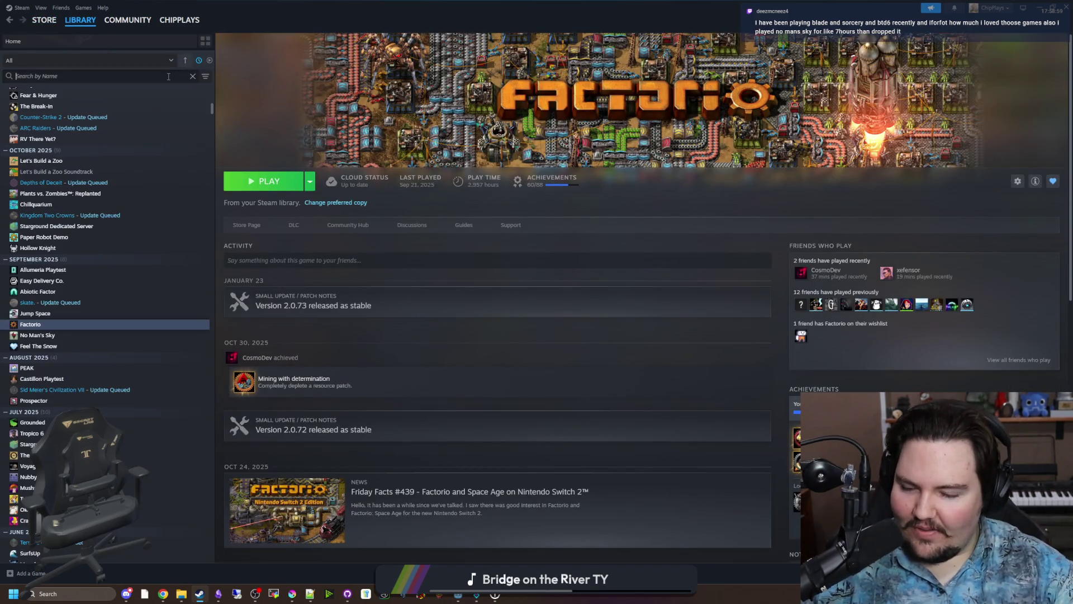
{"action": "type", "text": "no m"}
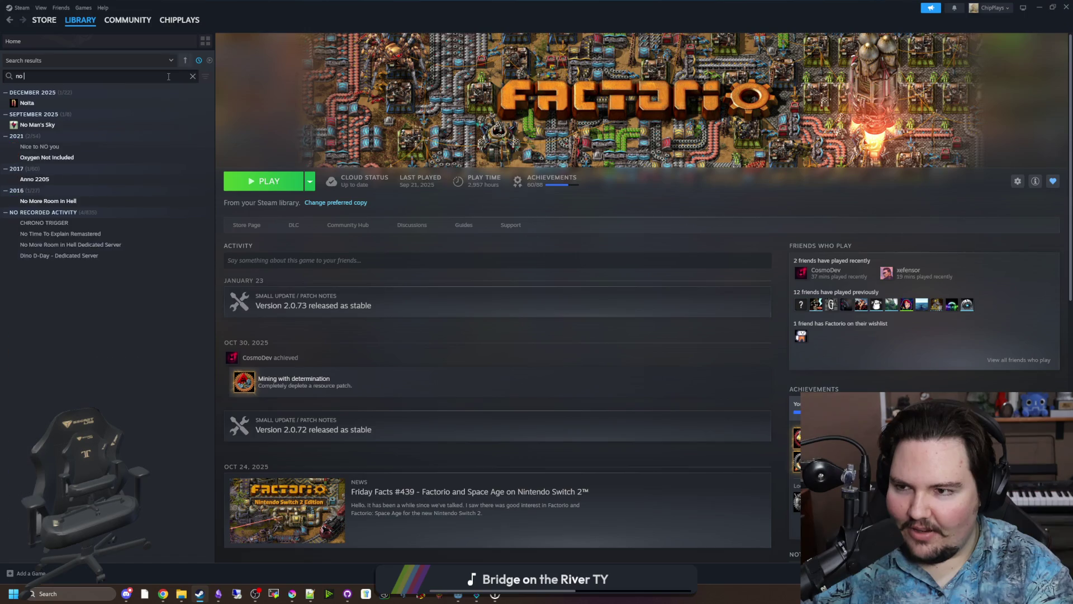
{"action": "left_click", "coordinate": [39, 103]}
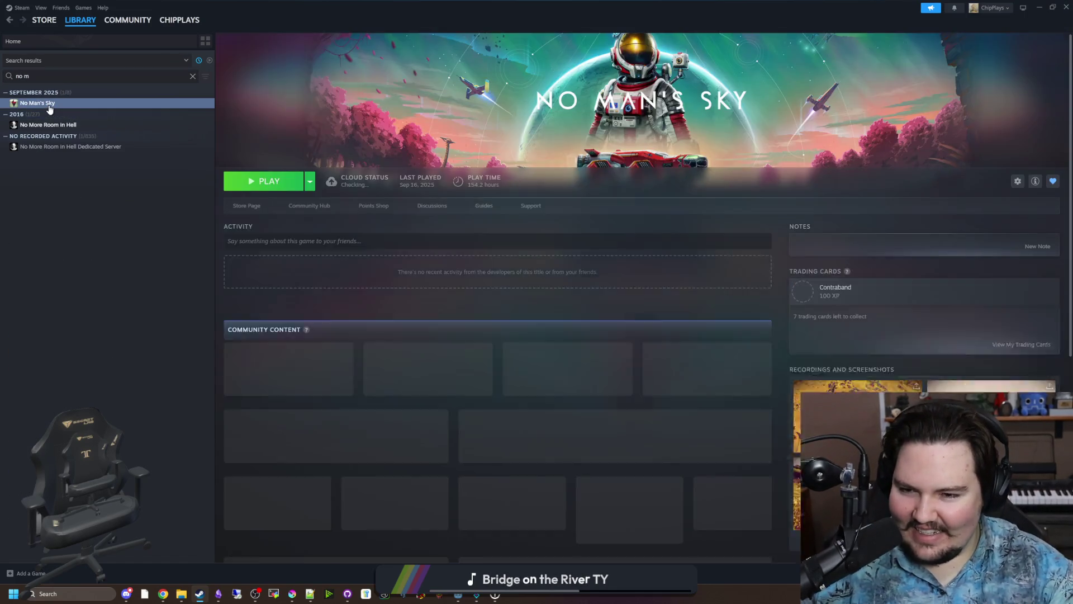
Open and read the No Man's Sky Breach update article, then close it.
{"action": "scroll", "coordinate": [437, 355], "scroll_direction": "down", "scroll_amount": 2}
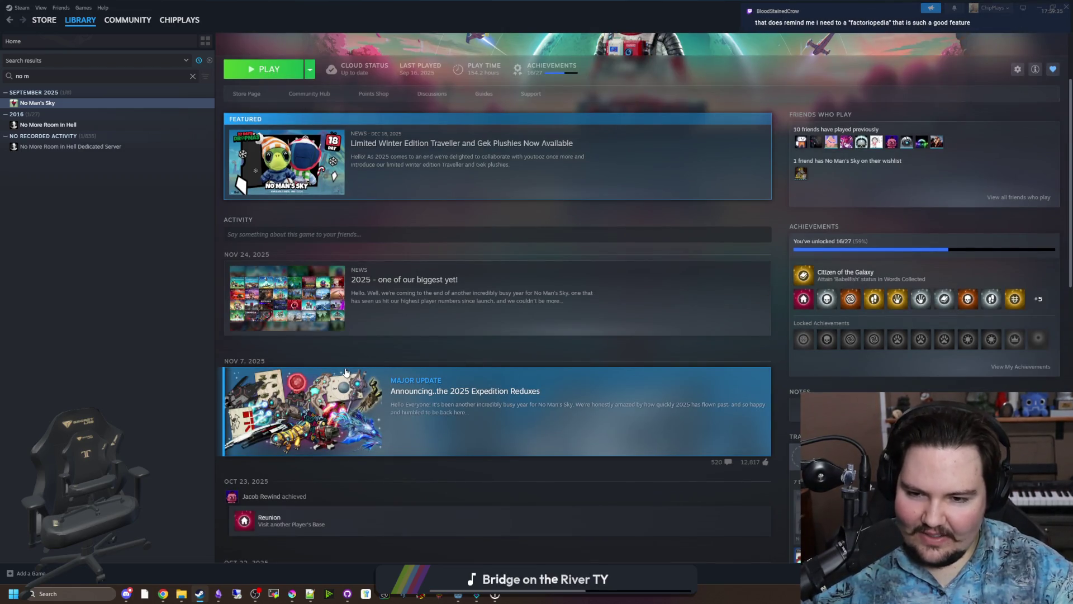
{"action": "scroll", "coordinate": [363, 360], "scroll_direction": "down", "scroll_amount": 2}
{"action": "scroll", "coordinate": [364, 357], "scroll_direction": "down", "scroll_amount": 2}
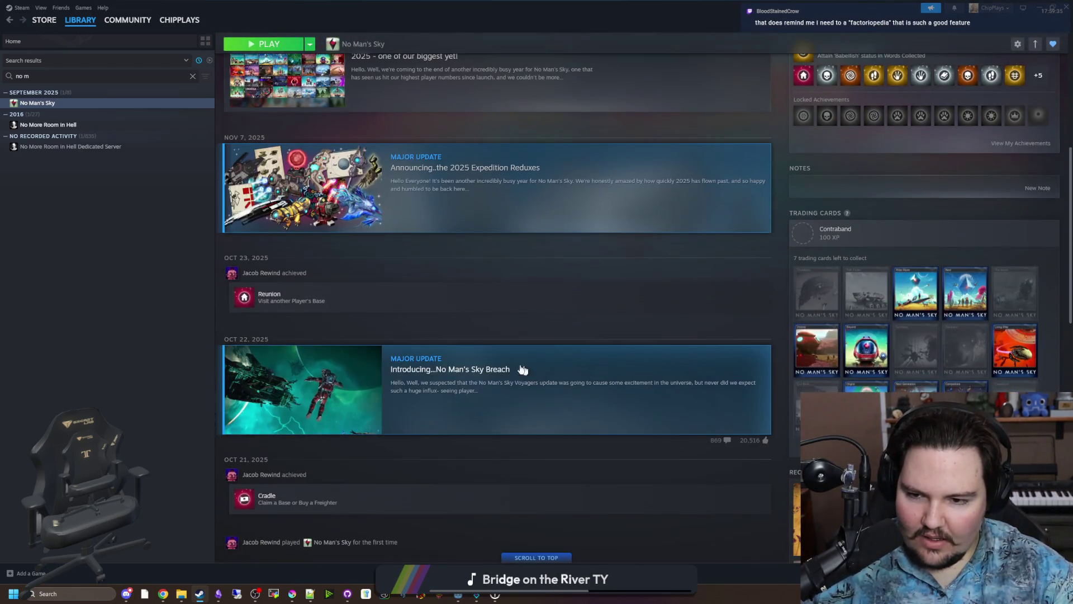
{"action": "left_click", "coordinate": [456, 393]}
{"action": "scroll", "coordinate": [608, 351], "scroll_direction": "down", "scroll_amount": 15}
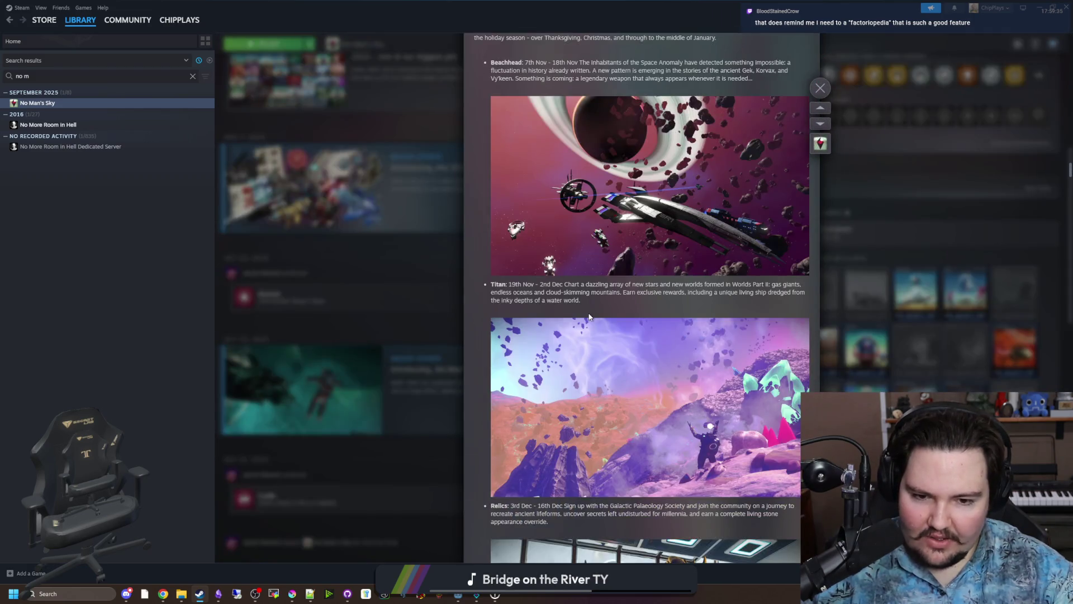
{"action": "scroll", "coordinate": [589, 316], "scroll_direction": "down", "scroll_amount": 10}
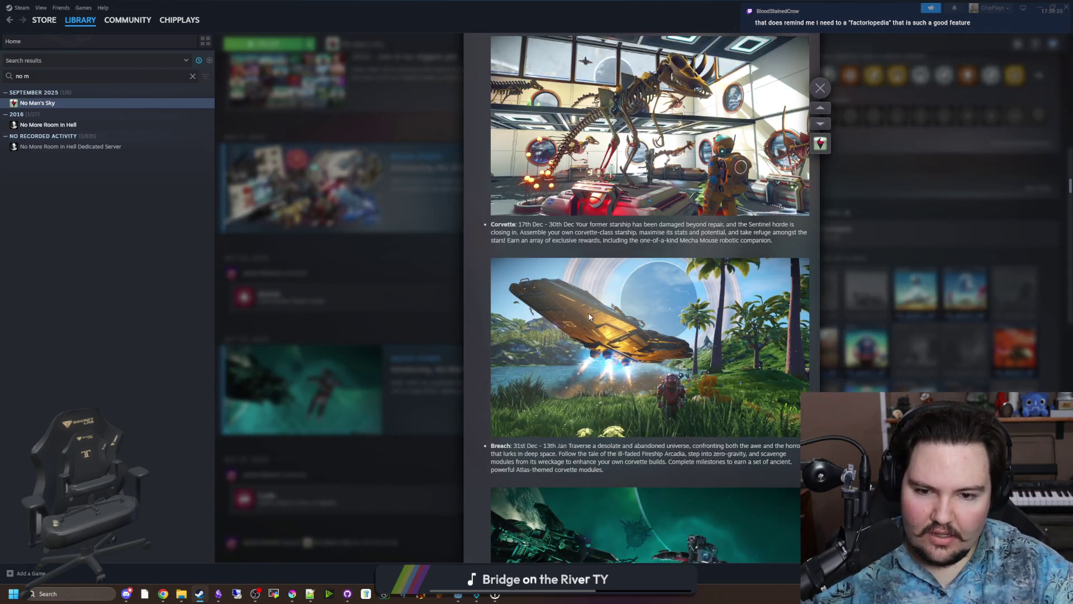
{"action": "scroll", "coordinate": [589, 316], "scroll_direction": "down", "scroll_amount": 5}
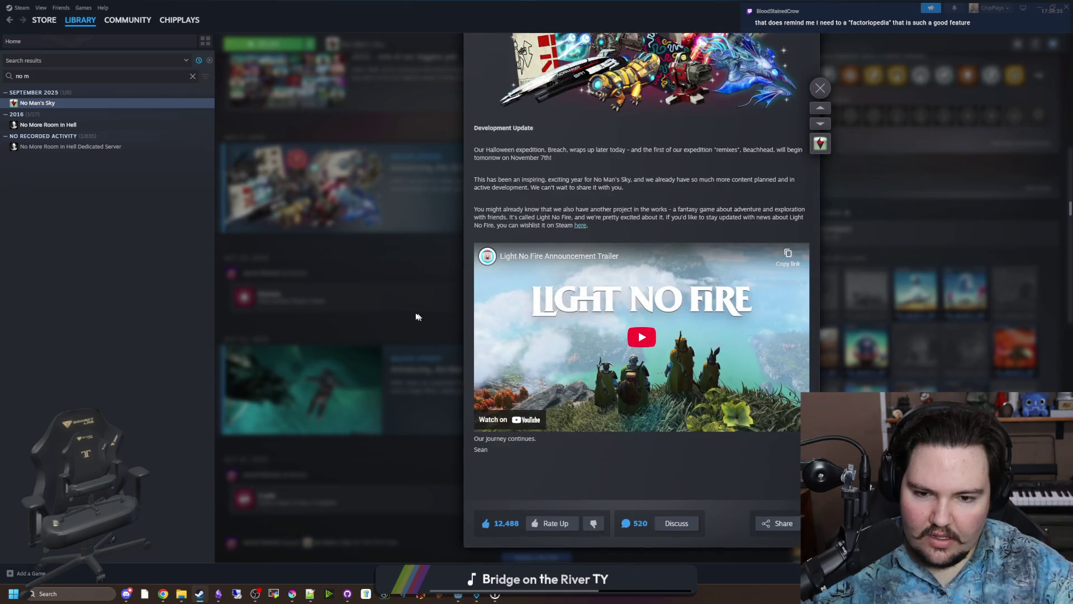
{"action": "left_click", "coordinate": [413, 315]}
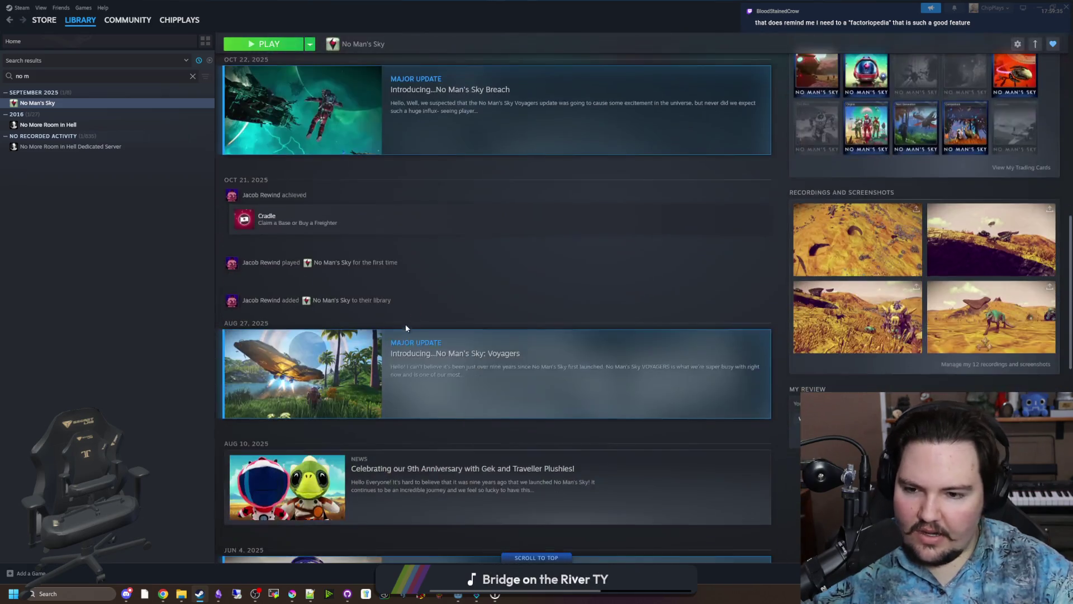
Open and read the No Man's Sky: Voyagers update article, then close it.
{"action": "left_click", "coordinate": [357, 373]}
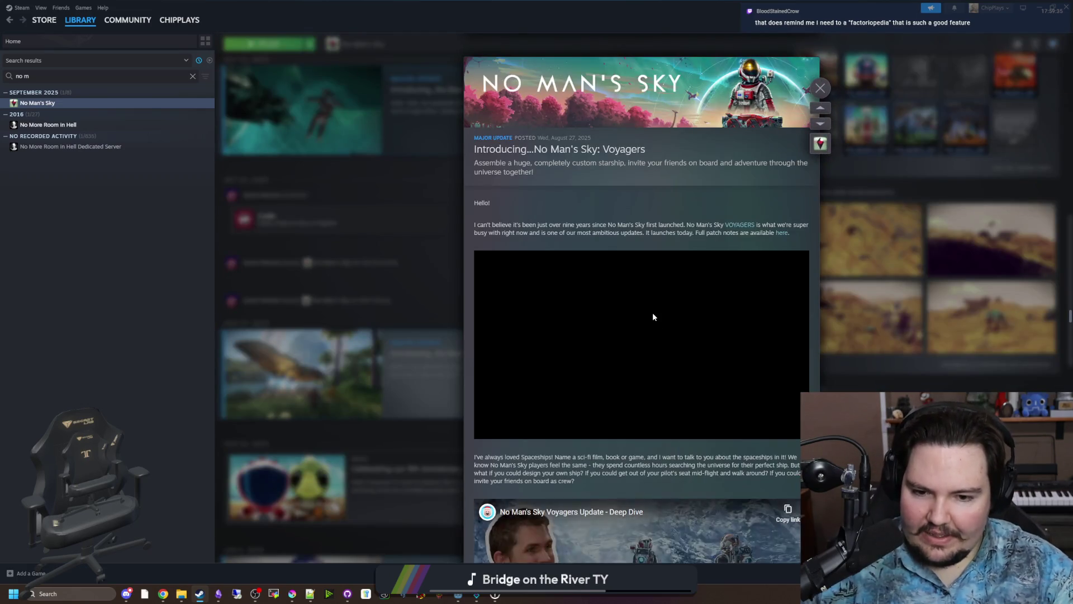
{"action": "scroll", "coordinate": [653, 316], "scroll_direction": "down", "scroll_amount": 10}
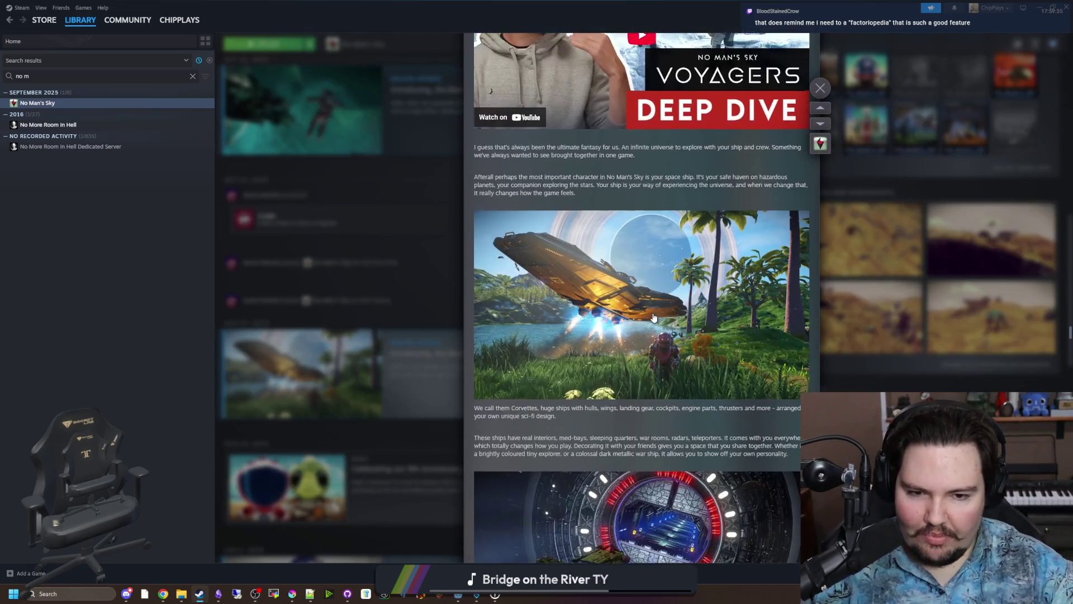
{"action": "scroll", "coordinate": [652, 316], "scroll_direction": "down", "scroll_amount": 9}
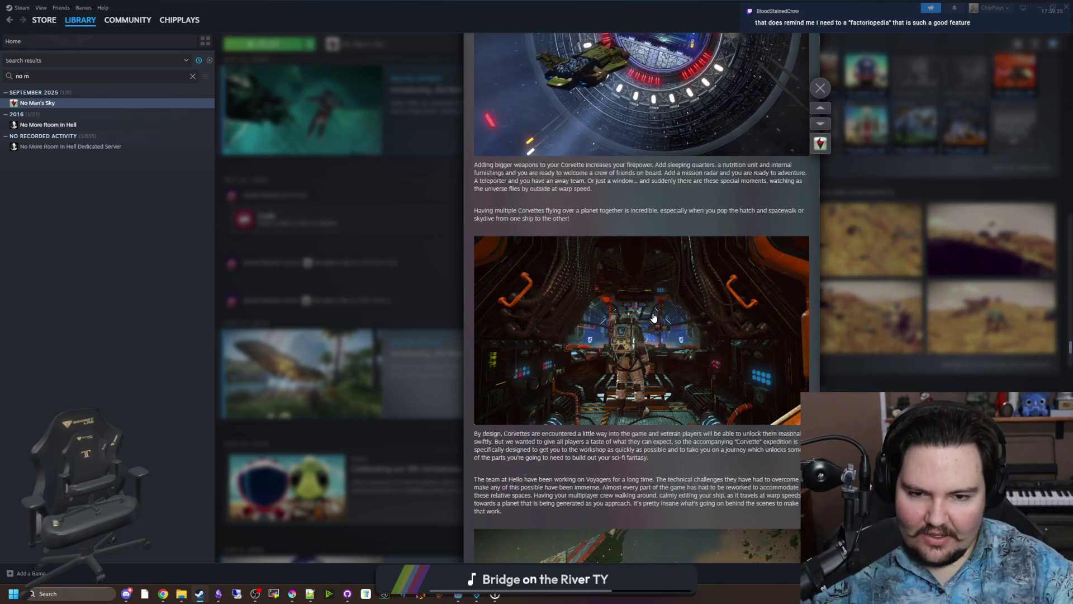
{"action": "scroll", "coordinate": [611, 398], "scroll_direction": "down", "scroll_amount": 4}
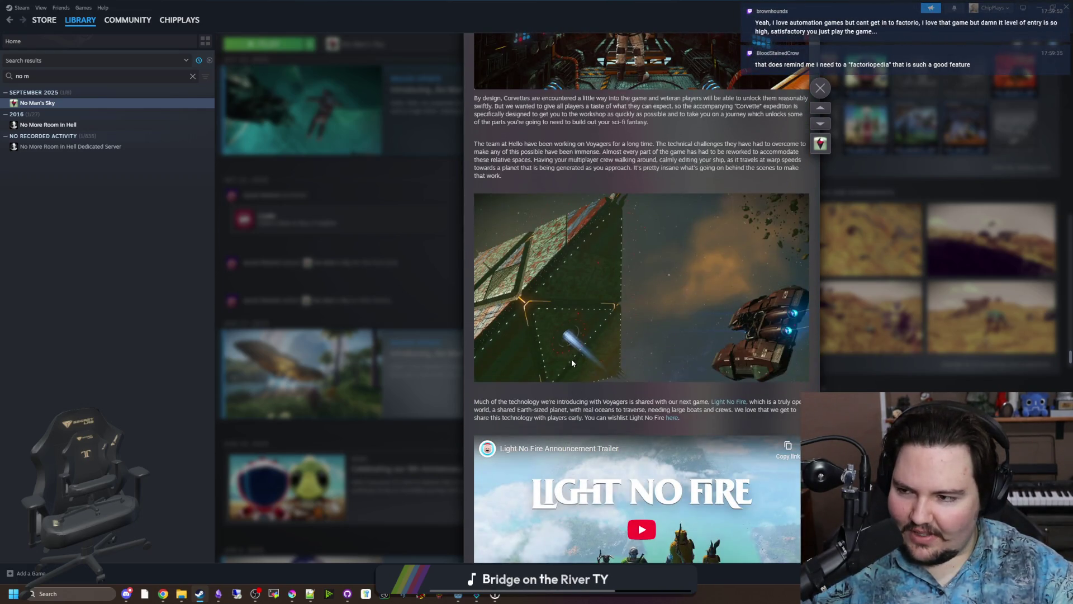
{"action": "scroll", "coordinate": [572, 363], "scroll_direction": "down", "scroll_amount": 12}
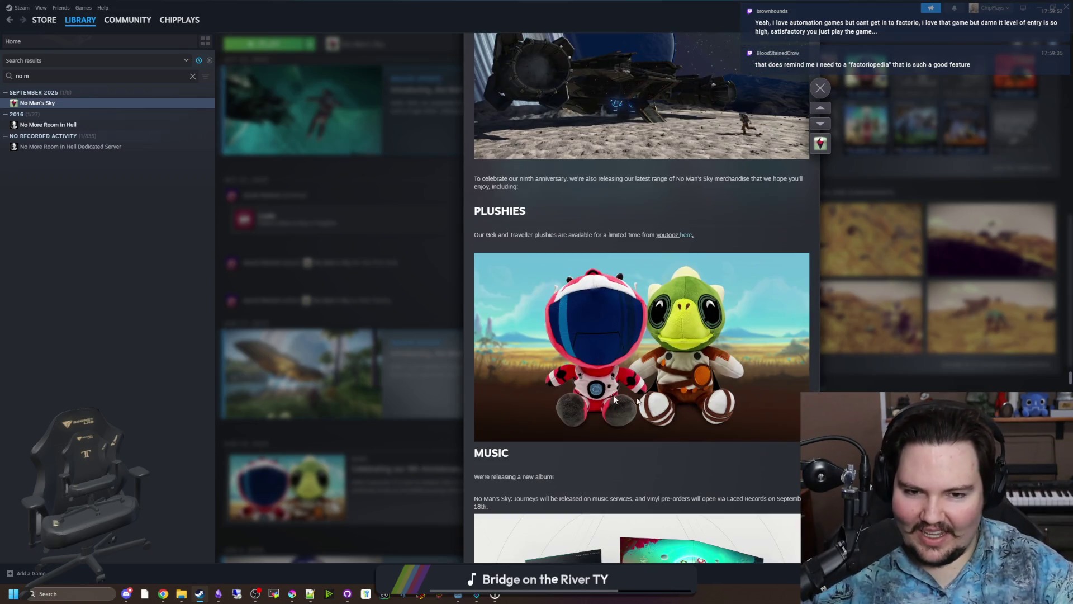
{"action": "scroll", "coordinate": [637, 400], "scroll_direction": "down", "scroll_amount": 5}
{"action": "key", "text": "Escape"}
Scroll the activity feed, then minimize Steam and place the caret on line 17 of items_table.gd.
{"action": "scroll", "coordinate": [487, 356], "scroll_direction": "down", "scroll_amount": 2}
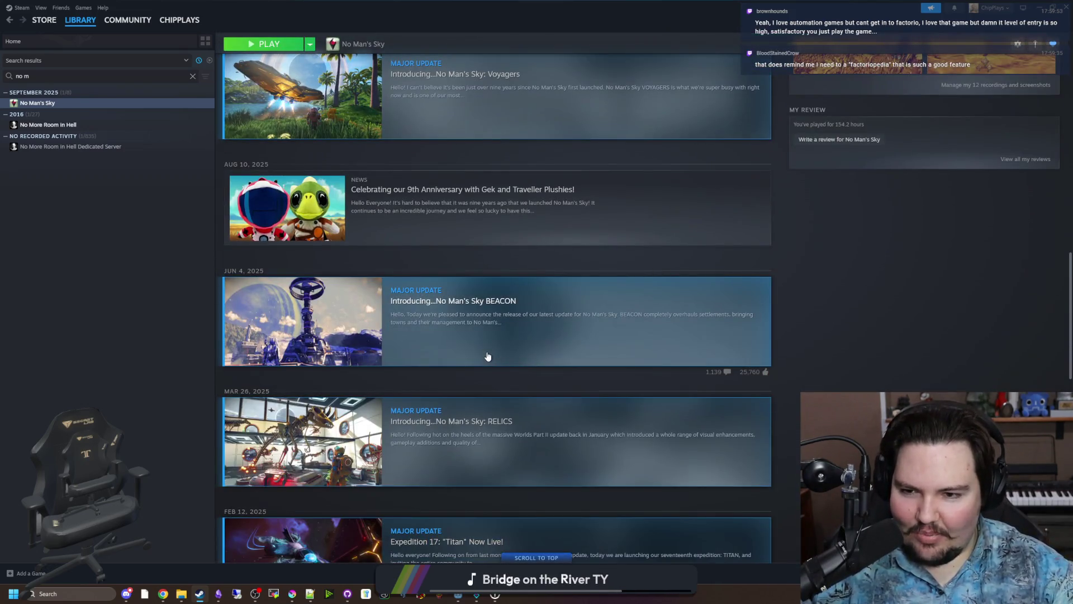
{"action": "scroll", "coordinate": [491, 237], "scroll_direction": "down", "scroll_amount": 3}
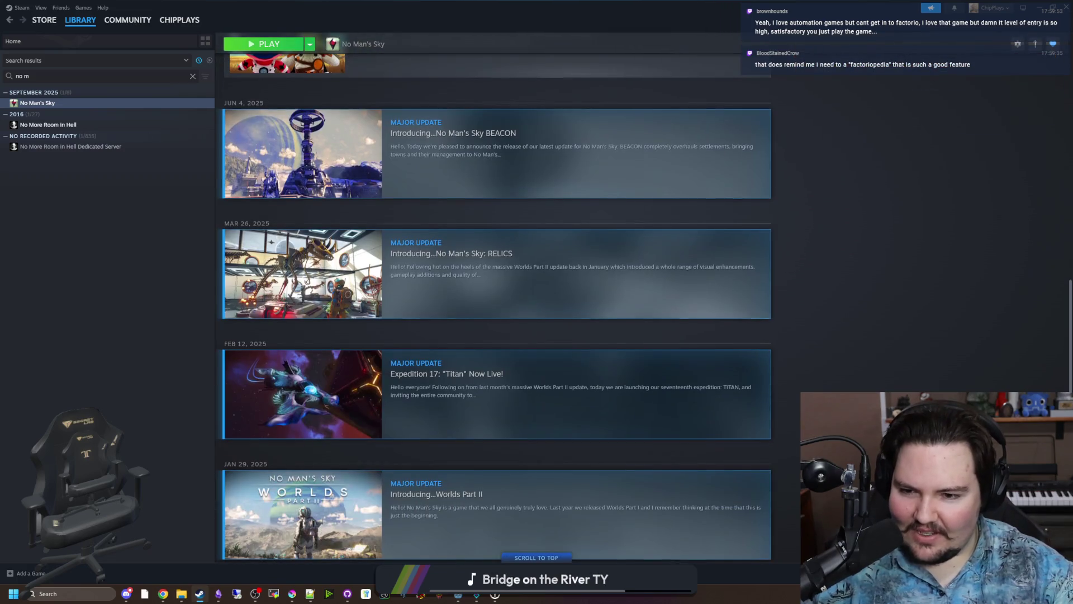
{"action": "scroll", "coordinate": [666, 395], "scroll_direction": "down", "scroll_amount": 4}
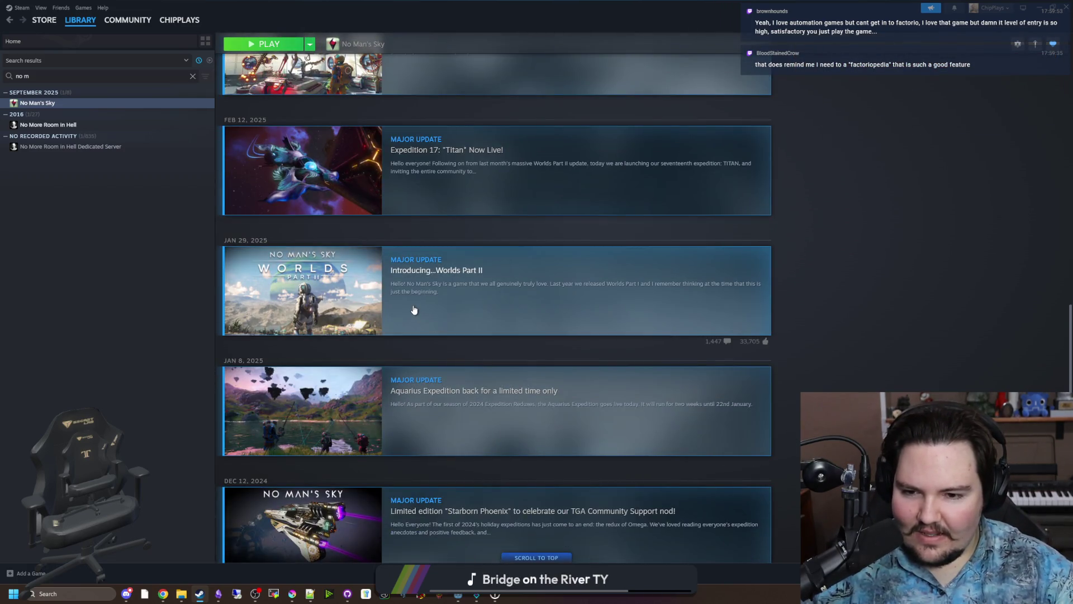
{"action": "scroll", "coordinate": [413, 309], "scroll_direction": "down", "scroll_amount": 4}
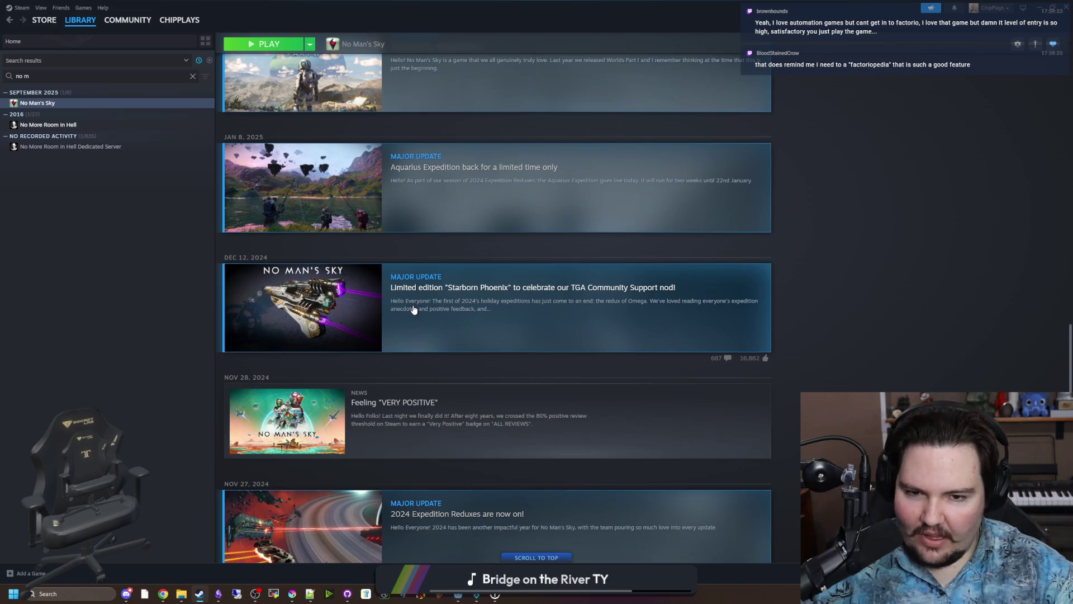
{"action": "scroll", "coordinate": [414, 309], "scroll_direction": "down", "scroll_amount": 4}
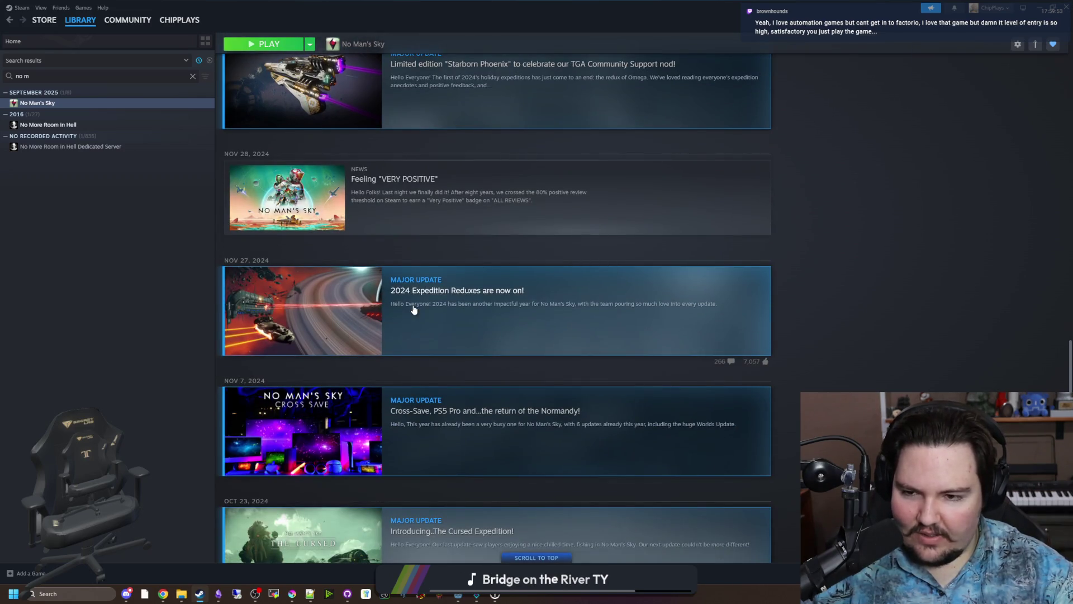
{"action": "scroll", "coordinate": [615, 304], "scroll_direction": "up", "scroll_amount": 15}
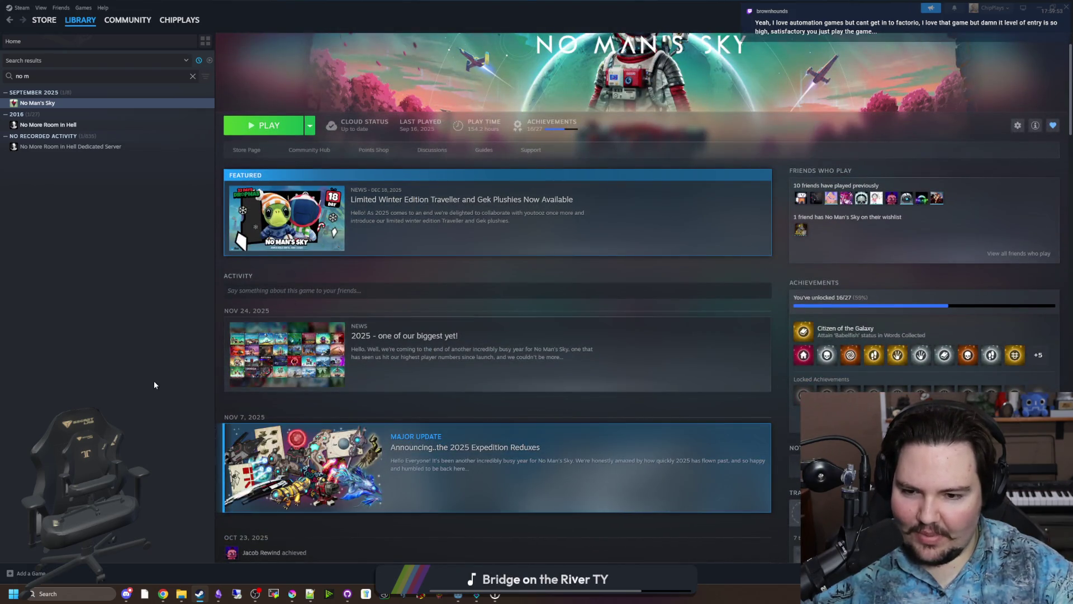
{"action": "scroll", "coordinate": [480, 374], "scroll_direction": "down", "scroll_amount": 4}
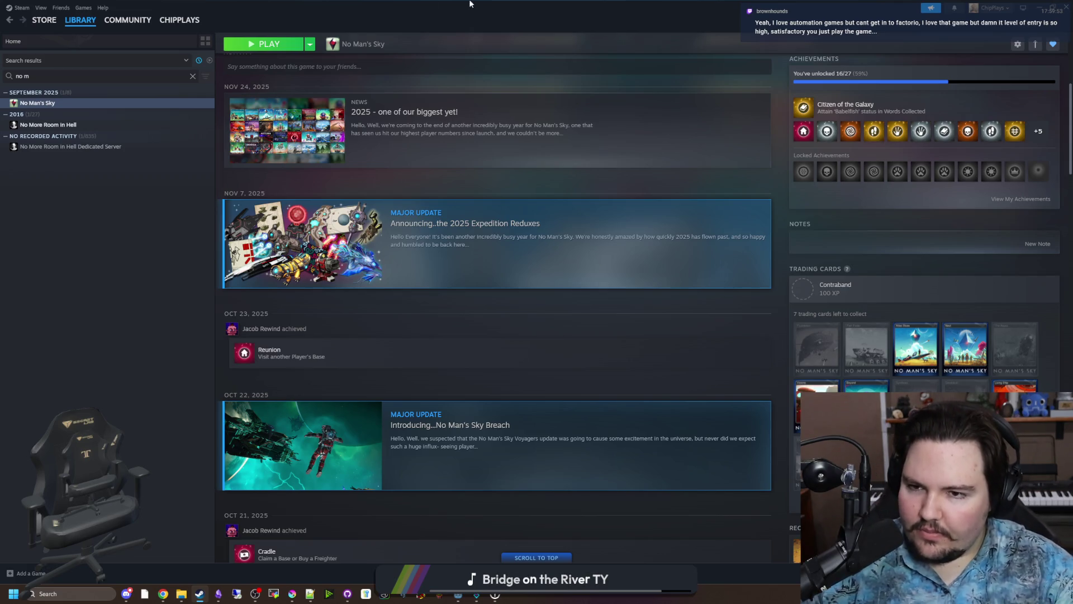
{"action": "key", "text": "super+Down"}
{"action": "left_click", "coordinate": [421, 273]}
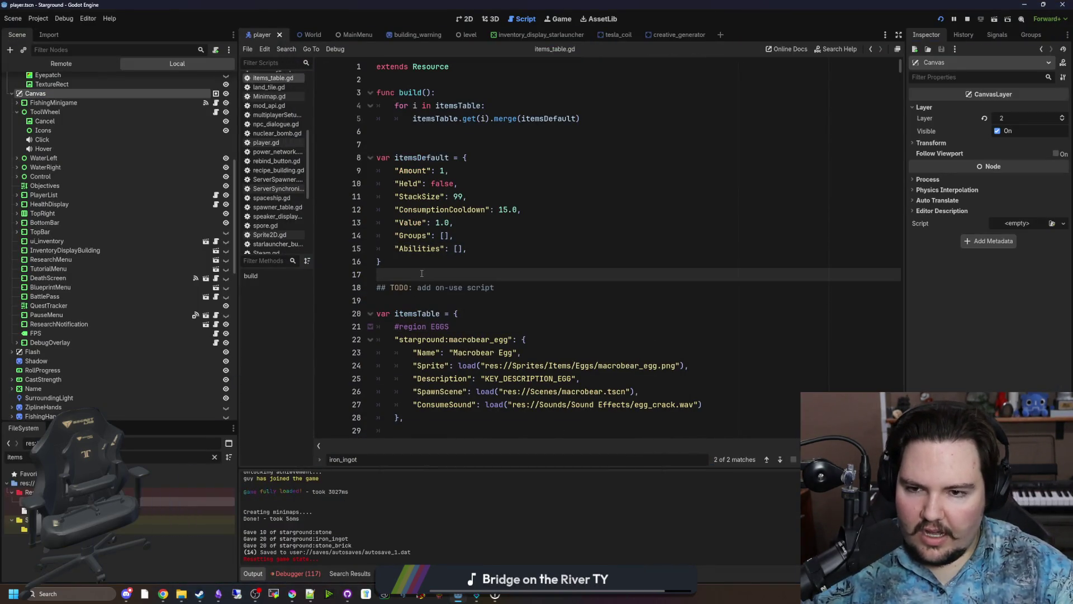
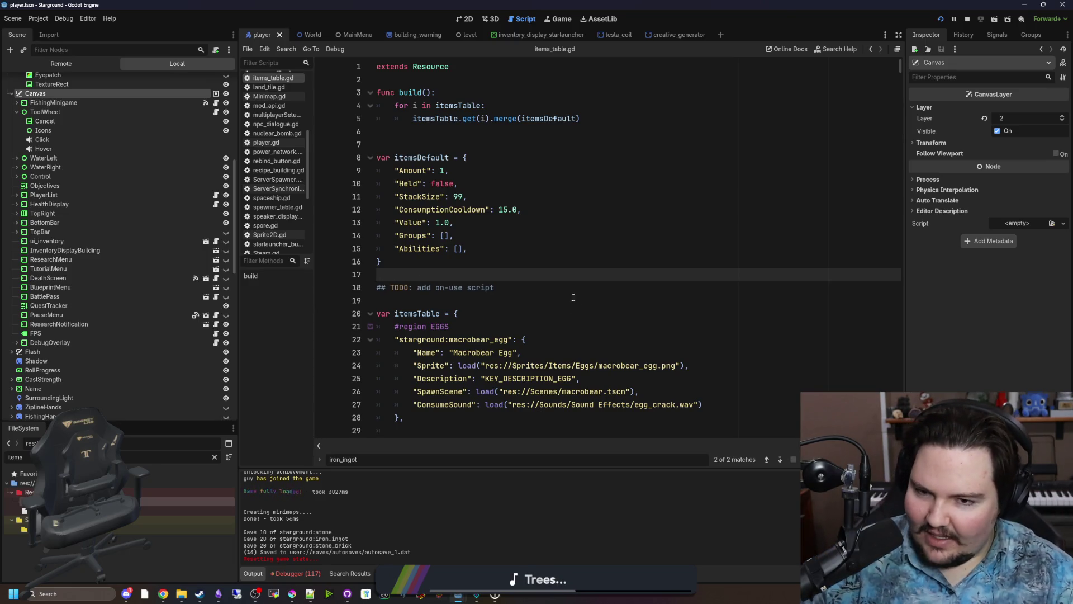
Glance at the Discord server window, then return to the Godot editor.
{"action": "left_click", "coordinate": [456, 313]}
{"action": "left_click", "coordinate": [456, 300]}
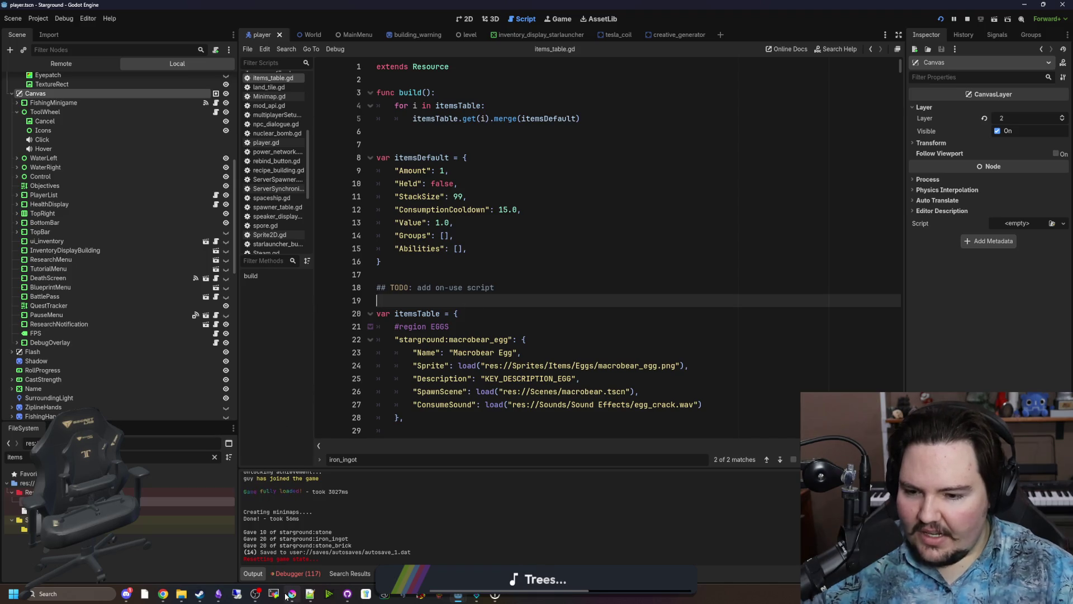
{"action": "left_click", "coordinate": [127, 597]}
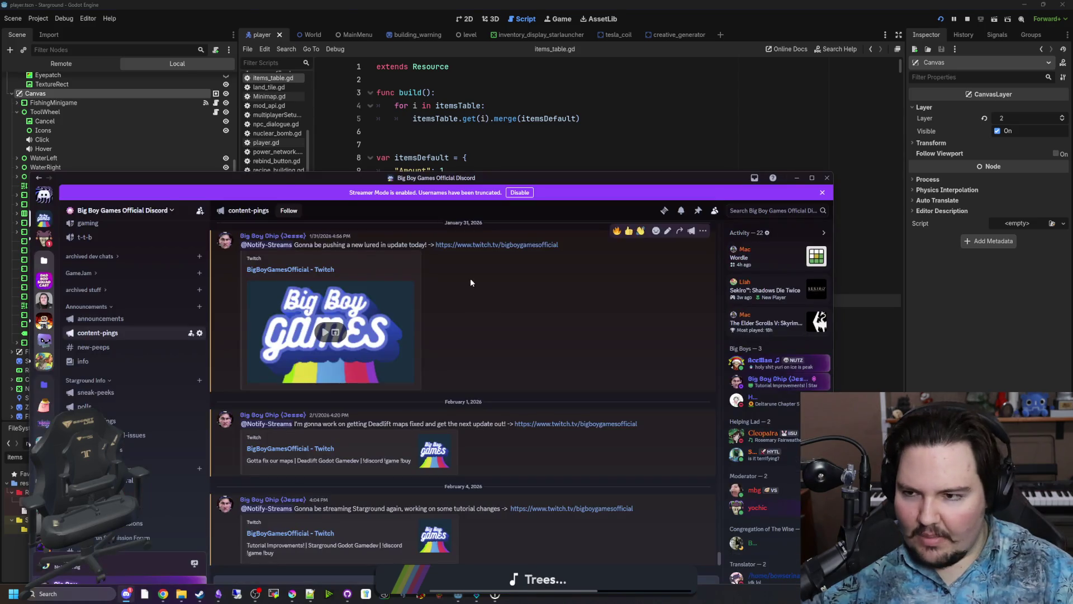
{"action": "key", "text": "alt+Tab"}
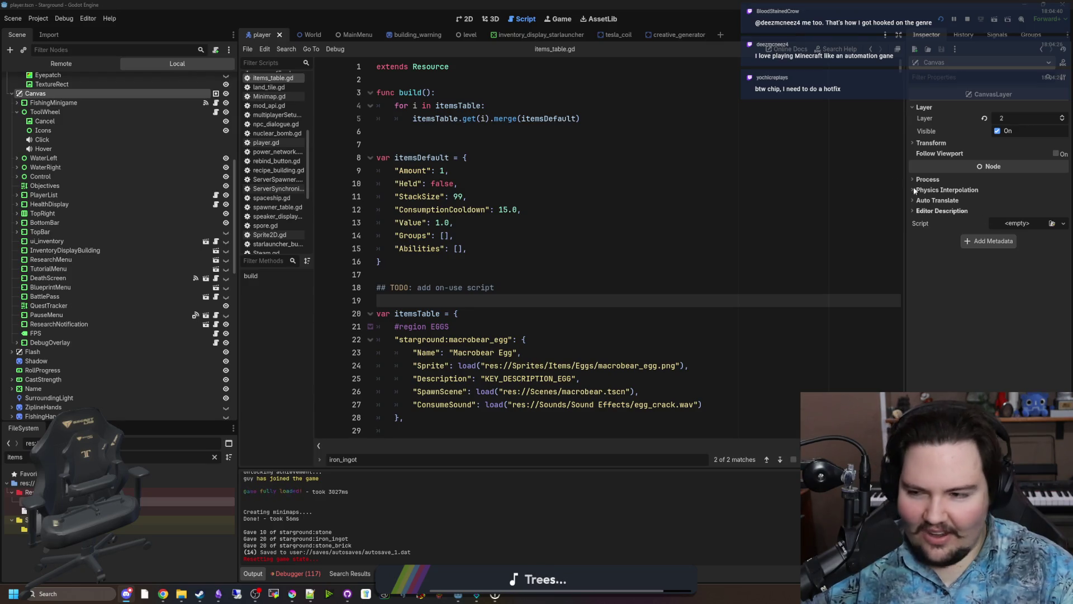
Scroll through items_table.gd, checking the Groups line and the entries further down.
{"action": "left_click", "coordinate": [528, 261]}
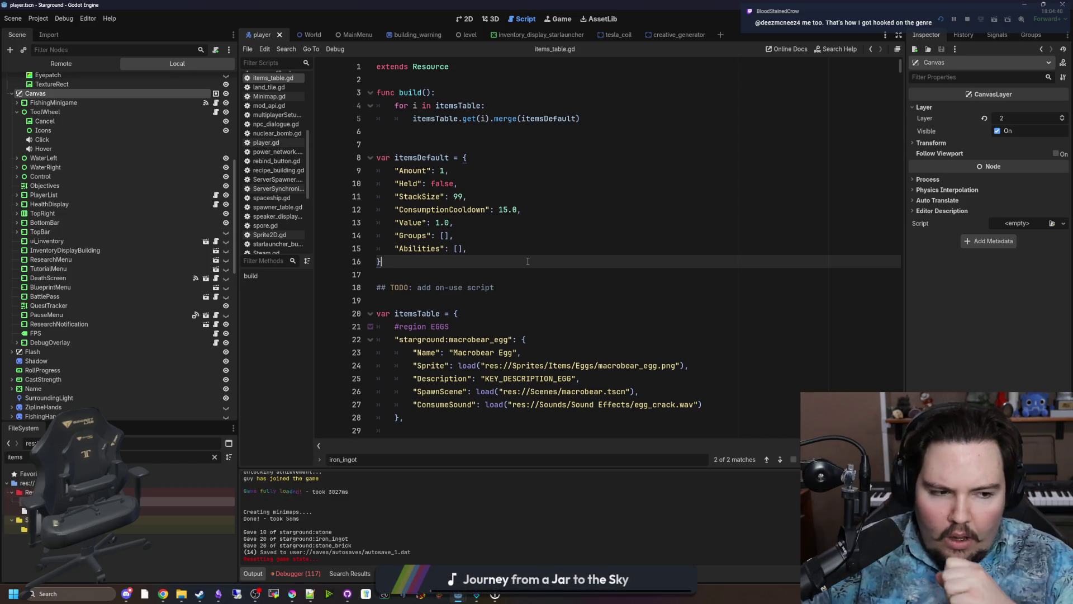
{"action": "left_click", "coordinate": [404, 236]}
{"action": "scroll", "coordinate": [452, 255], "scroll_direction": "down", "scroll_amount": 13}
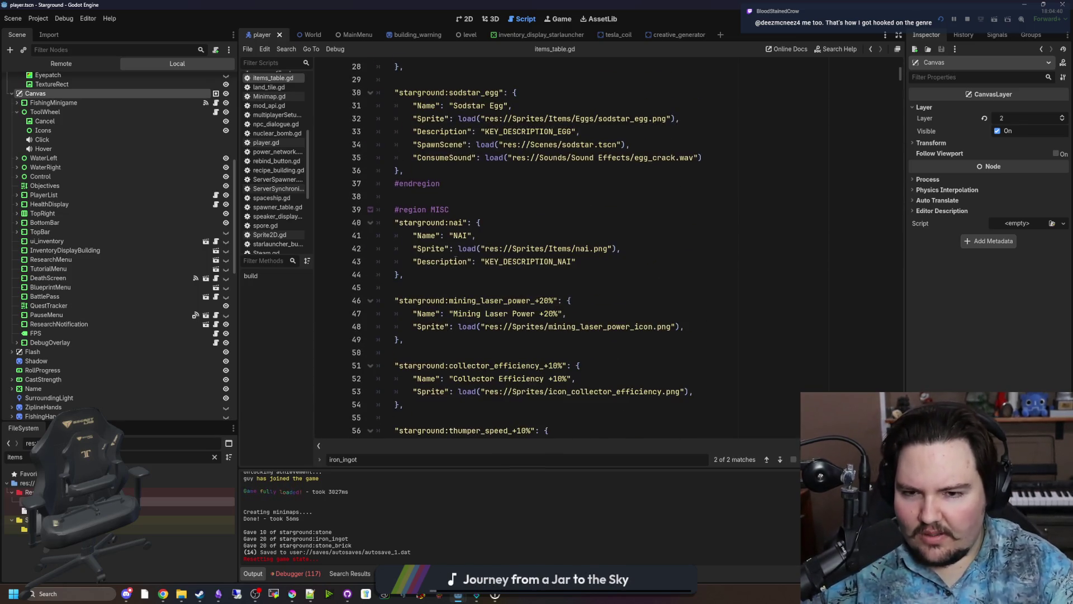
{"action": "scroll", "coordinate": [464, 280], "scroll_direction": "down", "scroll_amount": 2}
{"action": "left_click", "coordinate": [475, 300]}
{"action": "scroll", "coordinate": [475, 301], "scroll_direction": "down", "scroll_amount": 3}
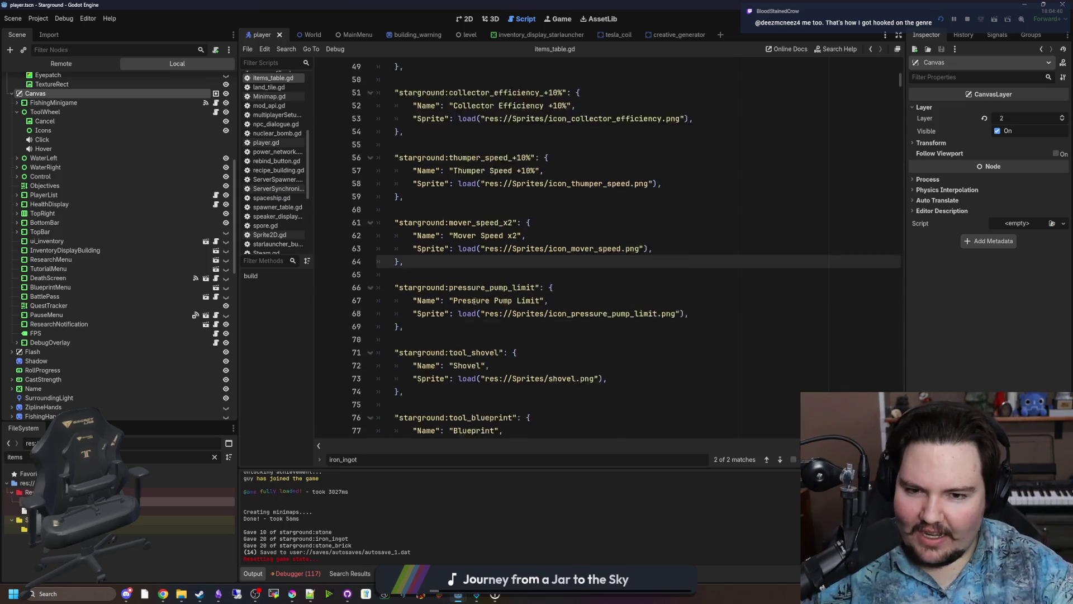
{"action": "left_click", "coordinate": [476, 314]}
{"action": "scroll", "coordinate": [476, 322], "scroll_direction": "up", "scroll_amount": 18}
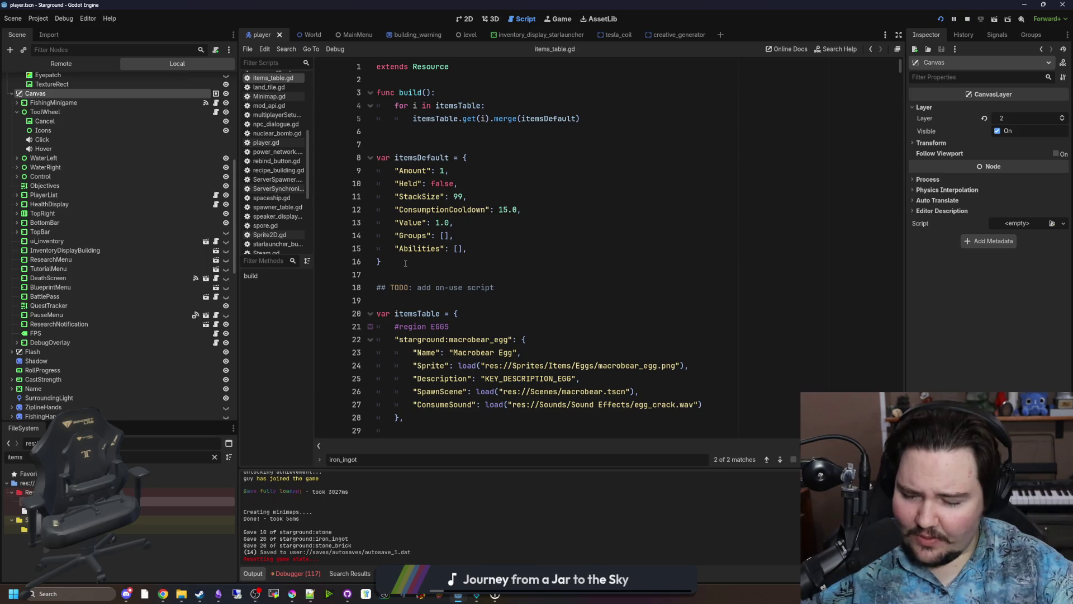
Finish reviewing items_table.gd and switch to global.gd from the Scripts list.
{"action": "left_click", "coordinate": [426, 273]}
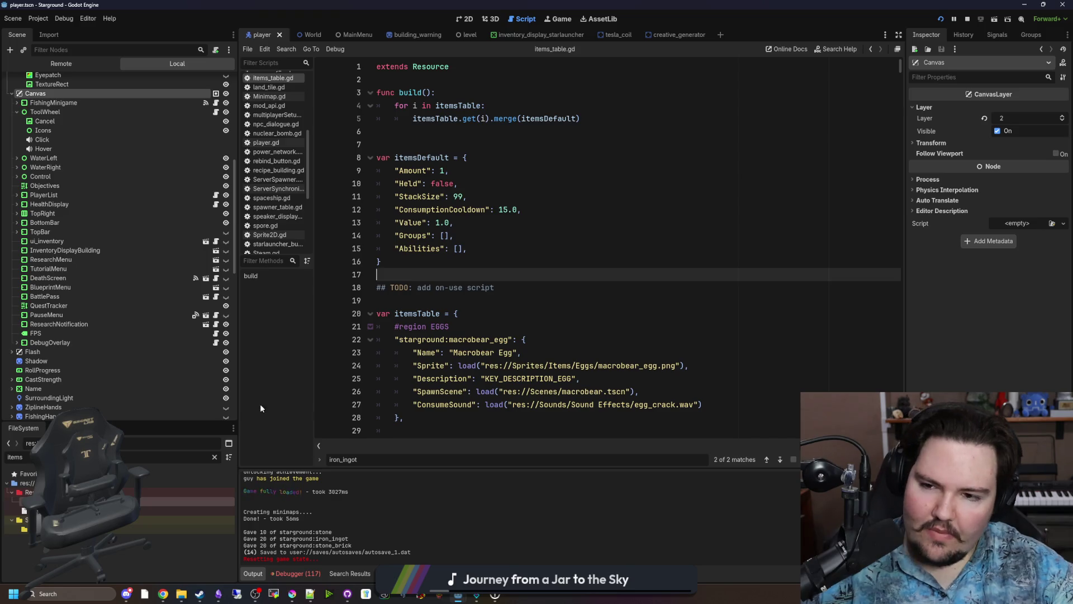
{"action": "scroll", "coordinate": [476, 295], "scroll_direction": "down", "scroll_amount": 3}
{"action": "left_click", "coordinate": [436, 262]}
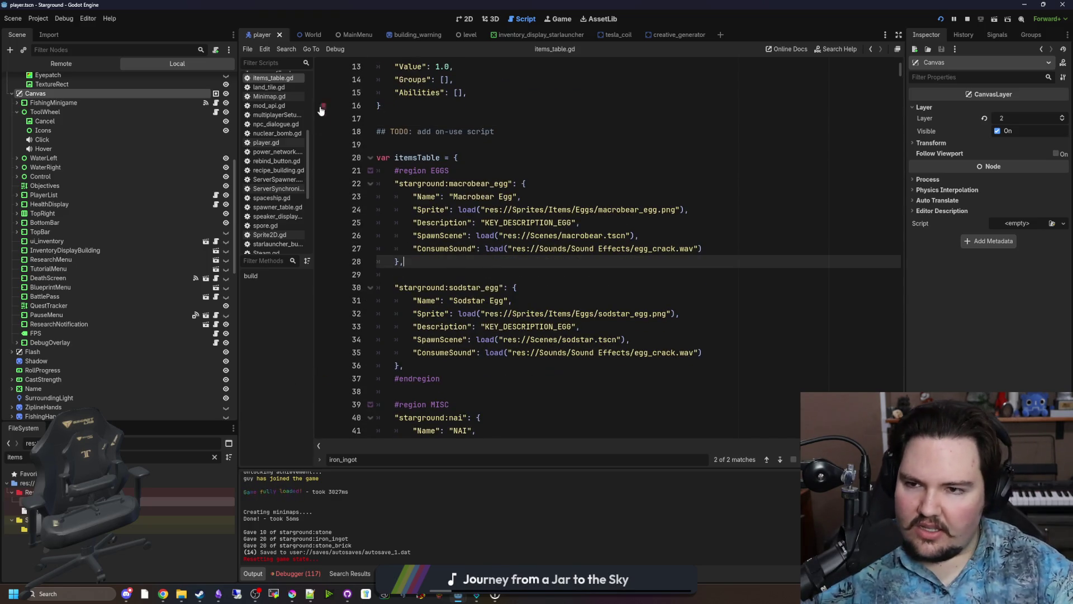
{"action": "scroll", "coordinate": [267, 171], "scroll_direction": "up", "scroll_amount": 3}
{"action": "scroll", "coordinate": [267, 168], "scroll_direction": "up", "scroll_amount": 2}
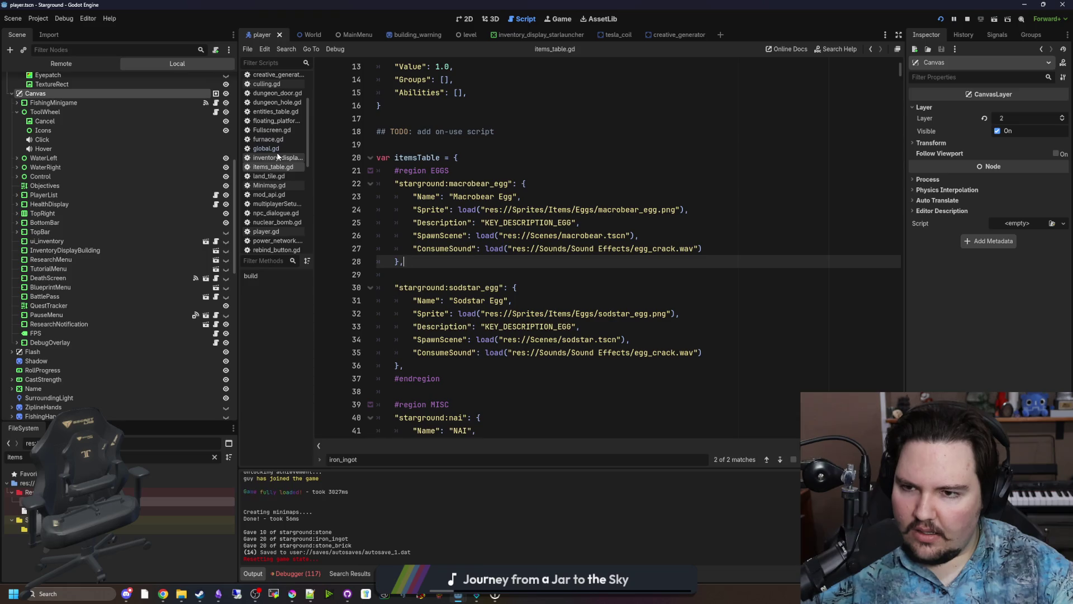
{"action": "left_click", "coordinate": [268, 149]}
{"action": "left_click", "coordinate": [507, 326]}
Save the scene and scroll to the tutorials dictionary, narrowing the Scene dock.
{"action": "key", "text": "ctrl+s"}
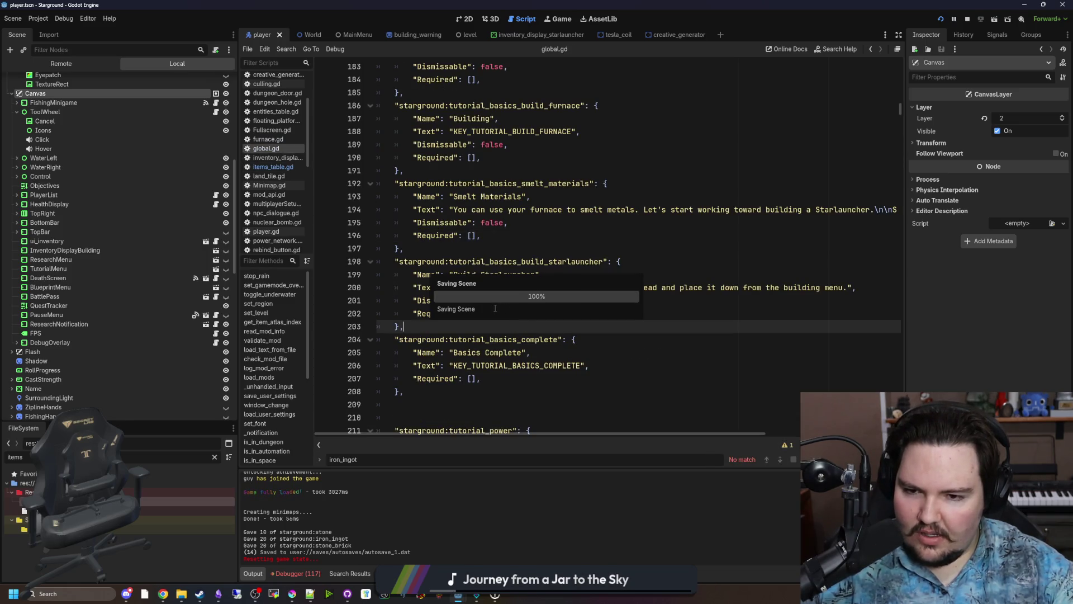
{"action": "key", "text": "ctrl+s"}
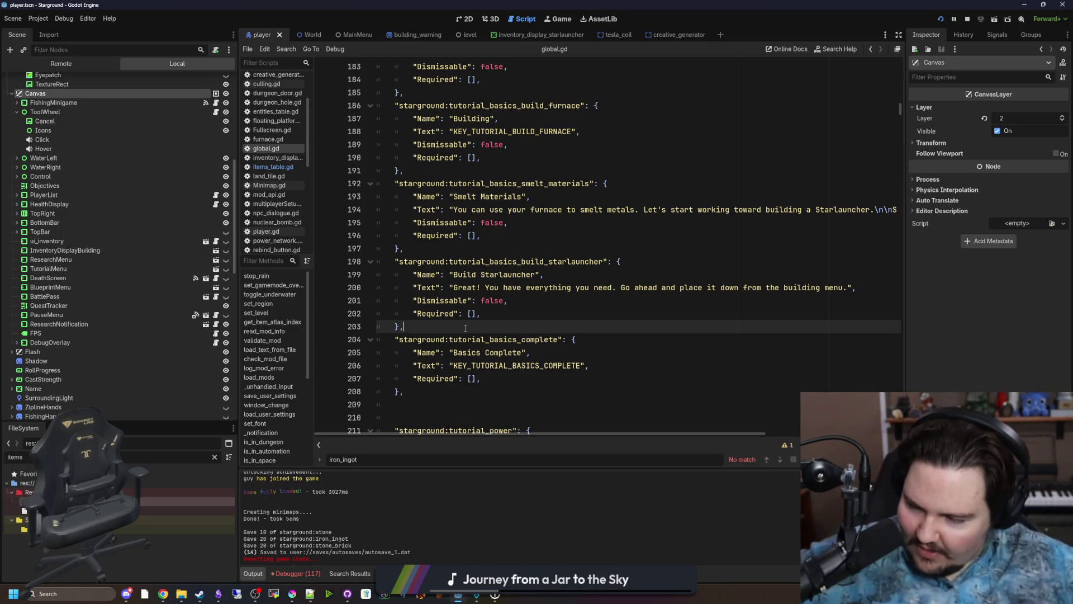
{"action": "left_click", "coordinate": [497, 317]}
{"action": "key", "text": "Down"}
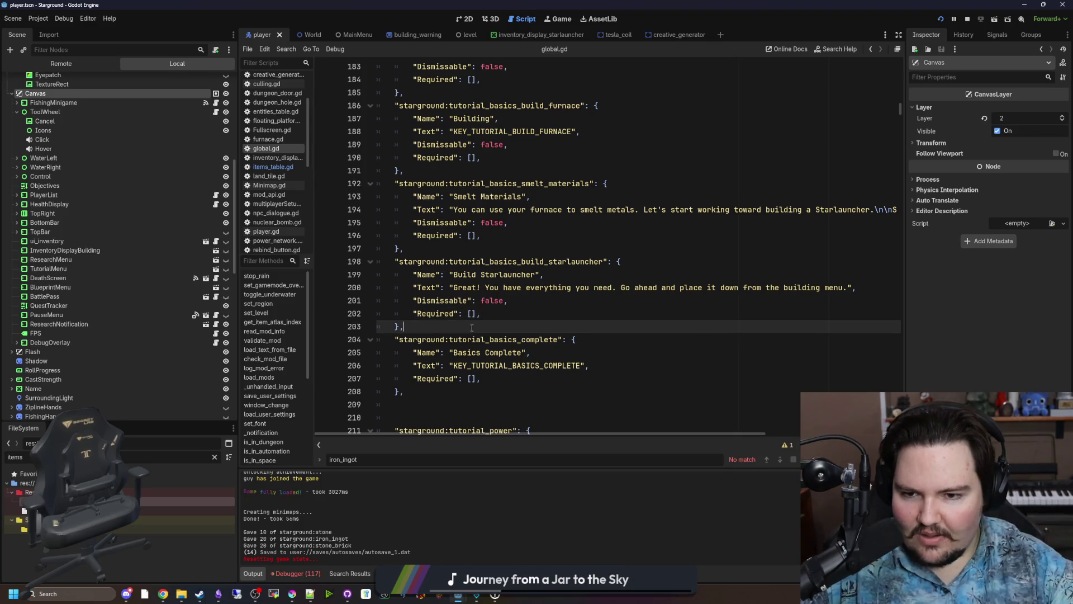
{"action": "scroll", "coordinate": [477, 396], "scroll_direction": "up", "scroll_amount": 5}
{"action": "scroll", "coordinate": [467, 332], "scroll_direction": "down", "scroll_amount": 5}
{"action": "scroll", "coordinate": [468, 332], "scroll_direction": "down", "scroll_amount": 1}
{"action": "left_click_drag", "start_coordinate": [236, 327], "coordinate": [158, 327]}
Read the tutorial steps from mine_stone to complete, narrowing the Scene dock further.
{"action": "left_click", "coordinate": [370, 349]}
{"action": "scroll", "coordinate": [357, 363], "scroll_direction": "down", "scroll_amount": 2}
{"action": "left_click", "coordinate": [365, 285]}
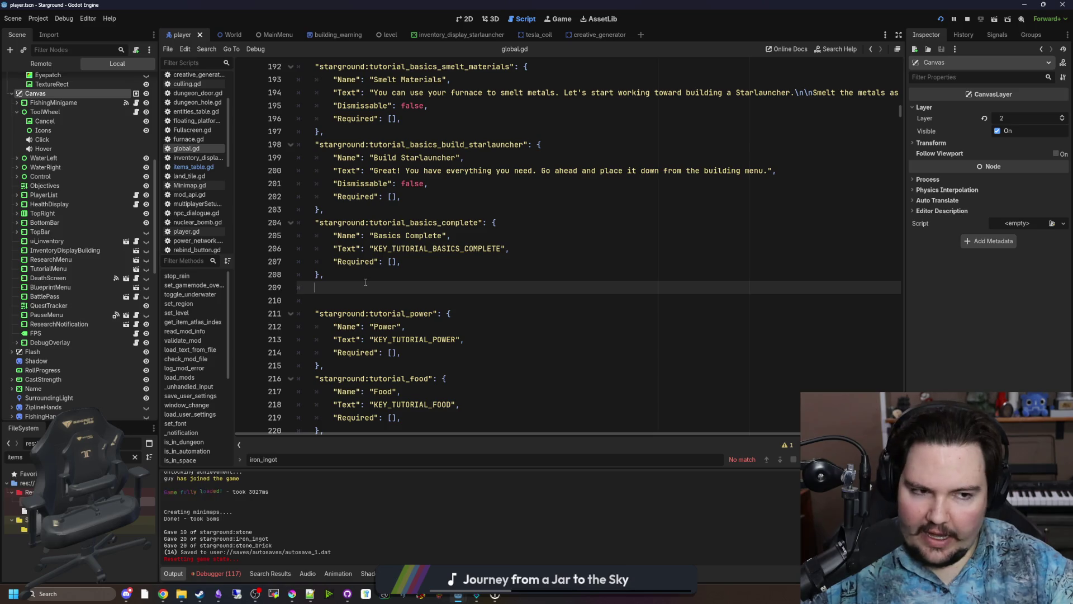
{"action": "scroll", "coordinate": [395, 300], "scroll_direction": "up", "scroll_amount": 4}
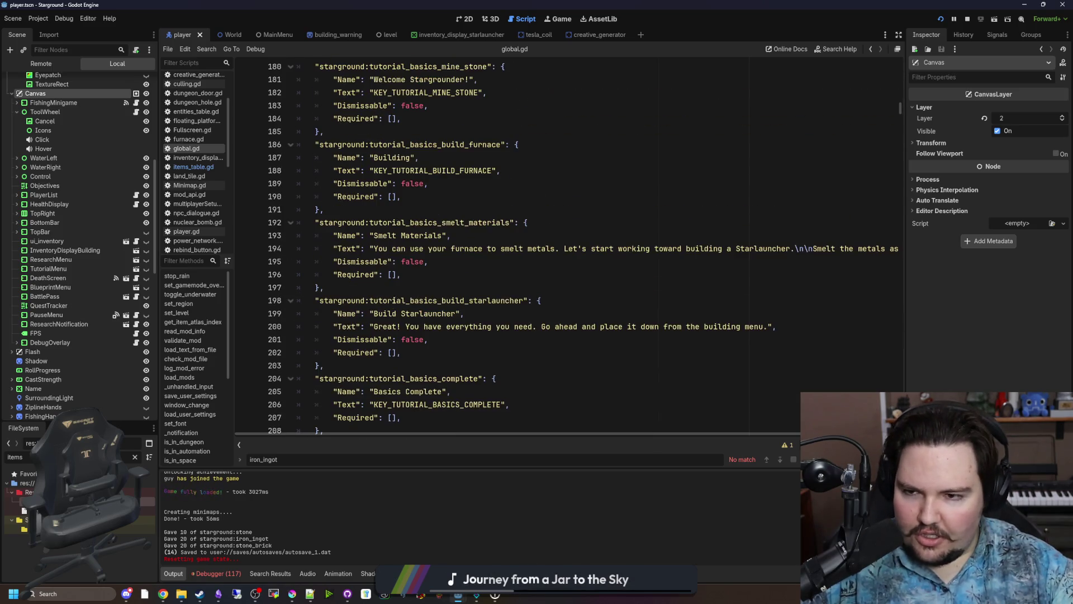
{"action": "left_click", "coordinate": [406, 361]}
{"action": "scroll", "coordinate": [407, 362], "scroll_direction": "up", "scroll_amount": 2}
{"action": "left_click", "coordinate": [407, 361]}
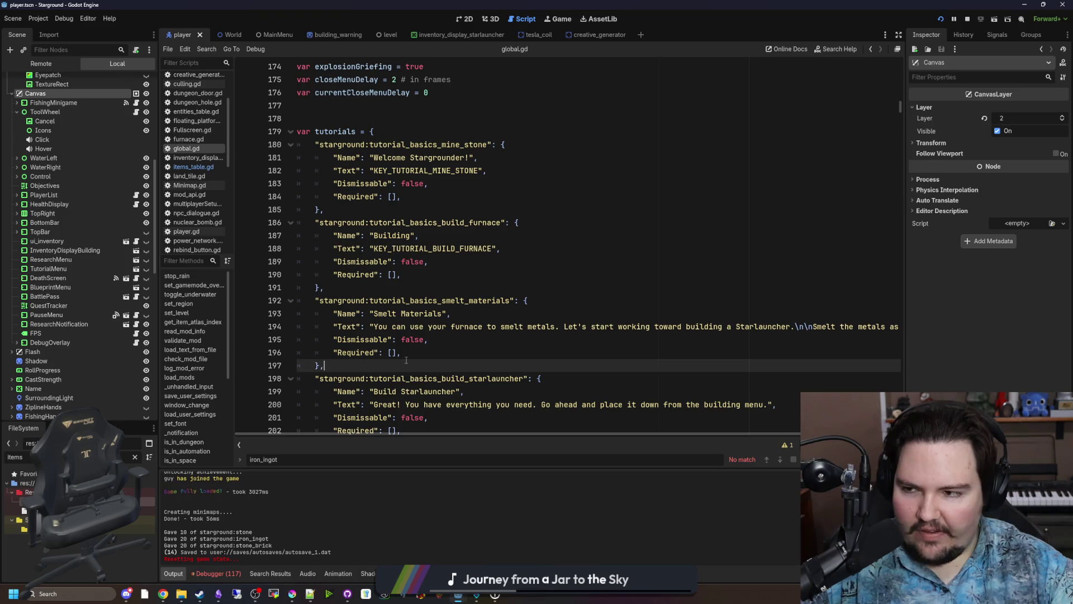
{"action": "left_click", "coordinate": [421, 350]}
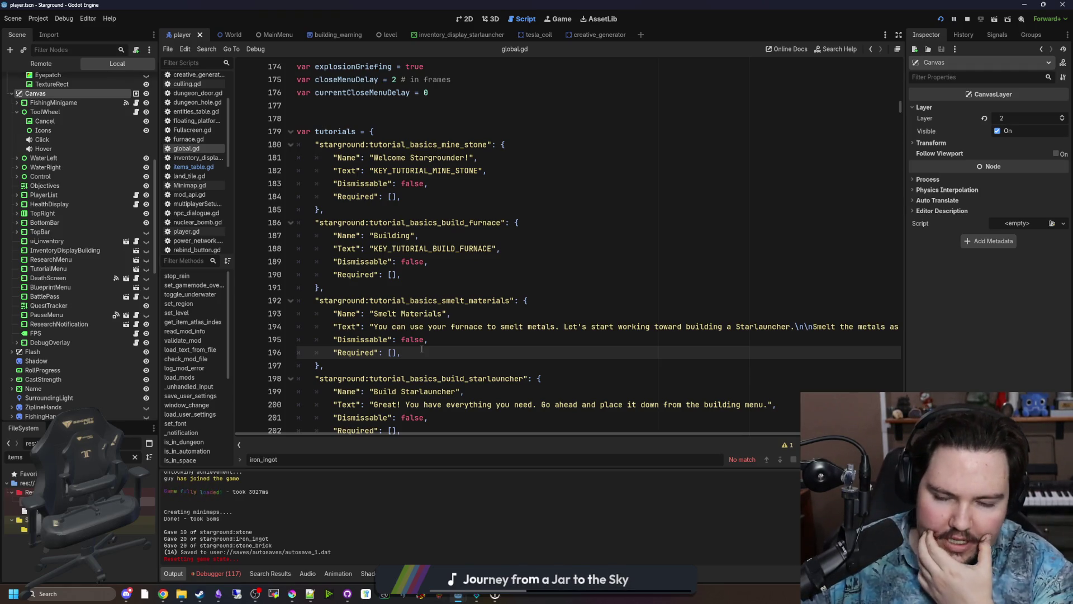
{"action": "left_click", "coordinate": [484, 287]}
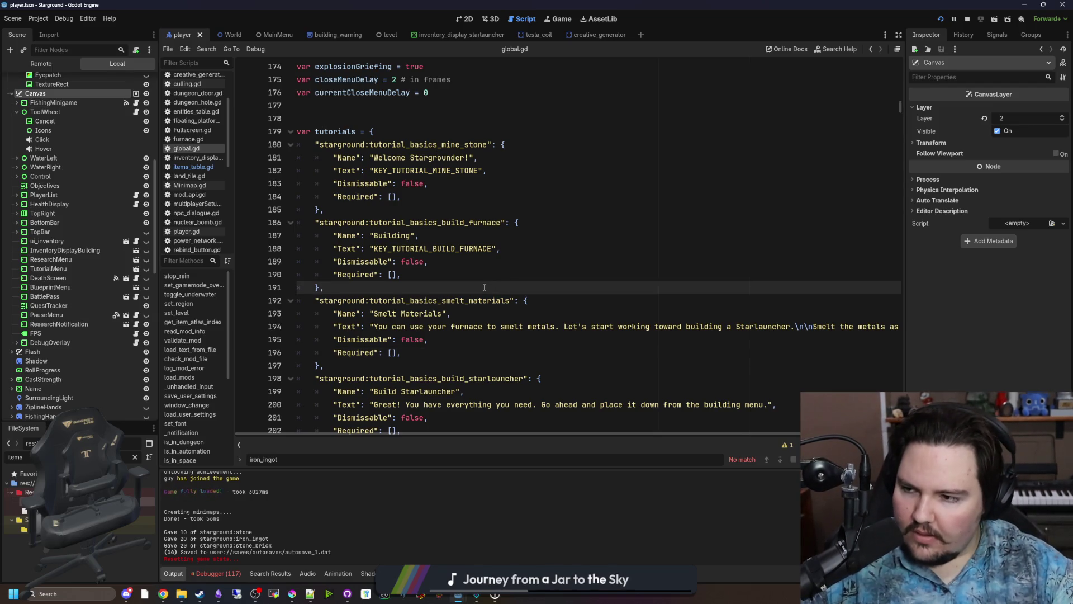
{"action": "left_click", "coordinate": [418, 210]}
{"action": "left_click", "coordinate": [425, 197]}
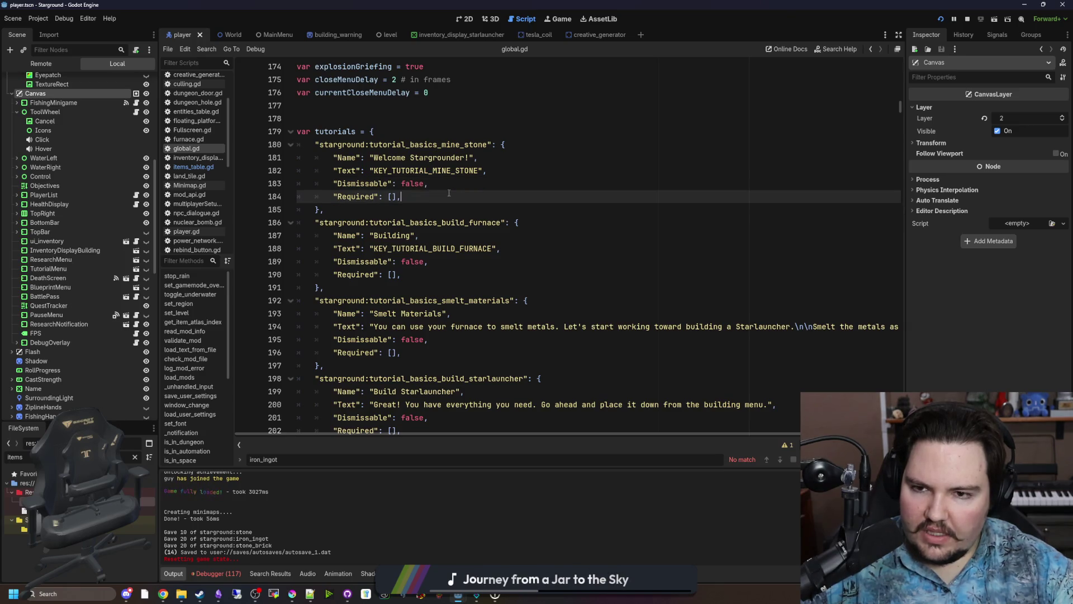
{"action": "scroll", "coordinate": [444, 187], "scroll_direction": "down", "scroll_amount": 2}
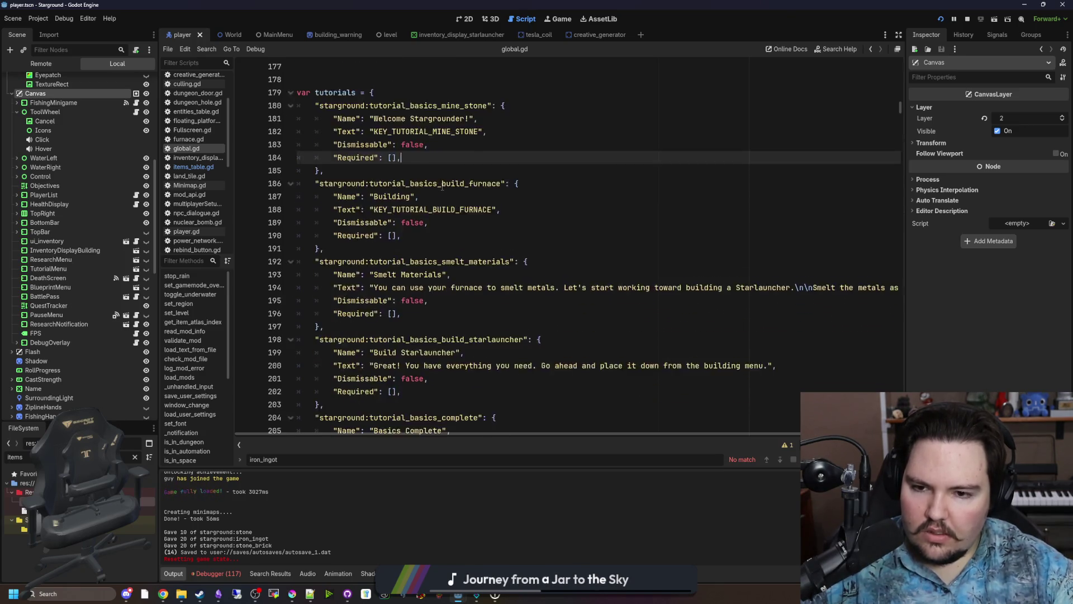
{"action": "left_click_drag", "start_coordinate": [157, 327], "coordinate": [142, 327]}
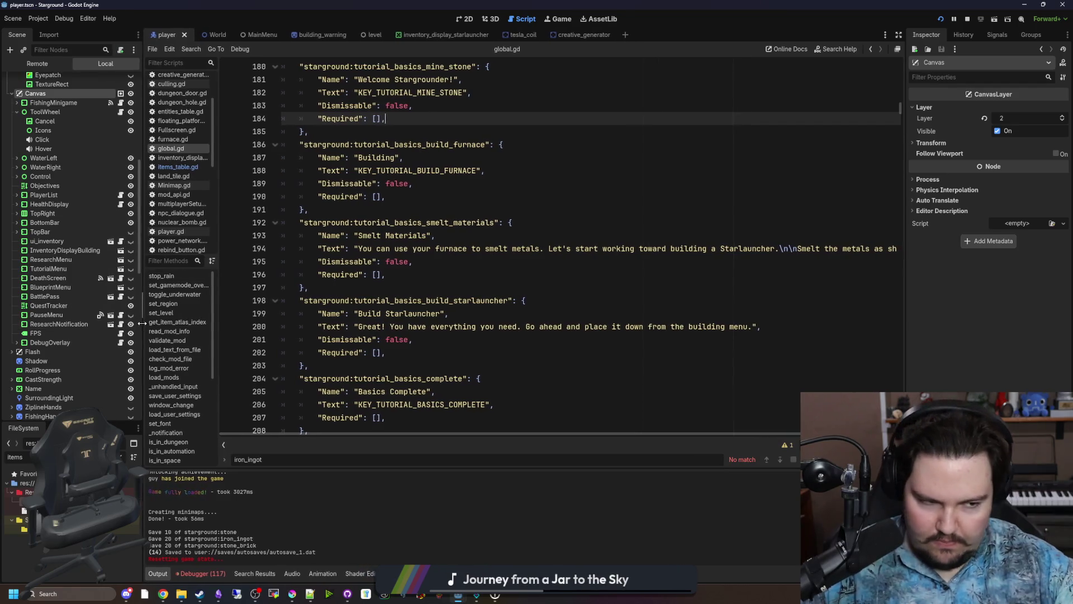
Widen the code area by shrinking the Inspector, scroll global.gd and select the iron_ingot search text.
{"action": "left_click", "coordinate": [421, 265]}
{"action": "scroll", "coordinate": [421, 265], "scroll_direction": "down", "scroll_amount": 1}
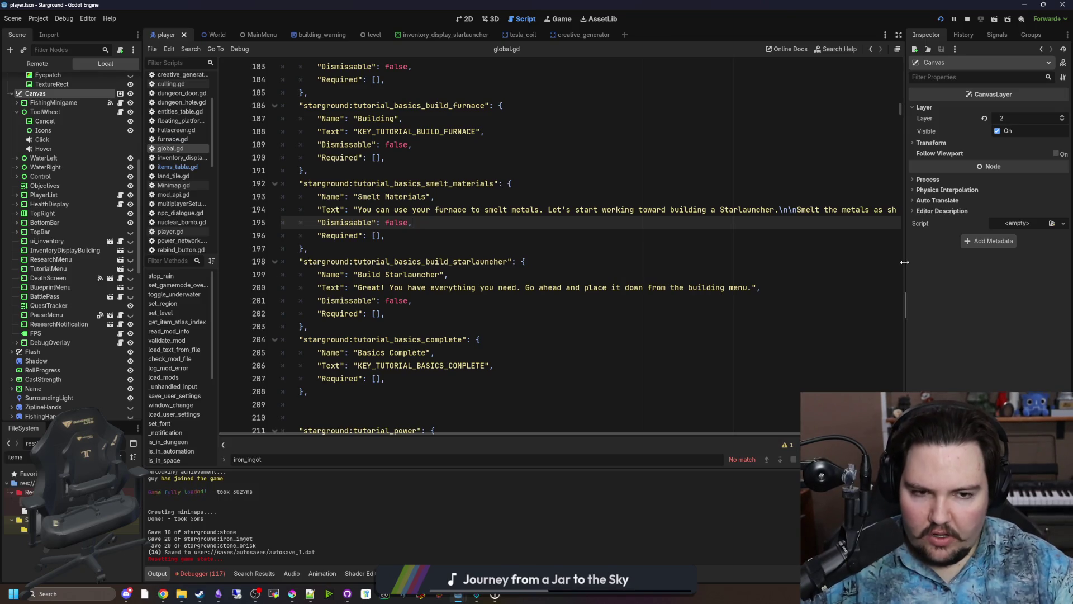
{"action": "left_click_drag", "start_coordinate": [903, 265], "coordinate": [978, 265]}
{"action": "scroll", "coordinate": [562, 287], "scroll_direction": "down", "scroll_amount": 20}
{"action": "scroll", "coordinate": [562, 287], "scroll_direction": "down", "scroll_amount": 20}
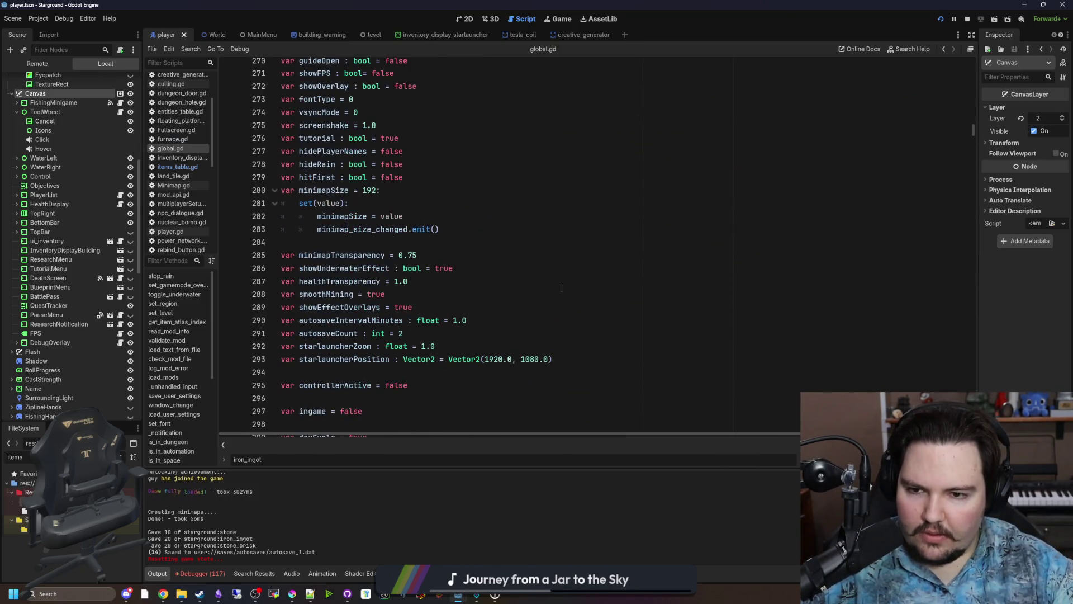
{"action": "scroll", "coordinate": [620, 286], "scroll_direction": "down", "scroll_amount": 18}
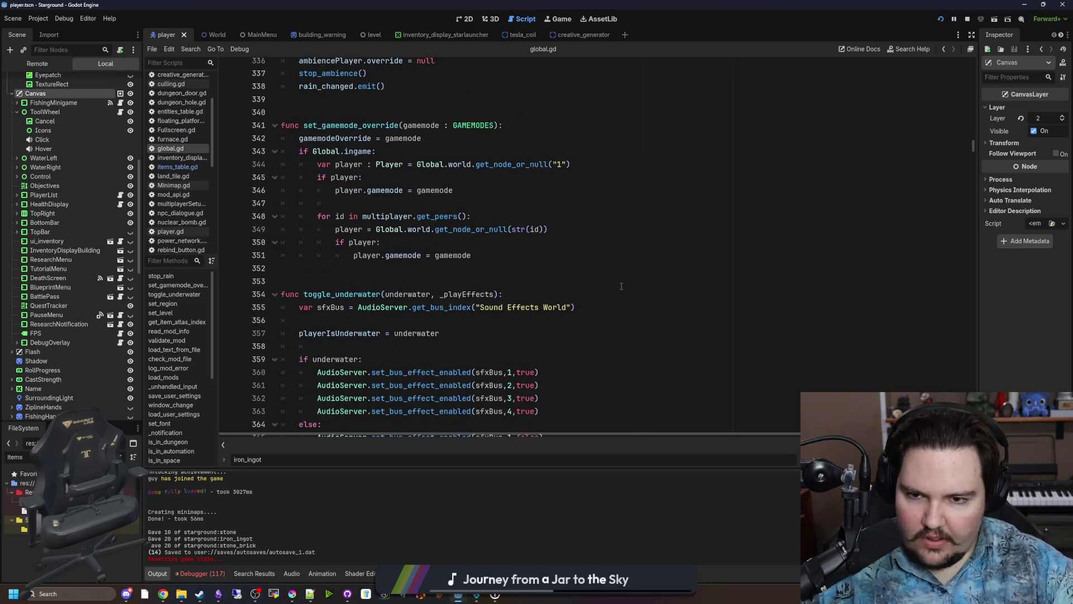
{"action": "scroll", "coordinate": [570, 292], "scroll_direction": "down", "scroll_amount": 20}
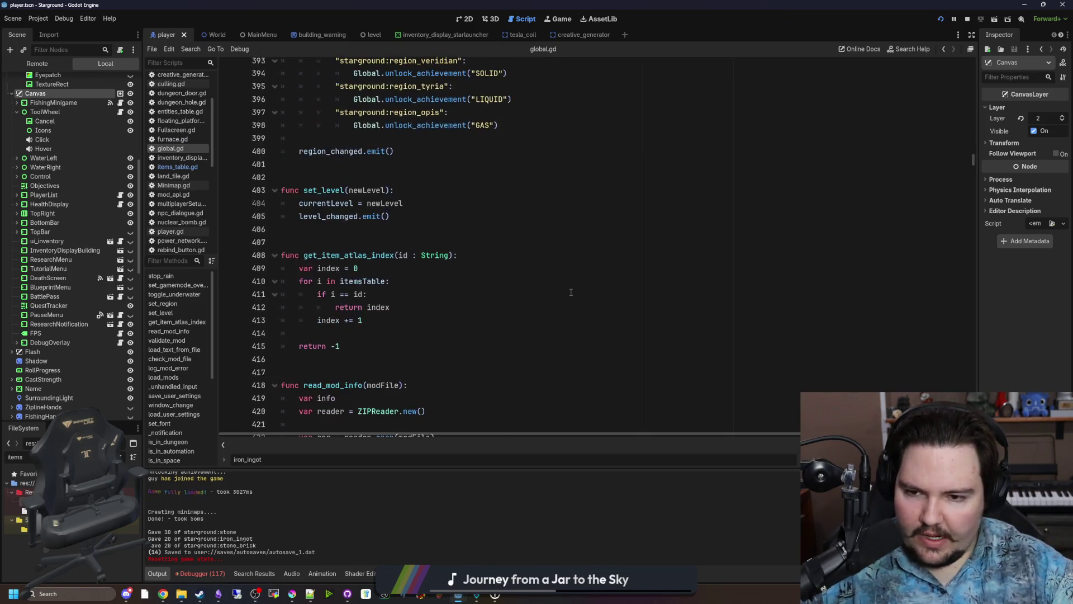
{"action": "scroll", "coordinate": [570, 286], "scroll_direction": "down", "scroll_amount": 15}
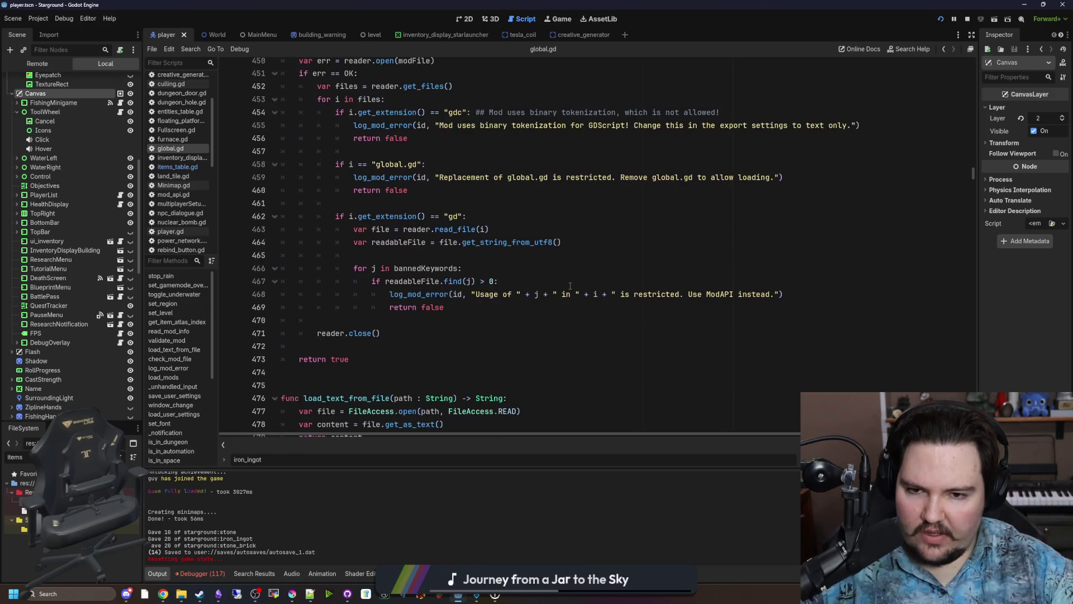
{"action": "left_click", "coordinate": [570, 286]}
{"action": "key", "text": "ctrl+f"}
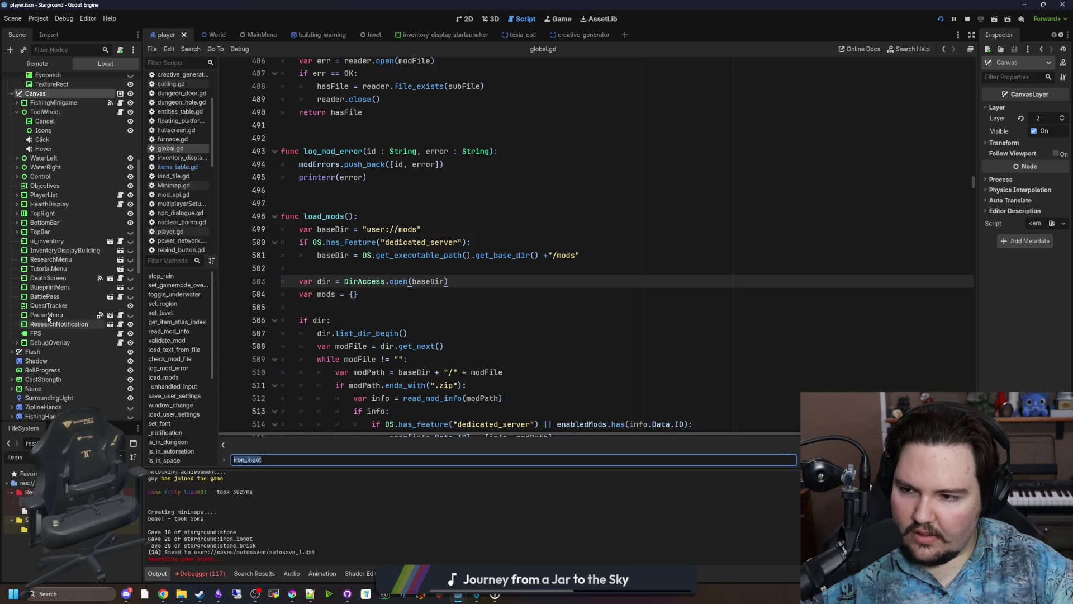
Expand TopRight, select the Tutorial node and open its Tutorial.gd script.
{"action": "left_click", "coordinate": [46, 212]}
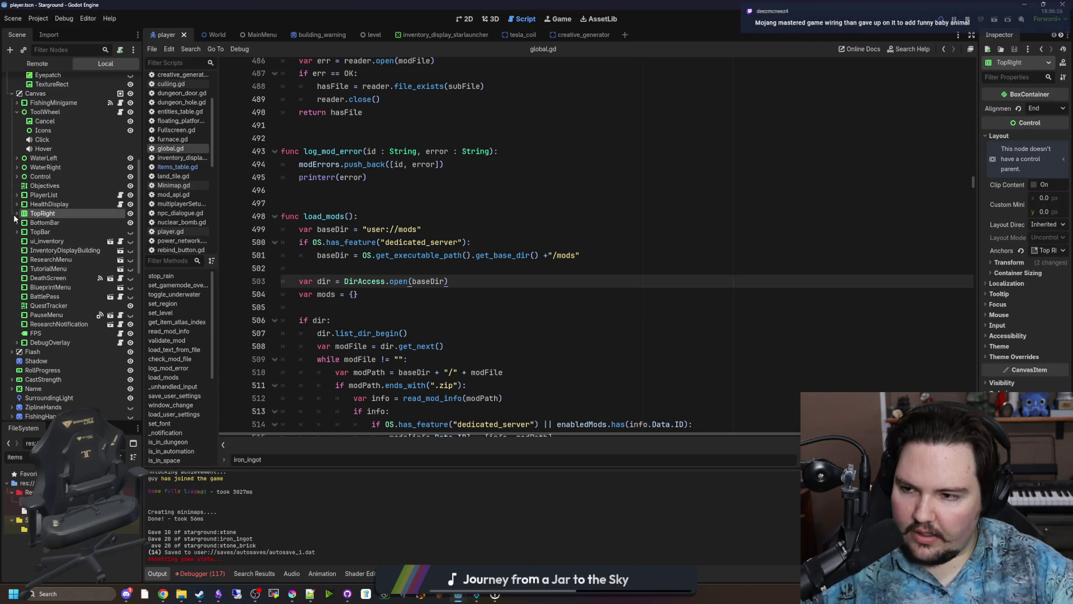
{"action": "left_click", "coordinate": [17, 213]}
{"action": "left_click", "coordinate": [45, 222]}
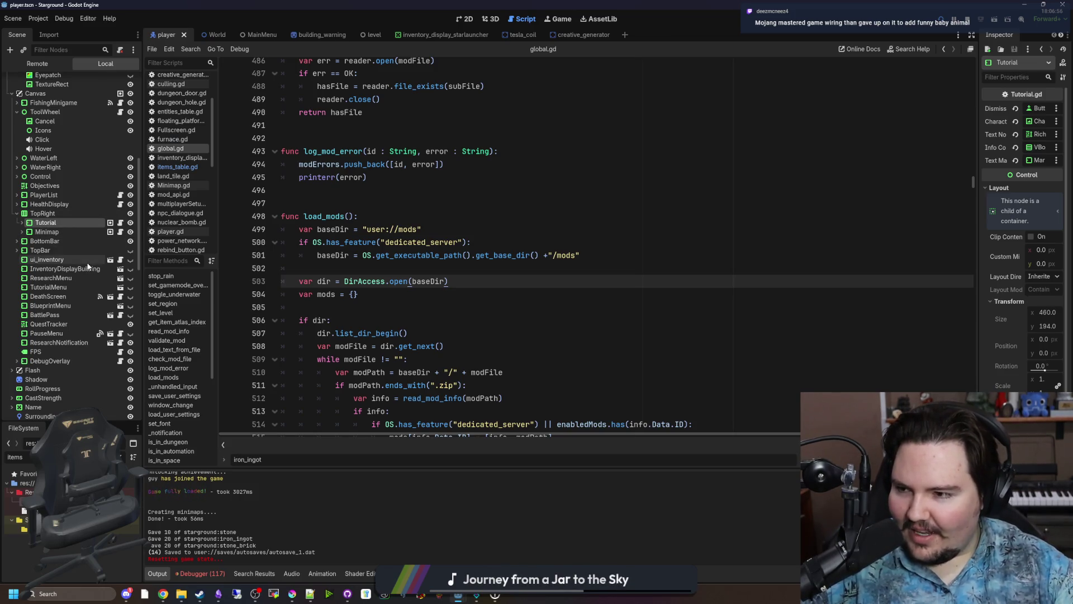
{"action": "left_click", "coordinate": [120, 223]}
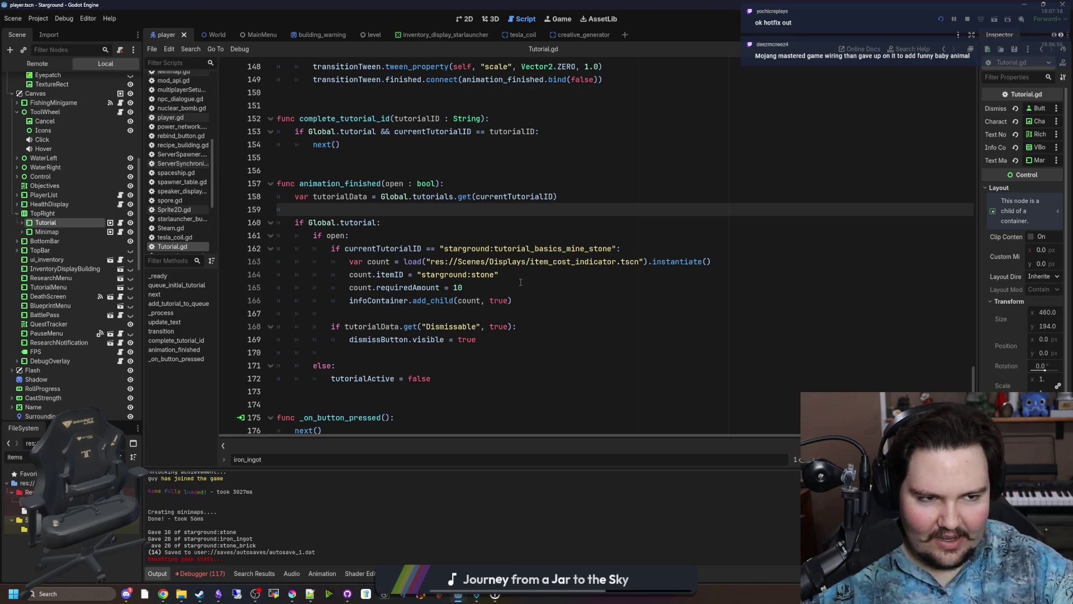
Copy line 162's mine_stone condition onto blank line 167 and select the indicator lines 164–166.
{"action": "left_click", "coordinate": [359, 237]}
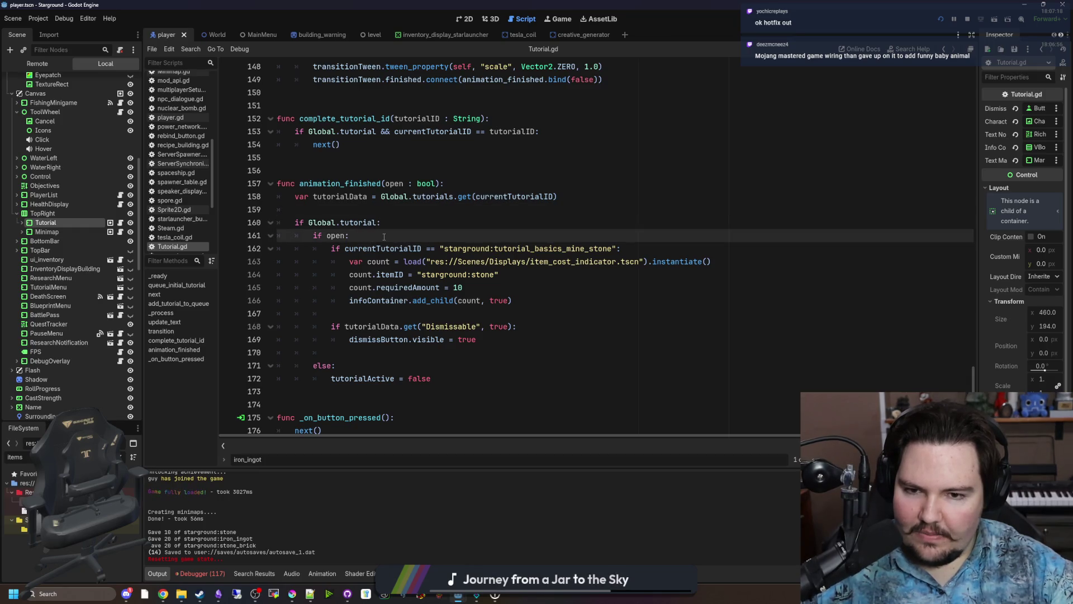
{"action": "left_click", "coordinate": [484, 288]}
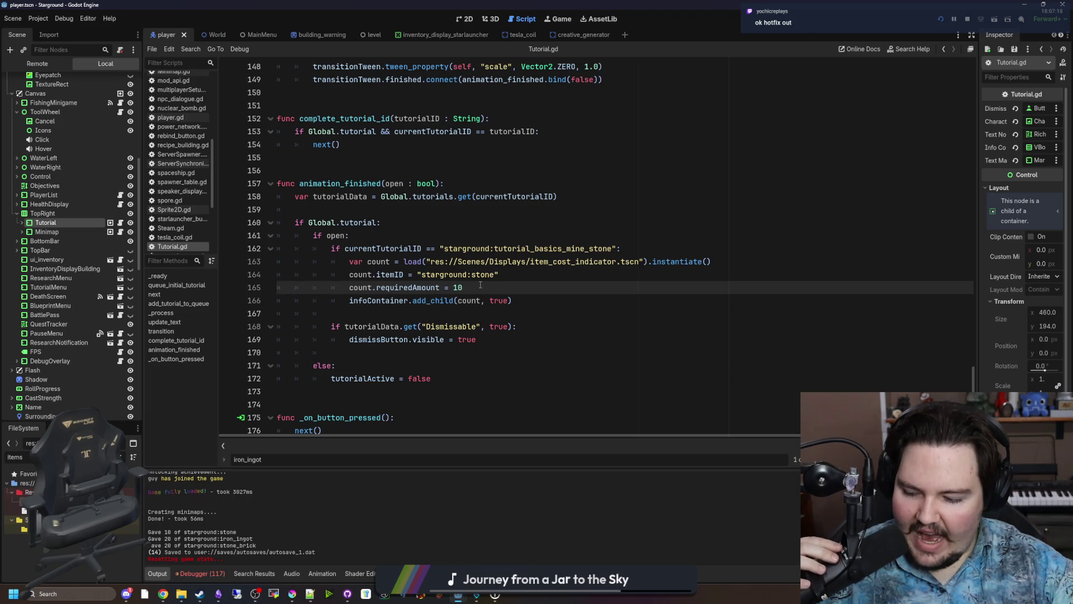
{"action": "left_click", "coordinate": [398, 352]}
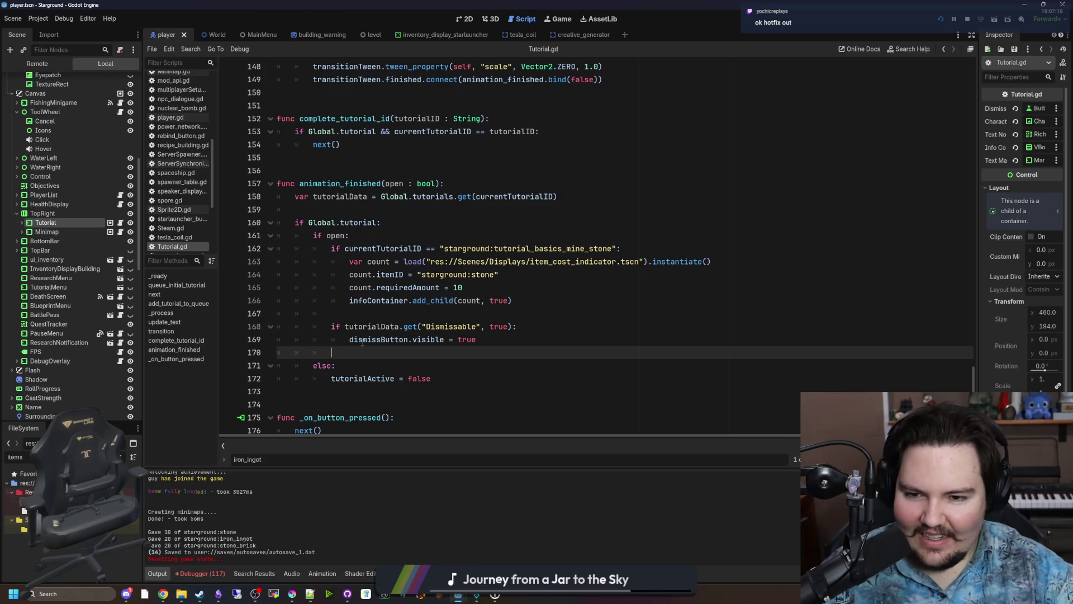
{"action": "left_click", "coordinate": [491, 291]}
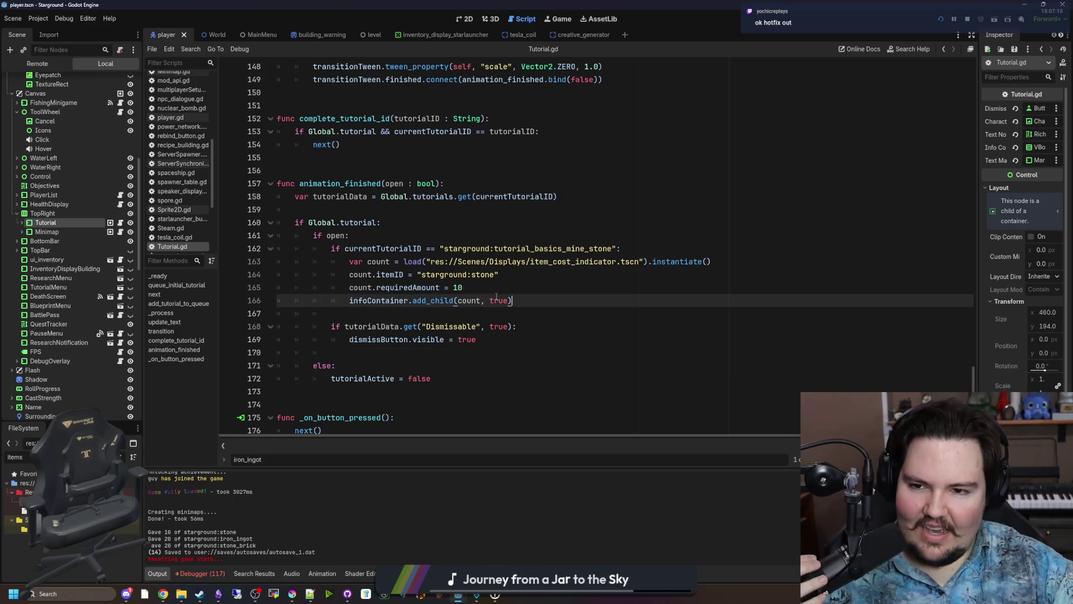
{"action": "left_click", "coordinate": [470, 314]}
{"action": "mouse_move", "coordinate": [654, 248]}
{"action": "left_mouse_down"}
{"action": "mouse_move", "coordinate": [313, 235]}
{"action": "mouse_move", "coordinate": [345, 248]}
{"action": "left_mouse_up"}
{"action": "key", "text": "ctrl+c"}
{"action": "left_click", "coordinate": [347, 317]}
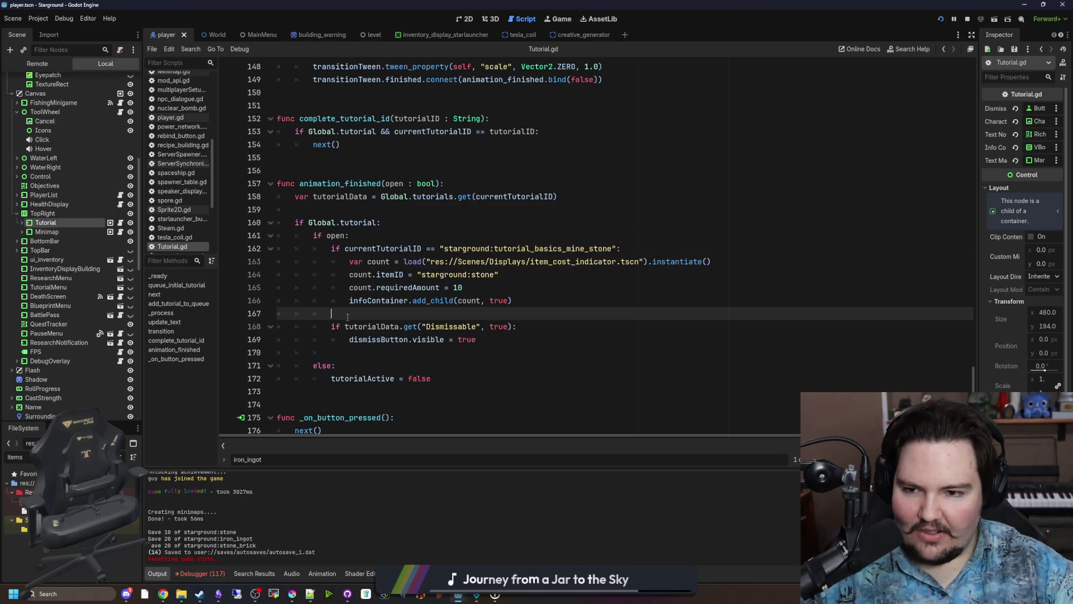
{"action": "key", "text": "Return"}
{"action": "key", "text": "Return"}
{"action": "key", "text": "ctrl+v"}
{"action": "mouse_move", "coordinate": [512, 300]}
{"action": "left_mouse_down"}
{"action": "mouse_move", "coordinate": [410, 300]}
{"action": "mouse_move", "coordinate": [151, 264]}
{"action": "left_mouse_up"}
{"action": "key", "text": "ctrl+c"}
{"action": "left_click", "coordinate": [646, 326]}
Paste the indicator lines under the new if and change its tutorial ID to gather_materials.
{"action": "key", "text": "Return"}
{"action": "key", "text": "ctrl+v"}
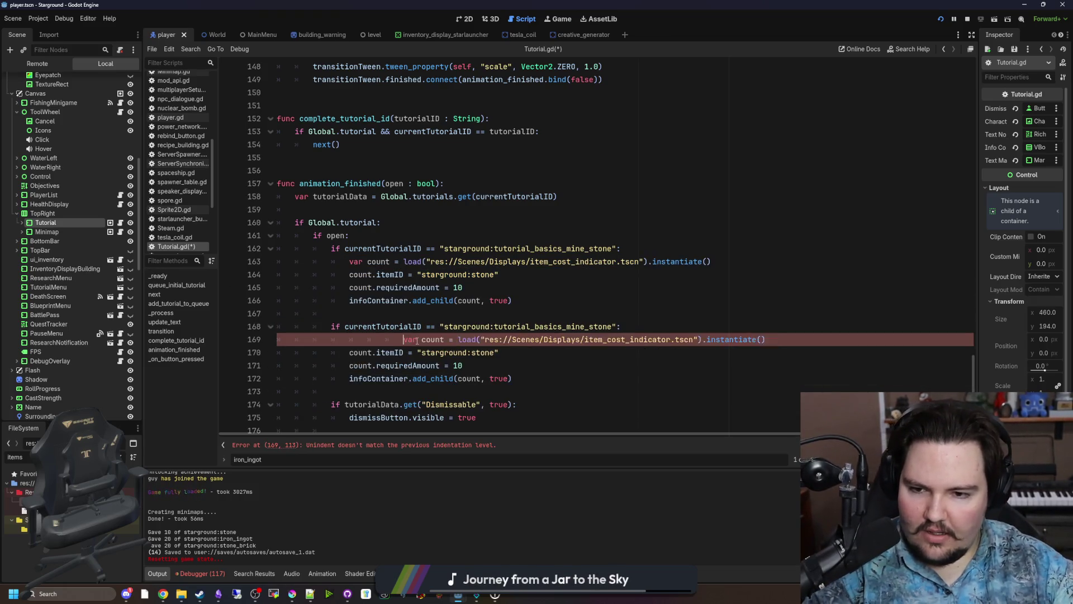
{"action": "left_click", "coordinate": [393, 385]}
{"action": "scroll", "coordinate": [535, 285], "scroll_direction": "down", "scroll_amount": 1}
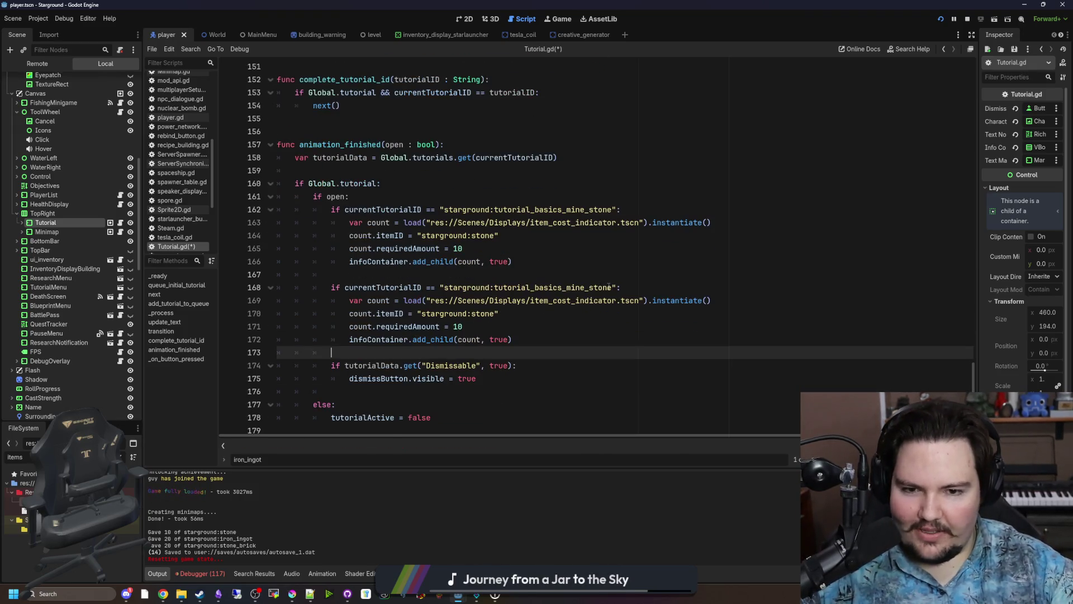
{"action": "left_click_drag", "start_coordinate": [612, 286], "coordinate": [590, 286]}
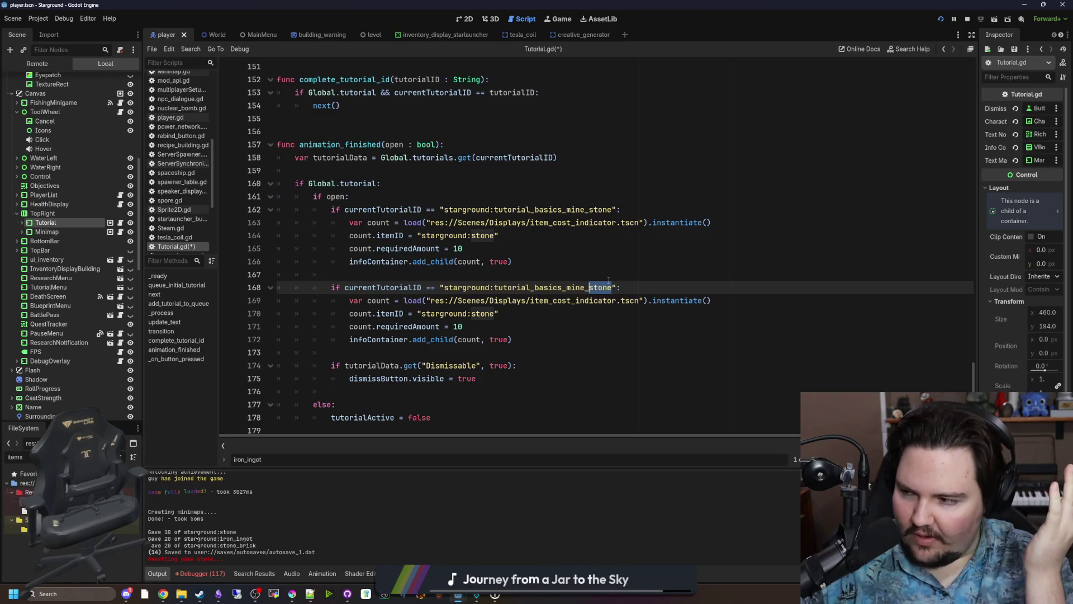
{"action": "key", "text": "Left"}
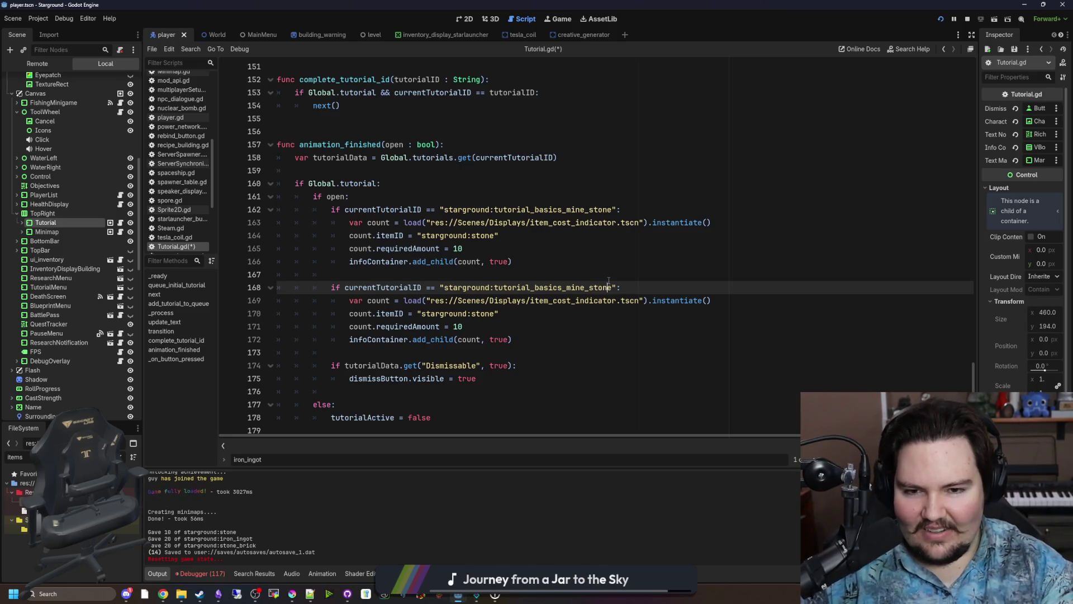
{"action": "key", "text": "BackSpace"}
{"action": "key", "text": "BackSpace"}
{"action": "key", "text": "BackSpace"}
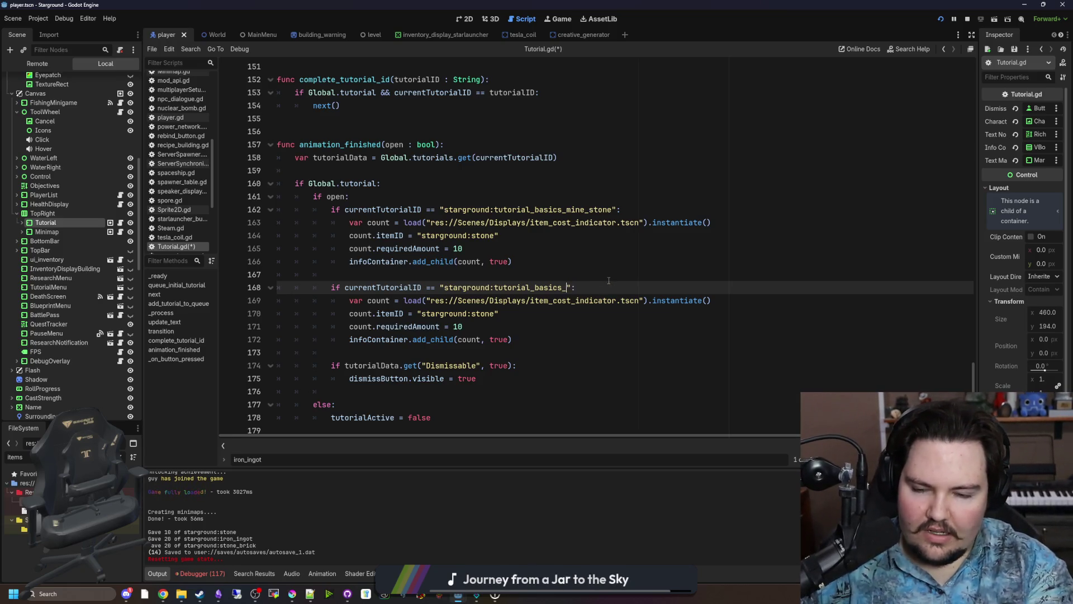
{"action": "type", "text": "gather_materials"}
Change the copied indicator's item ID from stone to stone_brick.
{"action": "left_click", "coordinate": [594, 322]}
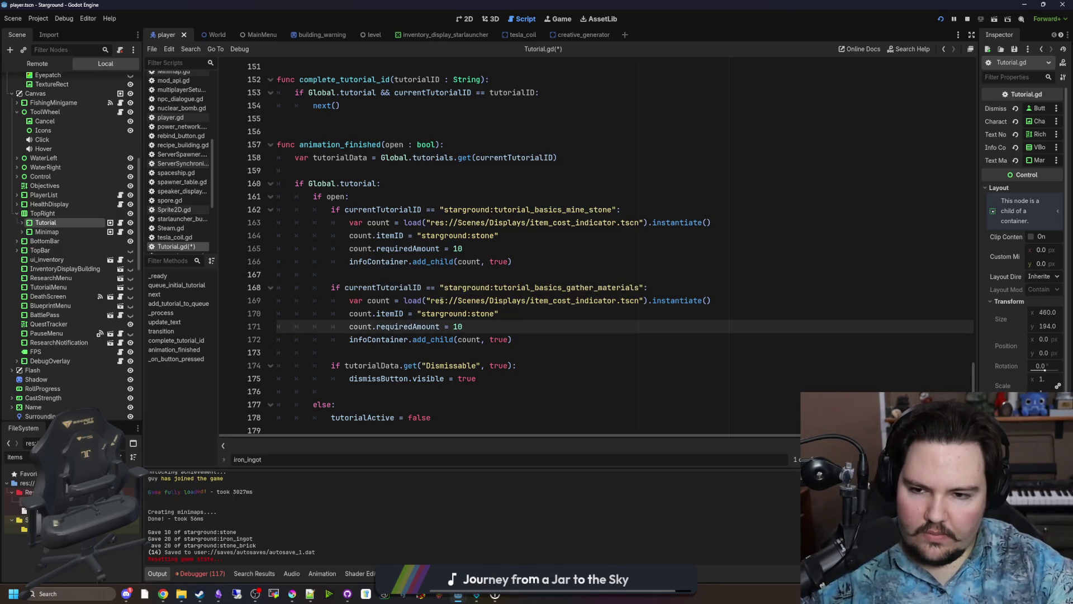
{"action": "scroll", "coordinate": [441, 301], "scroll_direction": "down", "scroll_amount": 1}
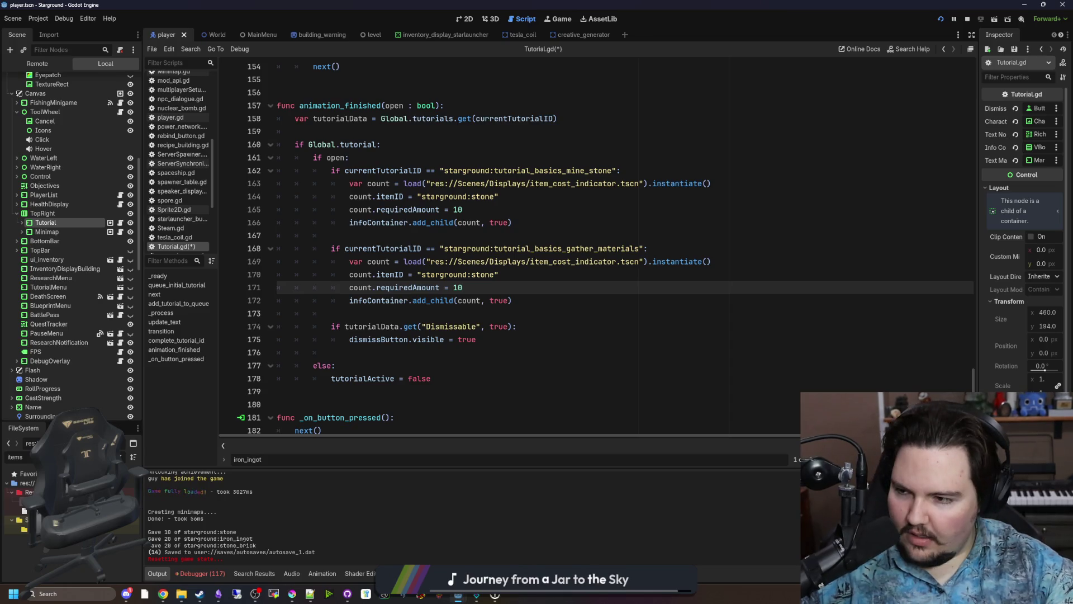
{"action": "double_click", "coordinate": [479, 275]}
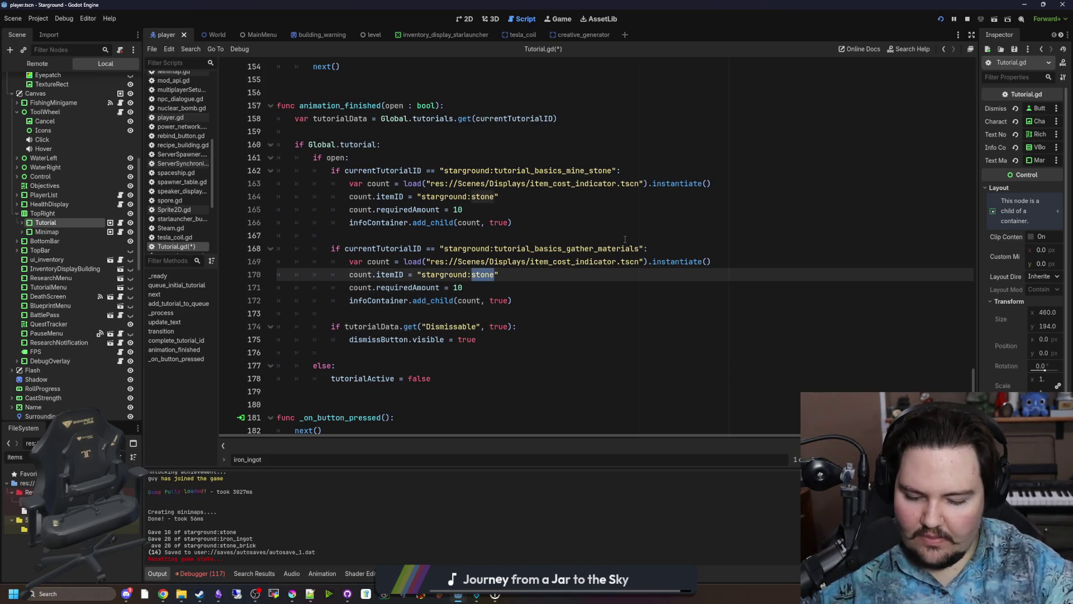
{"action": "type", "text": "stone_brick"}
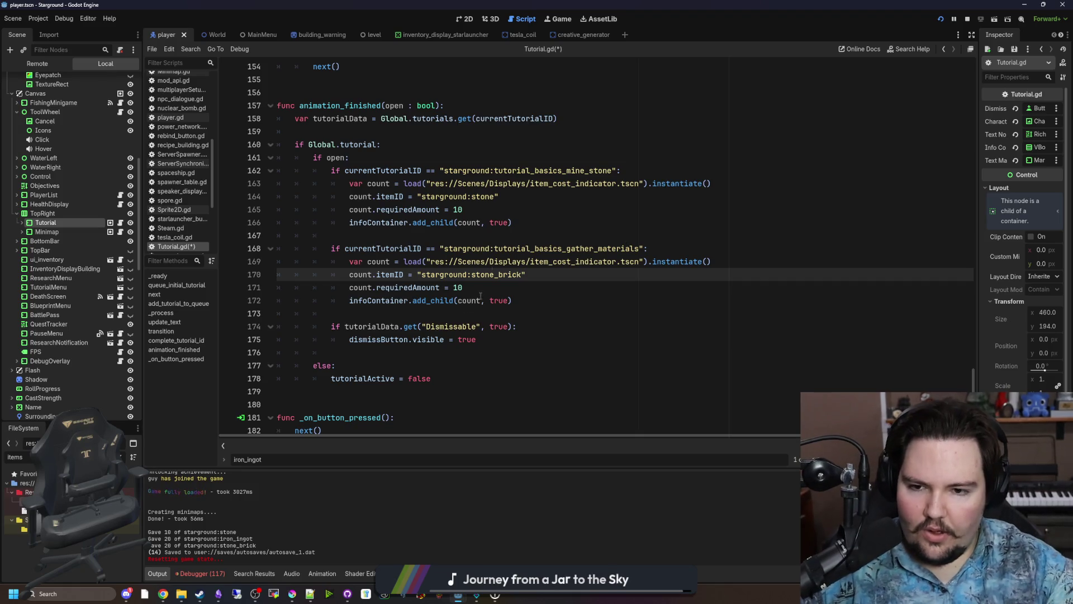
{"action": "left_click", "coordinate": [473, 284]}
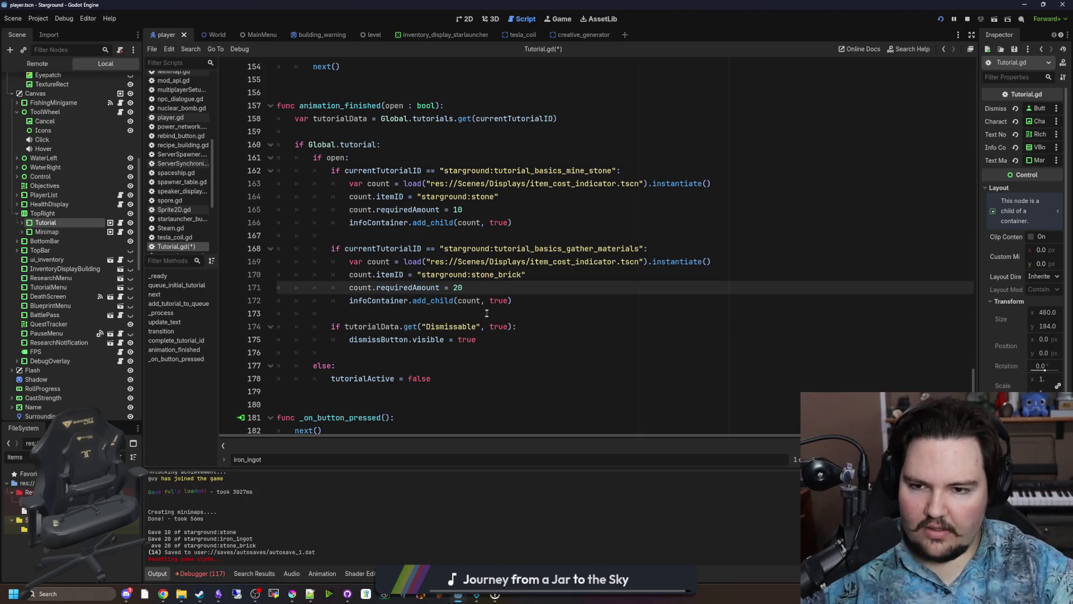
{"action": "left_click", "coordinate": [531, 295]}
Duplicate the four-line indicator block below itself as lines 174–177.
{"action": "left_click", "coordinate": [256, 261], "text": "shift"}
{"action": "key", "text": "ctrl+c"}
{"action": "key", "text": "End"}
{"action": "key", "text": "Return"}
{"action": "key", "text": "Return"}
{"action": "key", "text": "ctrl+v"}
{"action": "left_click", "coordinate": [420, 326]}
{"action": "key", "text": "BackSpace"}
{"action": "key", "text": "BackSpace"}
{"action": "key", "text": "BackSpace"}
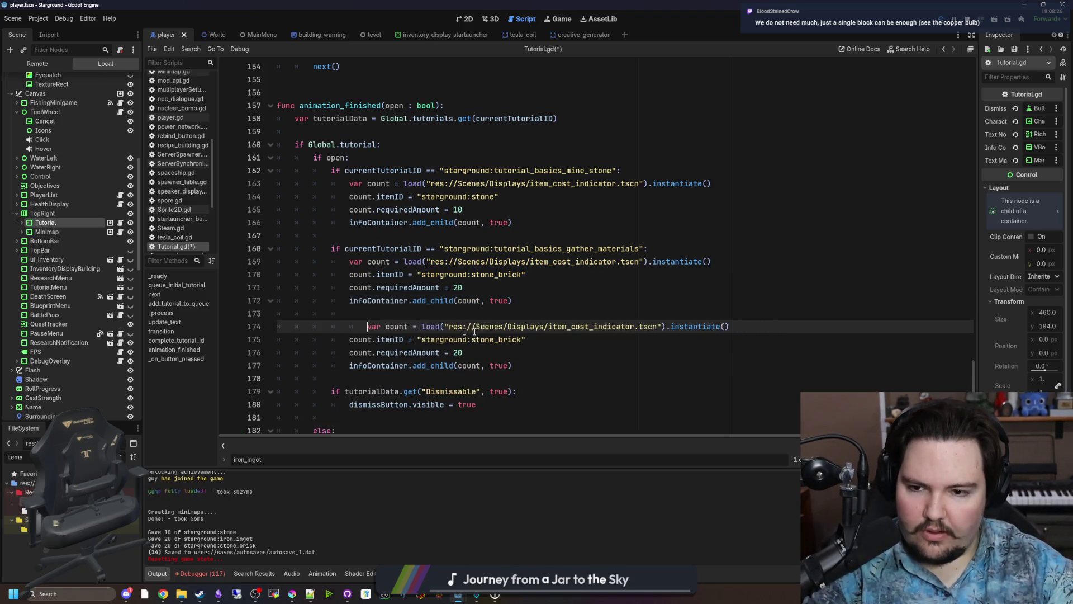
Change the duplicated block's item ID to iron_ingot.
{"action": "left_click", "coordinate": [507, 340]}
{"action": "double_click", "coordinate": [508, 340]}
{"action": "type", "text": "iron_ingpt"}
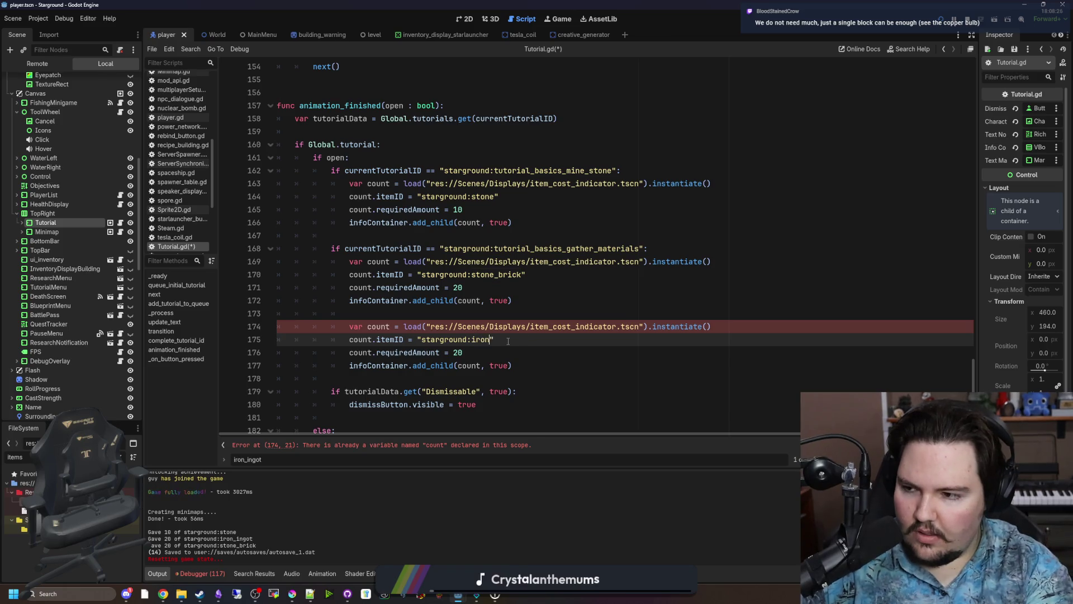
{"action": "key", "text": "BackSpace"}
{"action": "key", "text": "BackSpace"}
{"action": "type", "text": "ot"}
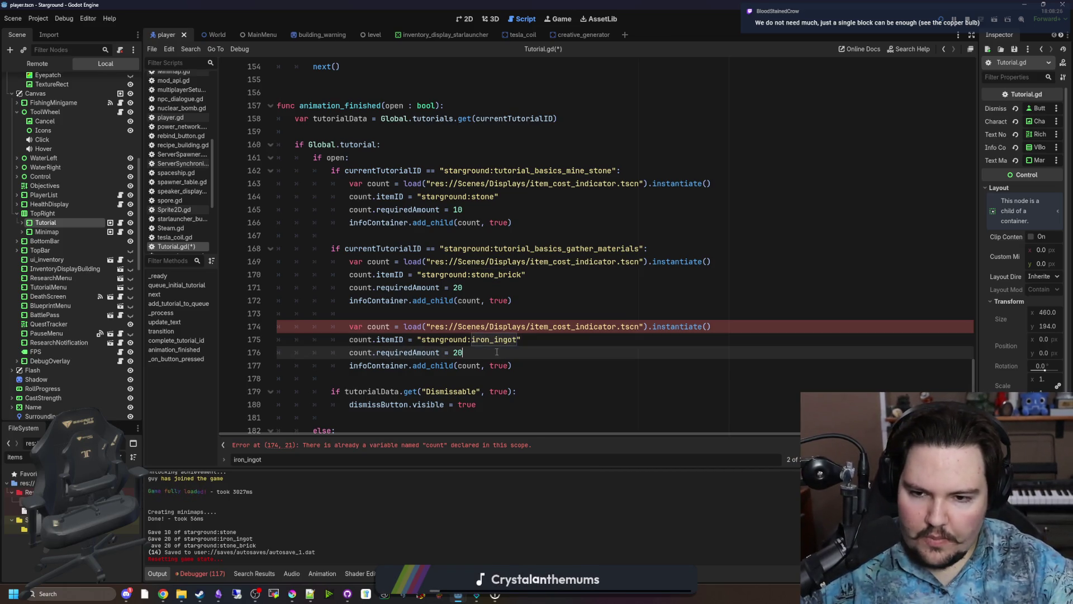
{"action": "key", "text": "End"}
{"action": "key", "text": "ctrl"}
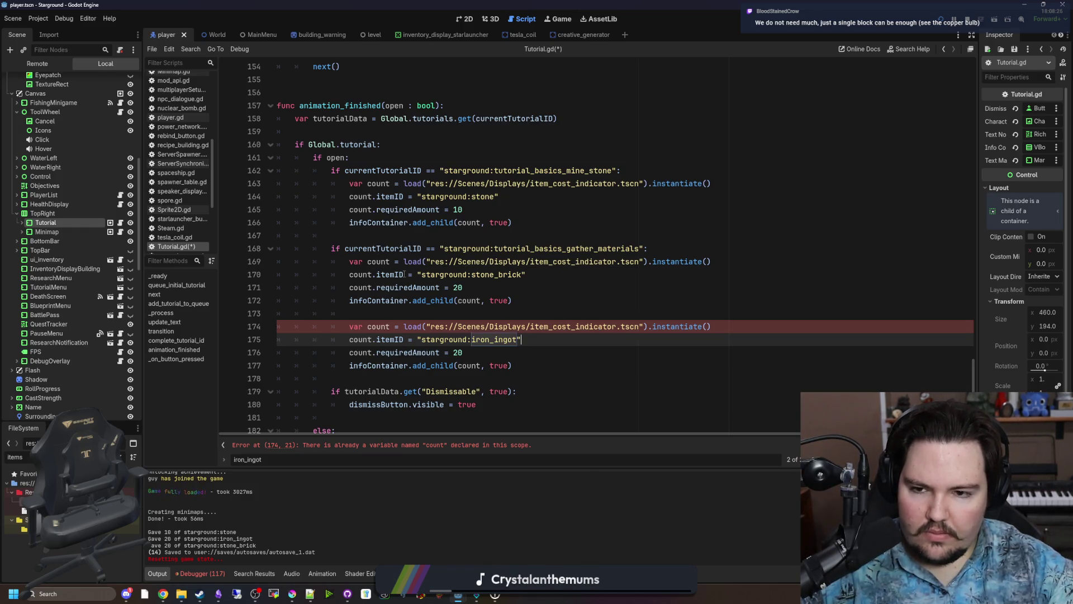
Rename the duplicate's variable to count2 on lines 174–177, save Tutorial.gd, and stop the old game session.
{"action": "scroll", "coordinate": [408, 272], "scroll_direction": "down", "scroll_amount": 1}
{"action": "left_click", "coordinate": [421, 275]}
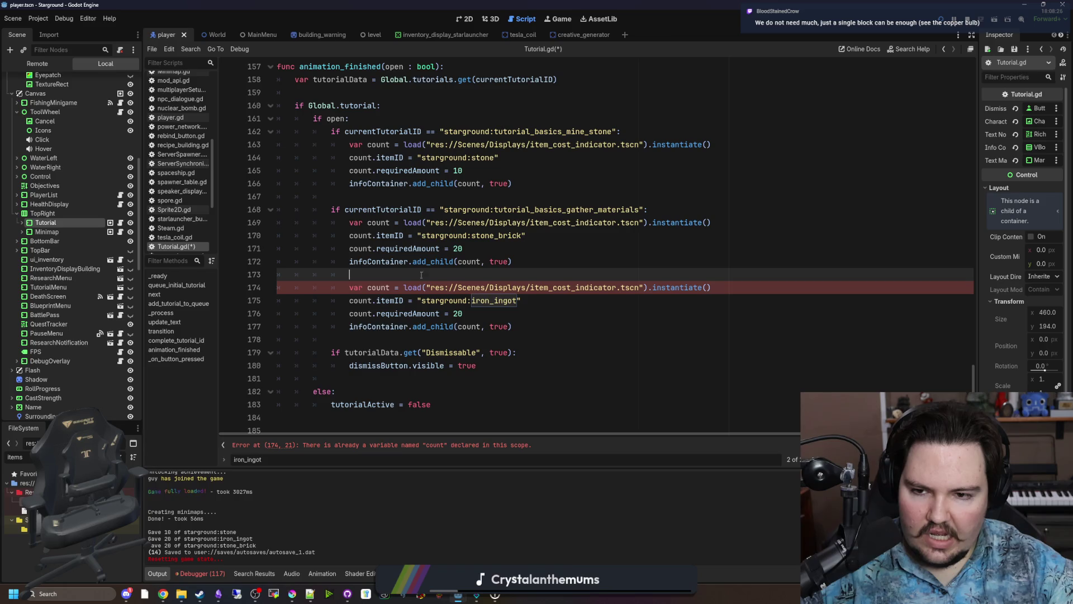
{"action": "left_click", "coordinate": [392, 287]}
{"action": "type", "text": "2"}
{"action": "left_click", "coordinate": [376, 300]}
{"action": "type", "text": "2"}
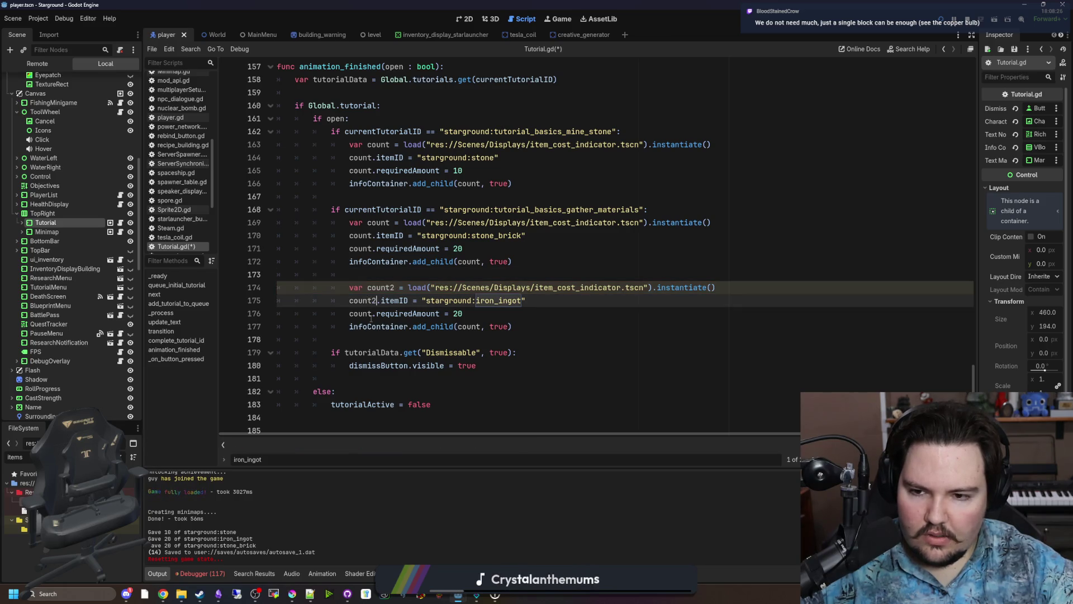
{"action": "left_click", "coordinate": [377, 313]}
{"action": "type", "text": "2"}
{"action": "left_click", "coordinate": [484, 326]}
{"action": "type", "text": "2"}
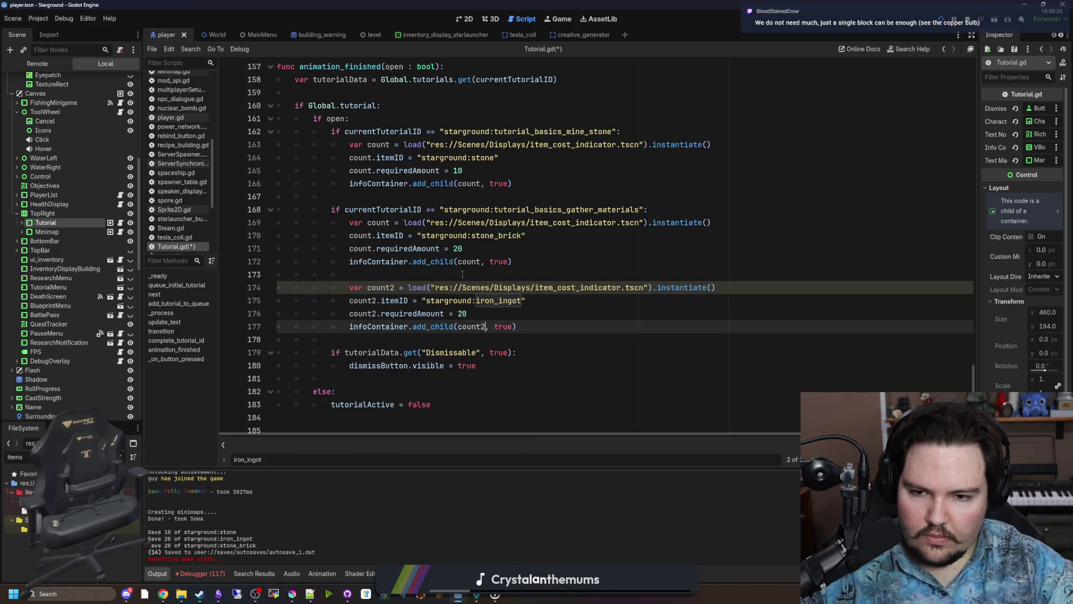
{"action": "left_click", "coordinate": [580, 303]}
{"action": "left_click", "coordinate": [599, 277]}
{"action": "key", "text": "ctrl+s"}
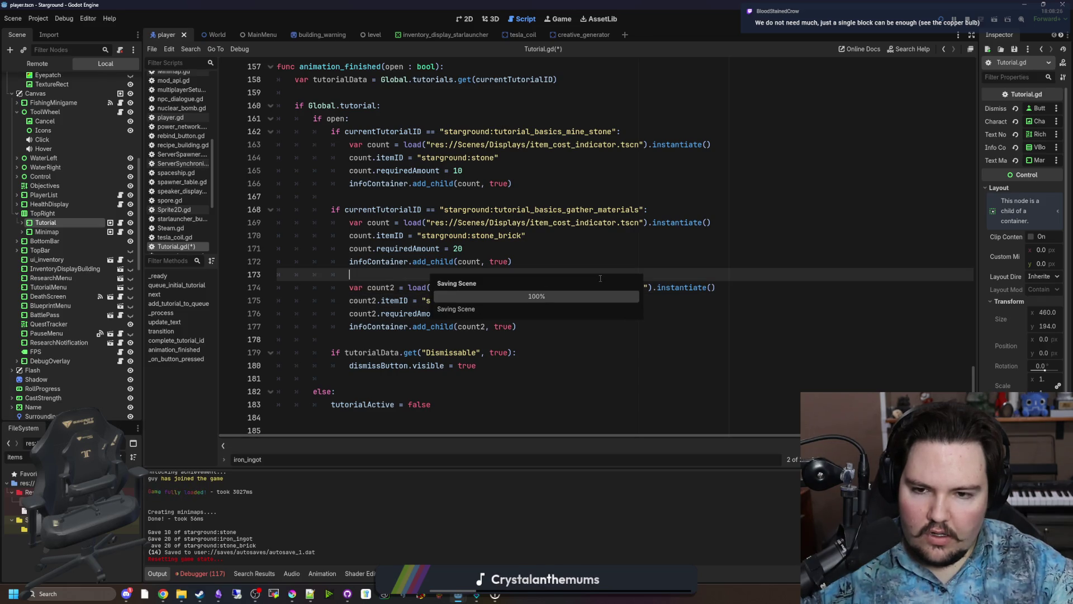
{"action": "left_click", "coordinate": [955, 21]}
Run Starground, stop it, then relaunch with F5 to test the tutorial changes.
{"action": "left_click", "coordinate": [942, 22]}
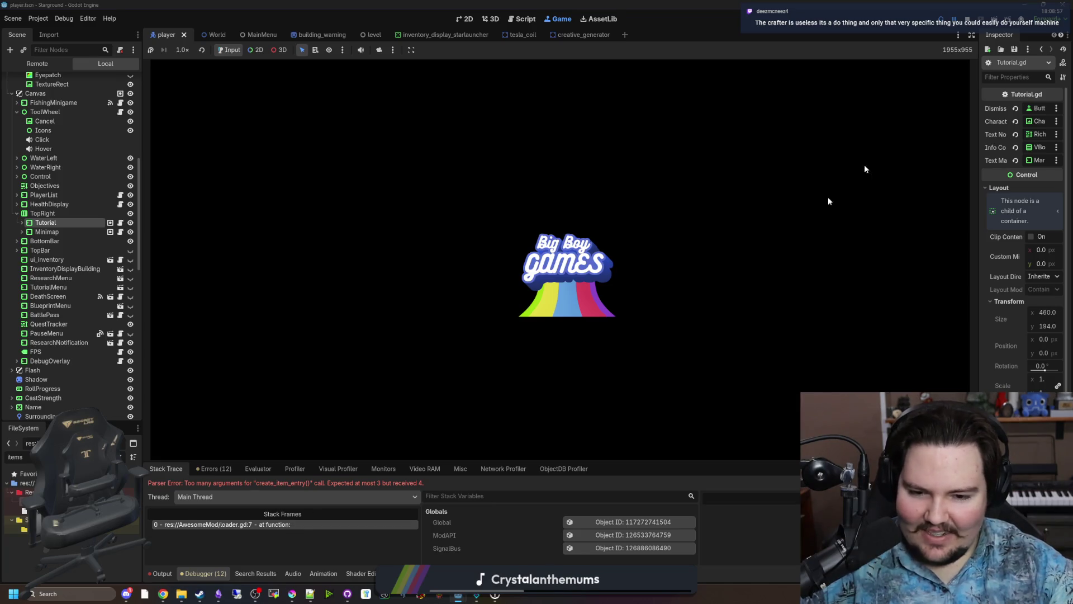
{"action": "left_click", "coordinate": [967, 21]}
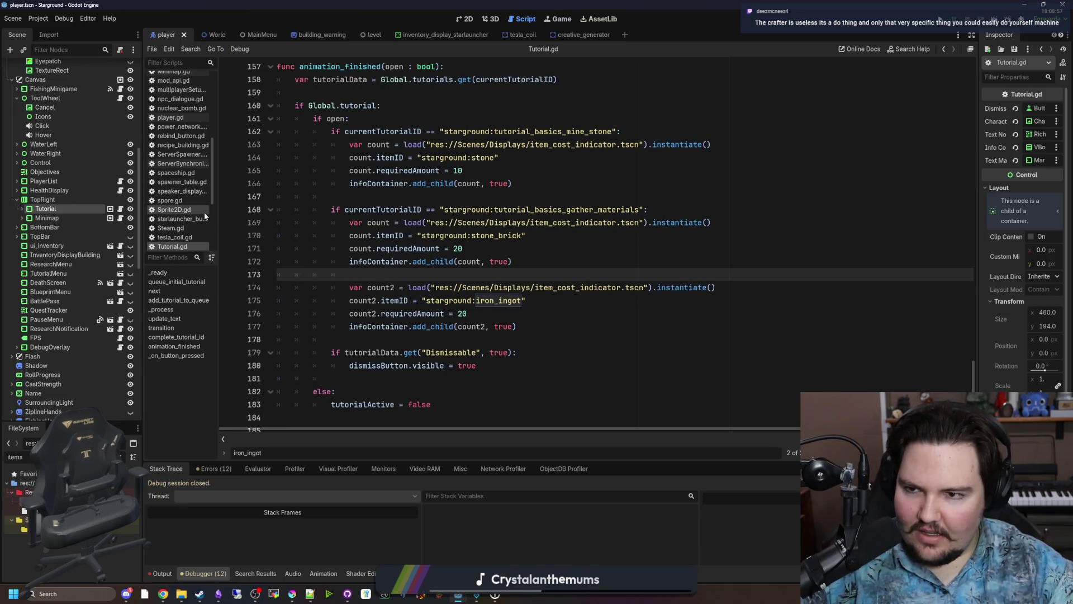
{"action": "scroll", "coordinate": [203, 212], "scroll_direction": "up", "scroll_amount": 5}
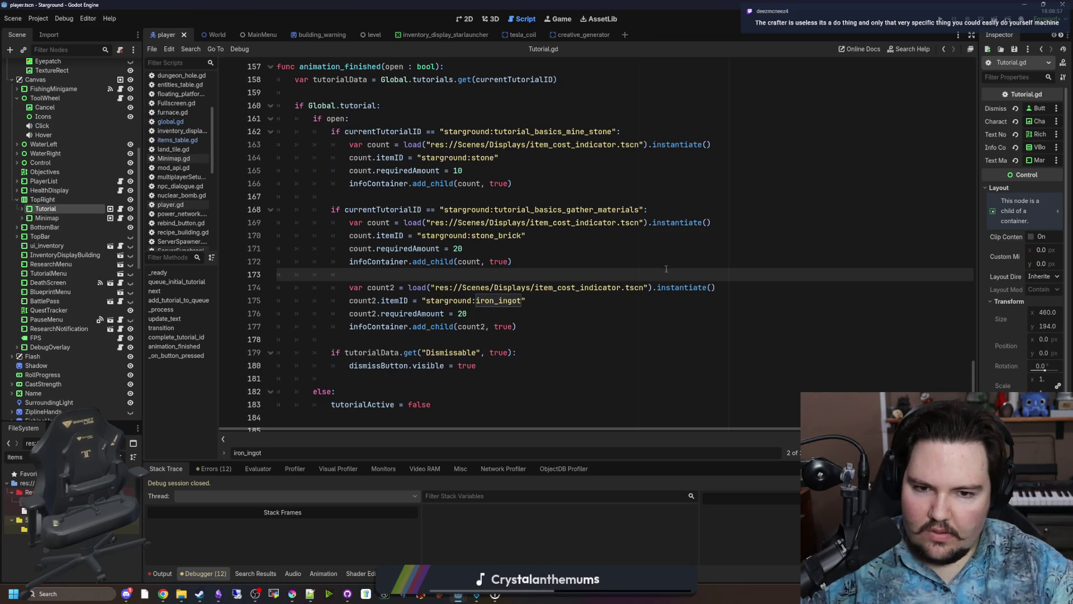
{"action": "key", "text": "F5"}
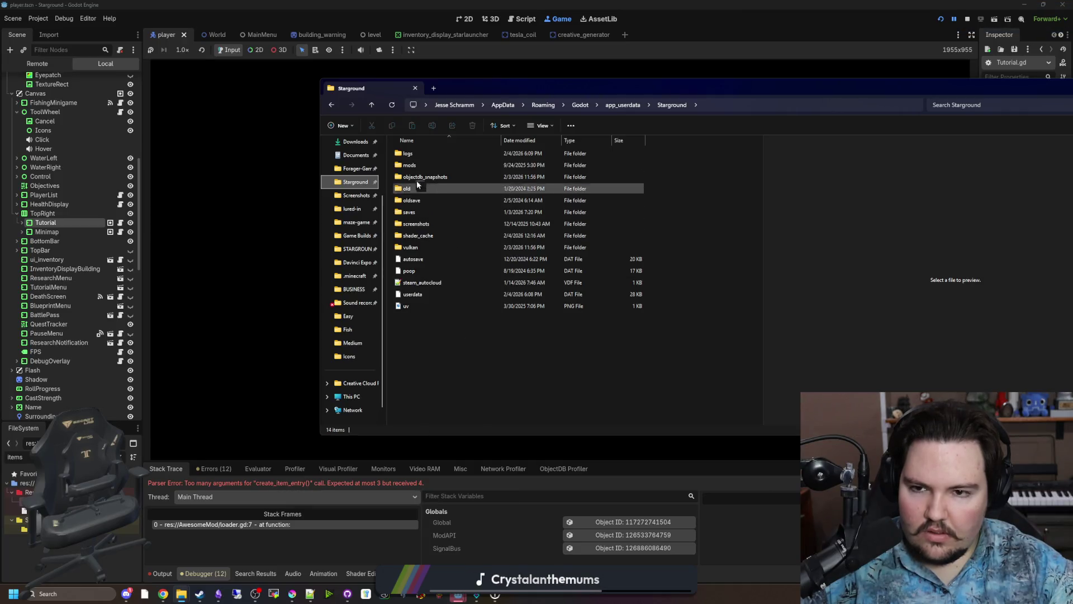
Add a New folder in mods, delete the ten mod files, and relaunch the game from Godot.
{"action": "double_click", "coordinate": [424, 162]}
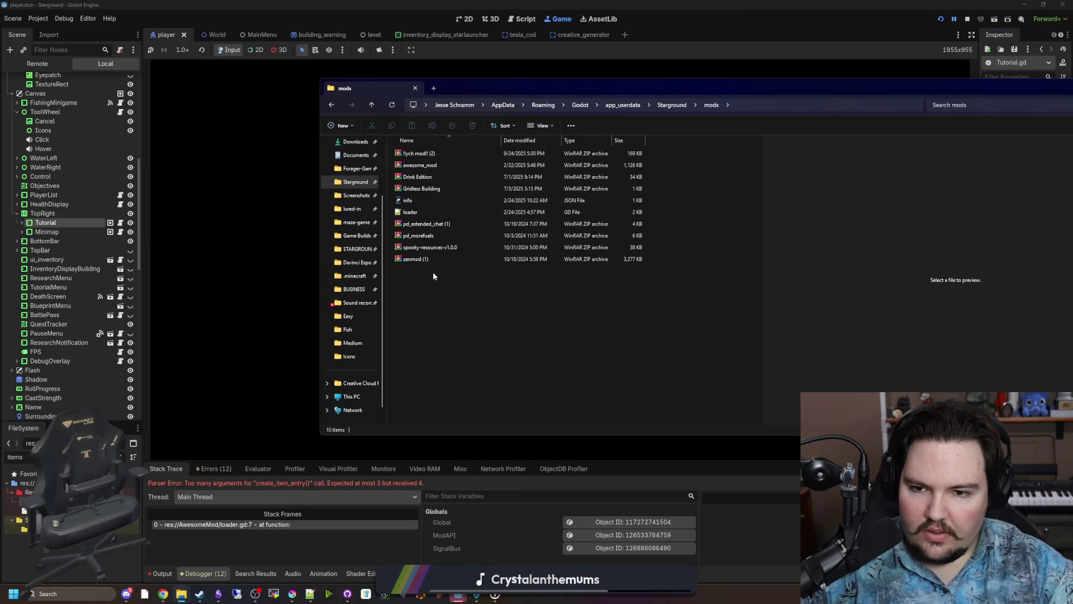
{"action": "right_click", "coordinate": [431, 291]}
{"action": "mouse_move", "coordinate": [485, 412]}
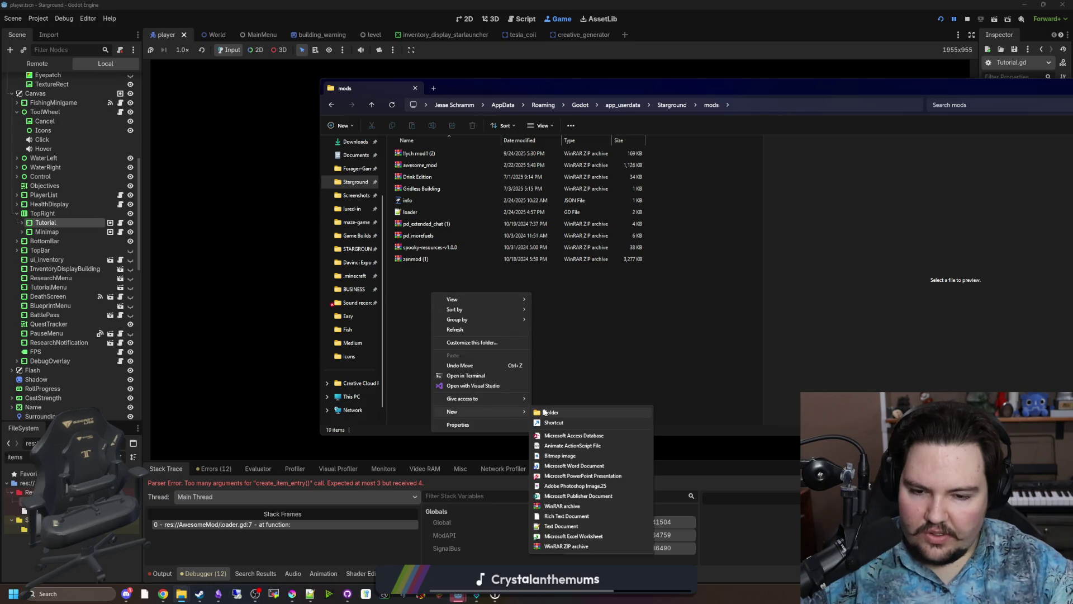
{"action": "left_click", "coordinate": [545, 411]}
{"action": "left_click_drag", "start_coordinate": [429, 292], "coordinate": [427, 163]}
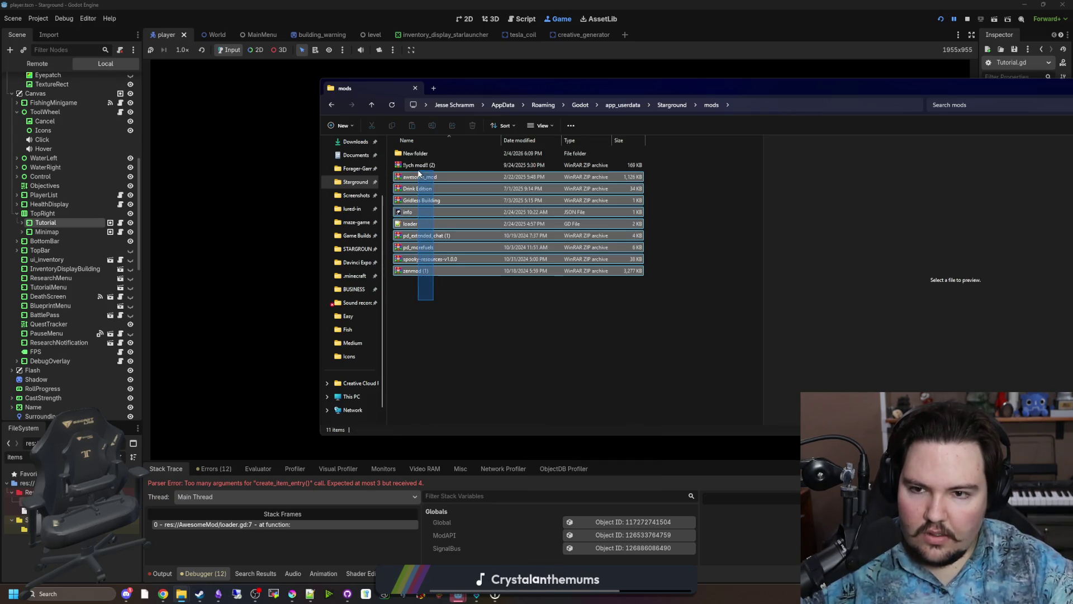
{"action": "key", "text": "Delete"}
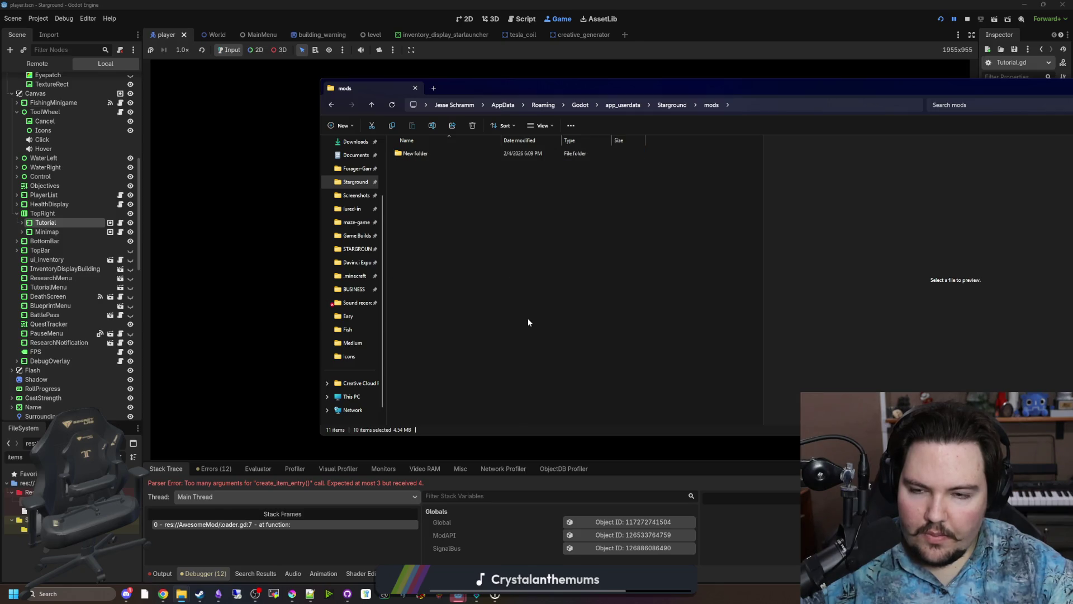
{"action": "left_click", "coordinate": [941, 19]}
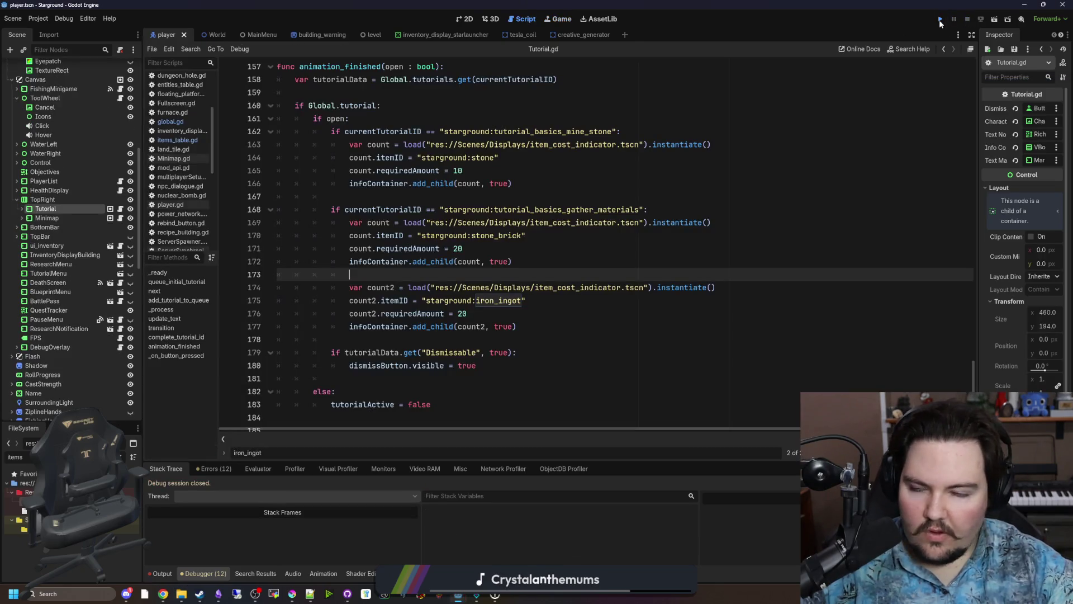
{"action": "left_click", "coordinate": [941, 21]}
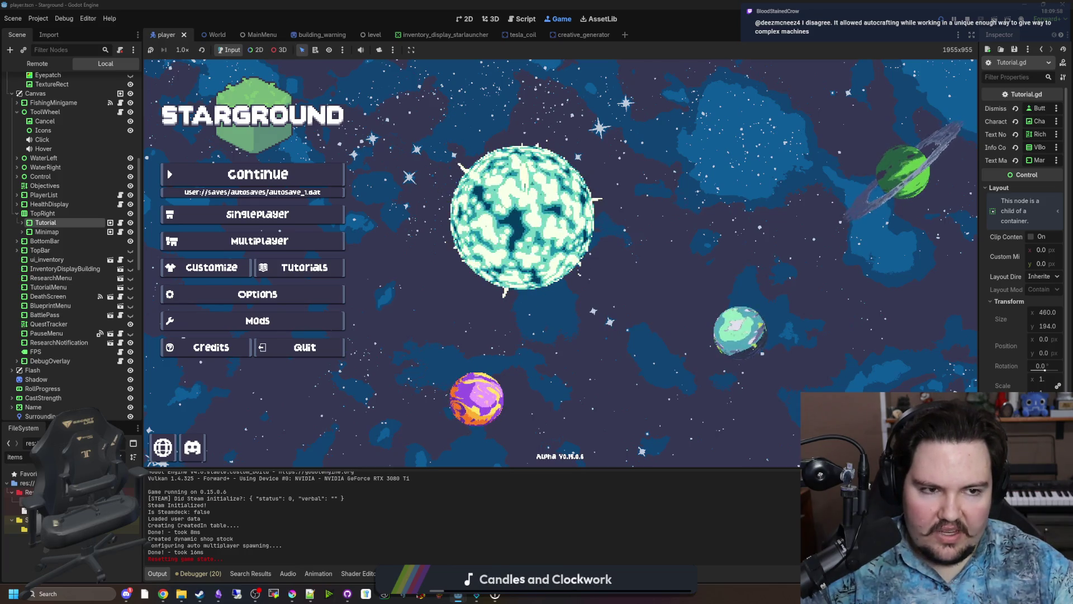
Minimize the mods folder window, browse the Audio and Controls options, and begin a Singleplayer new world.
{"action": "left_click", "coordinate": [258, 320]}
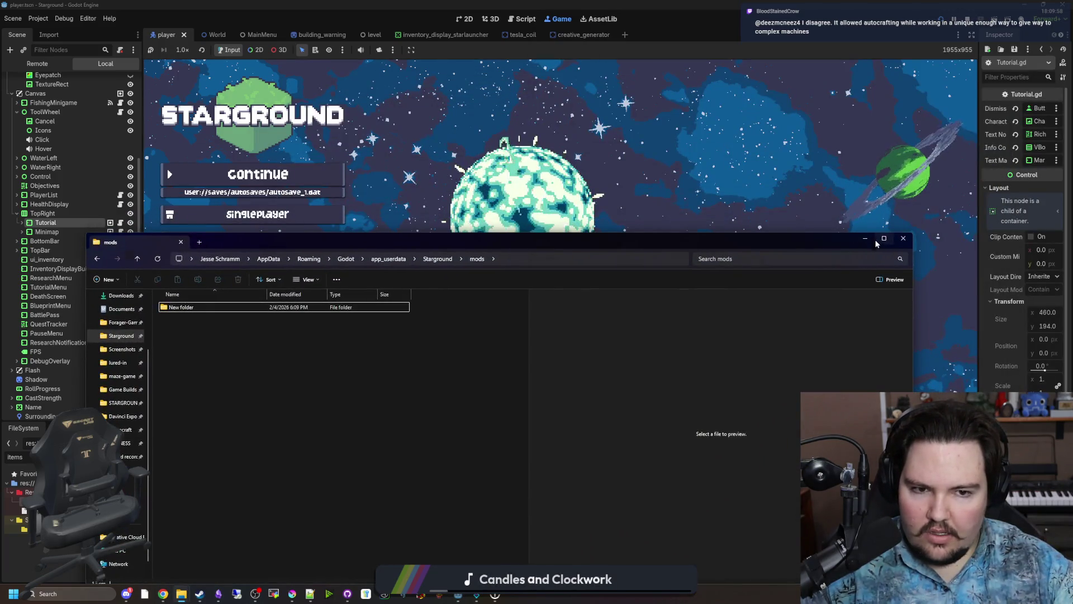
{"action": "left_click", "coordinate": [884, 238]}
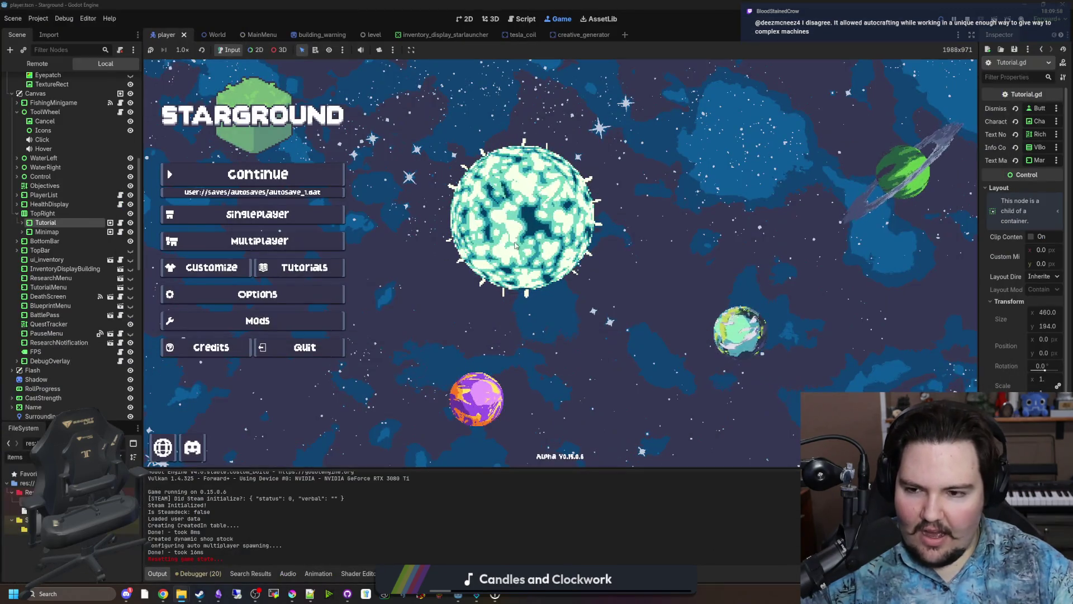
{"action": "left_click", "coordinate": [242, 291]}
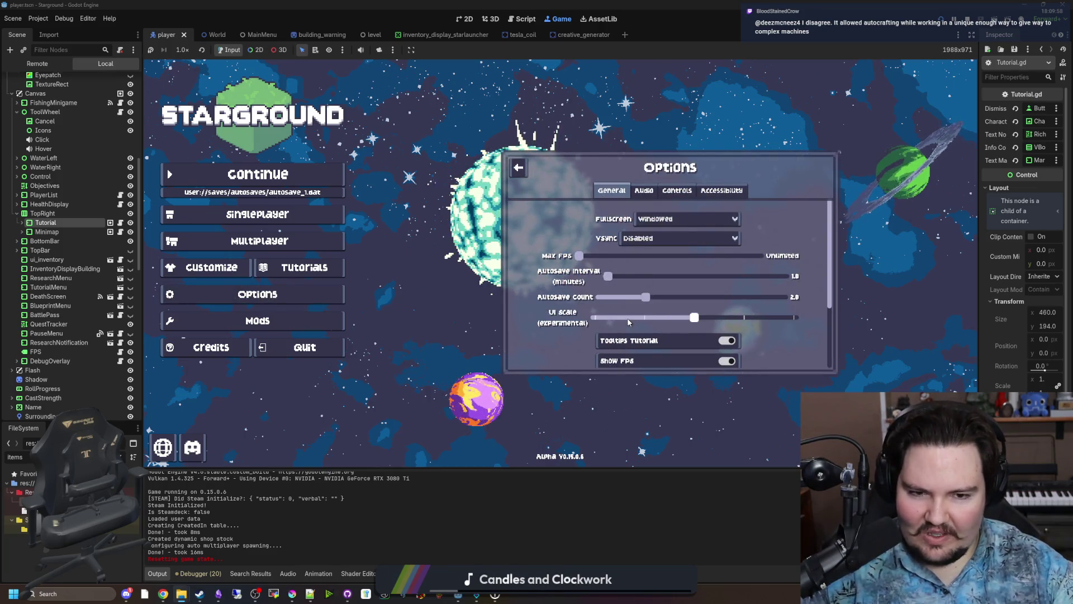
{"action": "left_click", "coordinate": [646, 190]}
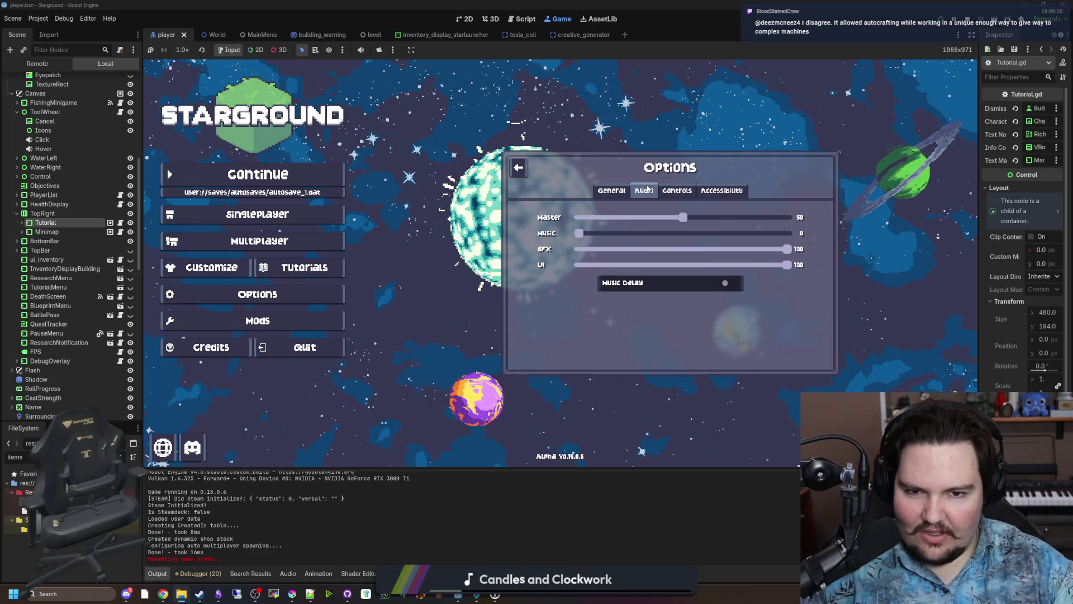
{"action": "left_click", "coordinate": [677, 190]}
{"action": "left_click", "coordinate": [611, 190]}
{"action": "left_click", "coordinate": [518, 167]}
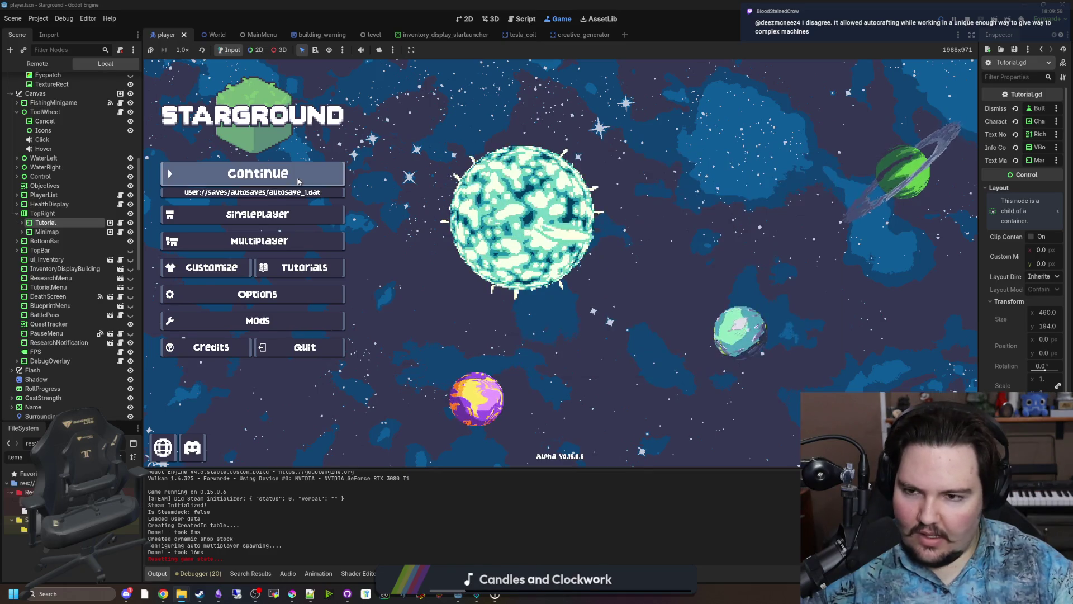
{"action": "left_click", "coordinate": [263, 216]}
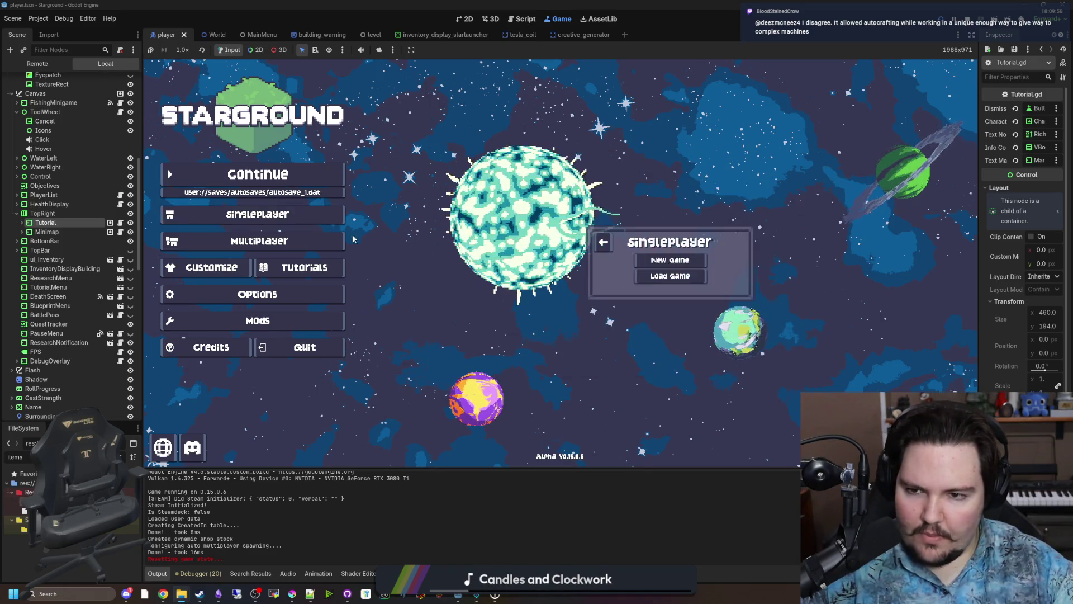
{"action": "left_click", "coordinate": [687, 261]}
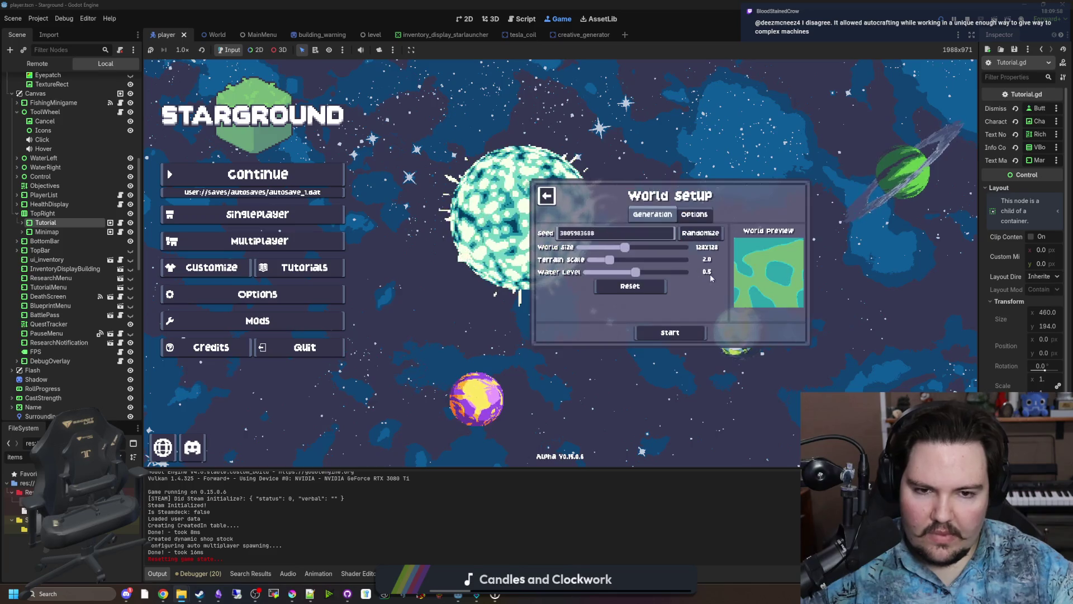
Reset all tutorials in Options, then start a fresh Singleplayer world.
{"action": "left_click", "coordinate": [257, 294]}
{"action": "scroll", "coordinate": [643, 313], "scroll_direction": "down", "scroll_amount": 5}
{"action": "left_click", "coordinate": [640, 350]}
{"action": "left_click", "coordinate": [257, 214]}
{"action": "left_click", "coordinate": [670, 261]}
{"action": "left_click", "coordinate": [660, 337]}
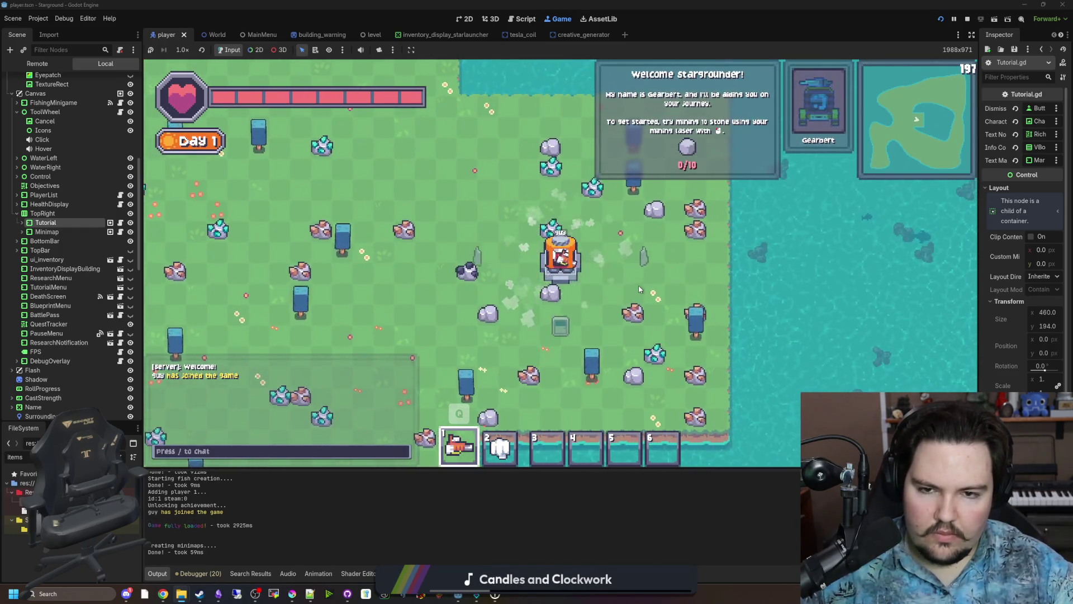
Leave the mech, show the F3 debug overlay, and look over the World options' cheat settings.
{"action": "key", "text": "e"}
{"action": "key", "text": "Escape"}
{"action": "key", "text": "Escape"}
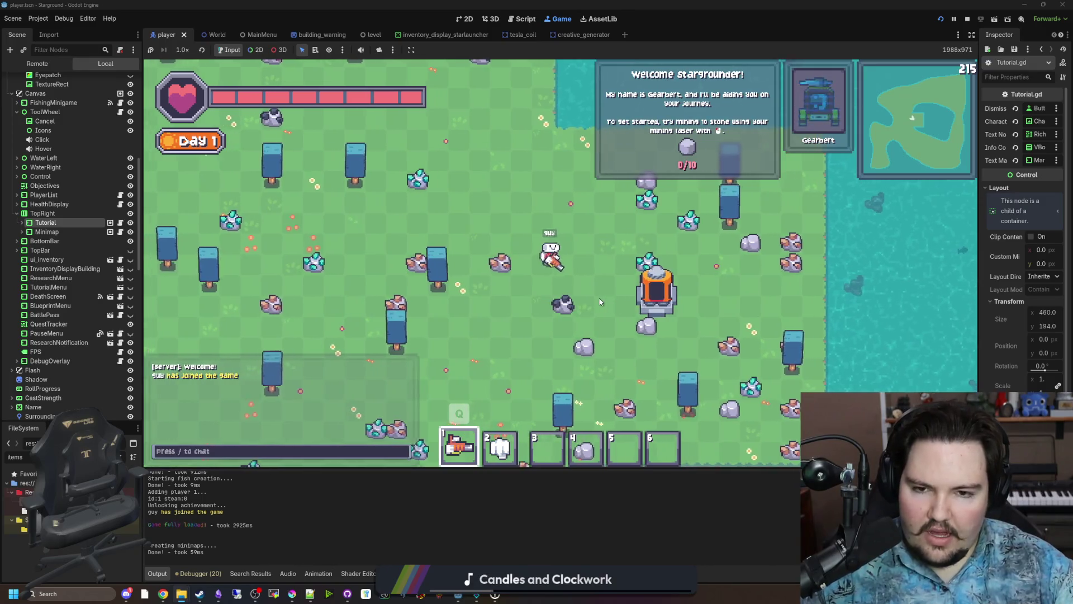
{"action": "key", "text": "a"}
{"action": "key", "text": "w"}
{"action": "key", "text": "F3"}
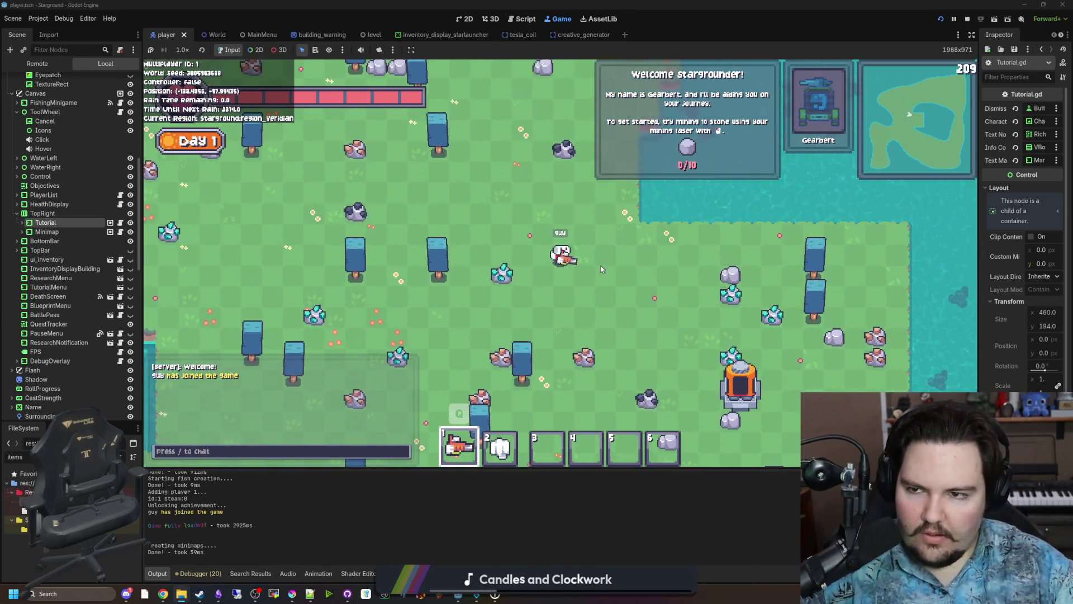
{"action": "key", "text": "Escape"}
{"action": "left_click", "coordinate": [559, 300]}
{"action": "left_click", "coordinate": [520, 190]}
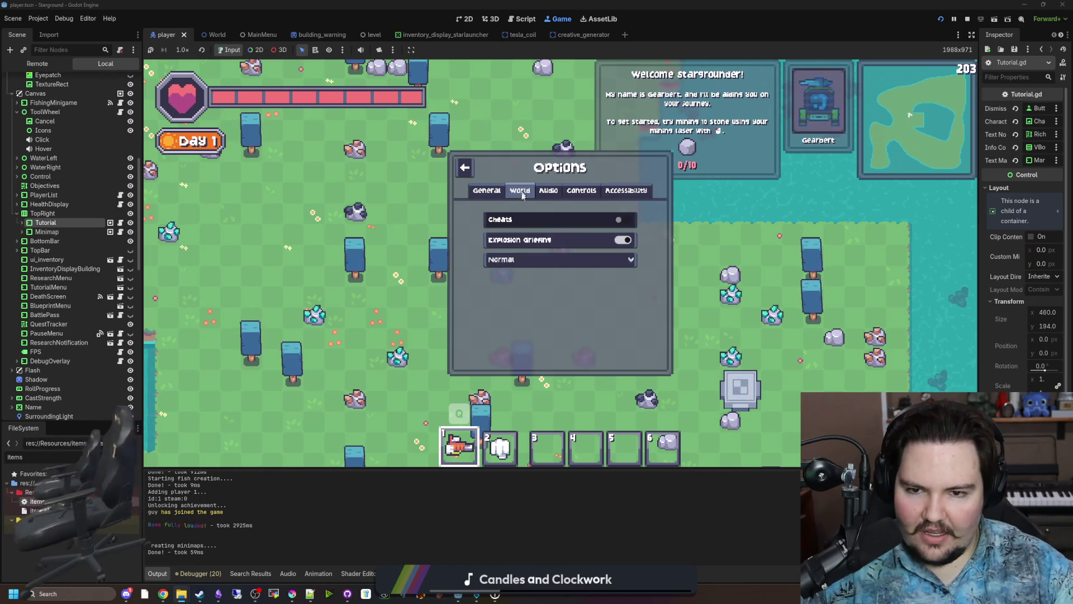
{"action": "left_click", "coordinate": [583, 260]}
{"action": "key", "text": "Escape"}
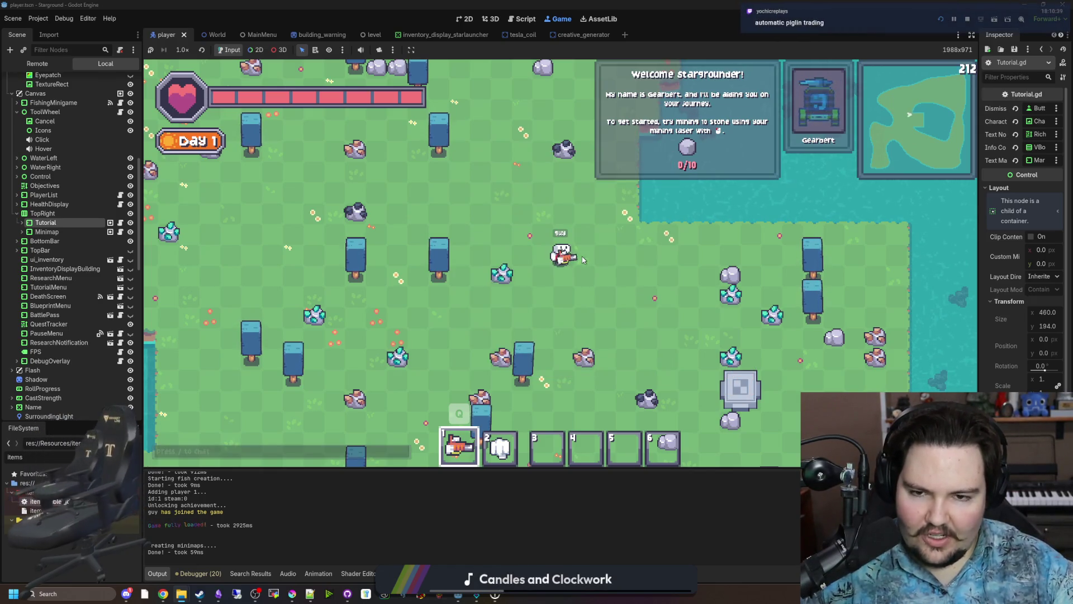
Give the player 20 stone with the chat command /give stone 20.
{"action": "key", "text": "a"}
{"action": "key", "text": "w"}
{"action": "key", "text": "slash"}
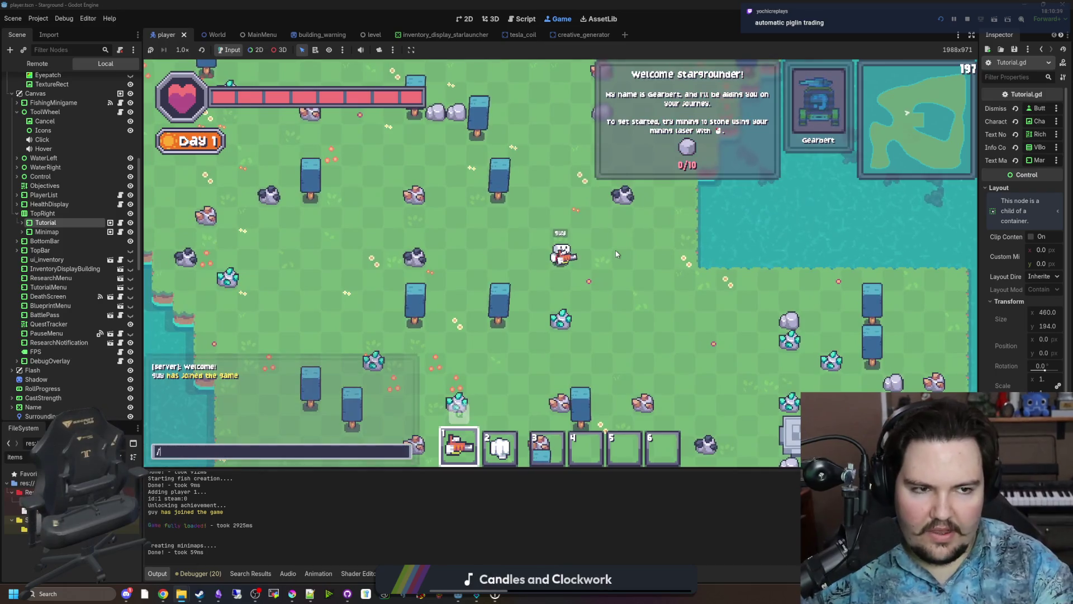
{"action": "type", "text": "give stone 20"}
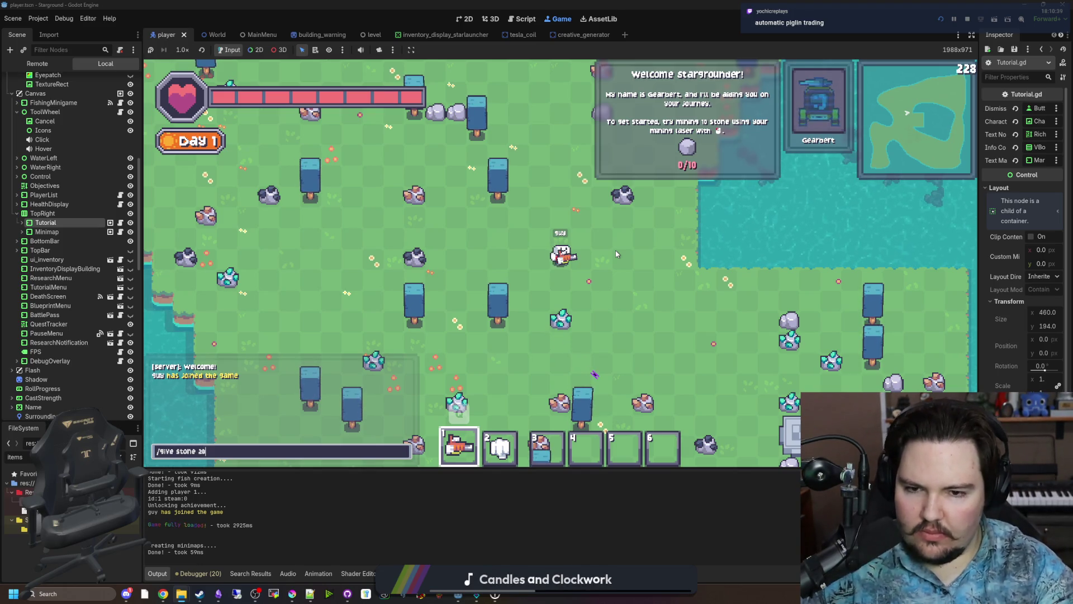
{"action": "key", "text": "Return"}
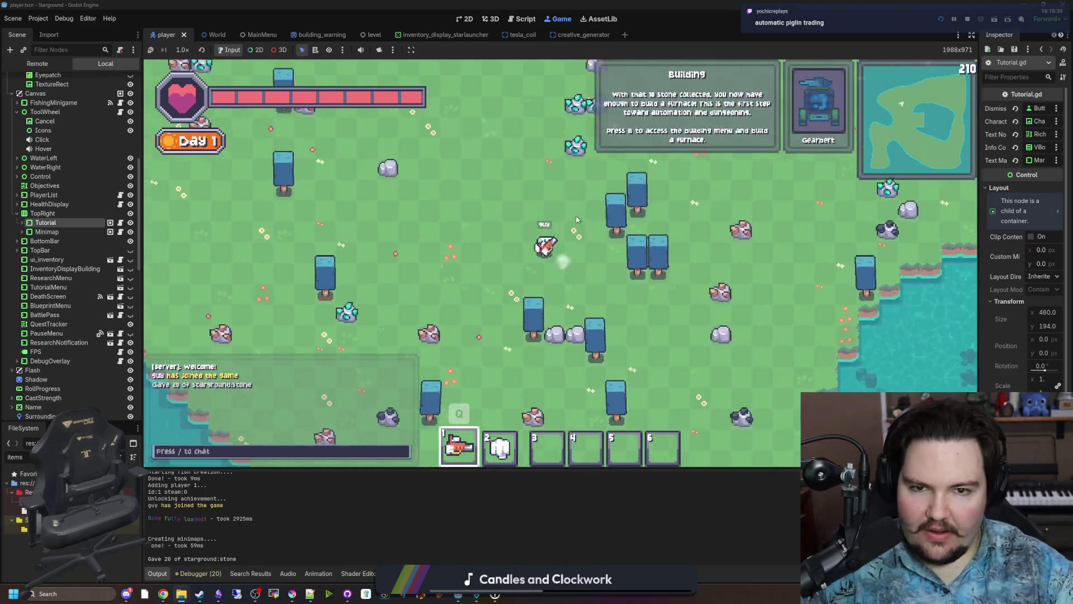
Build and place a Furnace so the tutorial reaches Smelt Materials, then reopen Tutorial.gd.
{"action": "key", "text": "b"}
{"action": "left_click", "coordinate": [439, 178]}
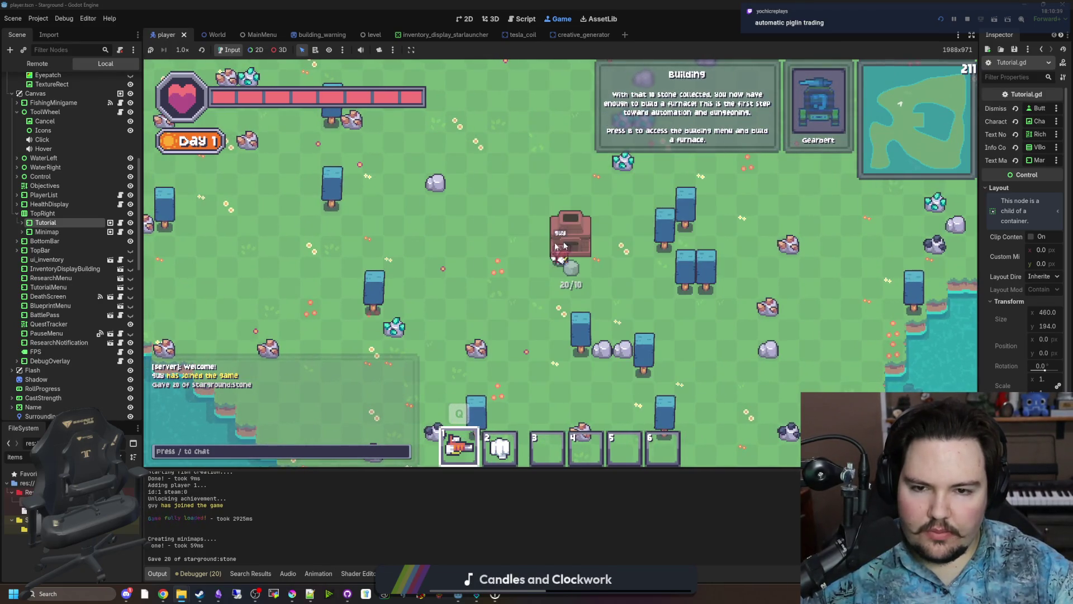
{"action": "left_click", "coordinate": [509, 248]}
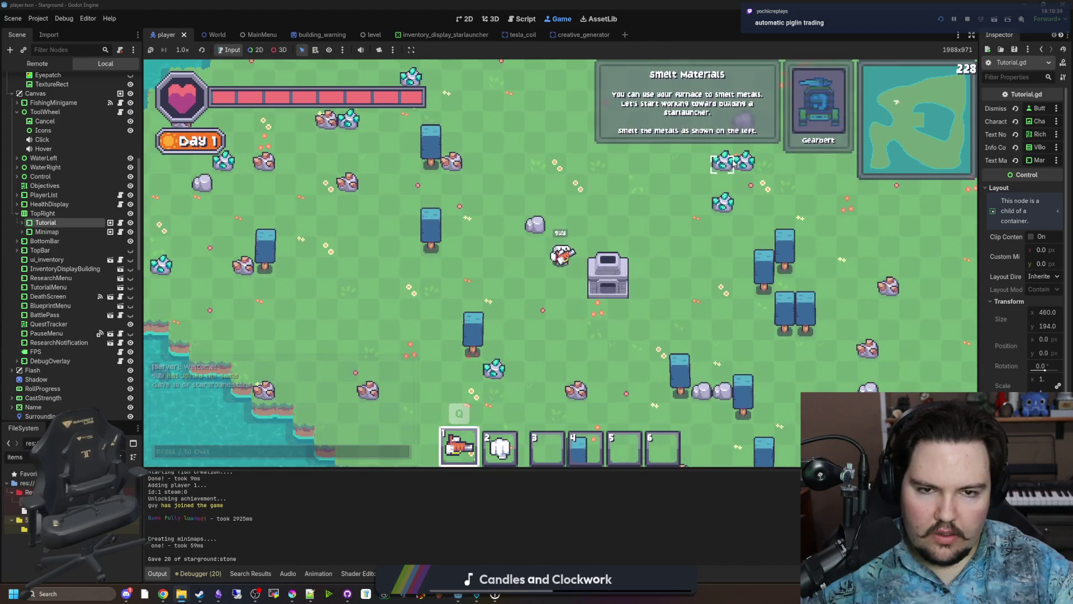
{"action": "key", "text": "d"}
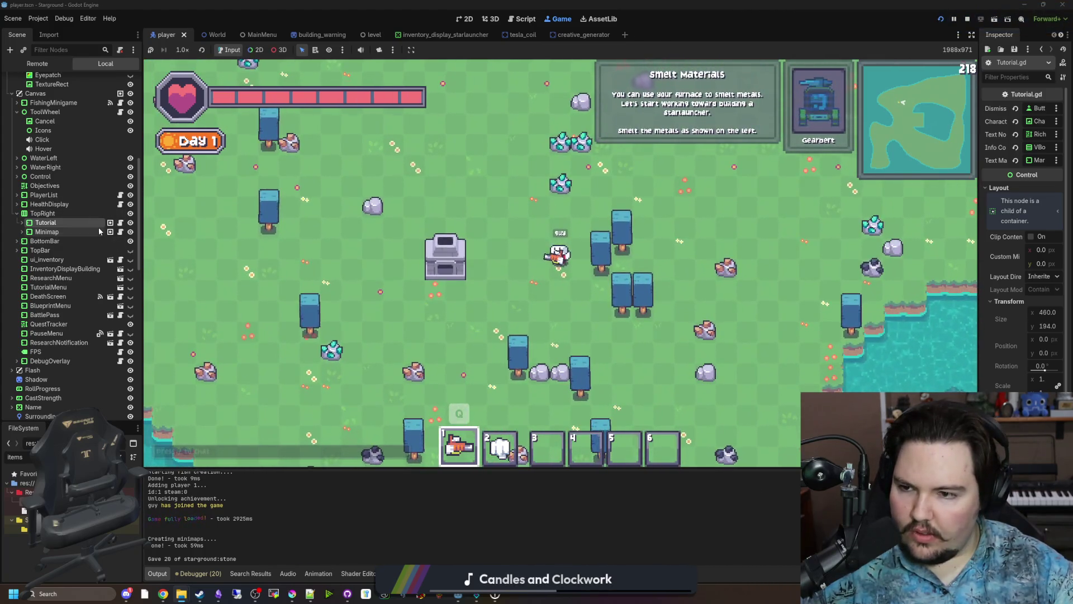
{"action": "left_click", "coordinate": [120, 223]}
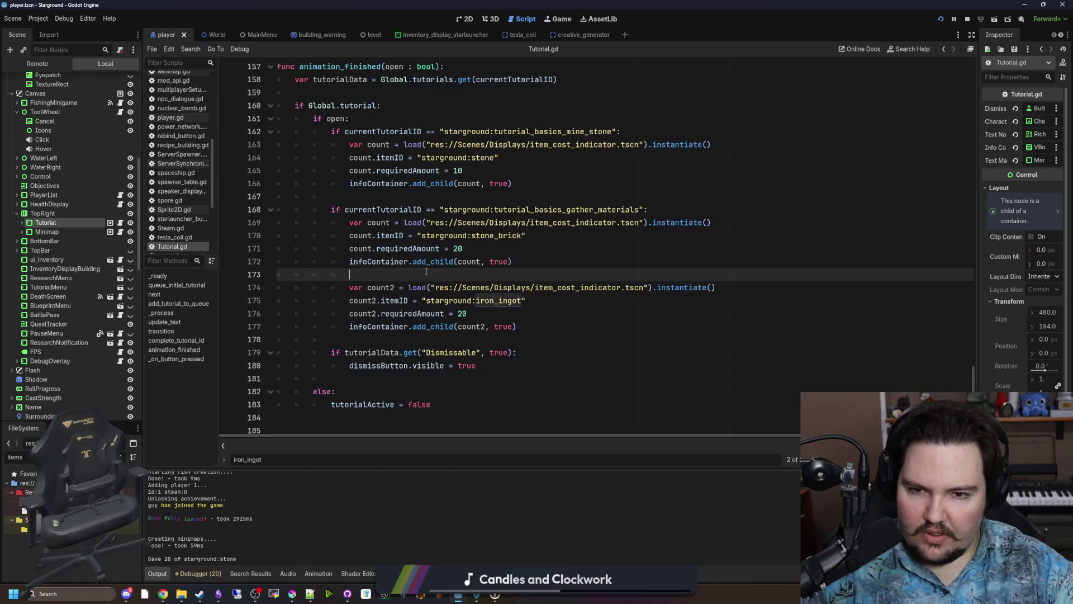
Insert print("haaa") below line 168's gather_materials condition and return to the Game view.
{"action": "scroll", "coordinate": [495, 262], "scroll_direction": "up", "scroll_amount": 1}
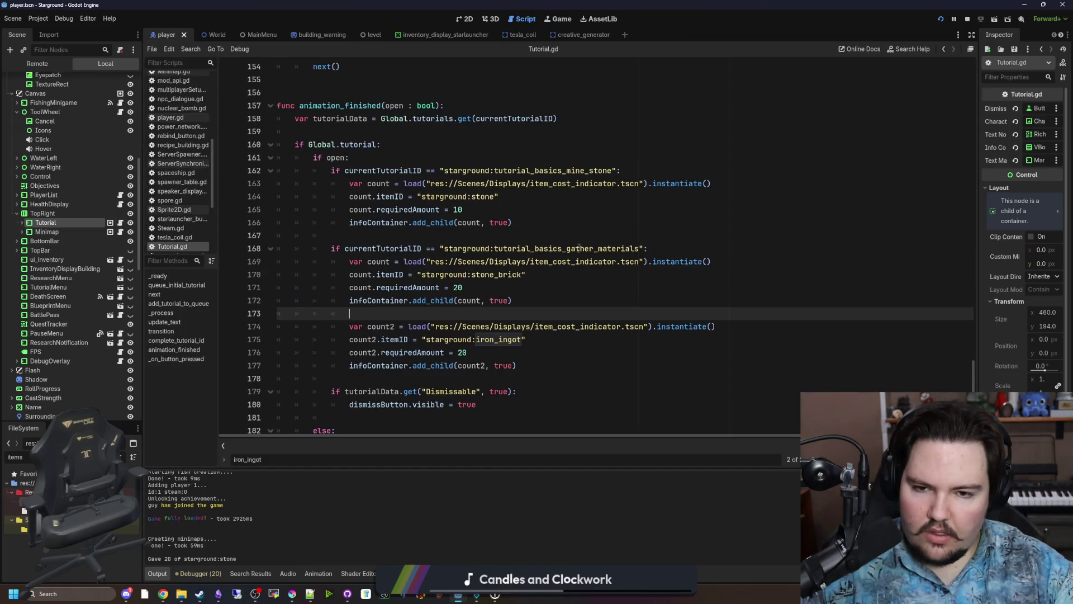
{"action": "key", "text": "Up"}
{"action": "key", "text": "Up"}
{"action": "key", "text": "Up"}
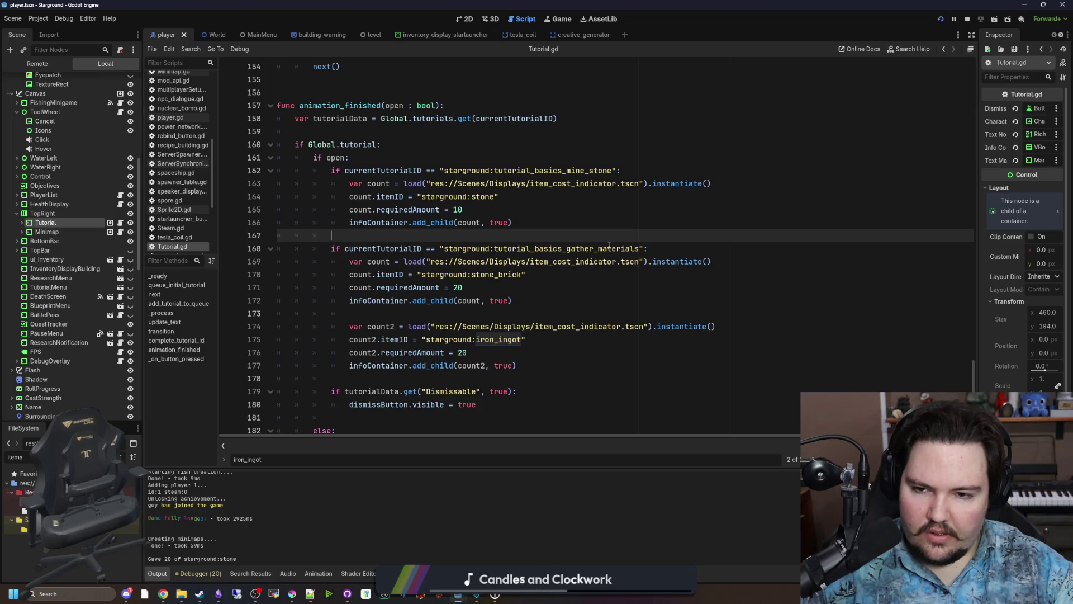
{"action": "scroll", "coordinate": [610, 244], "scroll_direction": "down", "scroll_amount": 1}
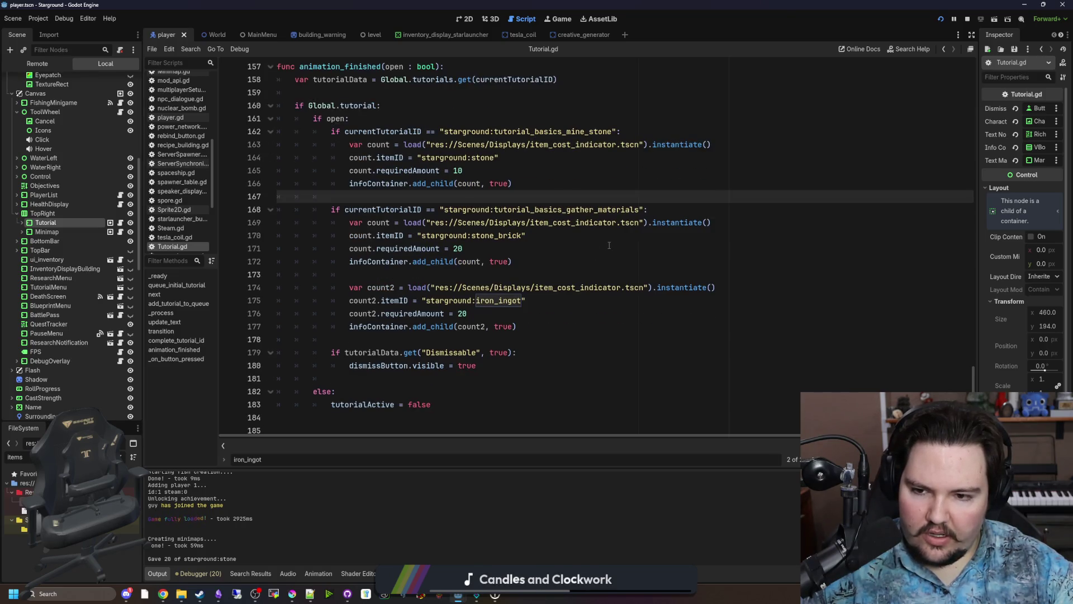
{"action": "left_click", "coordinate": [676, 213]}
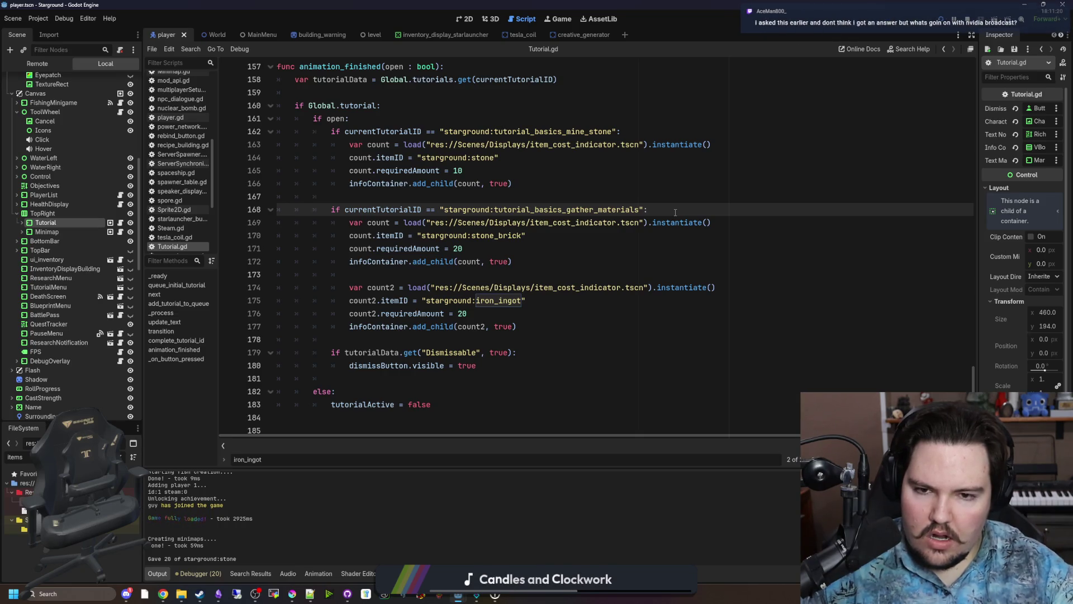
{"action": "key", "text": "Return"}
{"action": "type", "text": "aa"}
{"action": "left_click", "coordinate": [676, 212]}
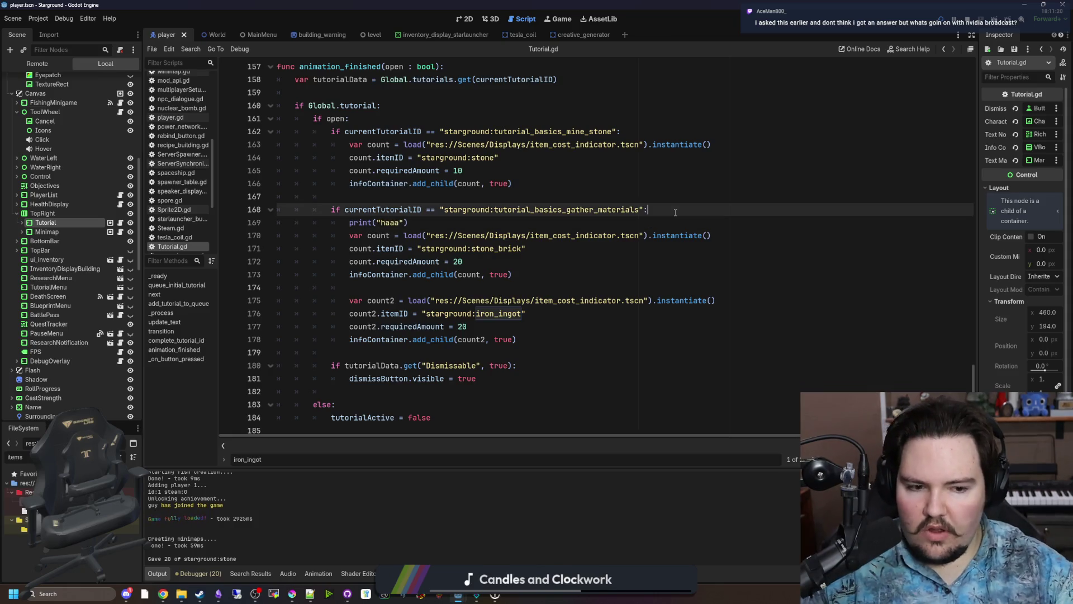
{"action": "left_click", "coordinate": [559, 21]}
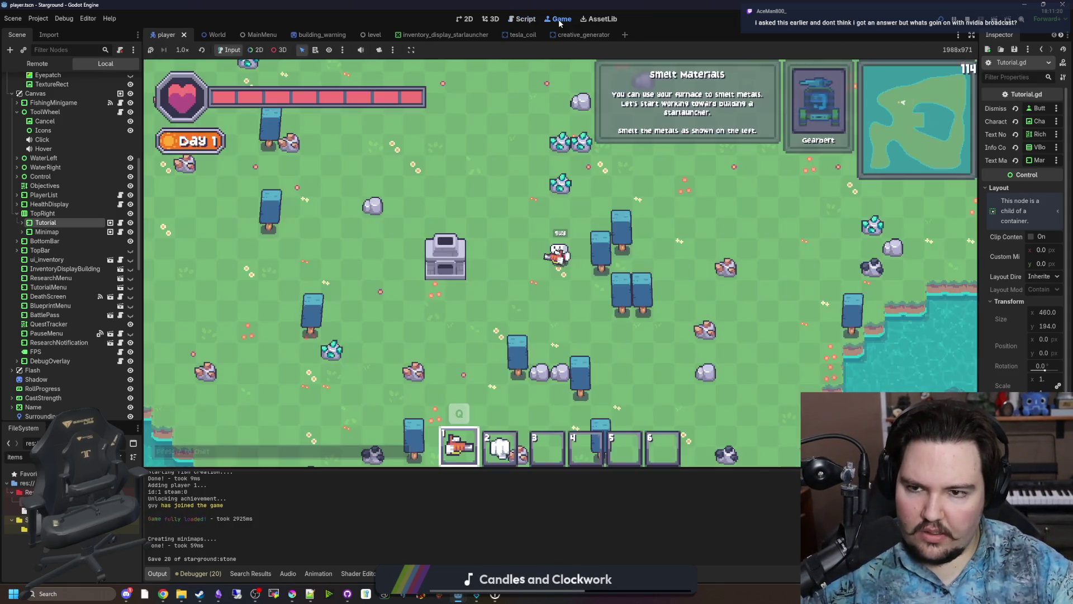
{"action": "key", "text": "Escape"}
{"action": "left_click", "coordinate": [559, 300]}
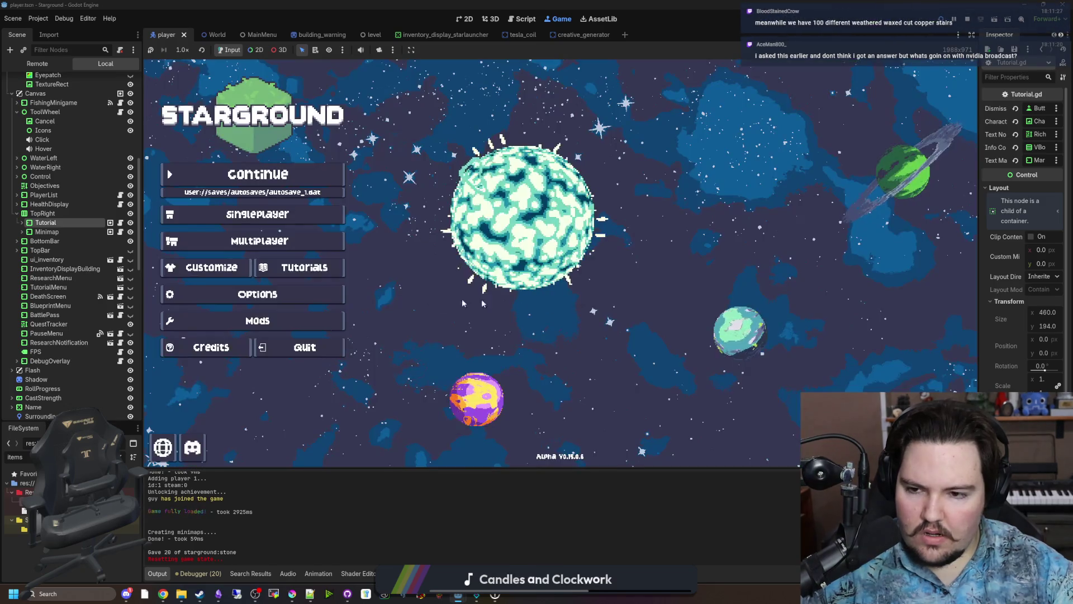
{"action": "left_click", "coordinate": [257, 294]}
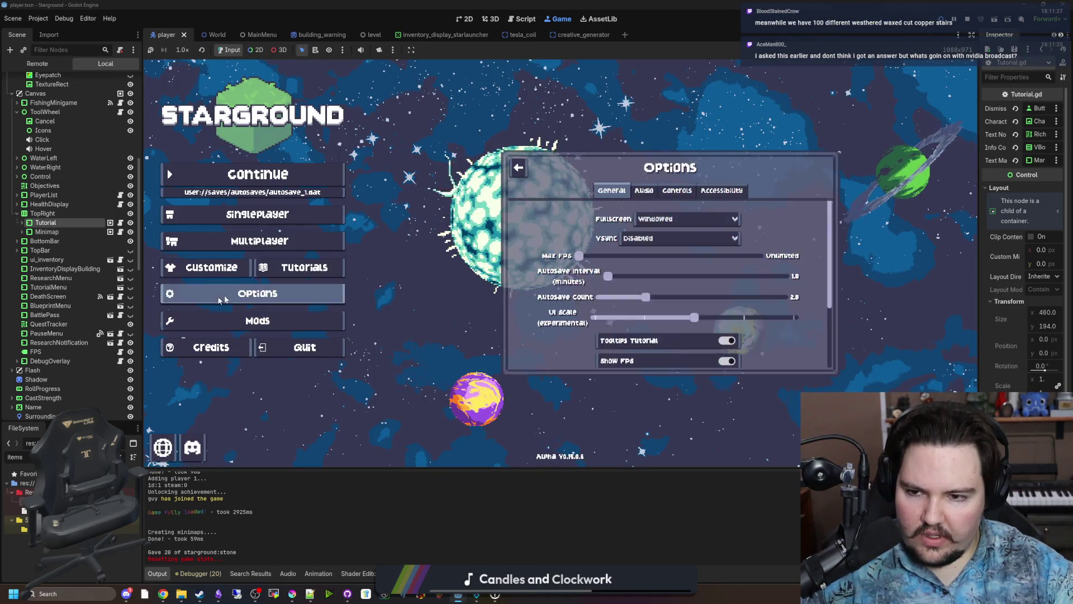
{"action": "left_click", "coordinate": [257, 214]}
{"action": "left_click", "coordinate": [660, 261]}
{"action": "left_click", "coordinate": [670, 330]}
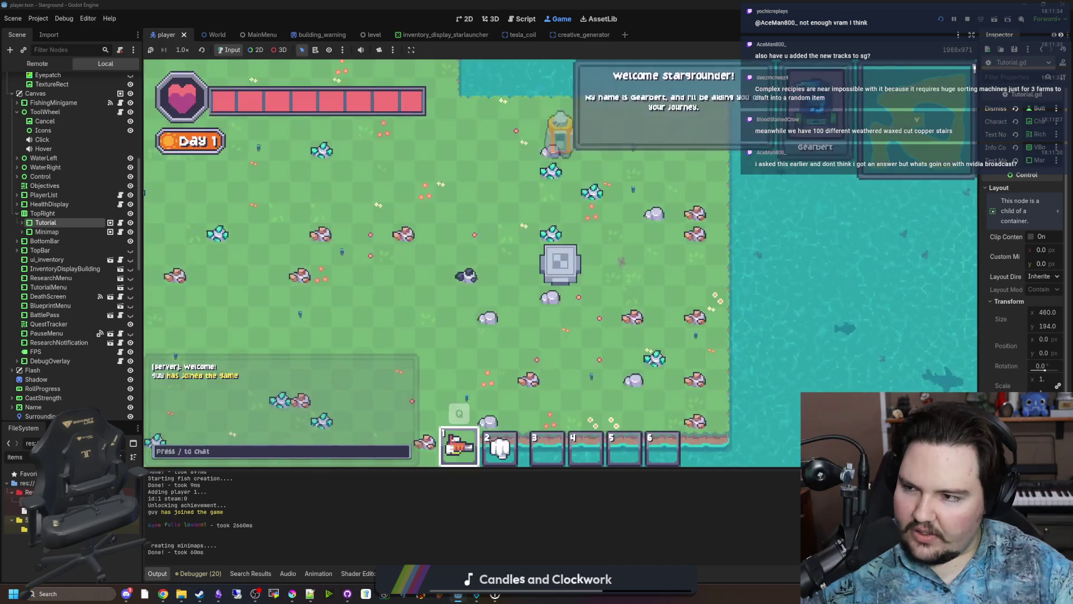
{"action": "key", "text": "w+a"}
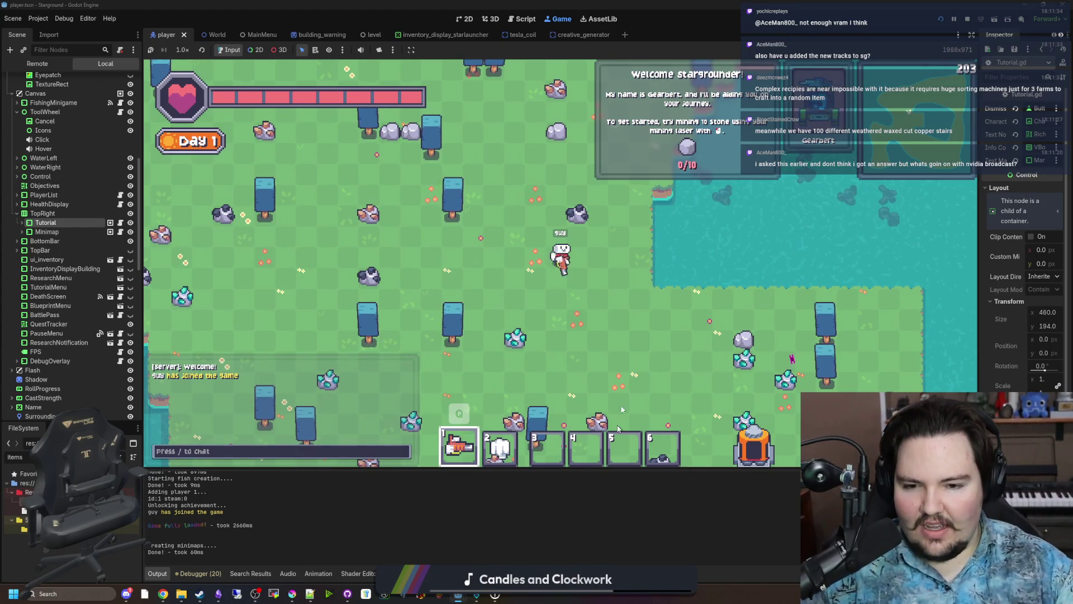
{"action": "key", "text": "w+a"}
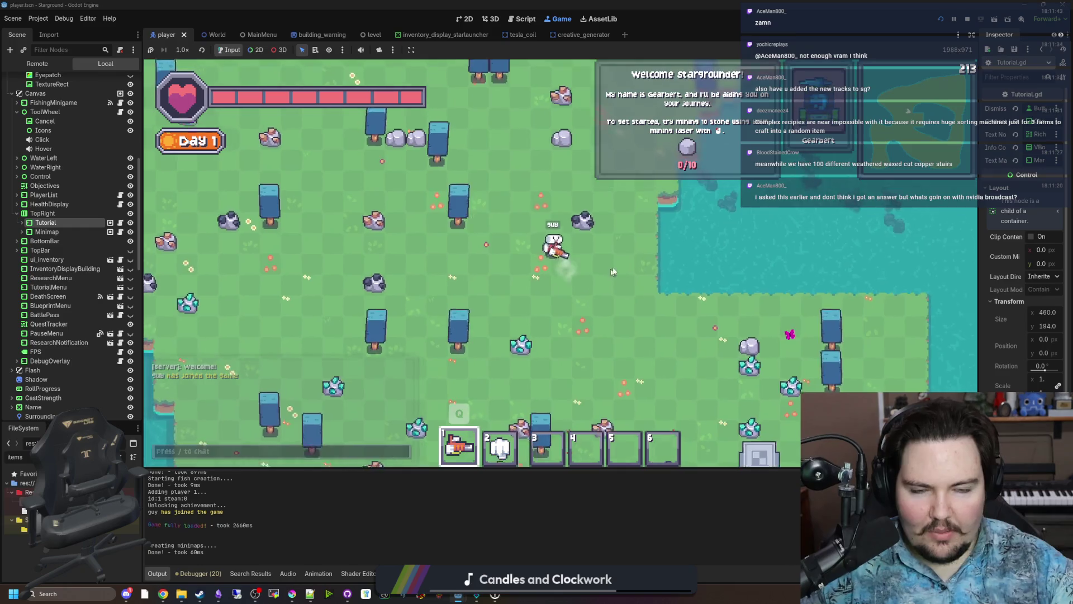
{"action": "key", "text": "w+a"}
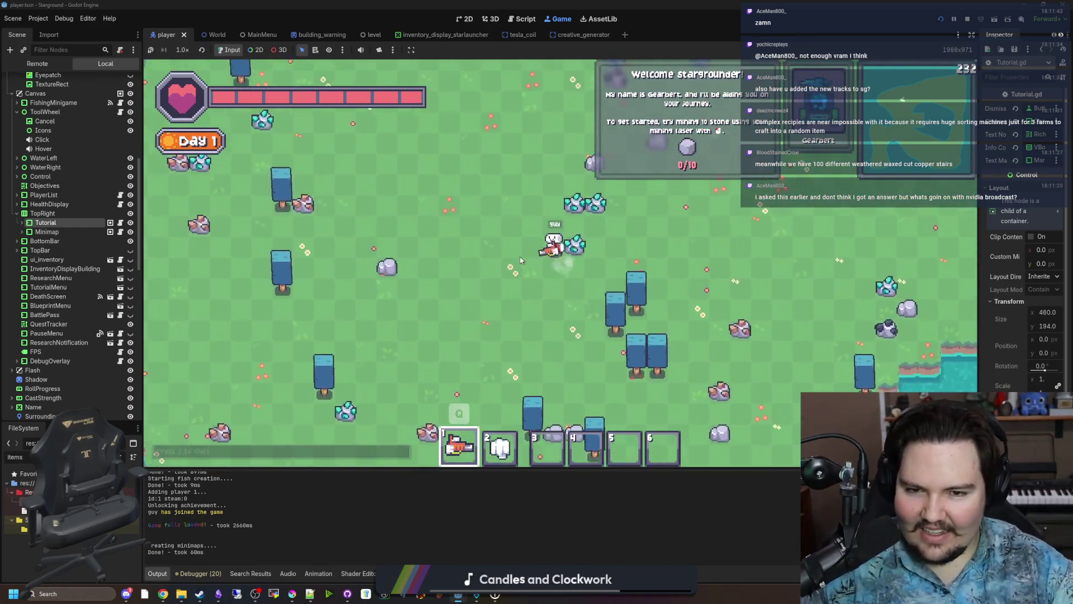
{"action": "key", "text": "w"}
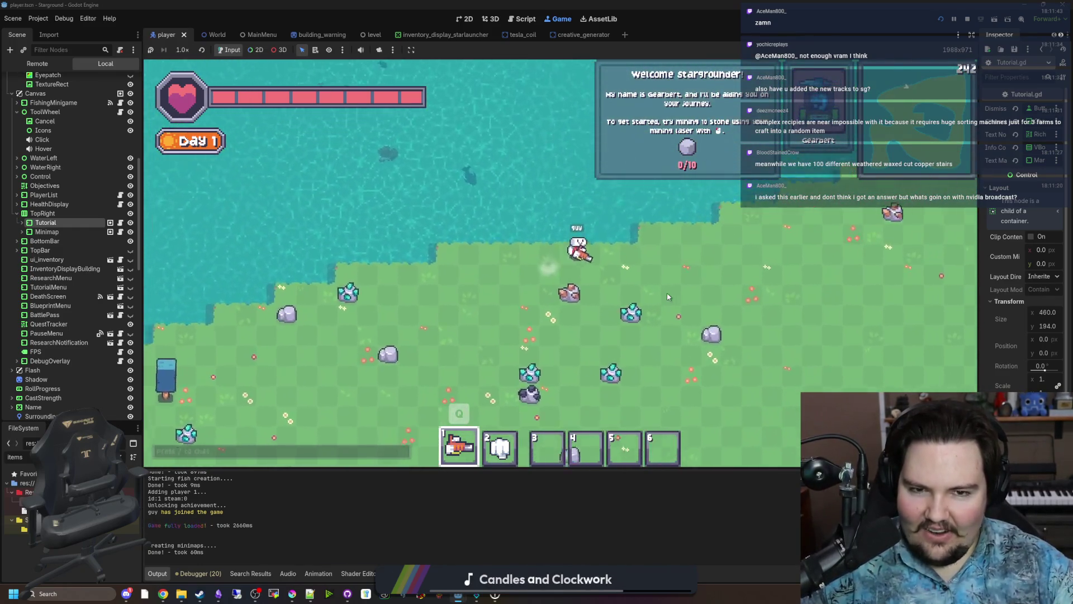
{"action": "key", "text": "w+a"}
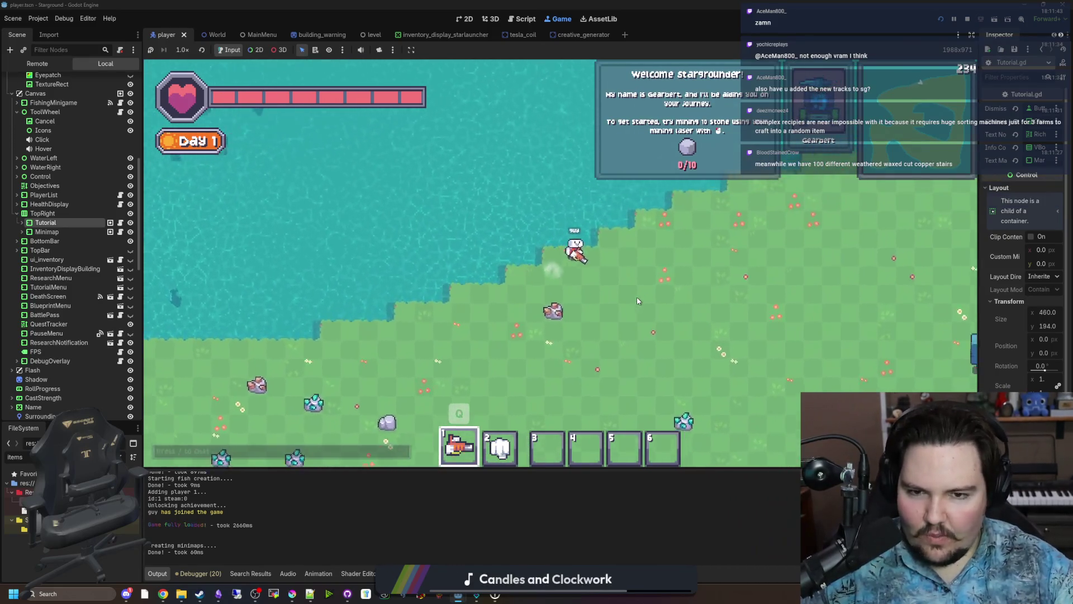
{"action": "key", "text": "d"}
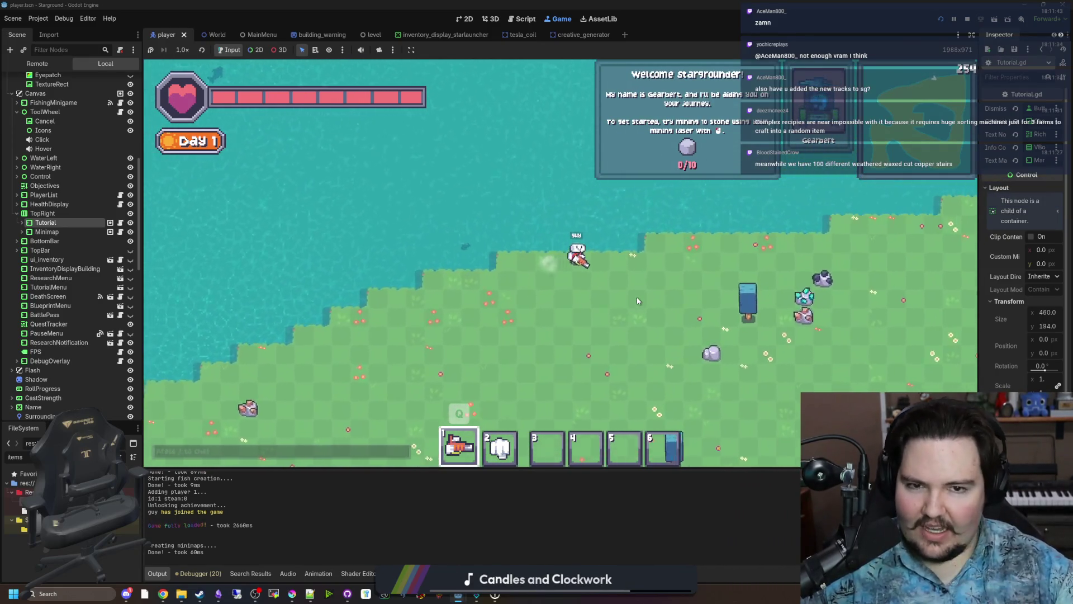
{"action": "key", "text": "d"}
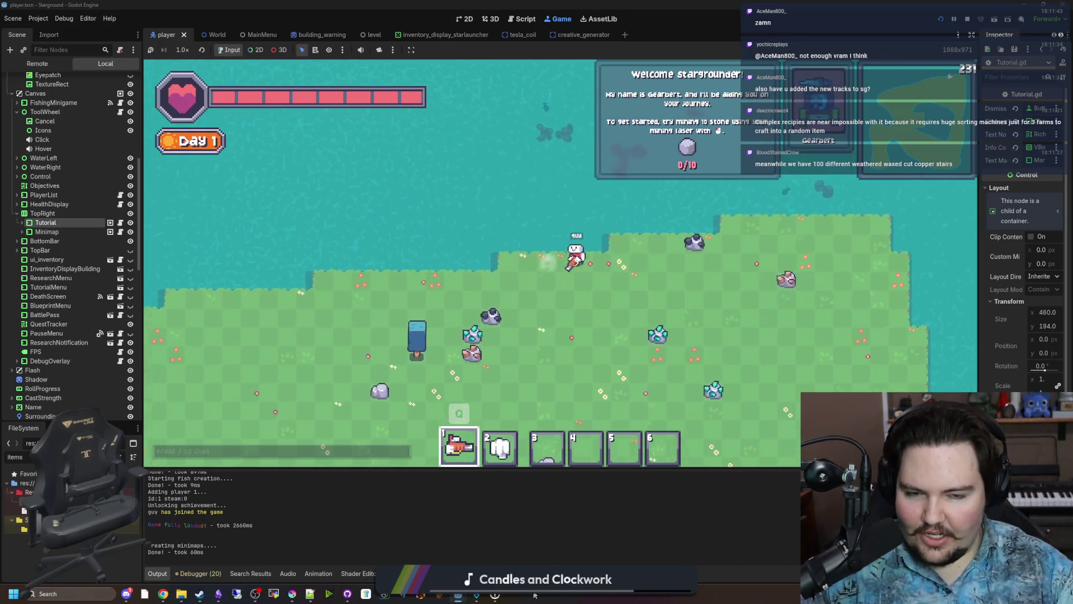
{"action": "key", "text": "s+d"}
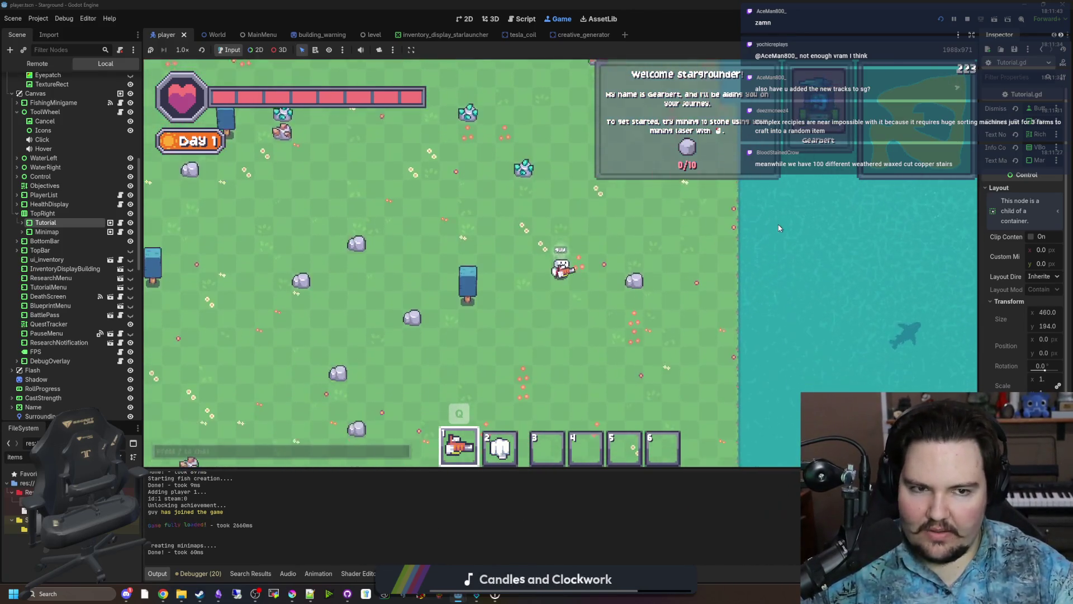
{"action": "left_click", "coordinate": [398, 228]}
{"action": "key", "text": "s+a"}
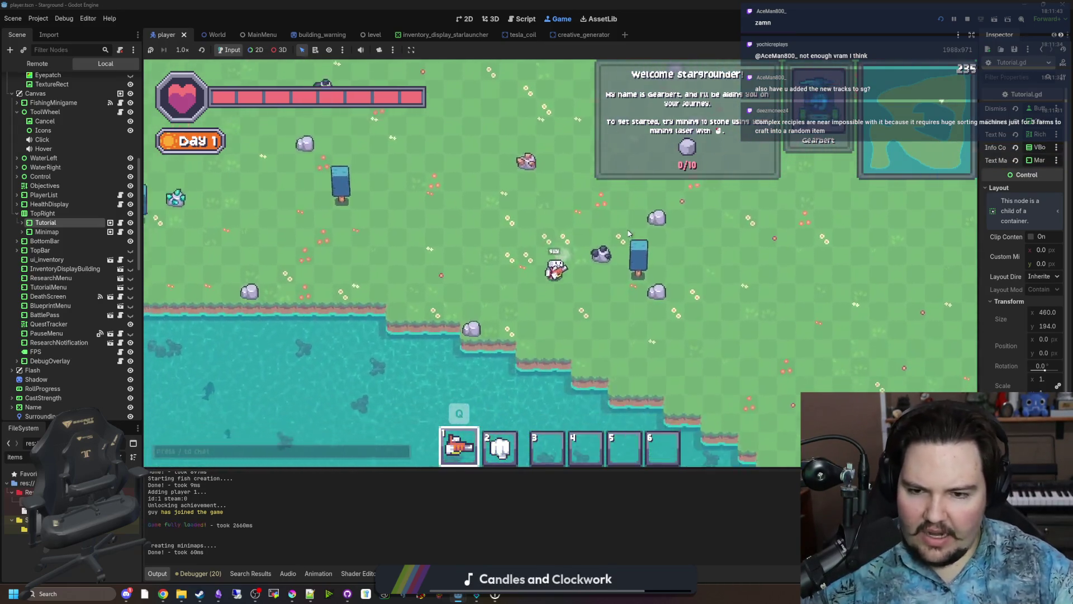
{"action": "key", "text": "s+d"}
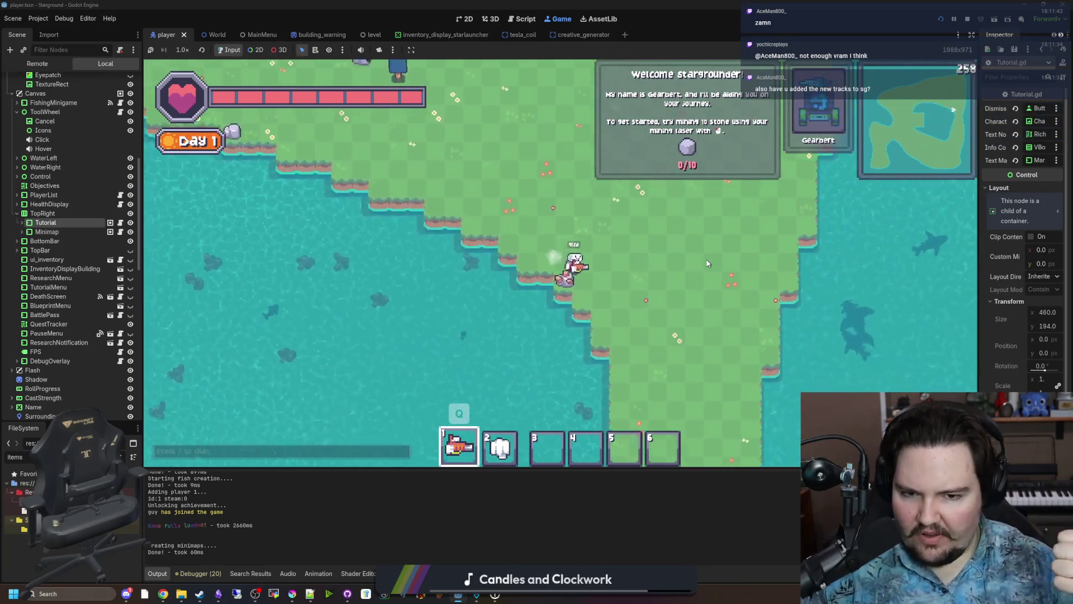
{"action": "key", "text": "s"}
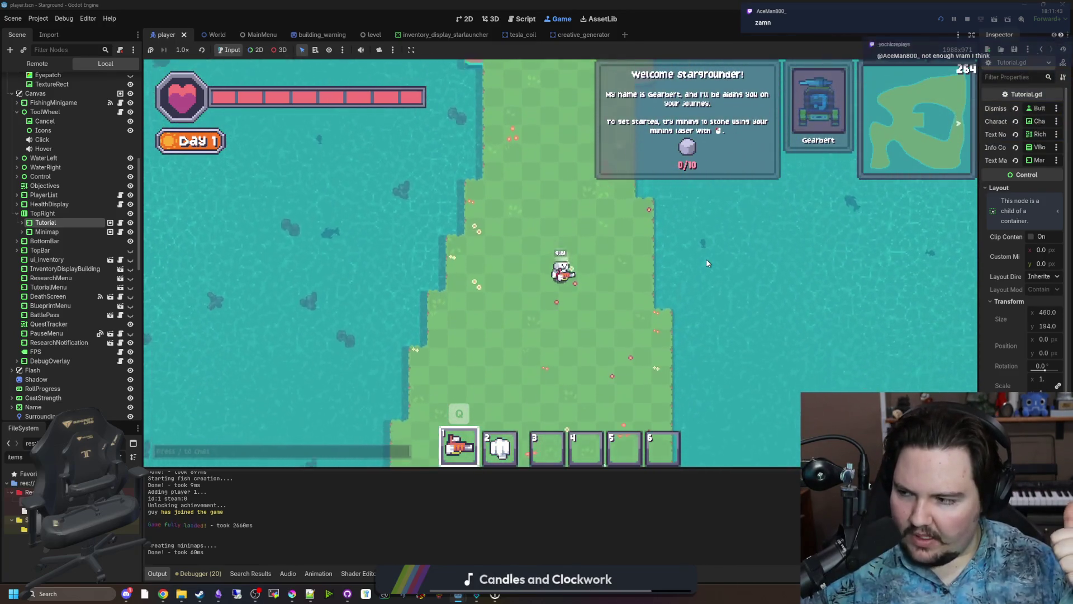
{"action": "key", "text": "s"}
{"action": "key", "text": "s"}
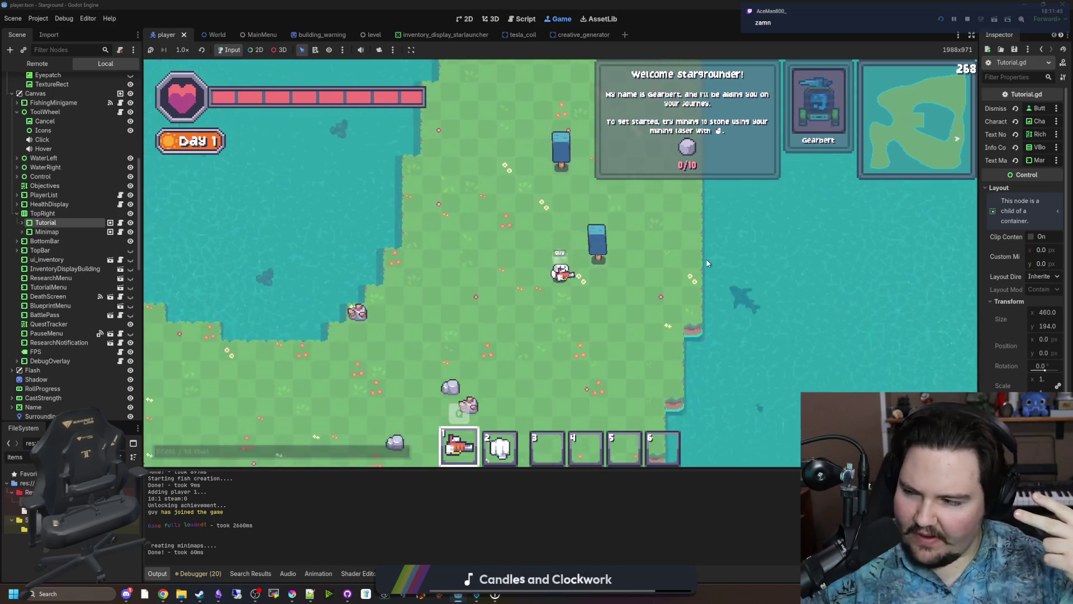
{"action": "key", "text": "s"}
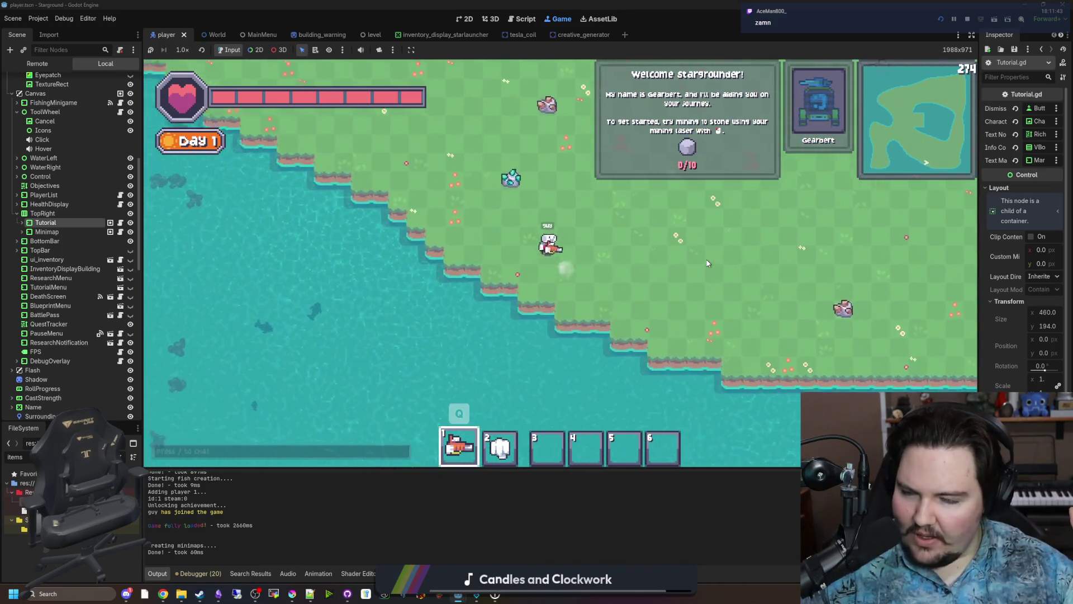
{"action": "key", "text": "w"}
{"action": "key", "text": "a"}
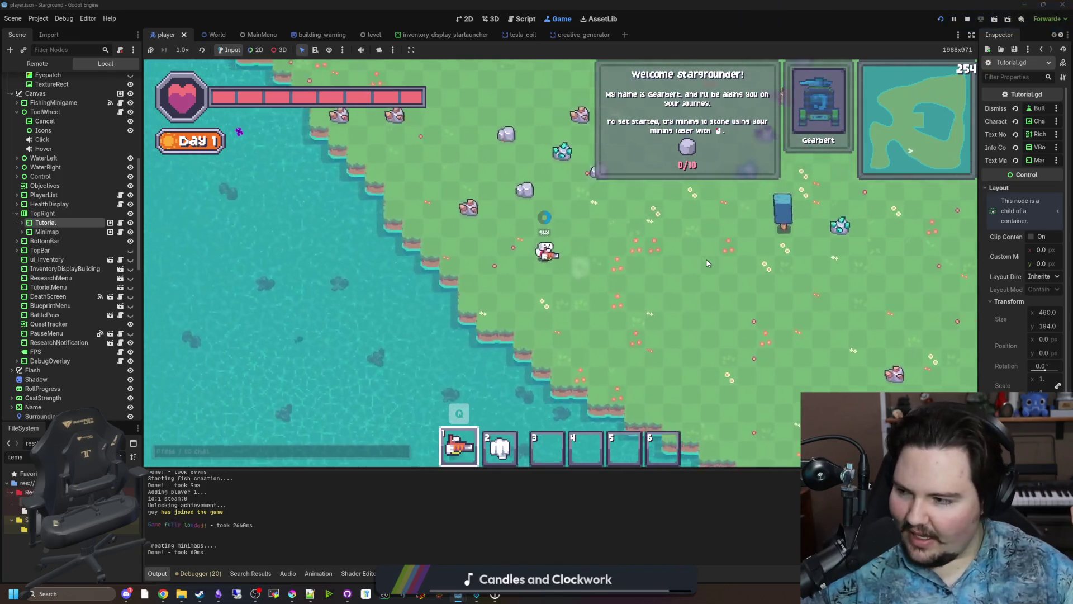
{"action": "key", "text": "a"}
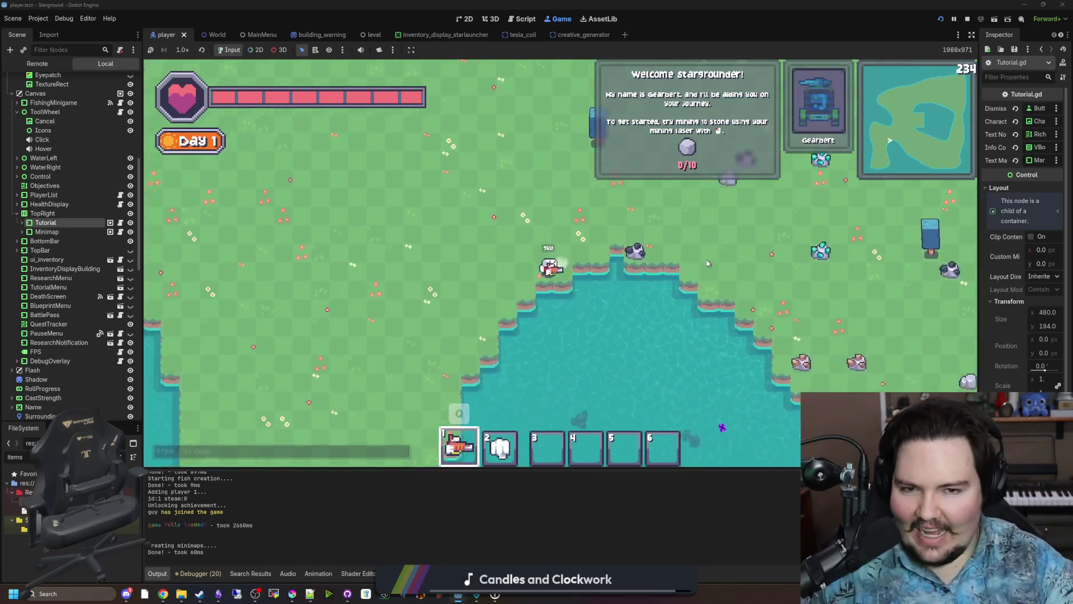
{"action": "key", "text": "s"}
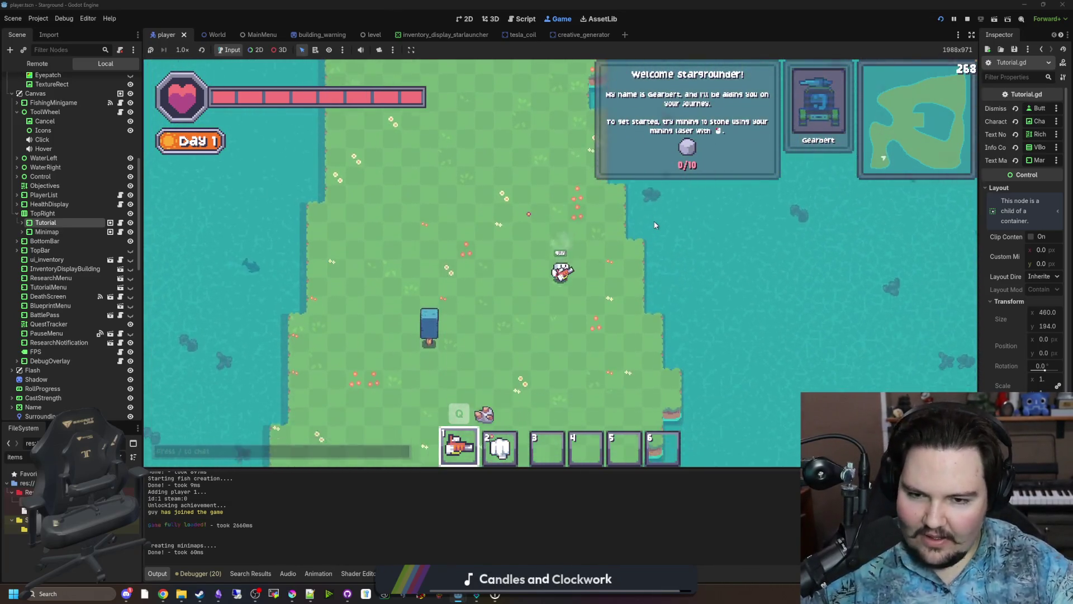
{"action": "key", "text": "a"}
{"action": "key", "text": "w"}
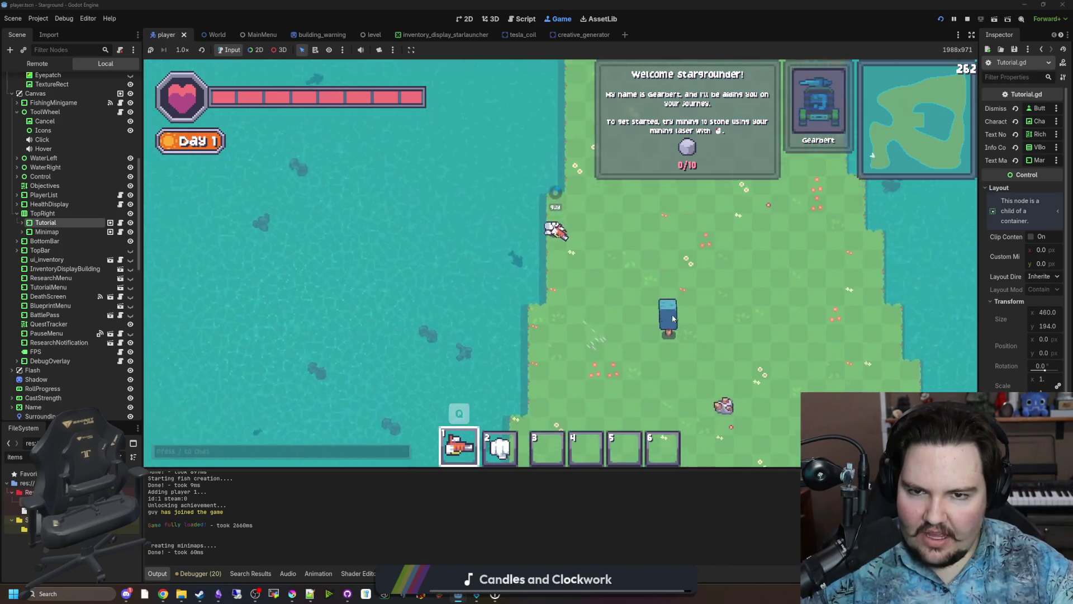
{"action": "key", "text": "w"}
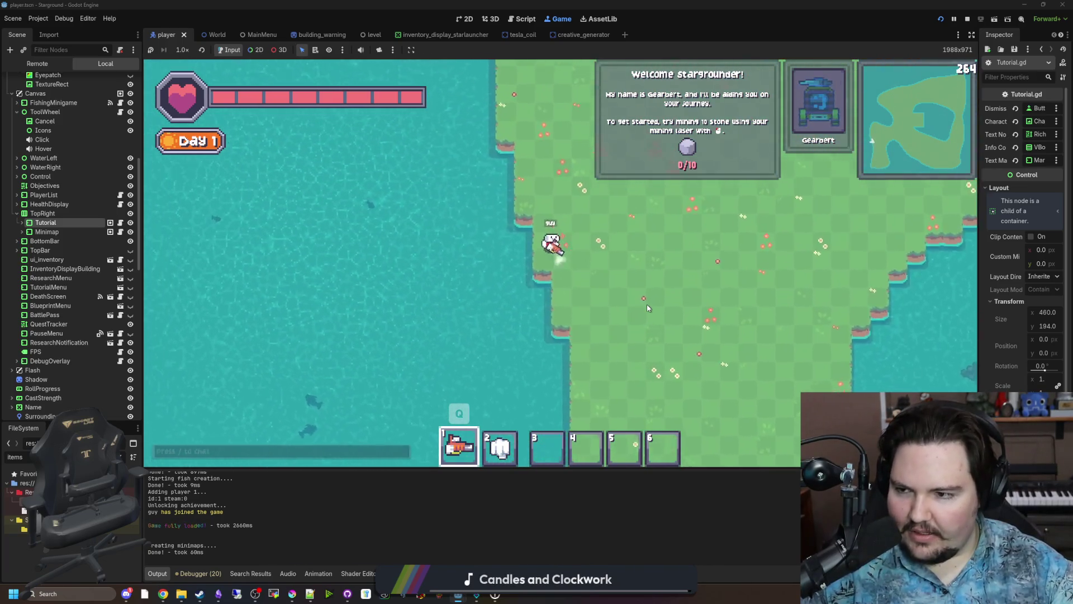
{"action": "key", "text": "w"}
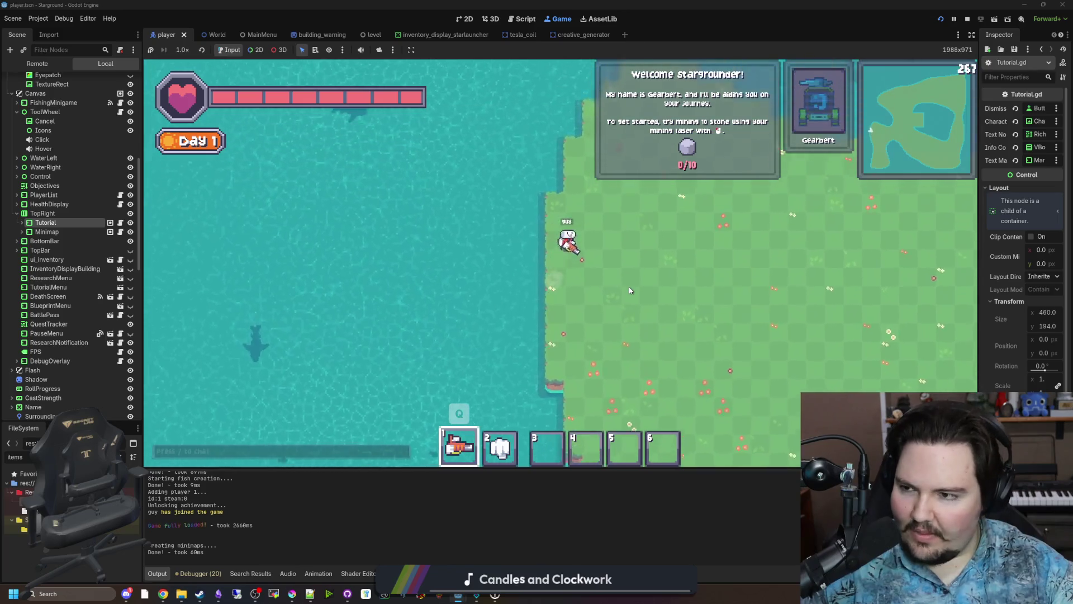
{"action": "key", "text": "w"}
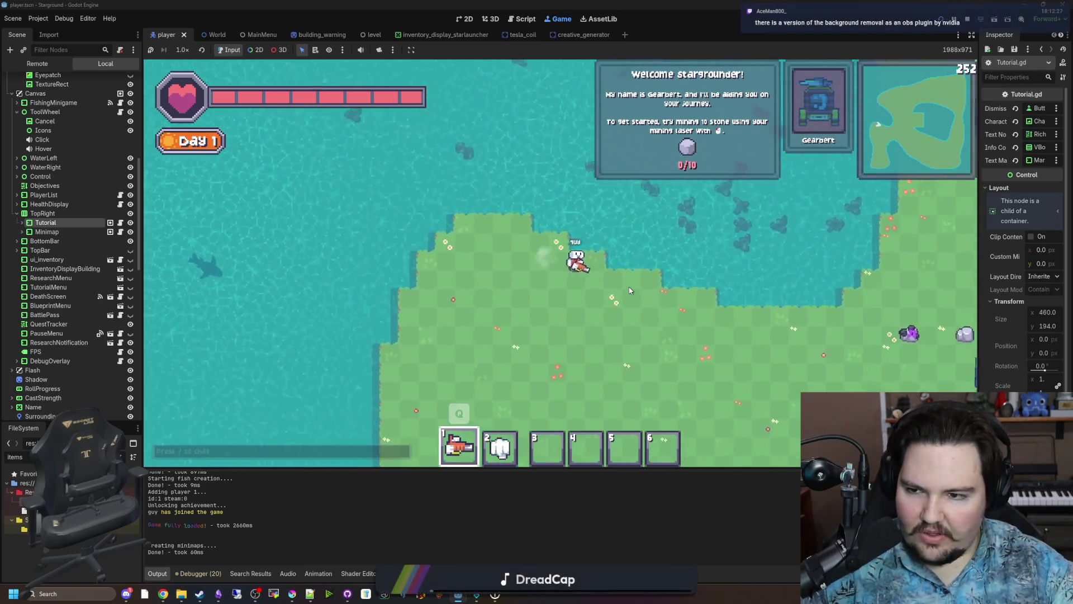
{"action": "key", "text": "d"}
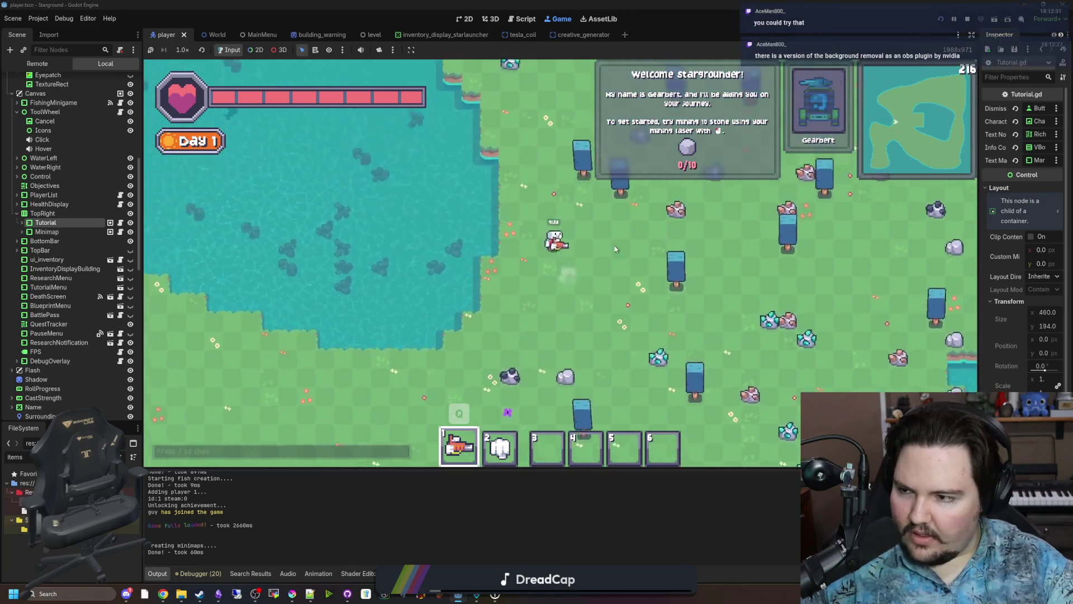
{"action": "key", "text": "w"}
{"action": "key", "text": "a"}
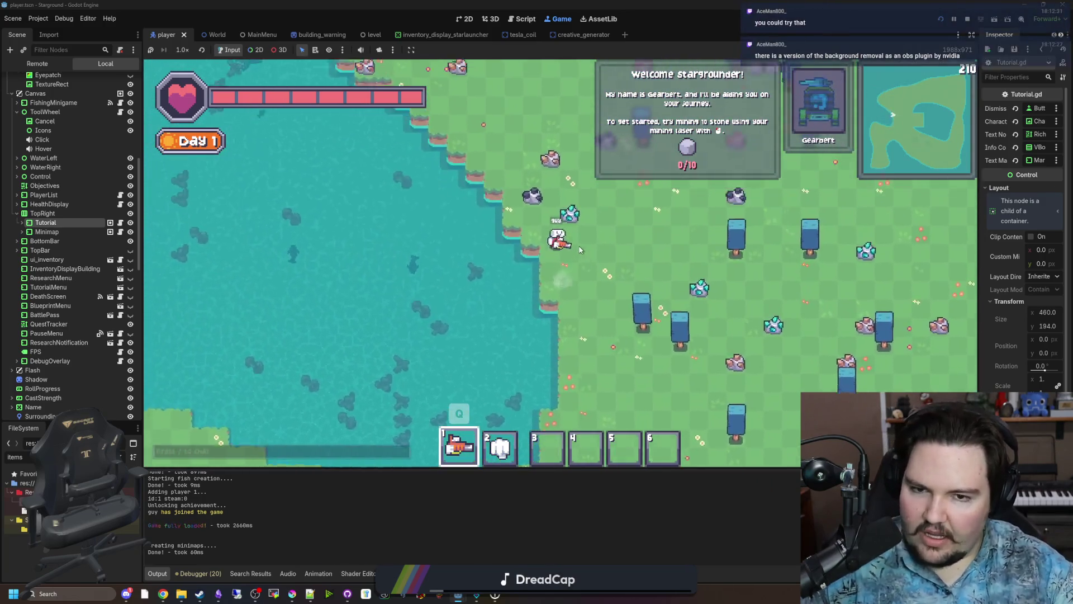
{"action": "key", "text": "w"}
{"action": "key", "text": "a"}
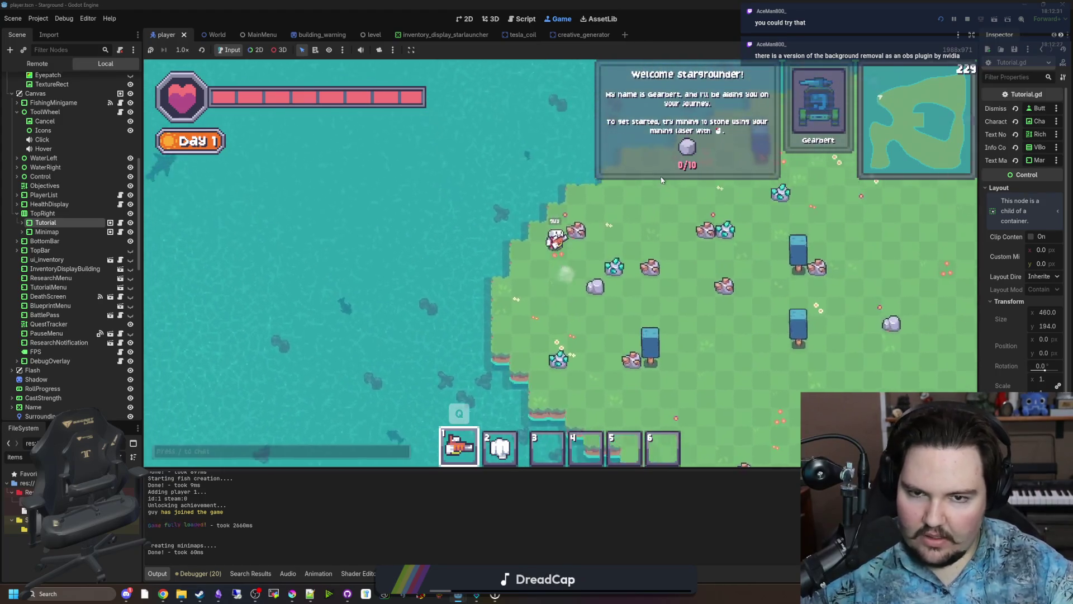
{"action": "key", "text": "w"}
{"action": "key", "text": "d"}
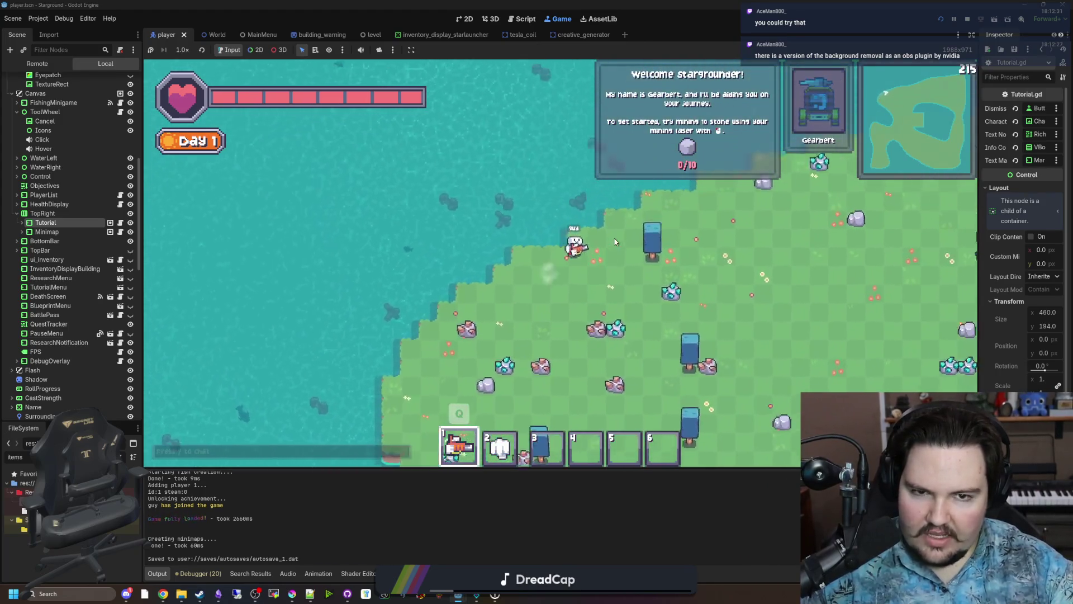
{"action": "key", "text": "d"}
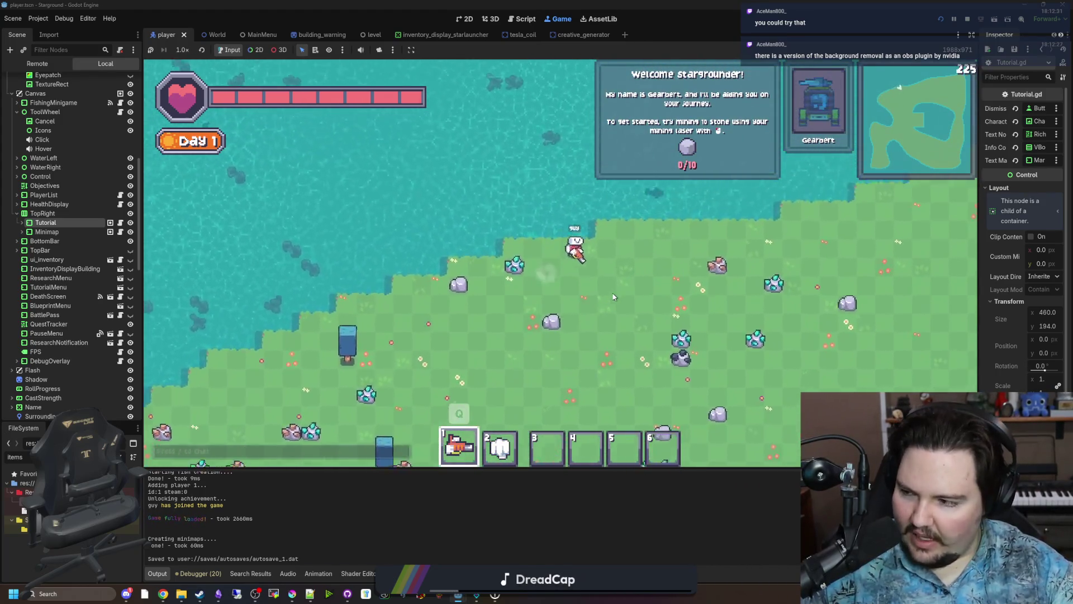
{"action": "key", "text": "w"}
{"action": "key", "text": "d"}
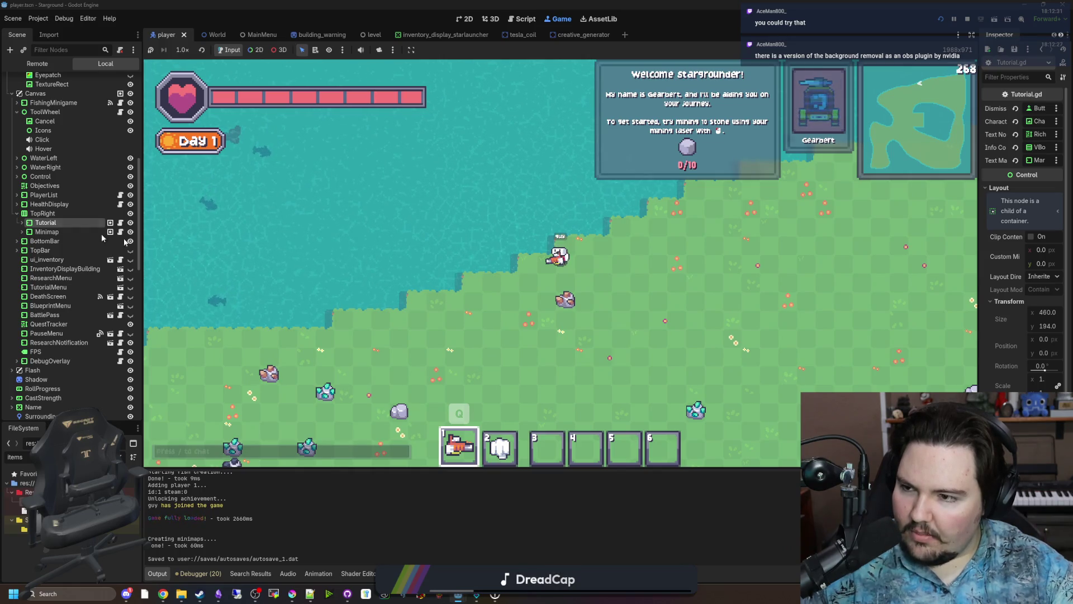
Walk the character east, then back and forth along the island's shoreline.
{"action": "key", "text": "d"}
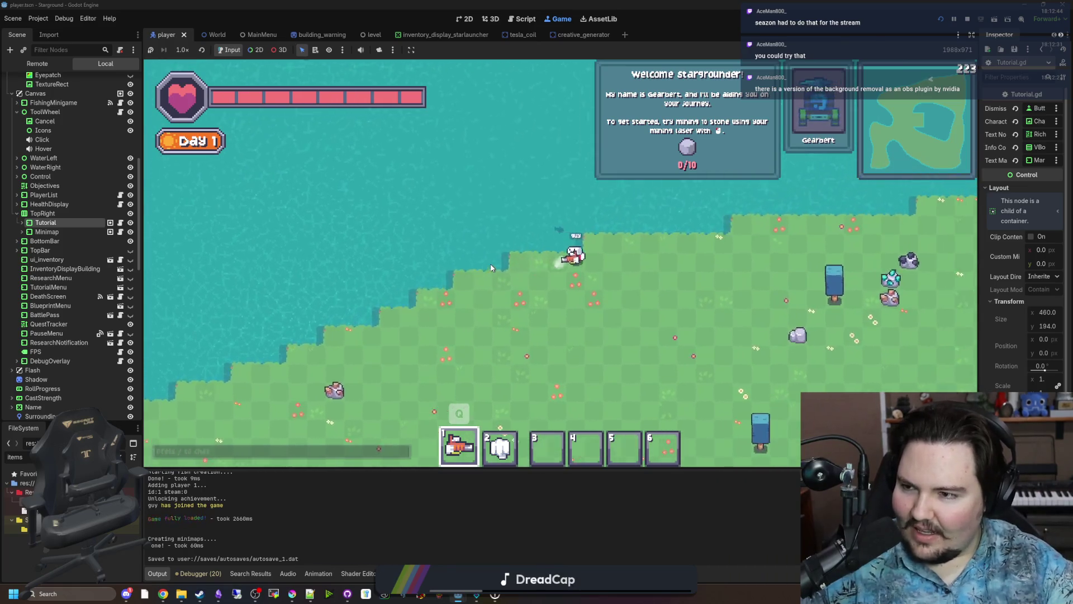
{"action": "key", "text": "d"}
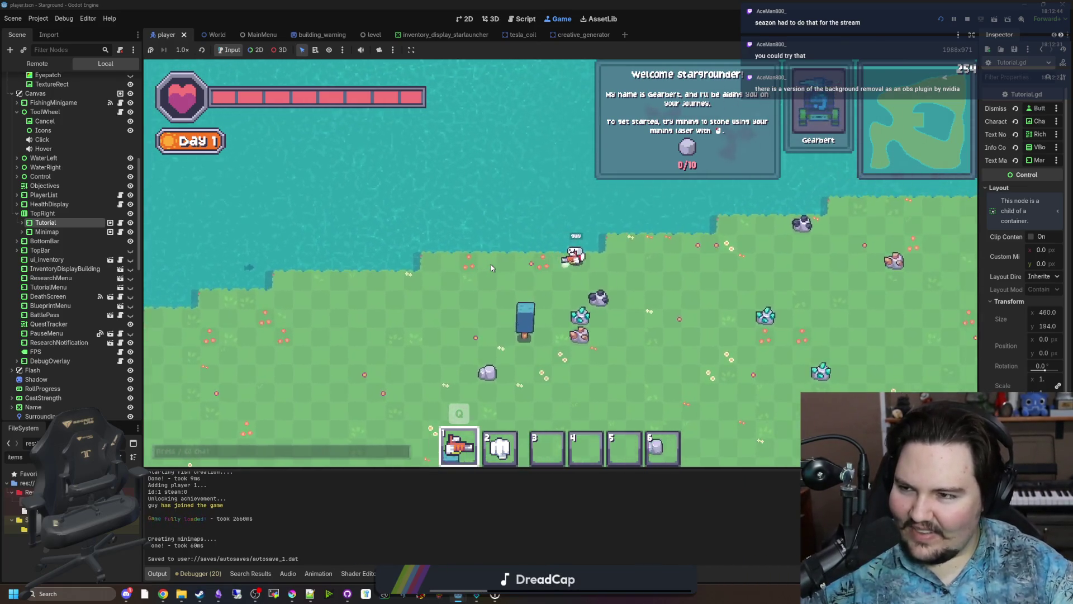
{"action": "key", "text": "d"}
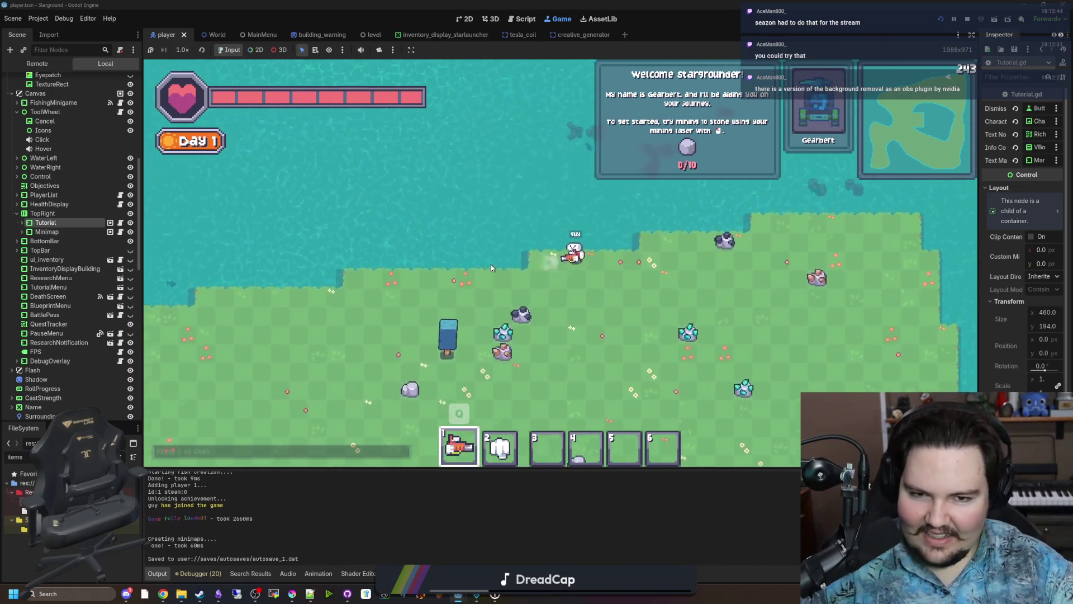
{"action": "key", "text": "d"}
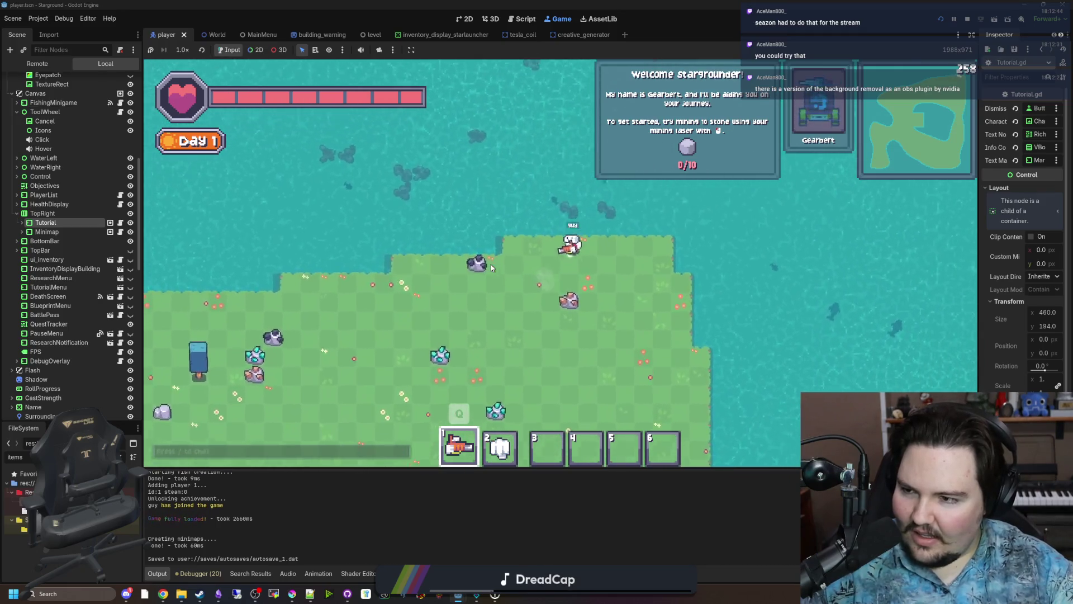
{"action": "key", "text": "s"}
{"action": "key", "text": "s"}
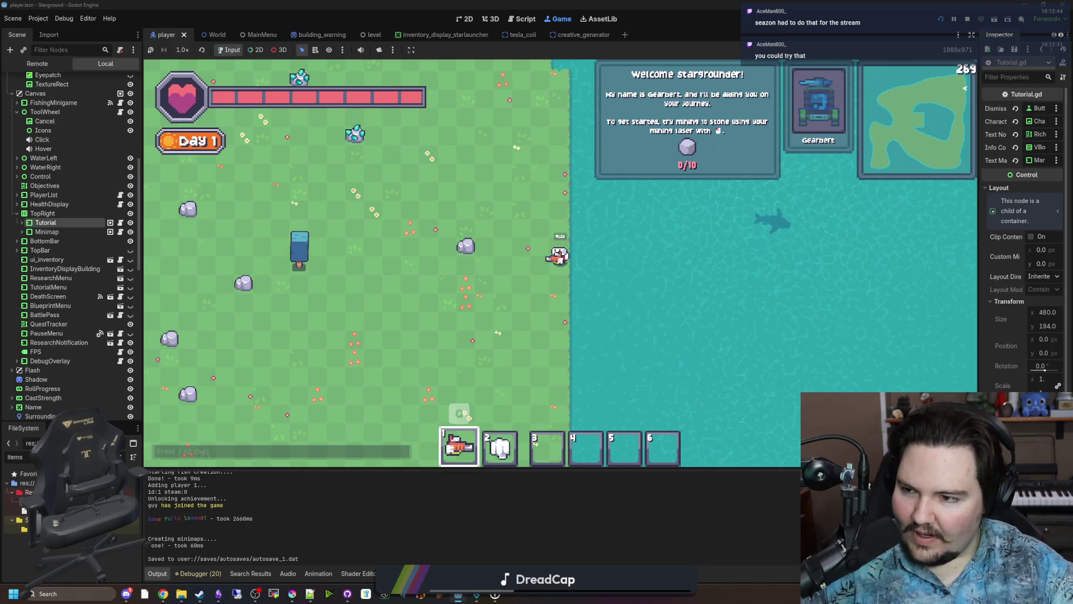
{"action": "key", "text": "a"}
{"action": "key", "text": "w"}
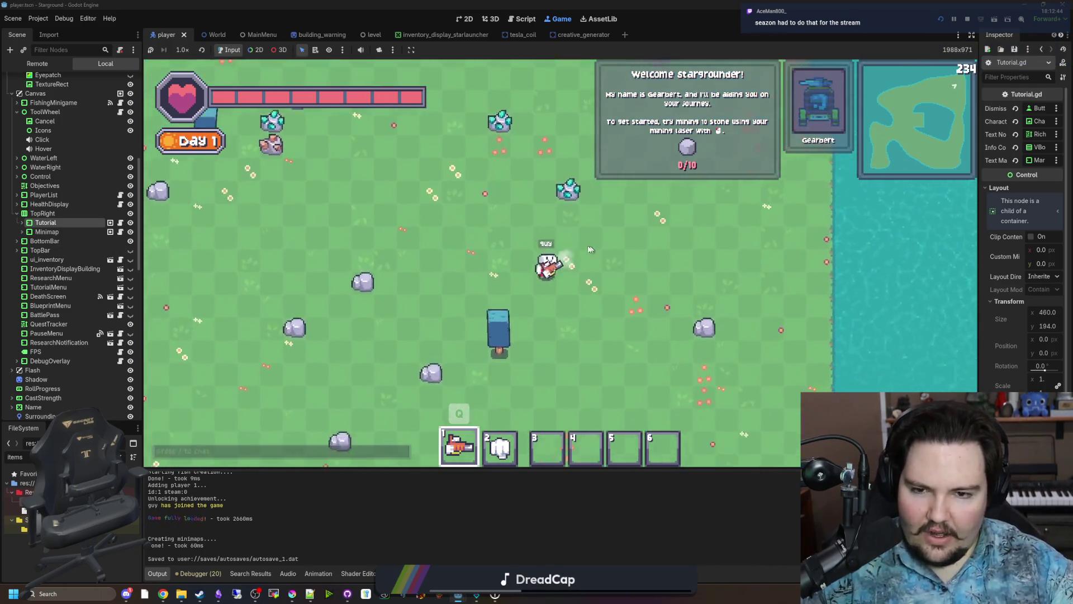
{"action": "key", "text": "a"}
{"action": "key", "text": "w"}
{"action": "key", "text": "d"}
{"action": "key", "text": "s"}
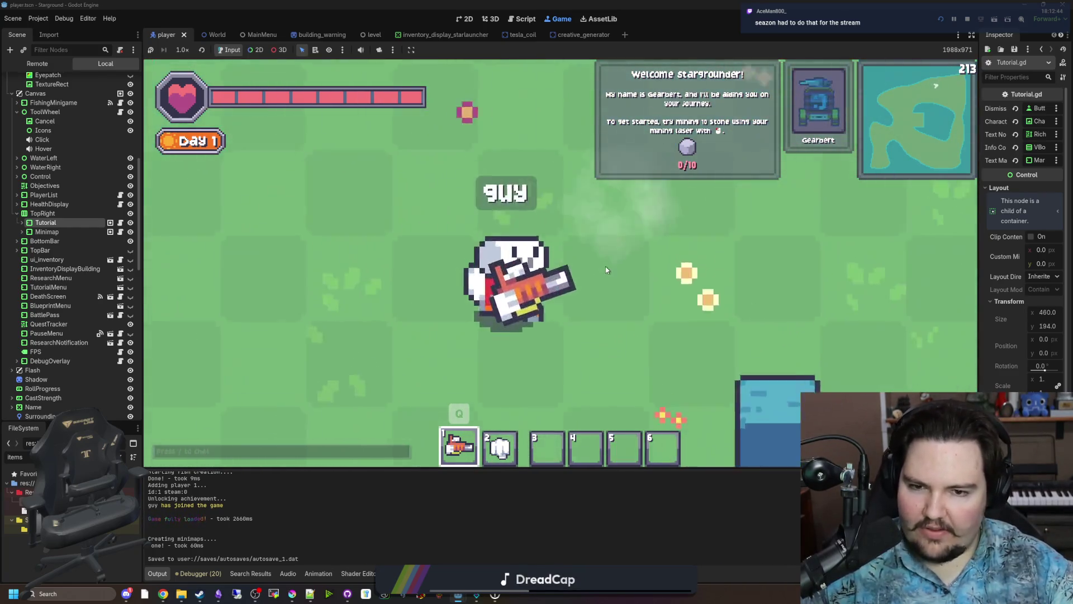
{"action": "key", "text": "w"}
{"action": "key", "text": "a"}
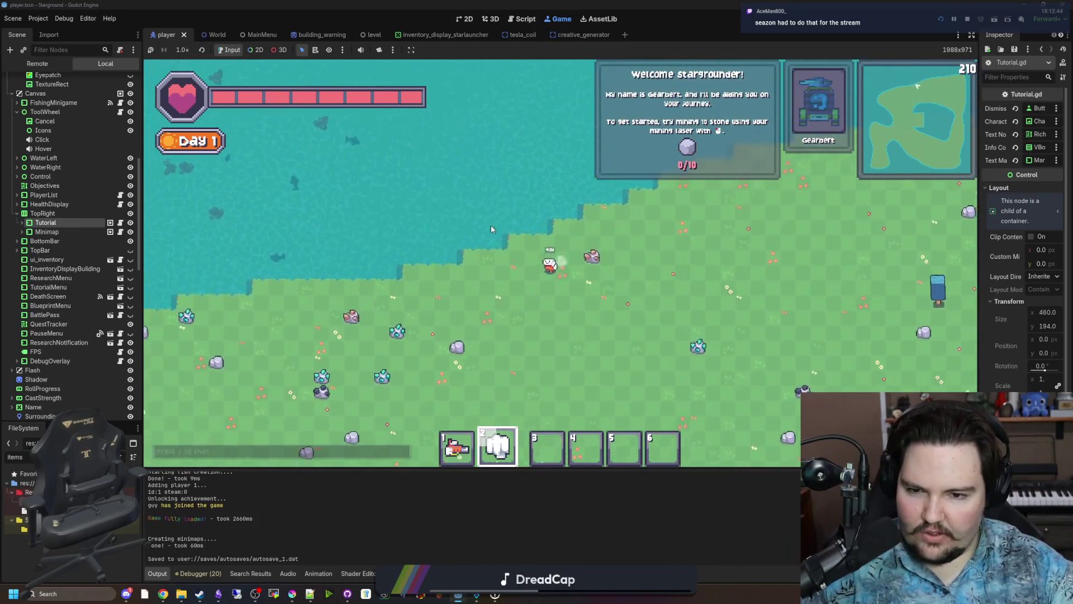
{"action": "key", "text": "s"}
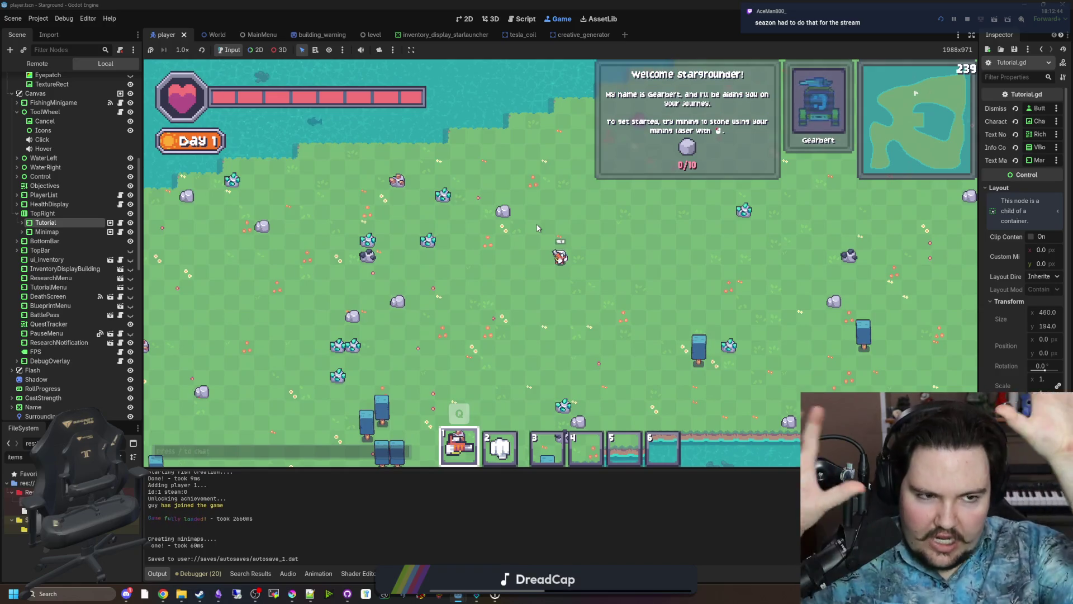
{"action": "key", "text": "w"}
{"action": "key", "text": "a"}
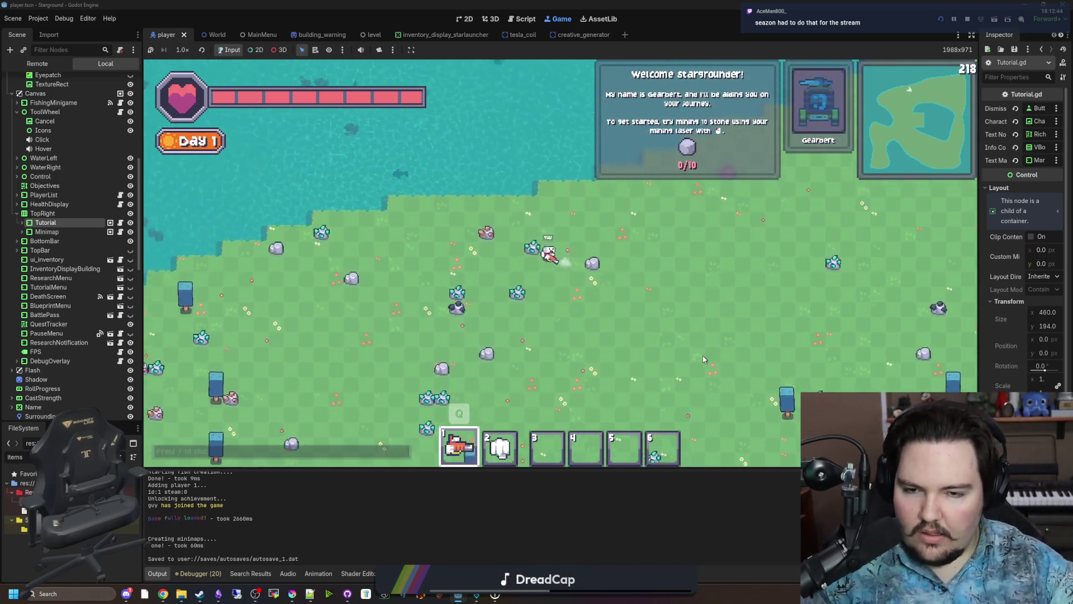
{"action": "key", "text": "s"}
{"action": "key", "text": "d"}
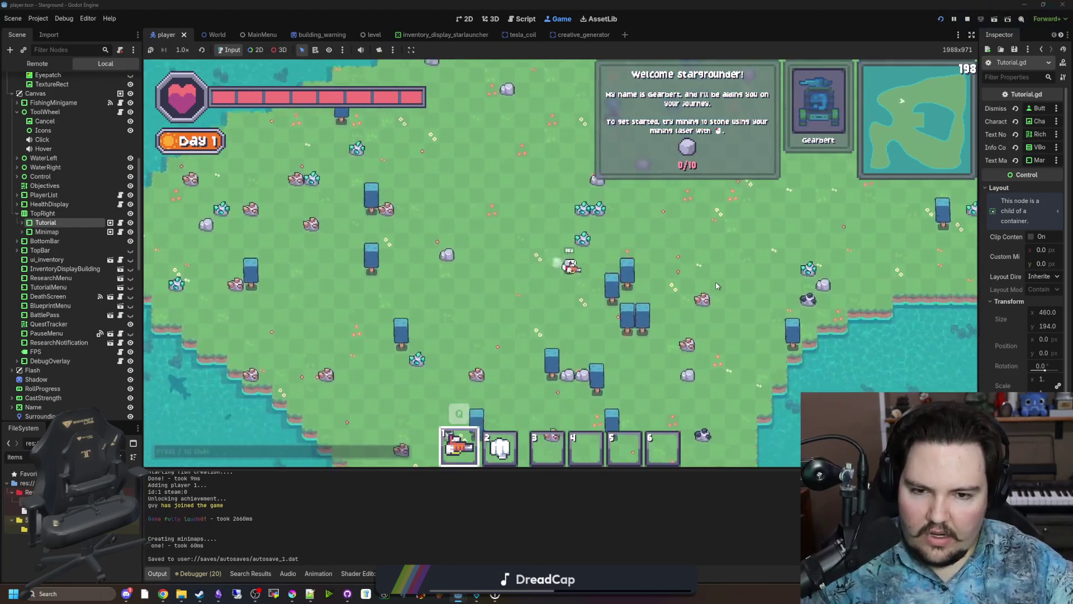
{"action": "key", "text": "s"}
{"action": "key", "text": "a"}
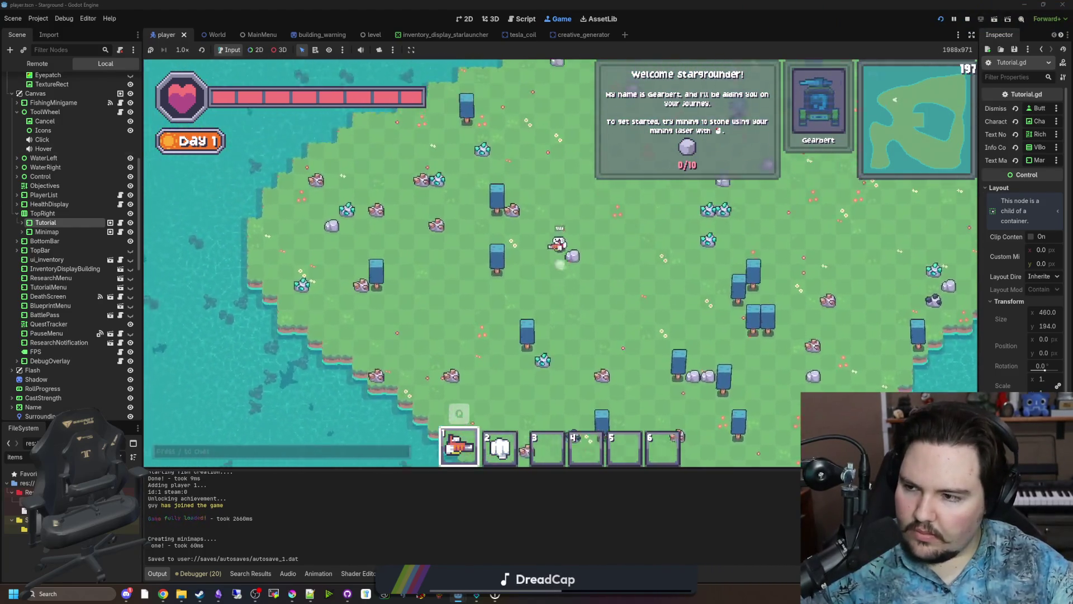
{"action": "key", "text": "w"}
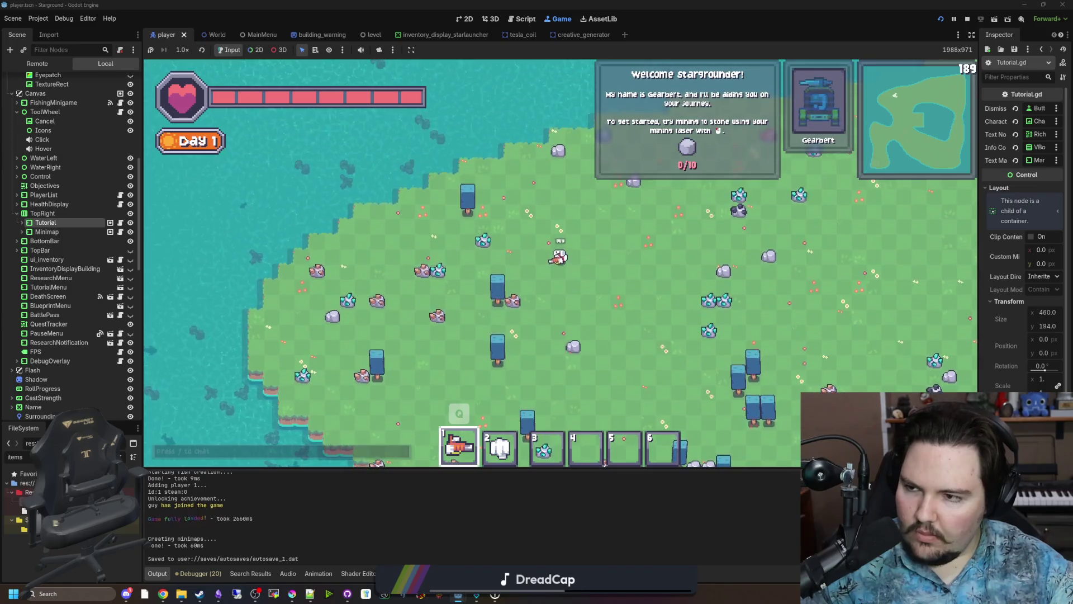
{"action": "key", "text": "w"}
{"action": "key", "text": "a"}
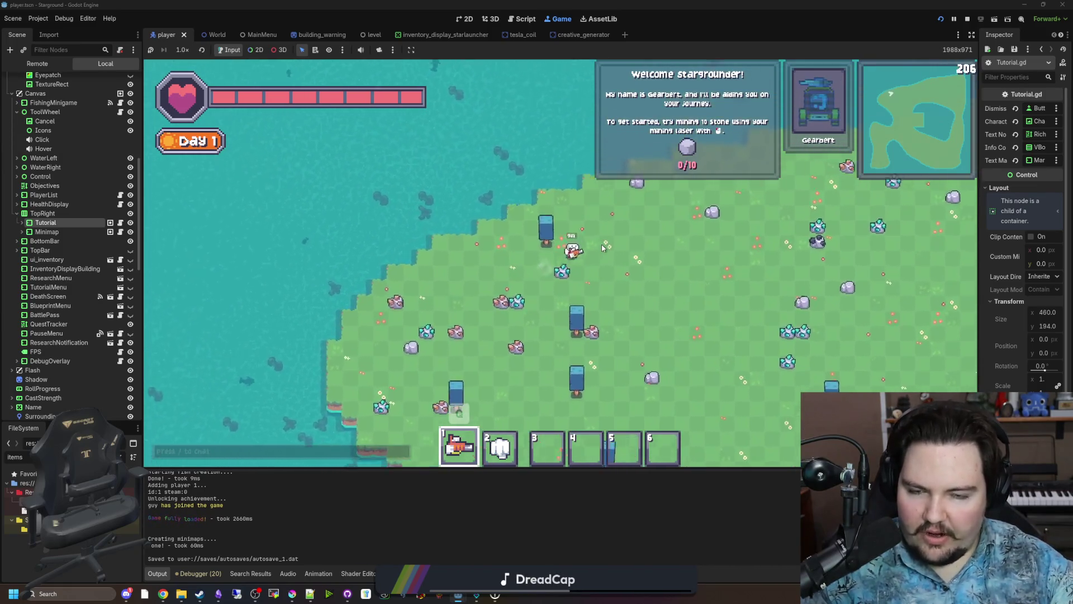
{"action": "key", "text": "s"}
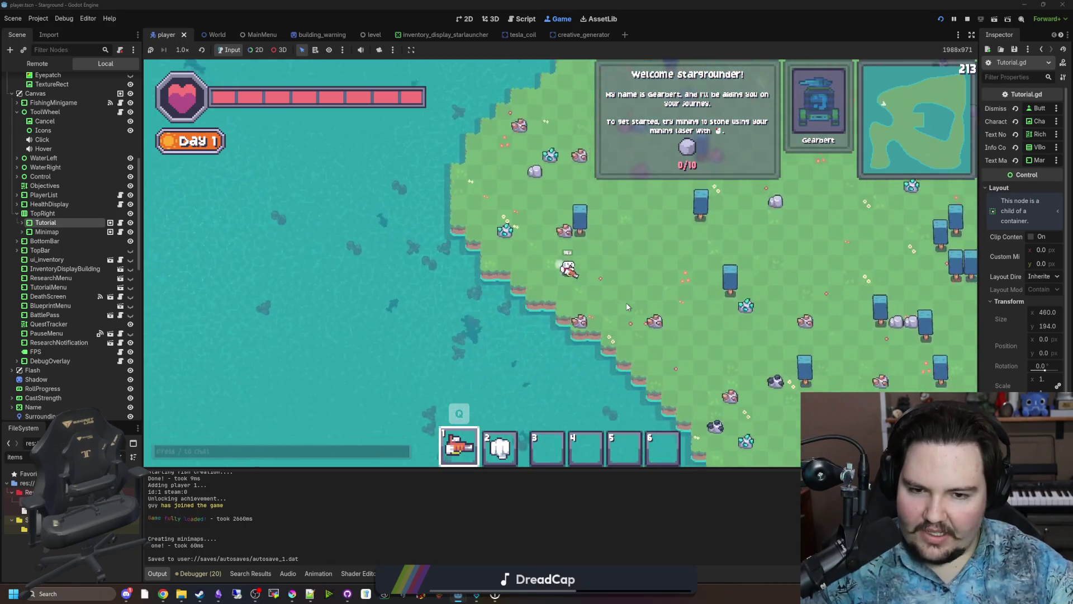
Walk south-east past the lake, loop back north, and pause the game.
{"action": "key", "text": "s"}
{"action": "key", "text": "d"}
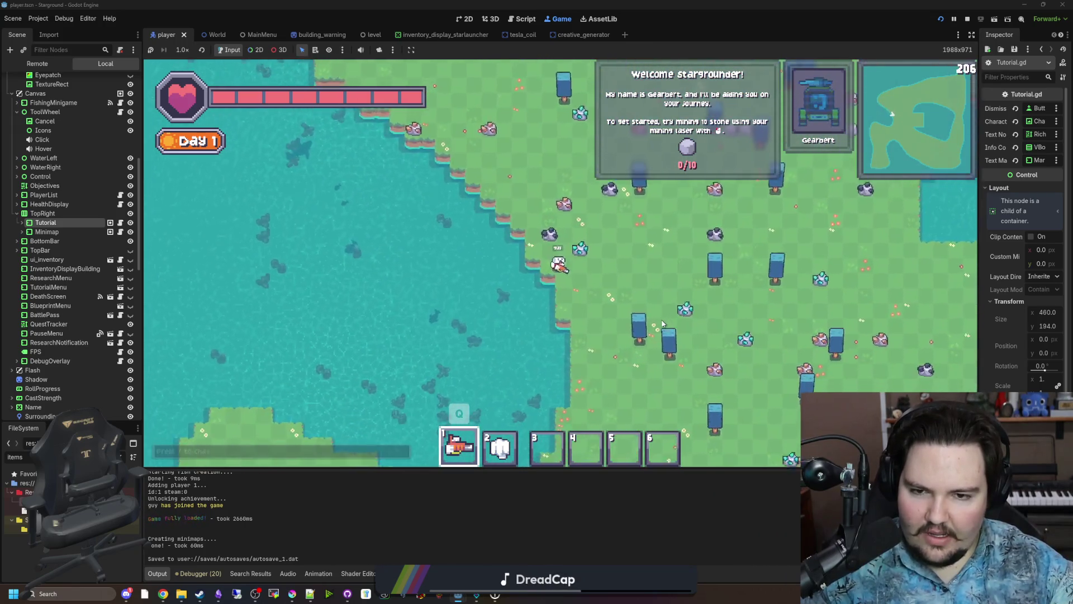
{"action": "key", "text": "s"}
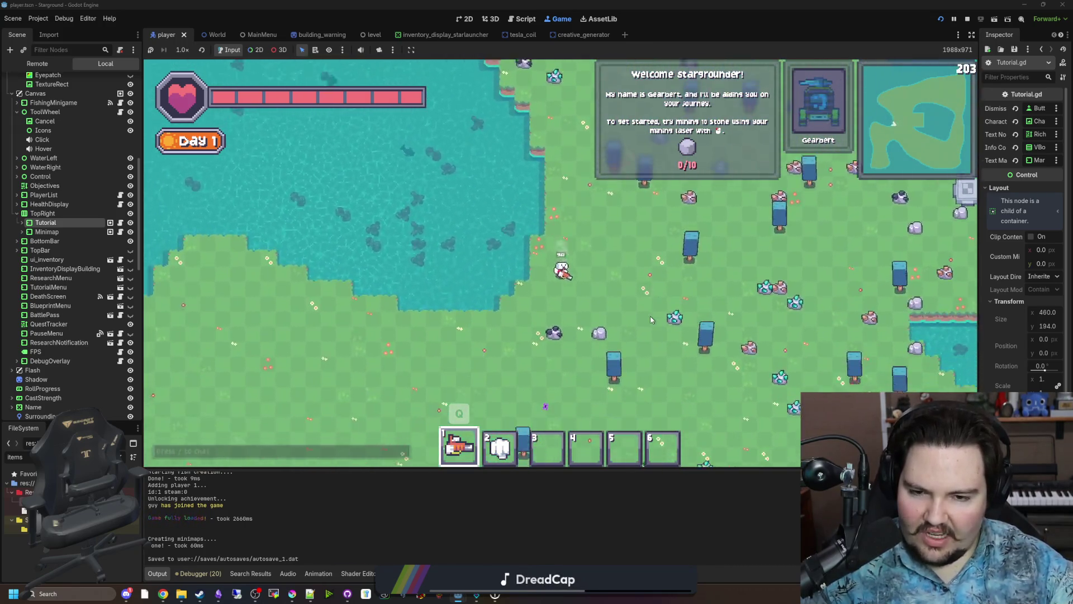
{"action": "key", "text": "s"}
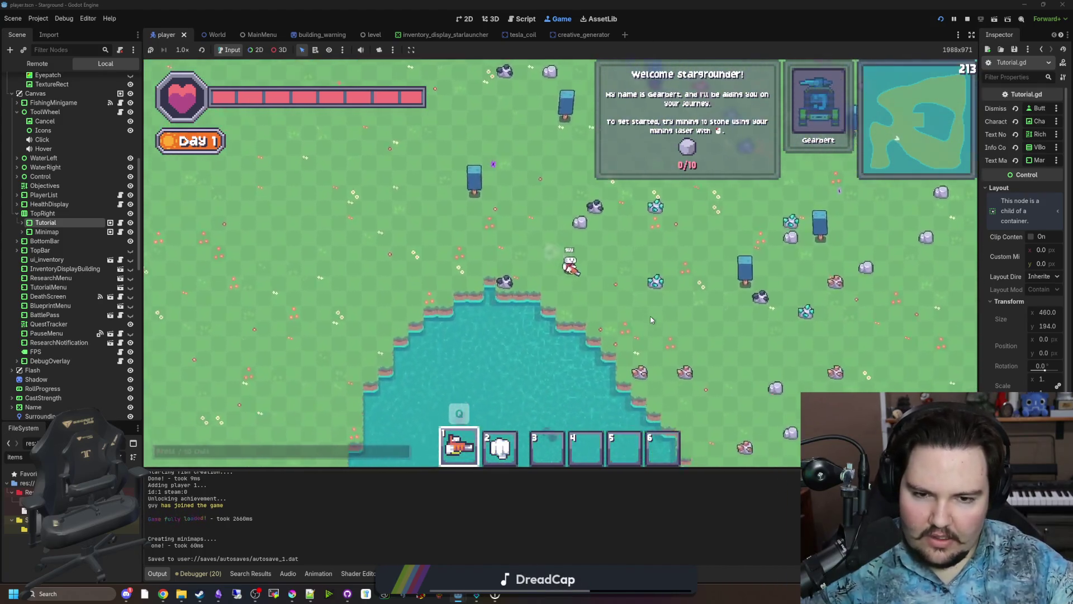
{"action": "key", "text": "s"}
{"action": "key", "text": "d"}
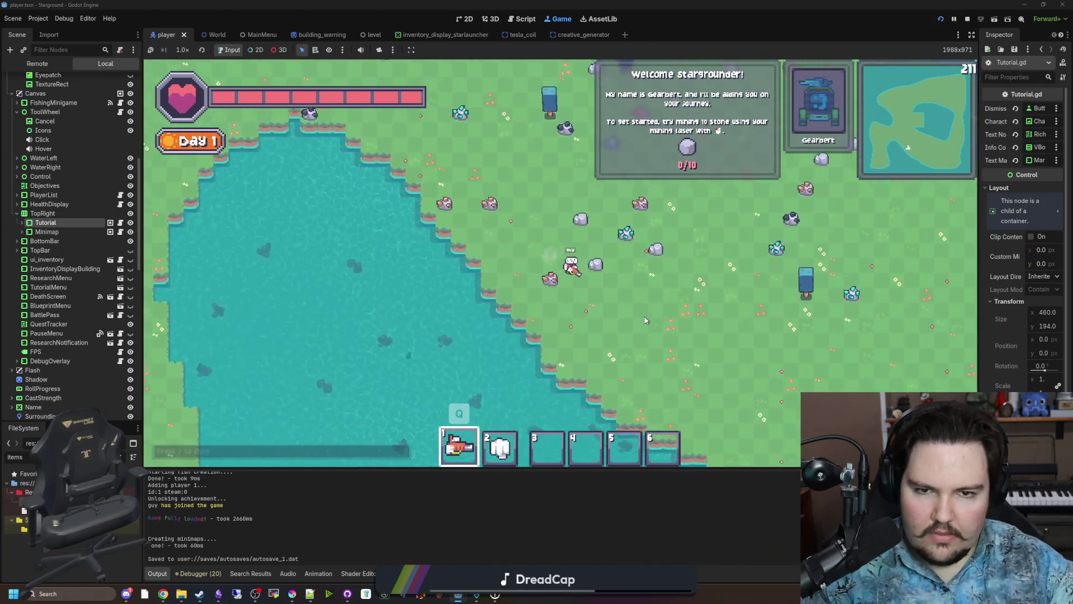
{"action": "key", "text": "s"}
{"action": "key", "text": "d"}
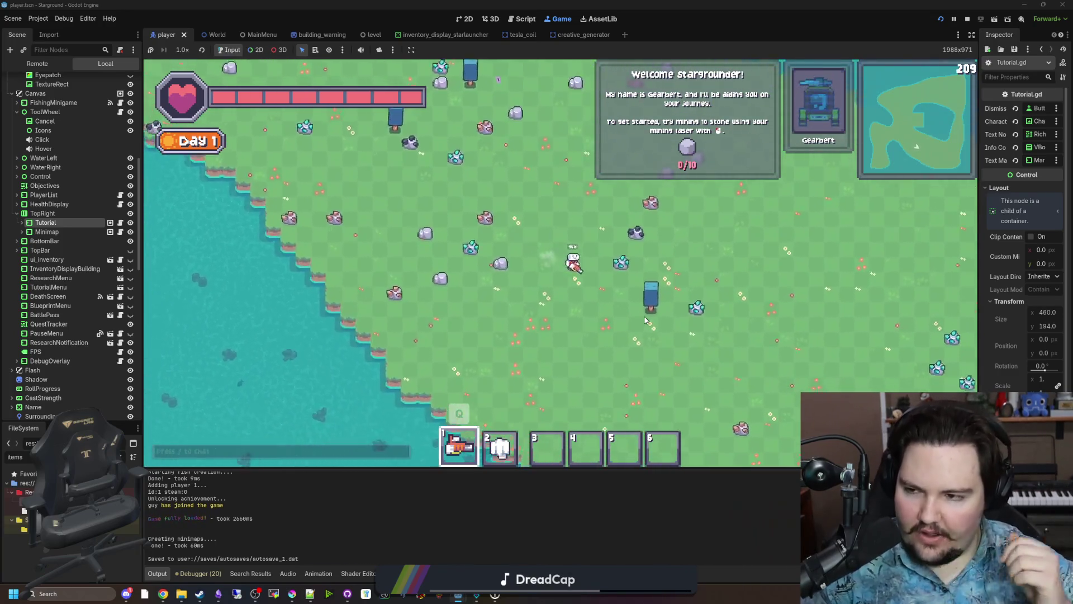
{"action": "key", "text": "s"}
{"action": "key", "text": "d"}
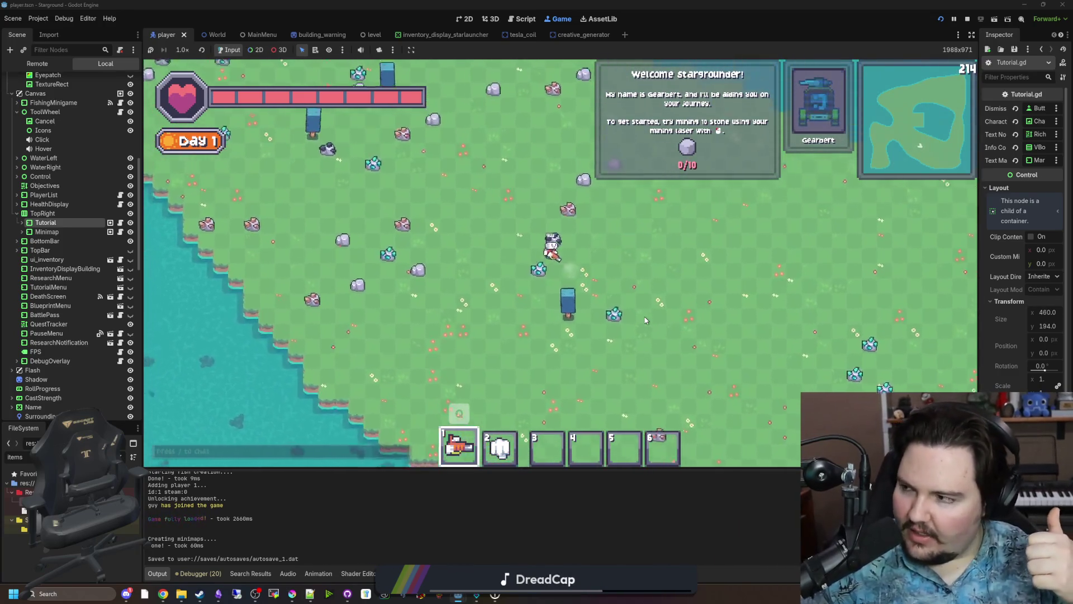
{"action": "key", "text": "w"}
{"action": "key", "text": "d"}
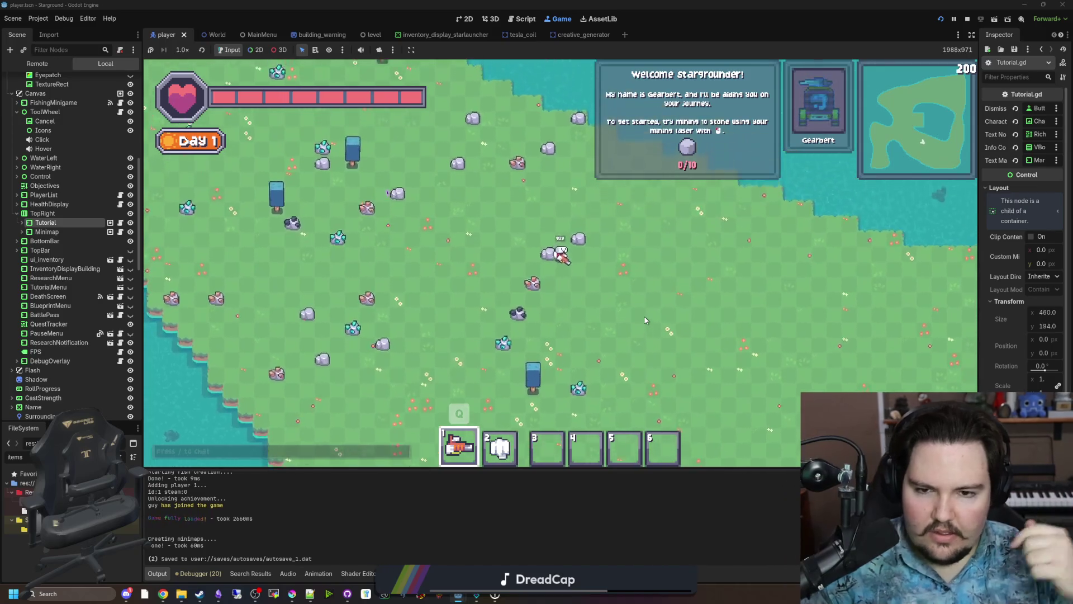
{"action": "key", "text": "w"}
{"action": "key", "text": "a"}
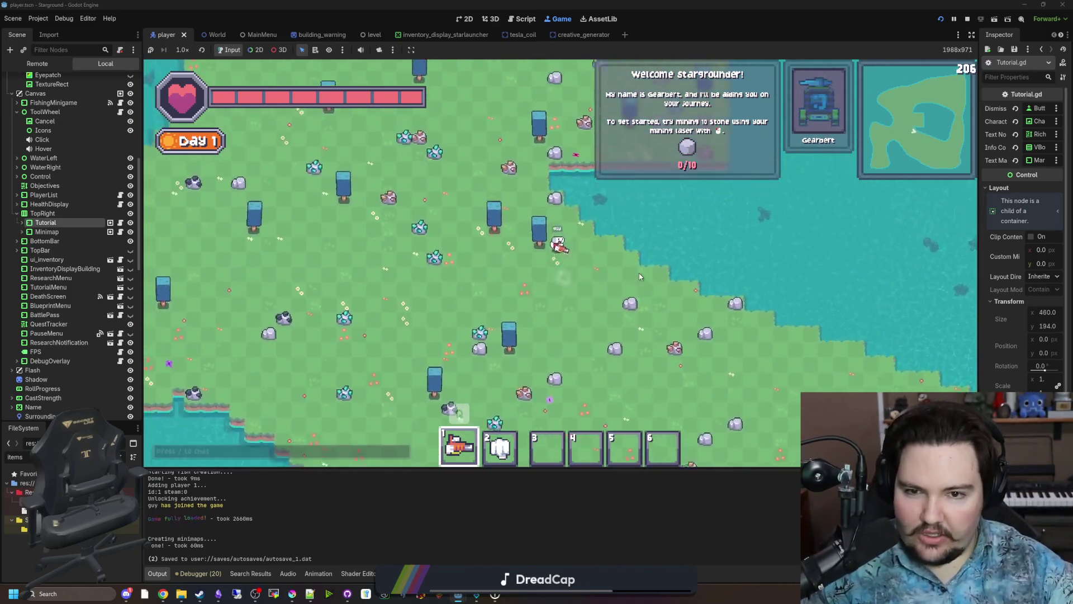
{"action": "key", "text": "w"}
{"action": "key", "text": "a"}
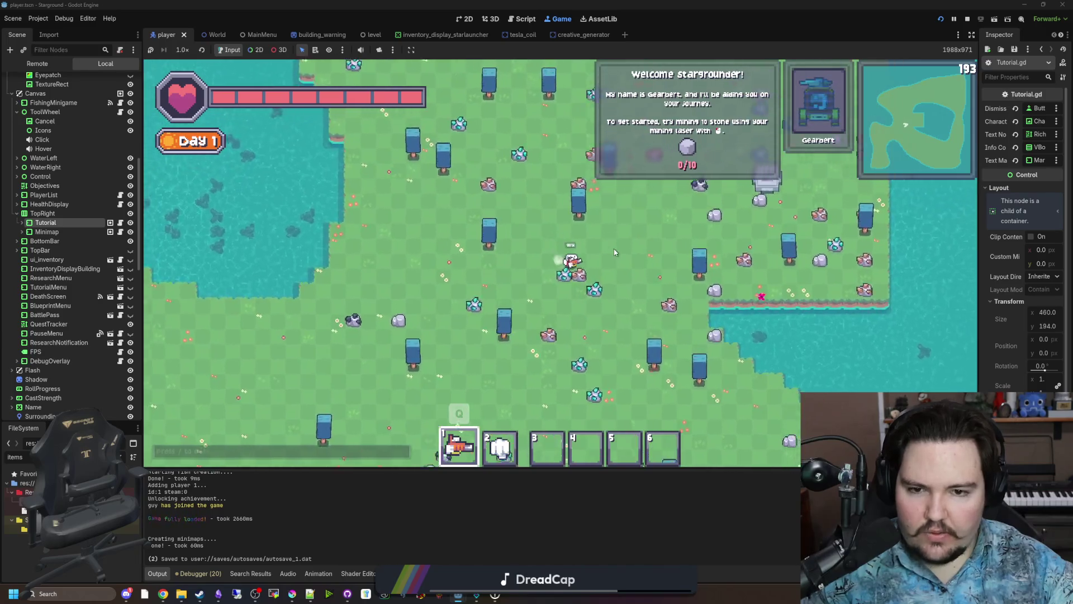
{"action": "key", "text": "w"}
{"action": "key", "text": "a"}
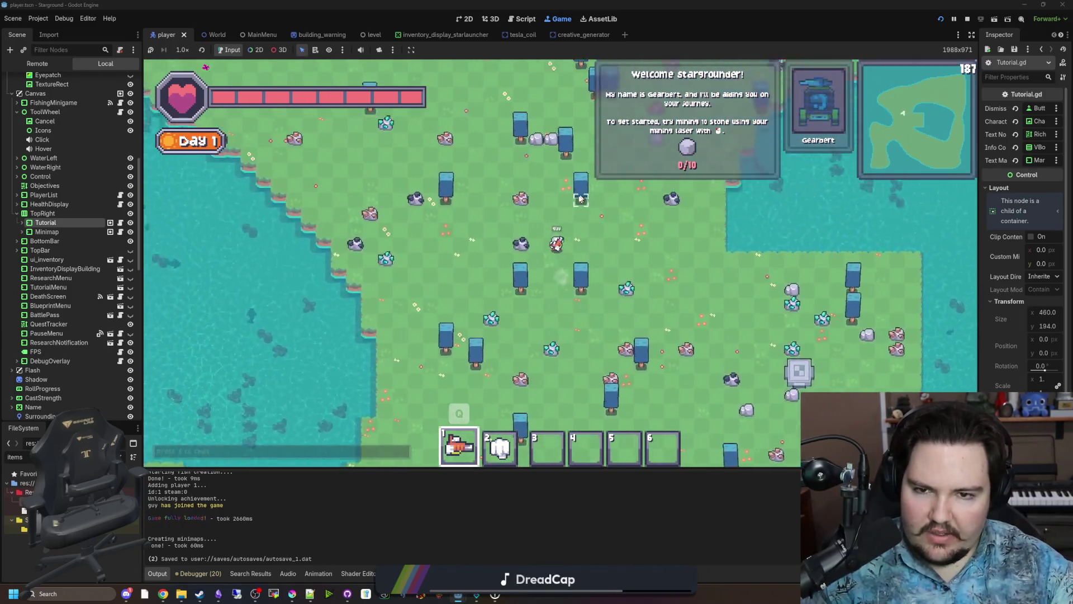
{"action": "key", "text": "w"}
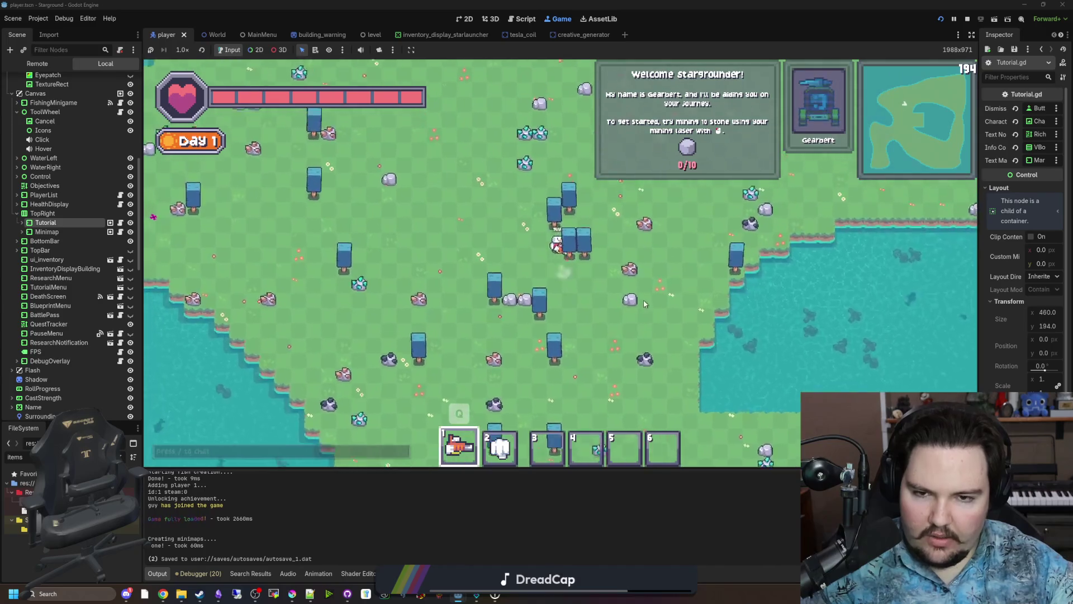
{"action": "key", "text": "w"}
{"action": "key", "text": "d"}
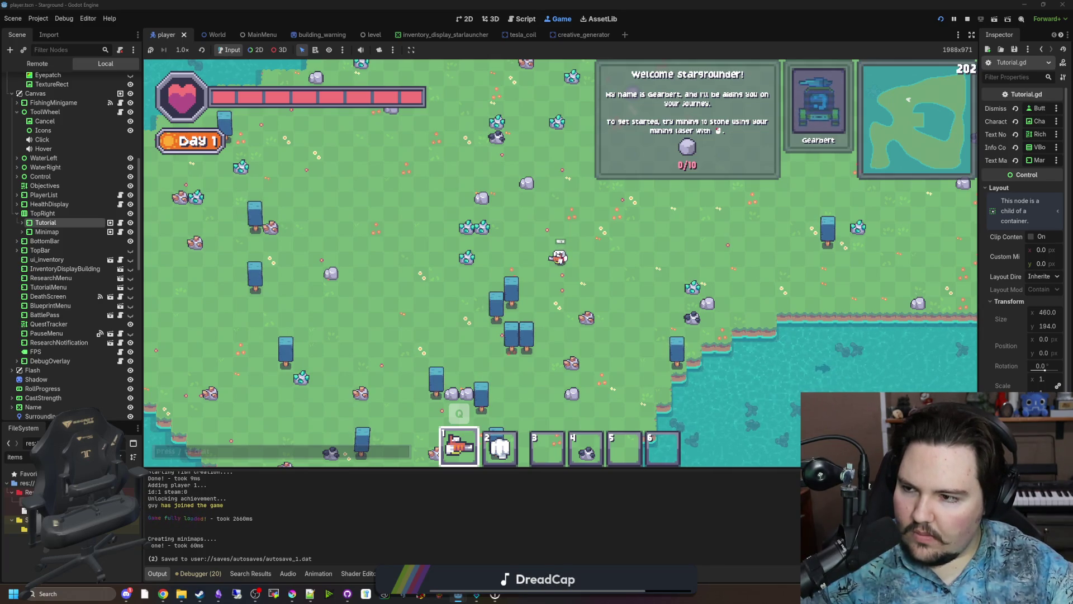
{"action": "key", "text": "Escape"}
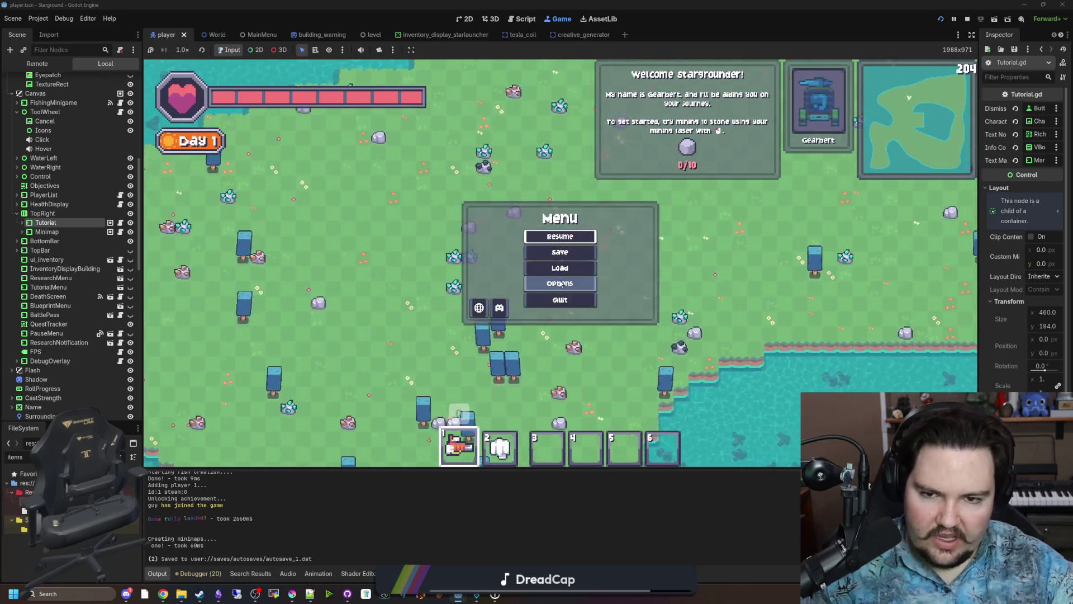
Check the World options, then give 10 stone with /give stone 10.
{"action": "left_click", "coordinate": [561, 255]}
{"action": "left_click", "coordinate": [519, 190]}
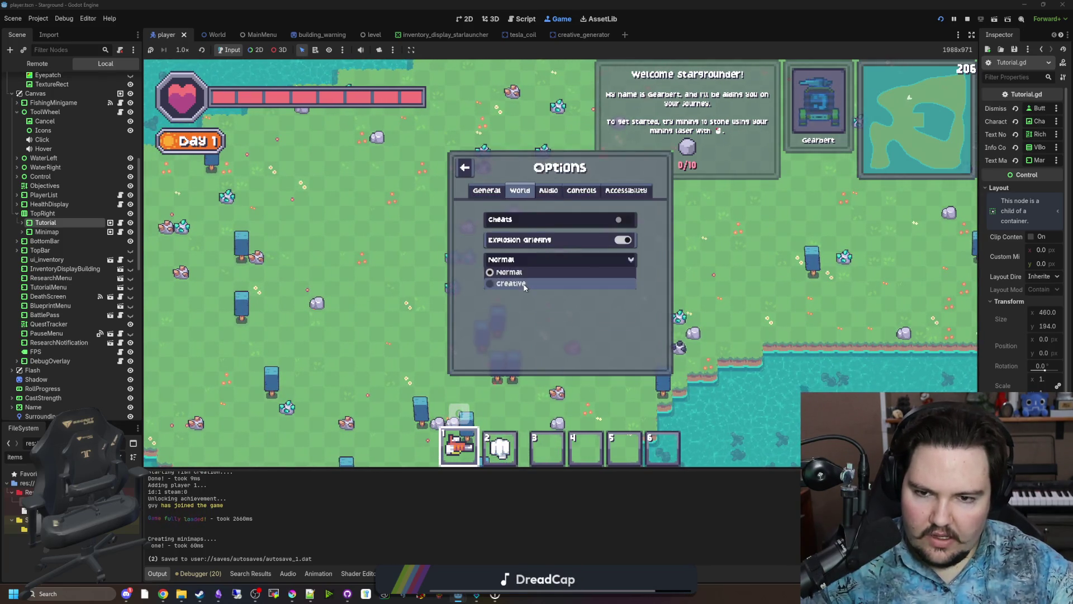
{"action": "key", "text": "Escape"}
{"action": "type", "text": "/"}
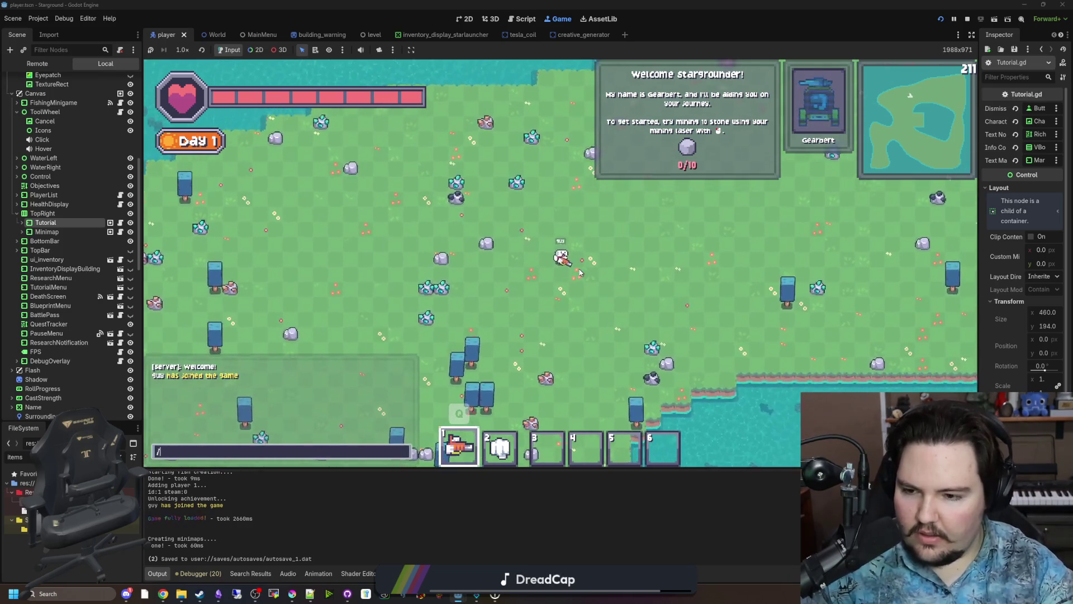
{"action": "type", "text": "give stone 10"}
{"action": "key", "text": "Return"}
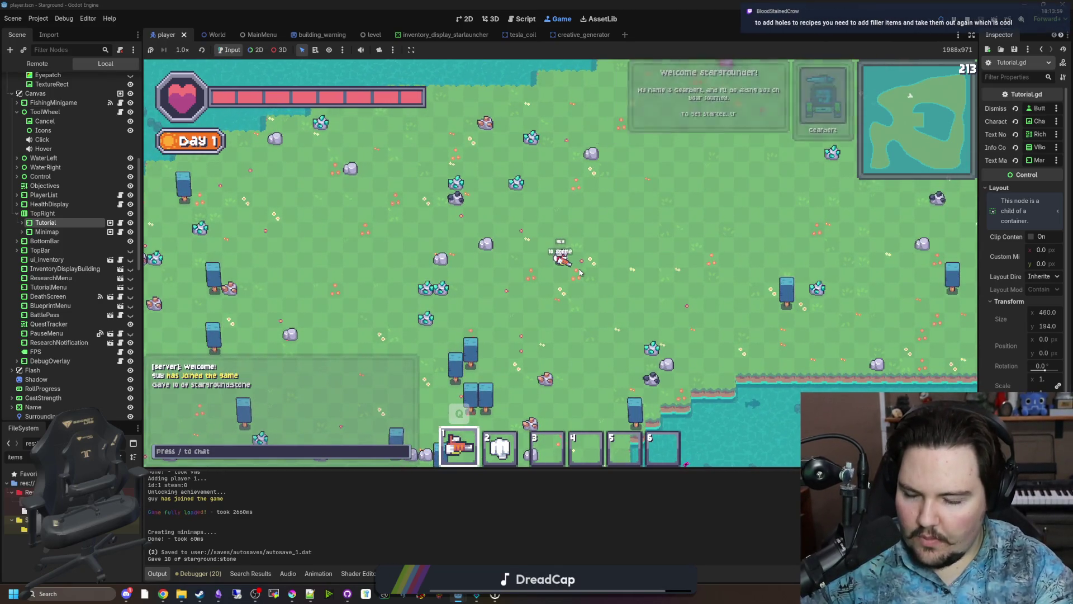
Build a Furnace and place it next to the player.
{"action": "type", "text": "/"}
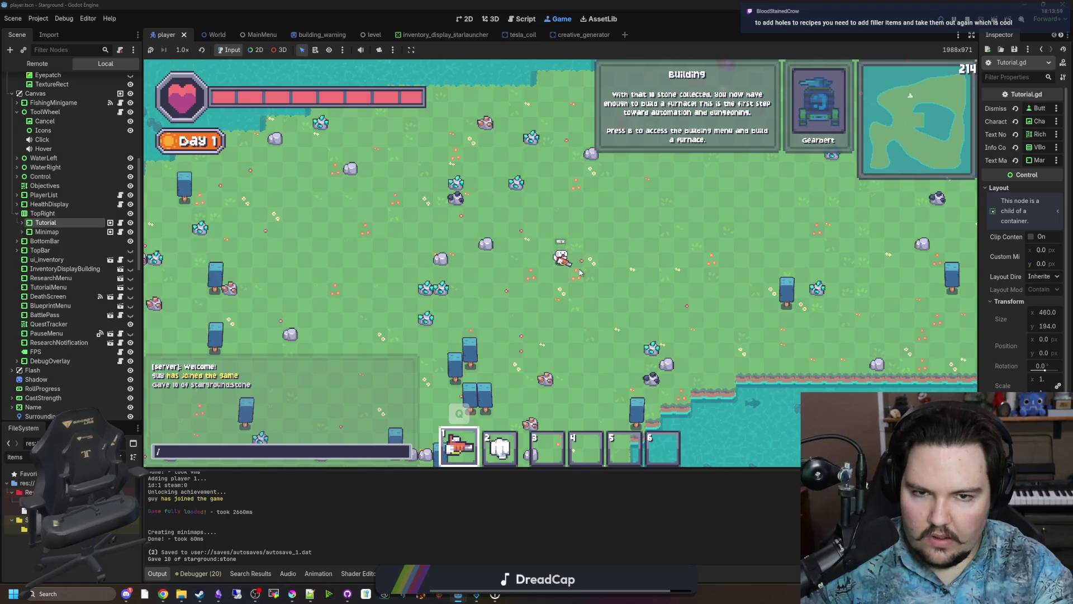
{"action": "type", "text": "b"}
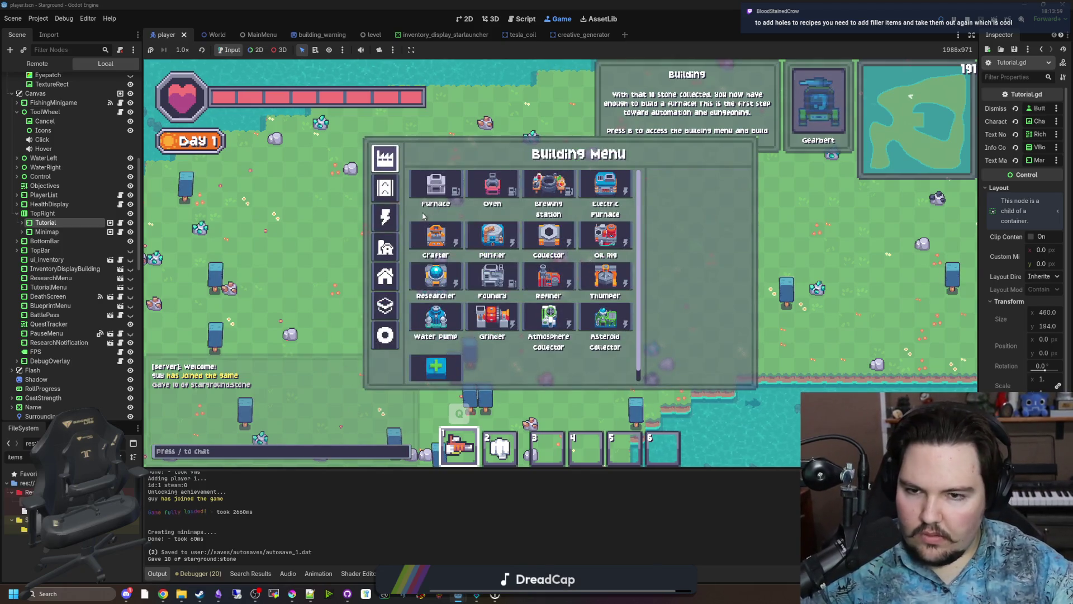
{"action": "left_click", "coordinate": [436, 187]}
{"action": "left_click", "coordinate": [550, 237]}
{"action": "key", "text": "d"}
Give 20 iron ingots and 20 stone bricks through chat /give commands.
{"action": "key", "text": "slash"}
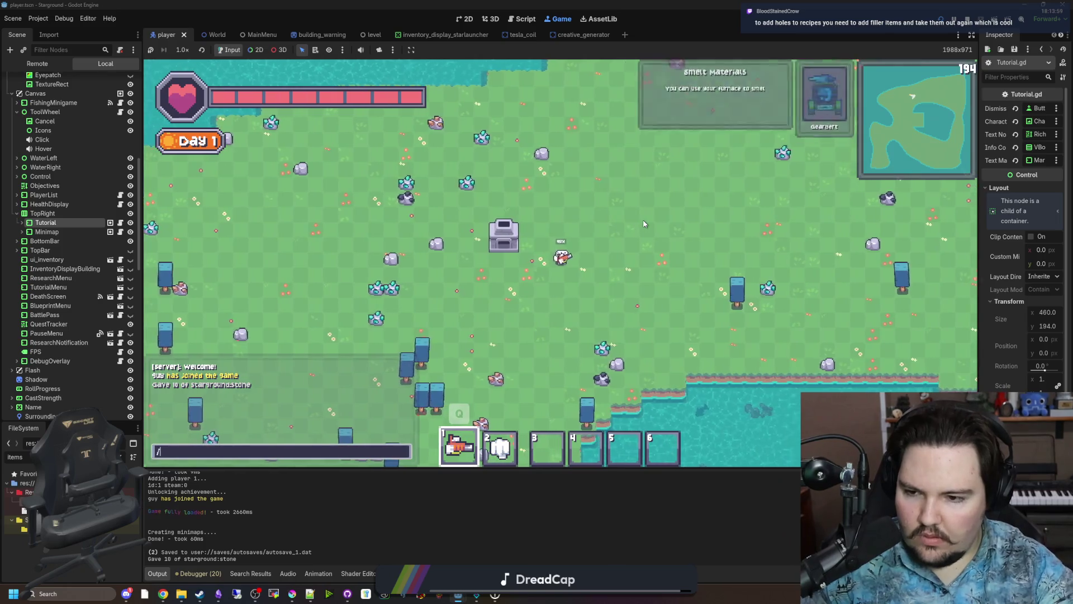
{"action": "type", "text": "give "}
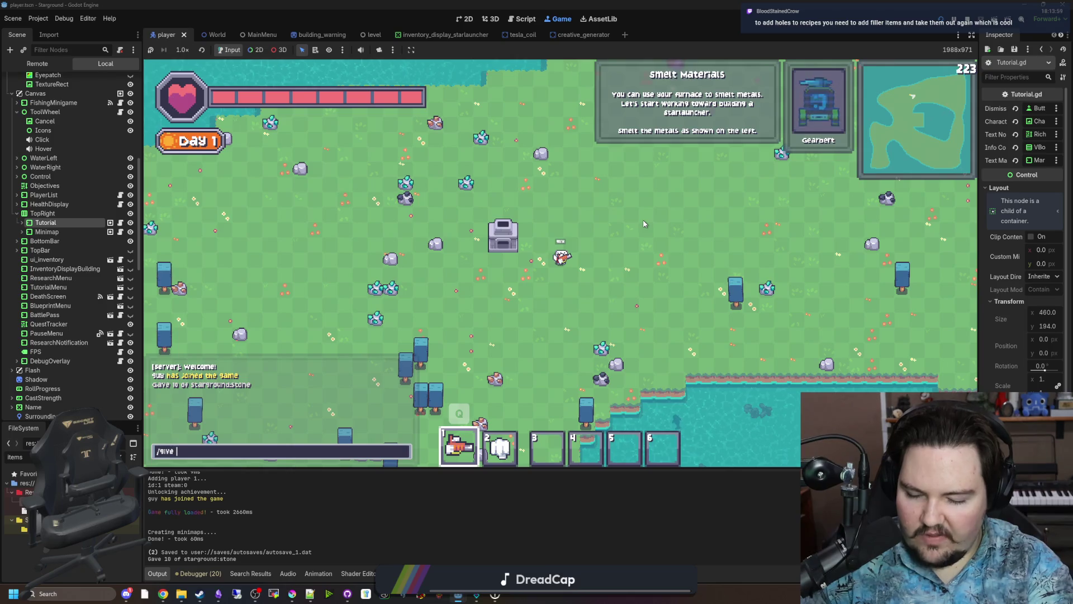
{"action": "type", "text": "iron_ingot 20"}
{"action": "key", "text": "Return"}
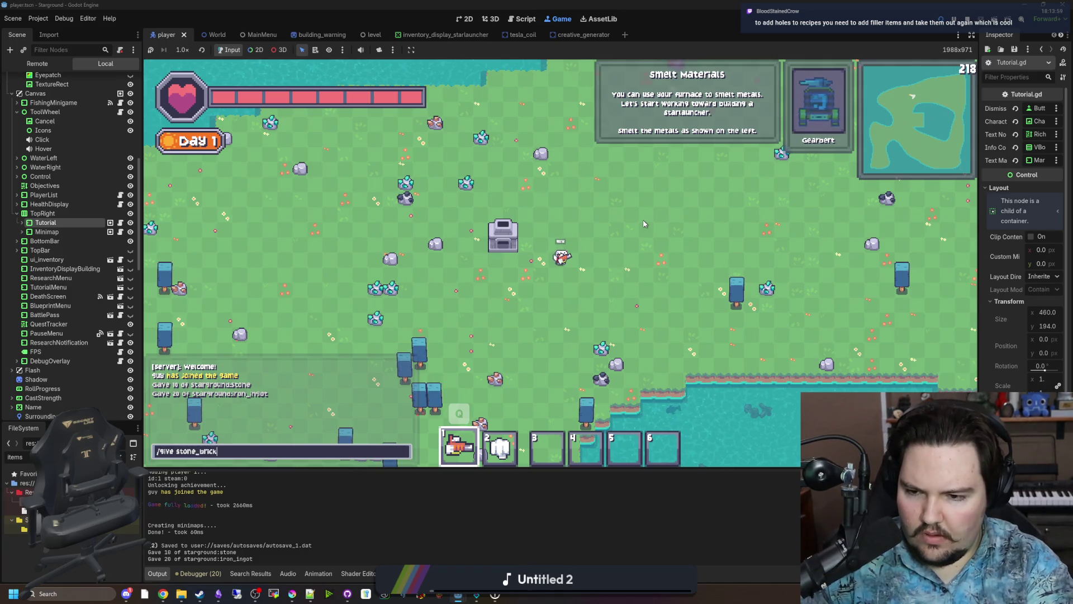
{"action": "type", "text": "0"}
{"action": "key", "text": "Return"}
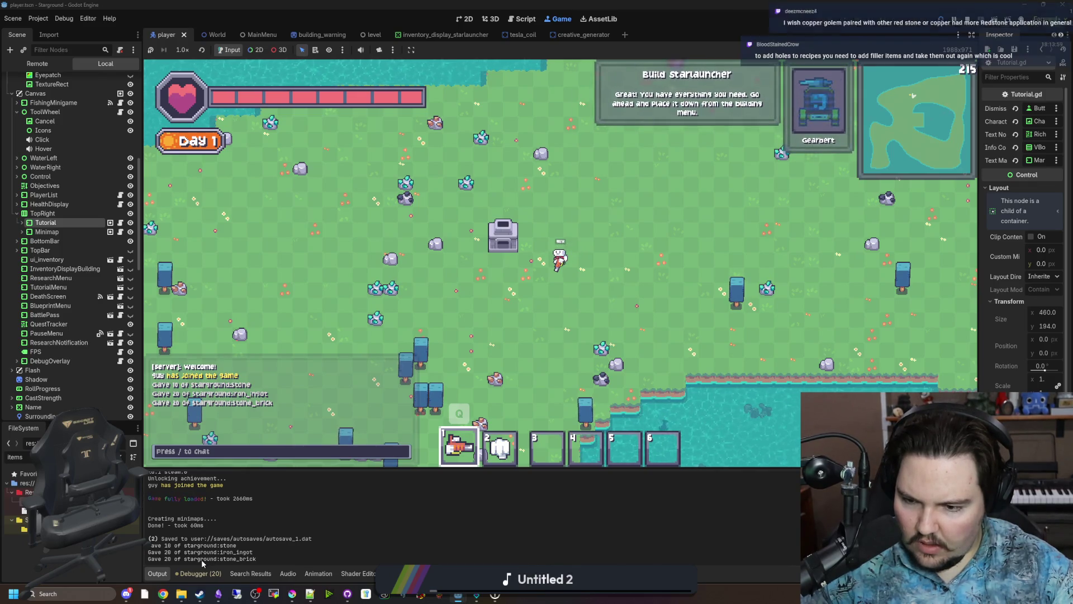
Walk the player around, then open Tutorial.gd from the Tutorial node.
{"action": "key", "text": "d"}
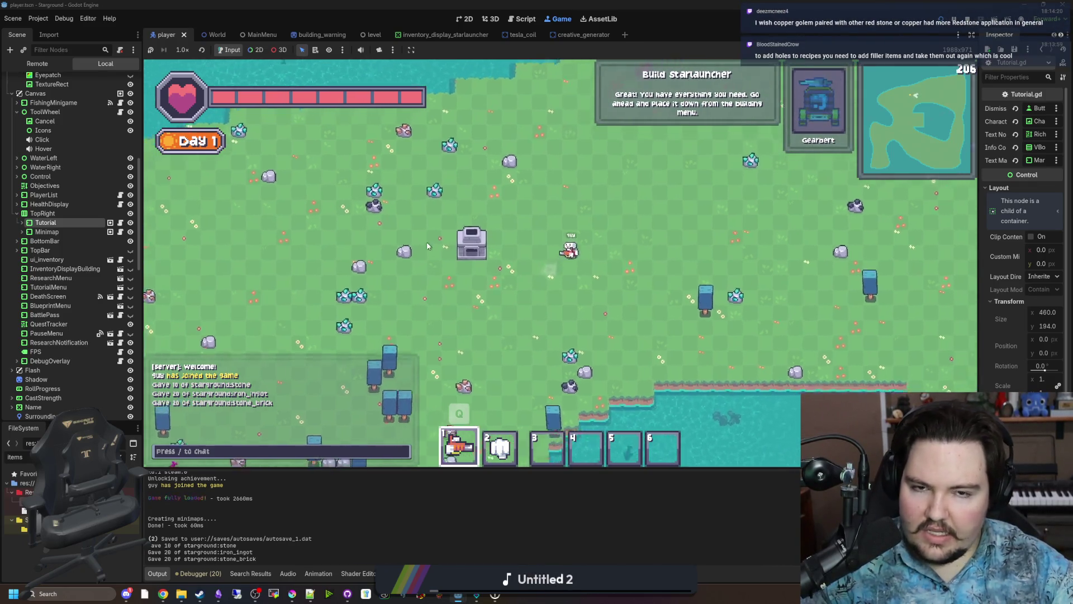
{"action": "key", "text": "w"}
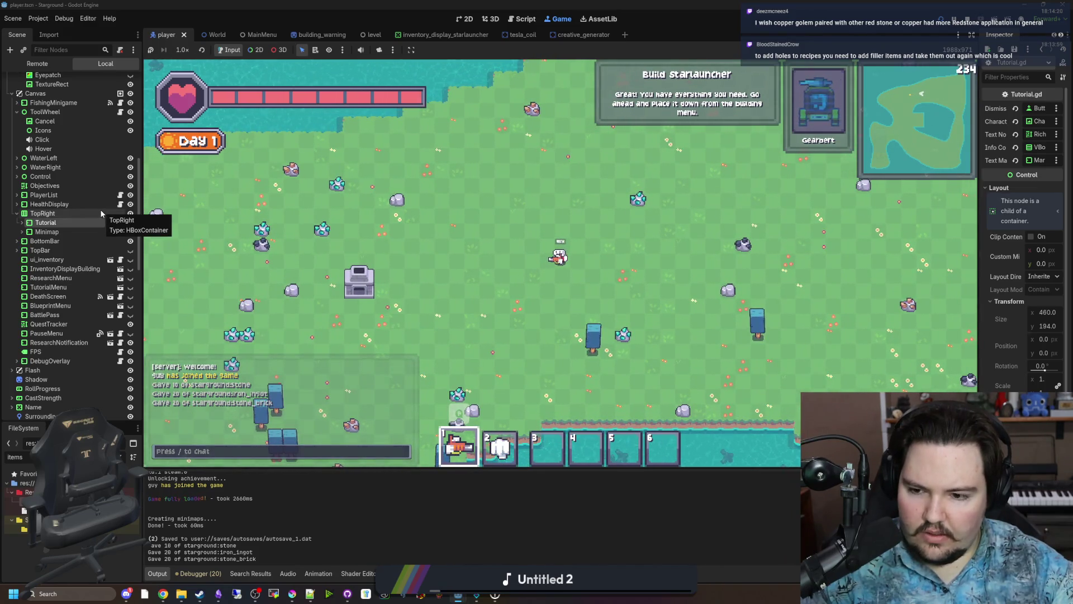
{"action": "key", "text": "a"}
{"action": "key", "text": "s"}
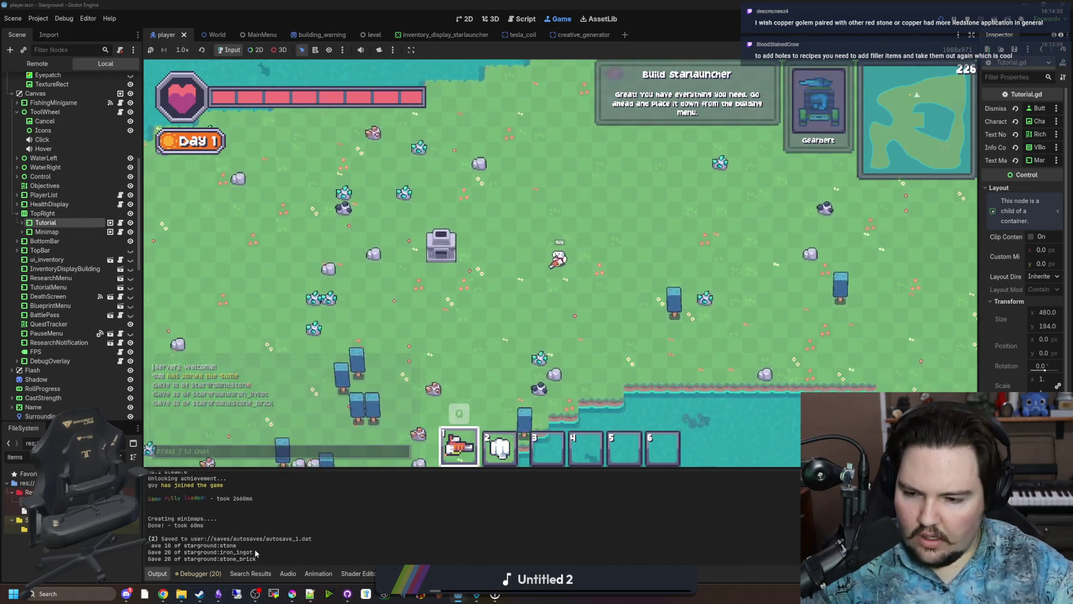
{"action": "key", "text": "s"}
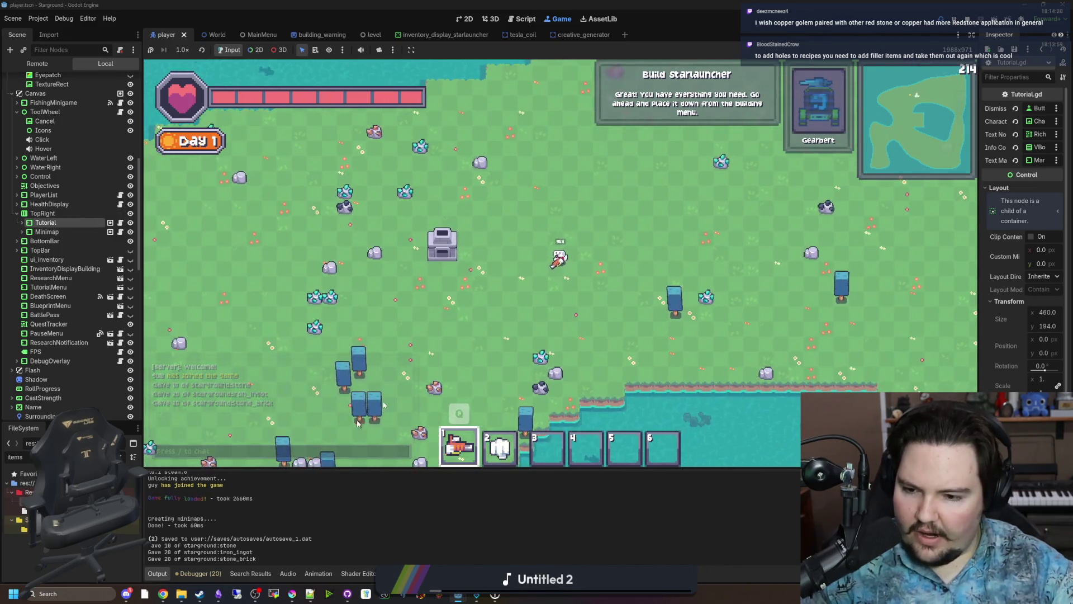
{"action": "key", "text": "a"}
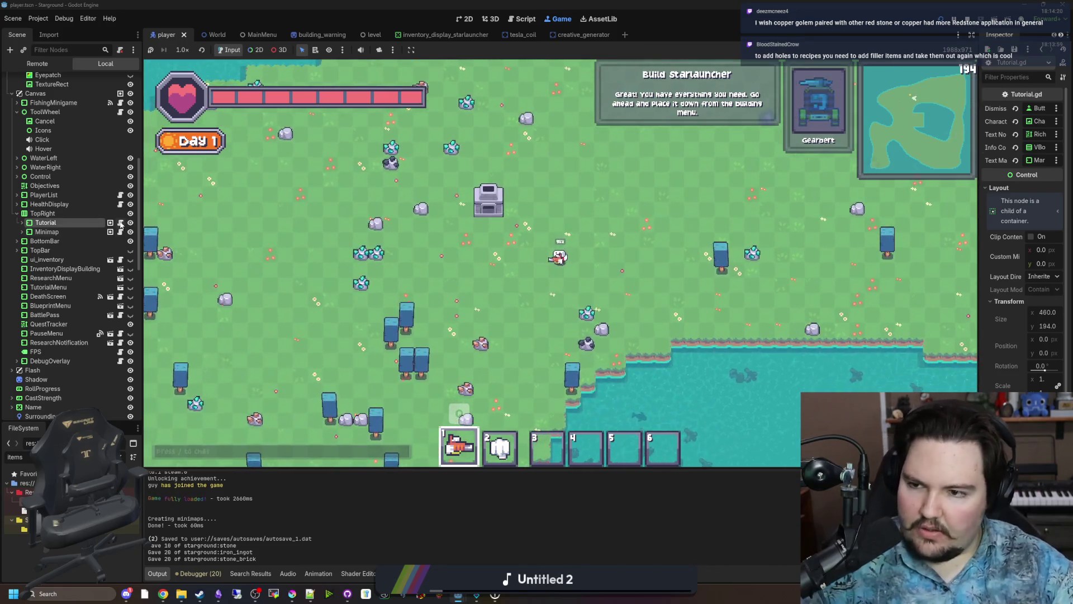
{"action": "left_click", "coordinate": [121, 223]}
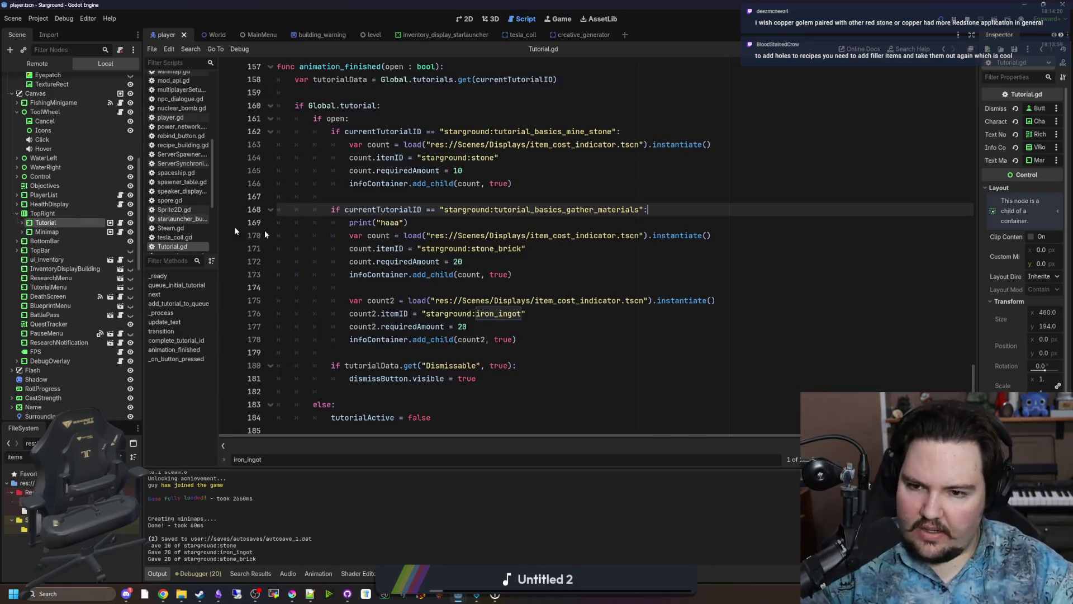
Replace gather_materials on line 168 with the smelt_materials ID copied from line 37.
{"action": "scroll", "coordinate": [450, 302], "scroll_direction": "up", "scroll_amount": 4}
{"action": "scroll", "coordinate": [455, 296], "scroll_direction": "up", "scroll_amount": 20}
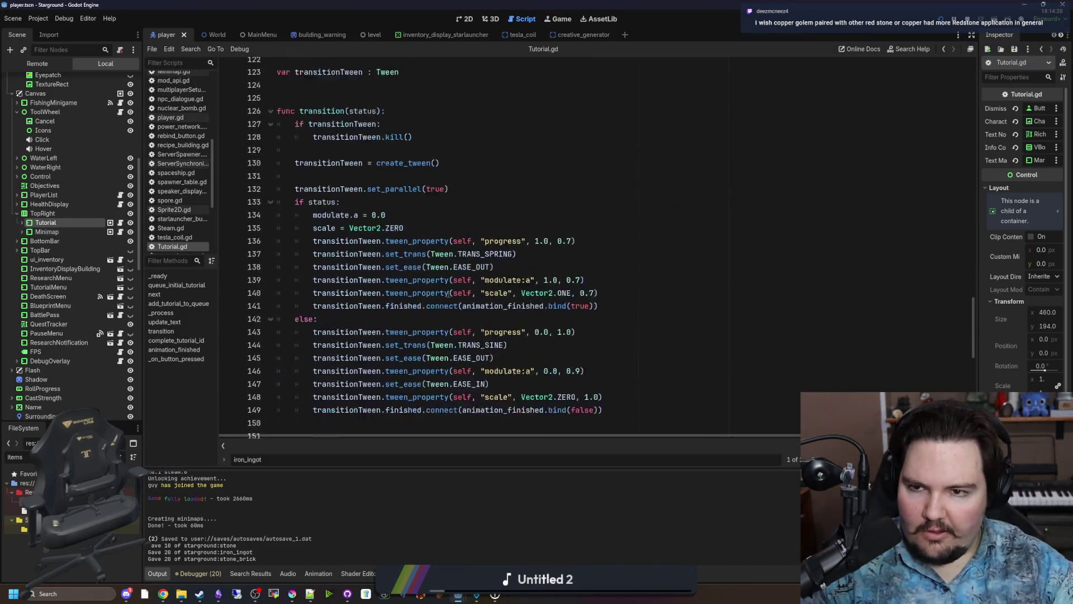
{"action": "scroll", "coordinate": [449, 294], "scroll_direction": "up", "scroll_amount": 17}
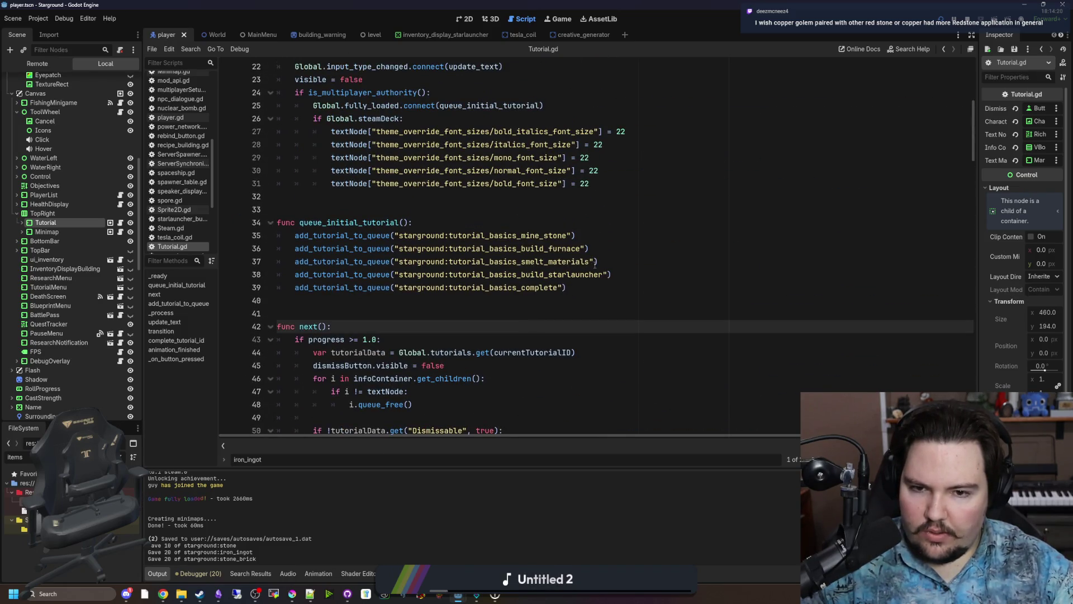
{"action": "left_click_drag", "start_coordinate": [593, 263], "coordinate": [557, 262]}
{"action": "scroll", "coordinate": [483, 358], "scroll_direction": "down", "scroll_amount": 20}
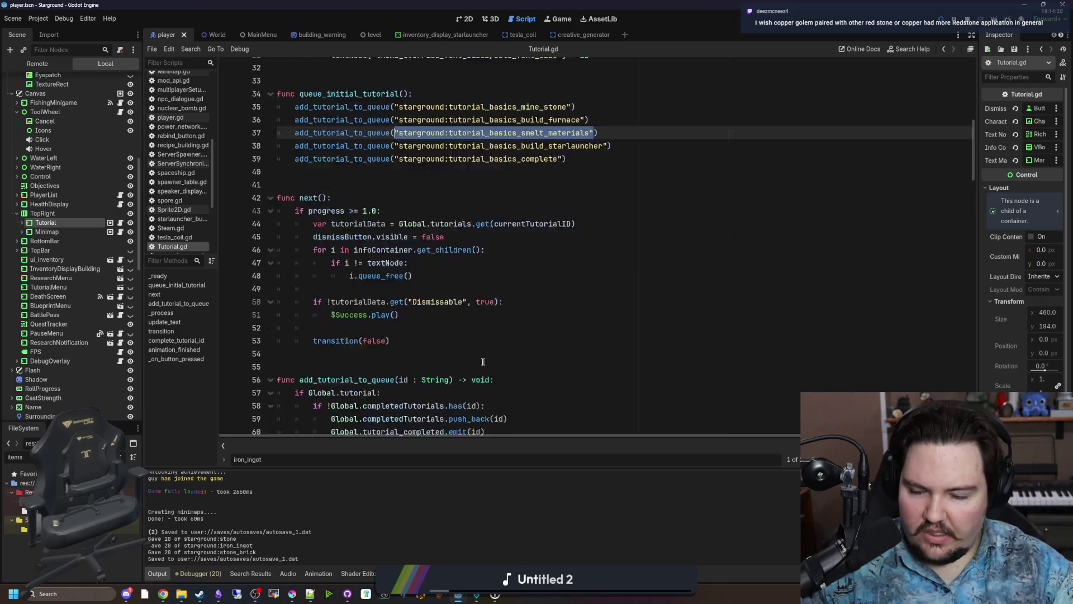
{"action": "scroll", "coordinate": [482, 358], "scroll_direction": "down", "scroll_amount": 13}
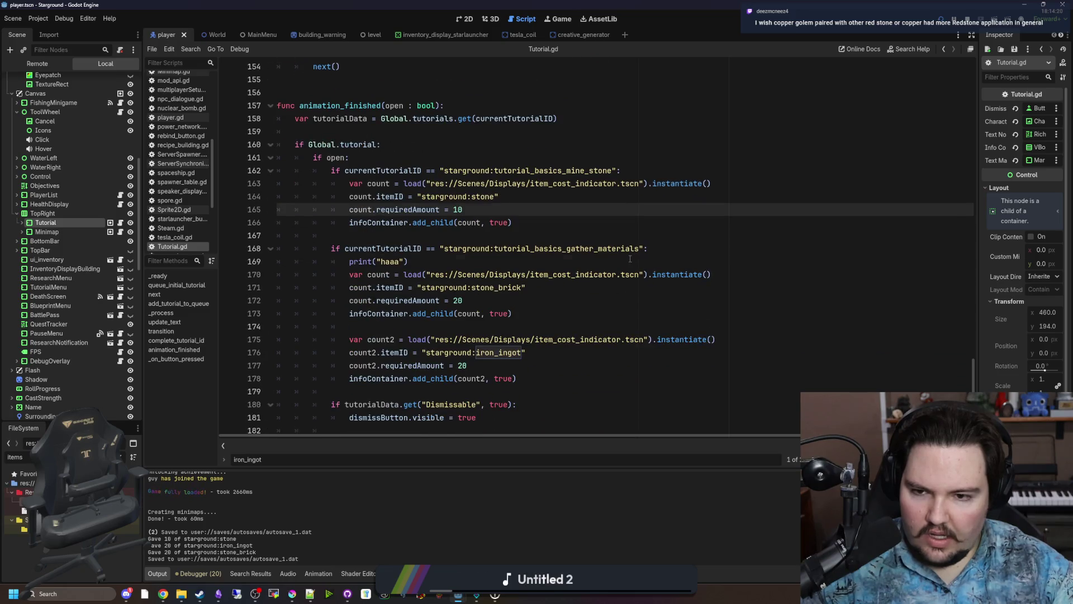
{"action": "left_click", "coordinate": [640, 257]}
{"action": "left_click_drag", "start_coordinate": [641, 251], "coordinate": [466, 254]}
{"action": "type", "text": "\"starground:tutorial_basics_smelt_materials\""}
{"action": "key", "text": "BackSpace"}
{"action": "key", "text": "Up"}
Save Tutorial.gd, stop the running game, and relaunch Starground with F5.
{"action": "scroll", "coordinate": [605, 259], "scroll_direction": "down", "scroll_amount": 2}
{"action": "left_click", "coordinate": [489, 248]}
{"action": "key", "text": "ctrl+s"}
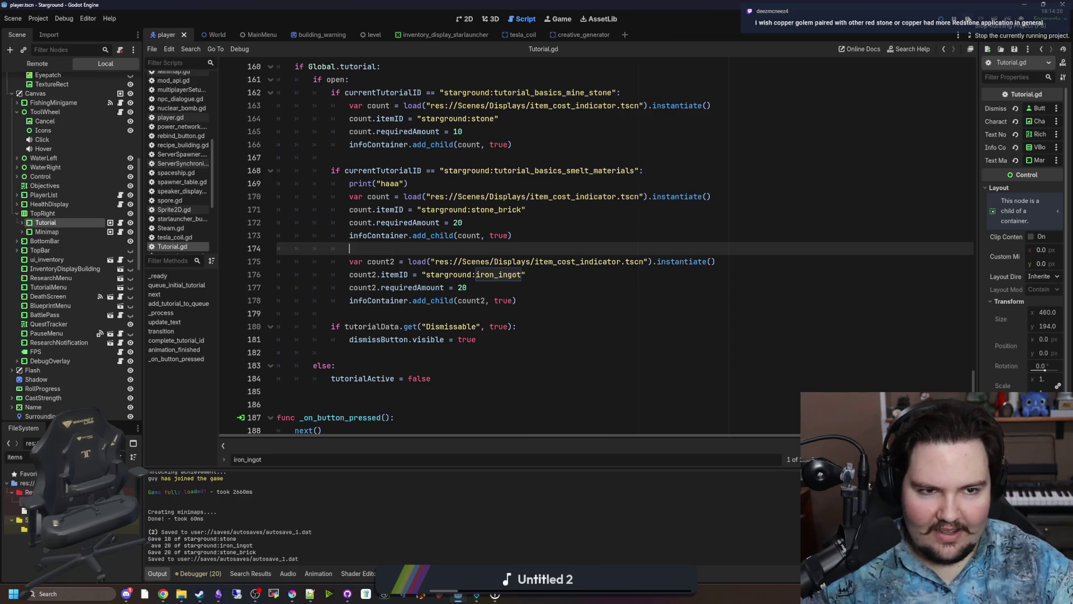
{"action": "left_click", "coordinate": [973, 19]}
{"action": "key", "text": "F5"}
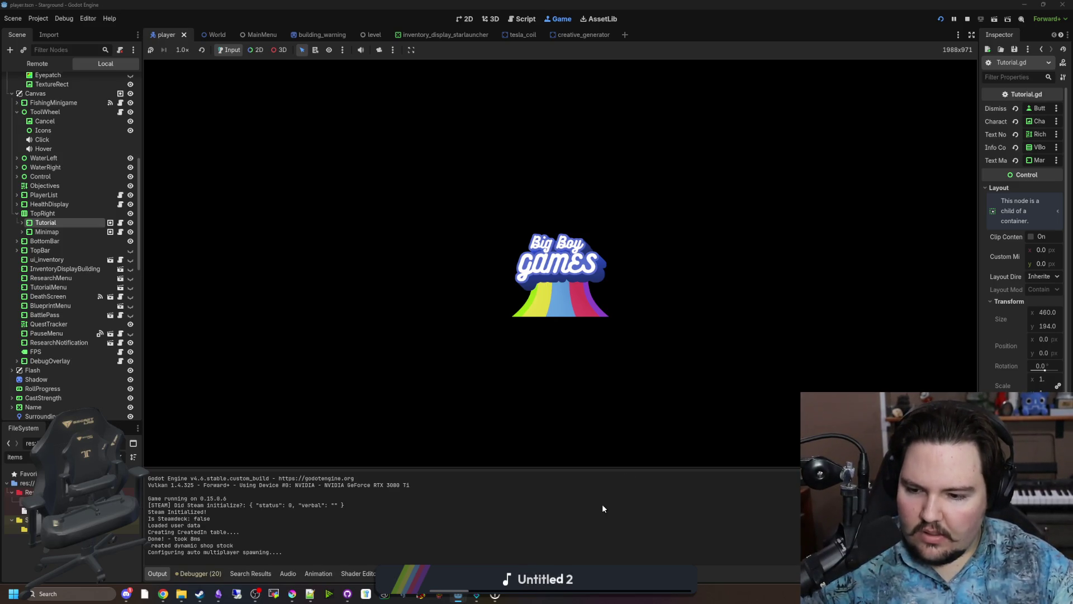
Bring the Lured In project window forward from the taskbar.
{"action": "mouse_move", "coordinate": [461, 596]}
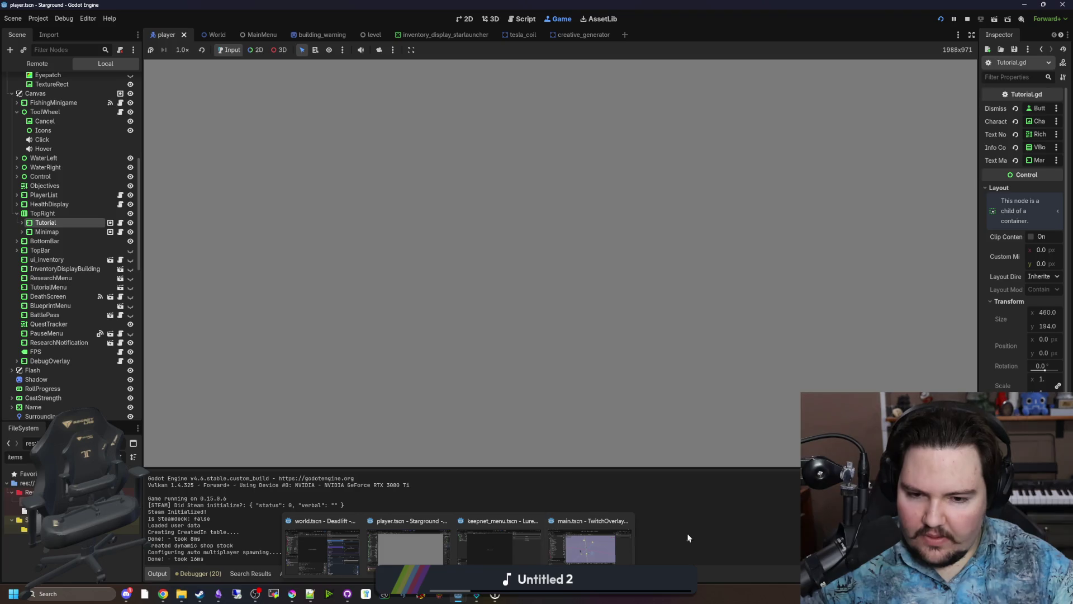
{"action": "mouse_move", "coordinate": [322, 552]}
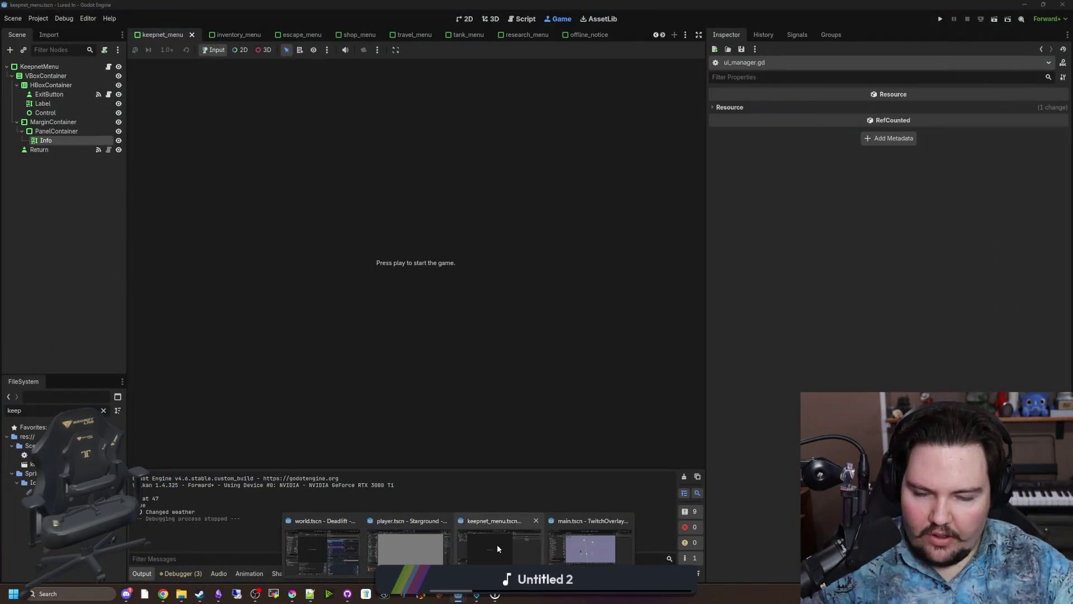
{"action": "left_click", "coordinate": [498, 545]}
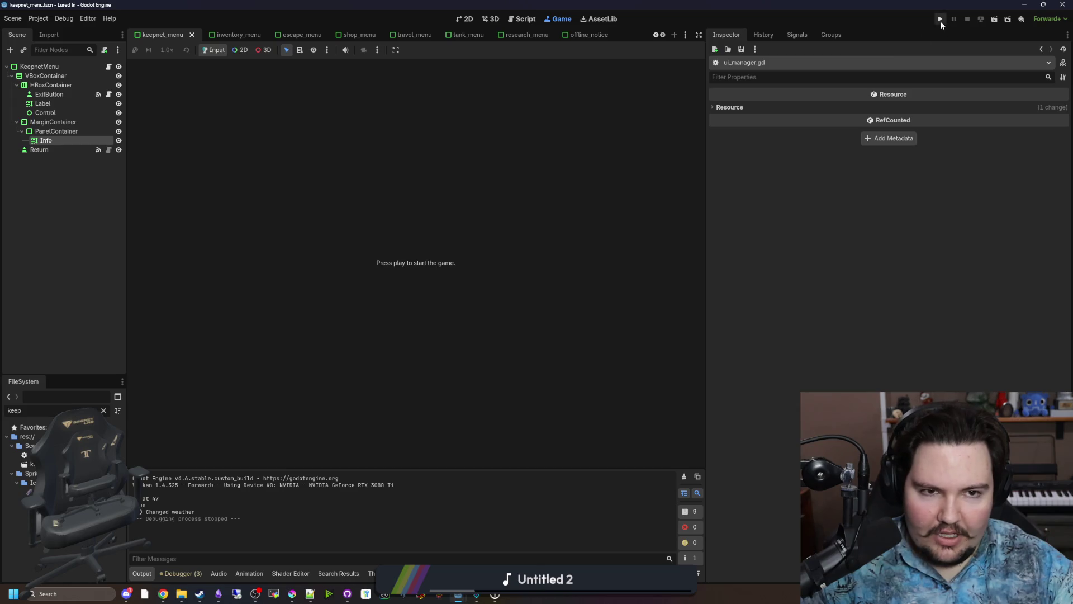
Run Lured In, dismiss Welcome Back, inspect Research and Ascension's Offline Time Limit upgrades, then stop.
{"action": "left_click", "coordinate": [940, 20]}
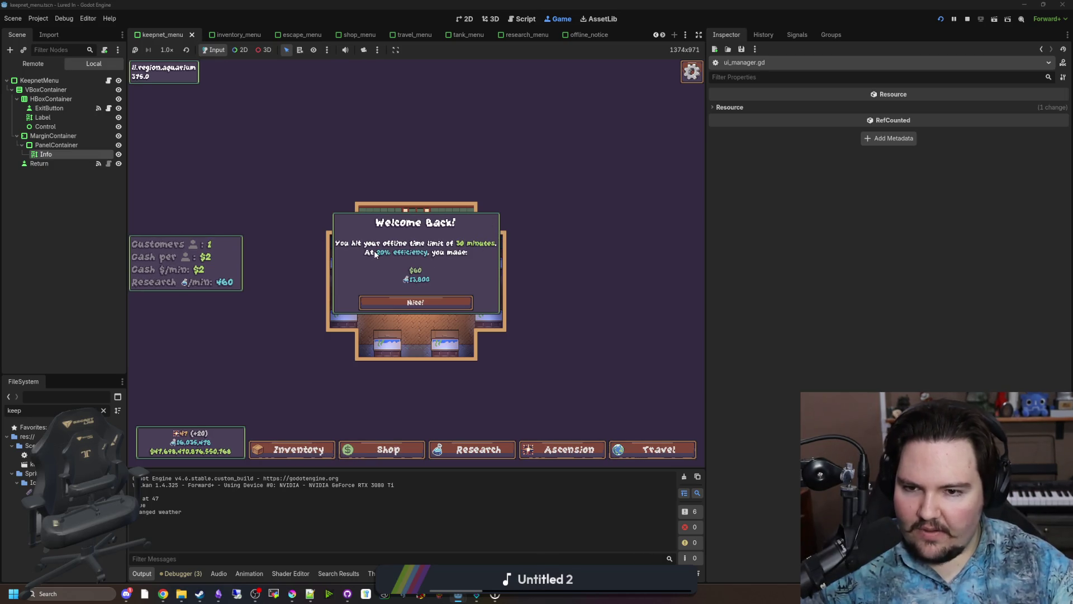
{"action": "left_click", "coordinate": [429, 297]}
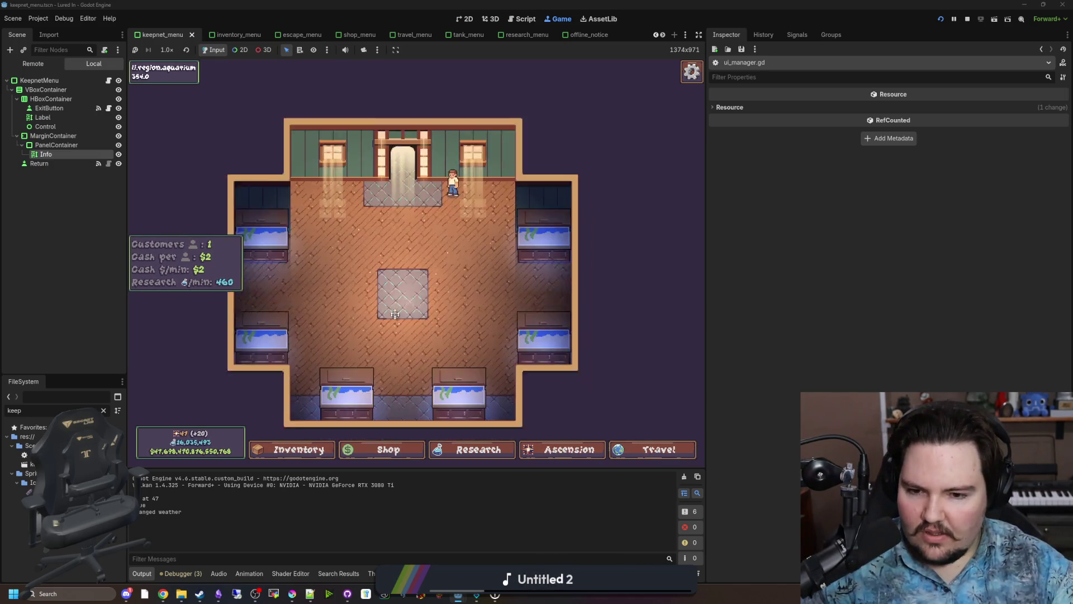
{"action": "left_click", "coordinate": [447, 454]}
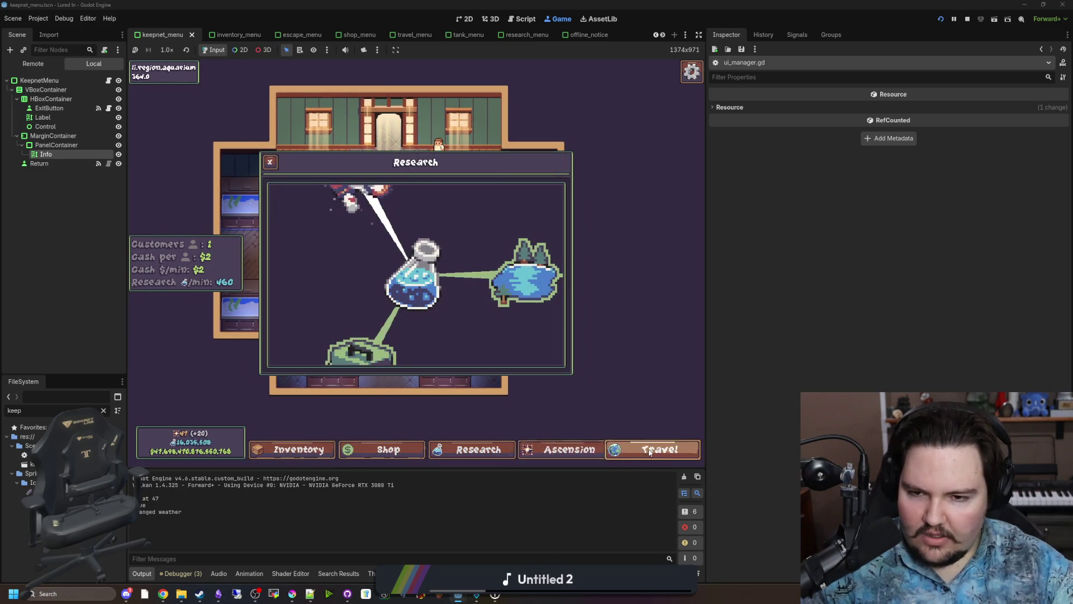
{"action": "mouse_move", "coordinate": [380, 303]}
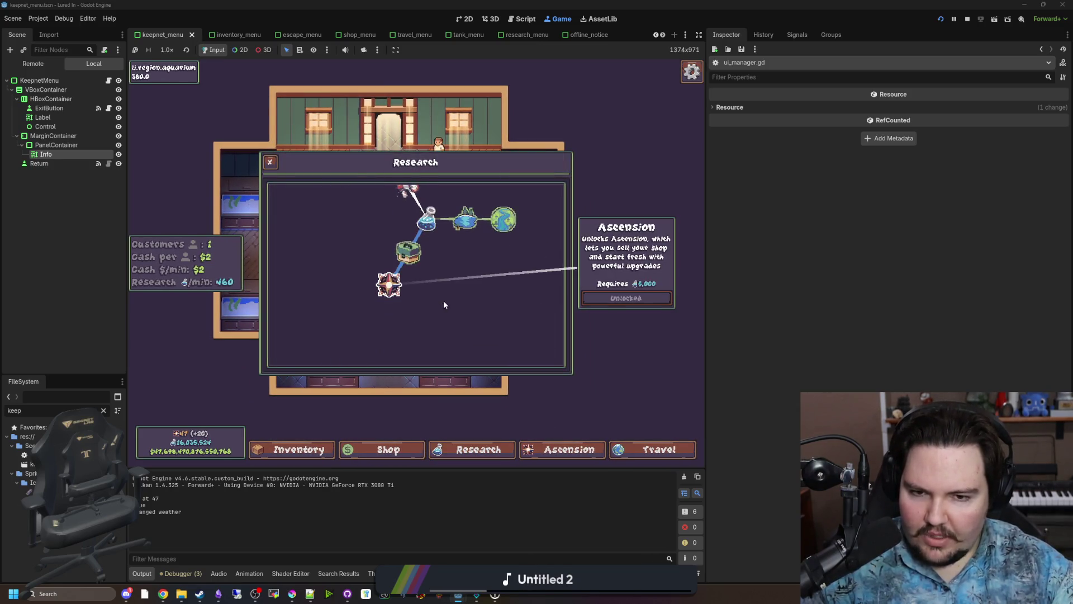
{"action": "left_click", "coordinate": [569, 450]}
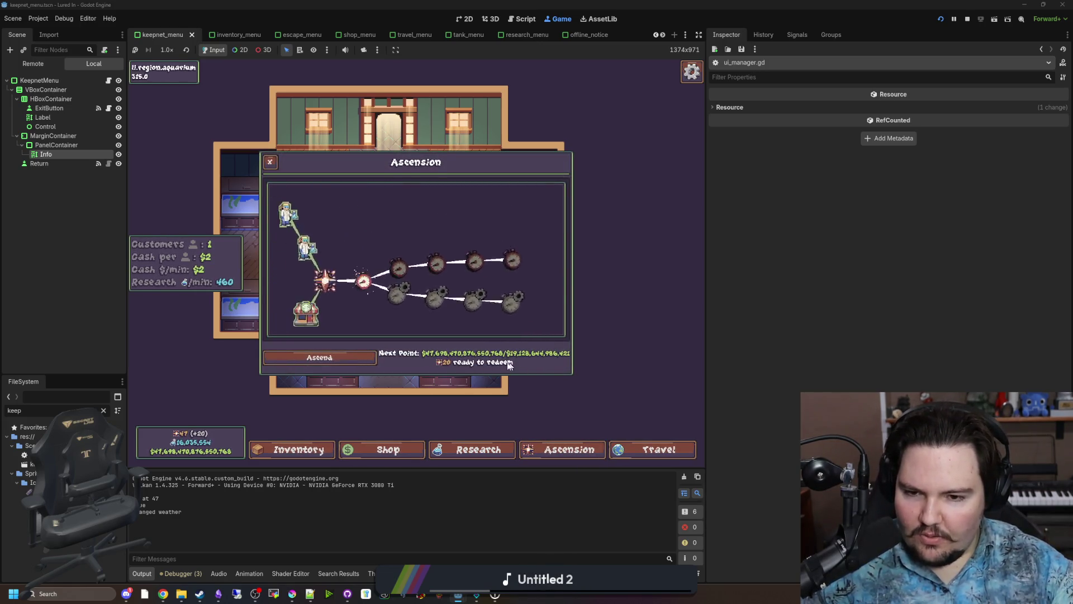
{"action": "left_click", "coordinate": [407, 240]}
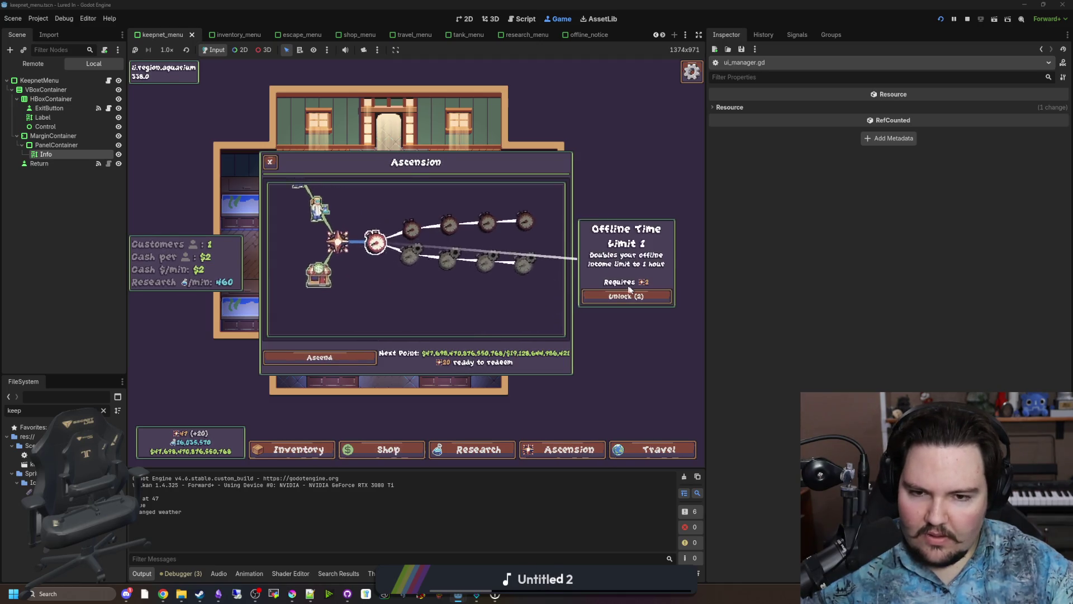
{"action": "left_click", "coordinate": [475, 302]}
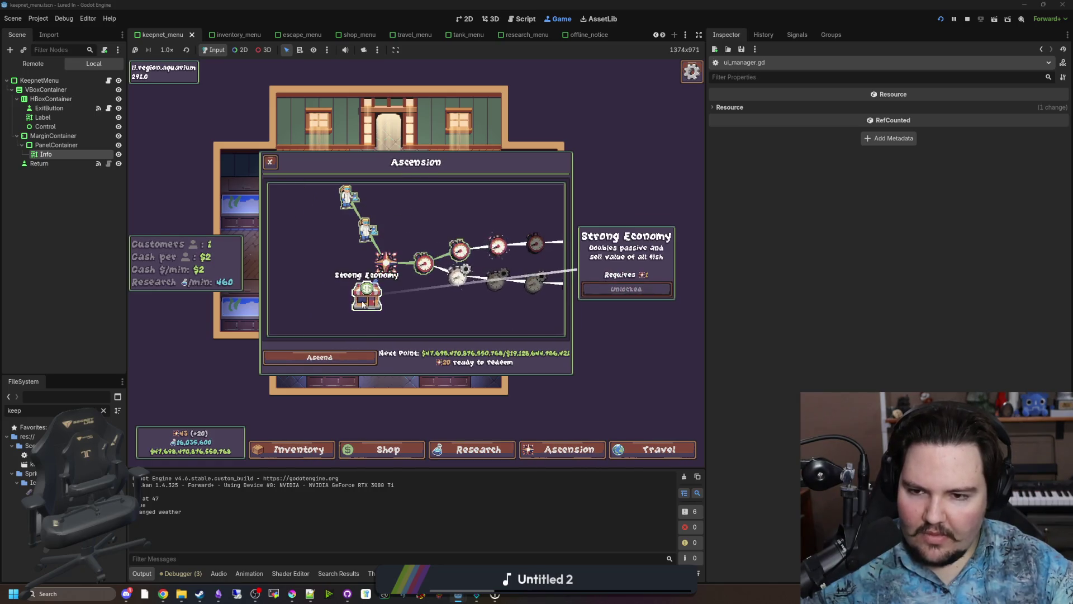
{"action": "key", "text": "Escape"}
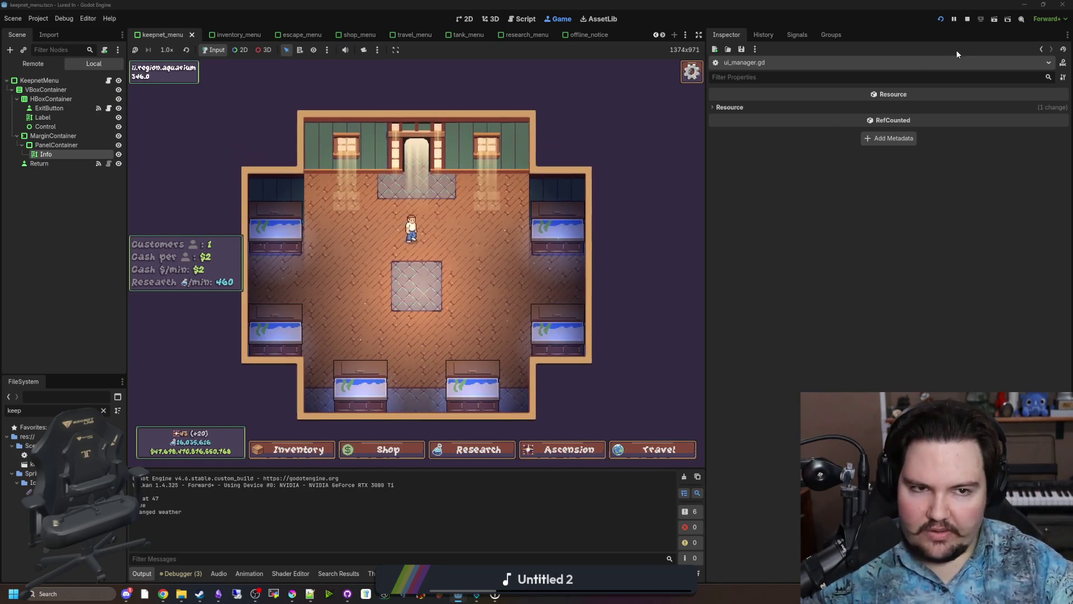
{"action": "left_click", "coordinate": [968, 18]}
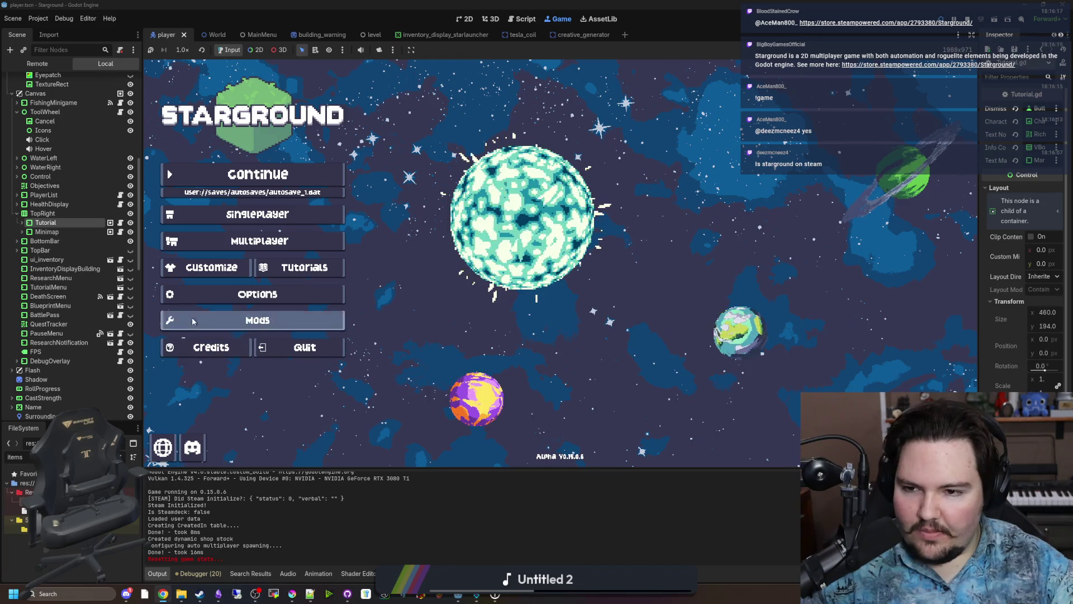
Browse Starground's General, Audio and Controls options, then peek at the Singleplayer choices.
{"action": "left_click", "coordinate": [227, 291]}
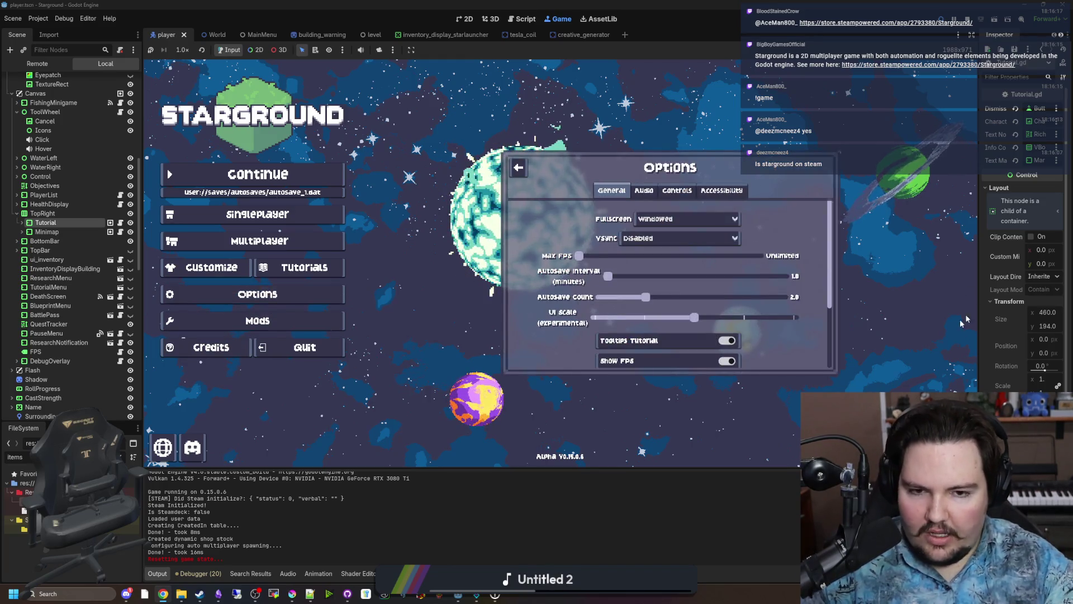
{"action": "left_click", "coordinate": [648, 190]}
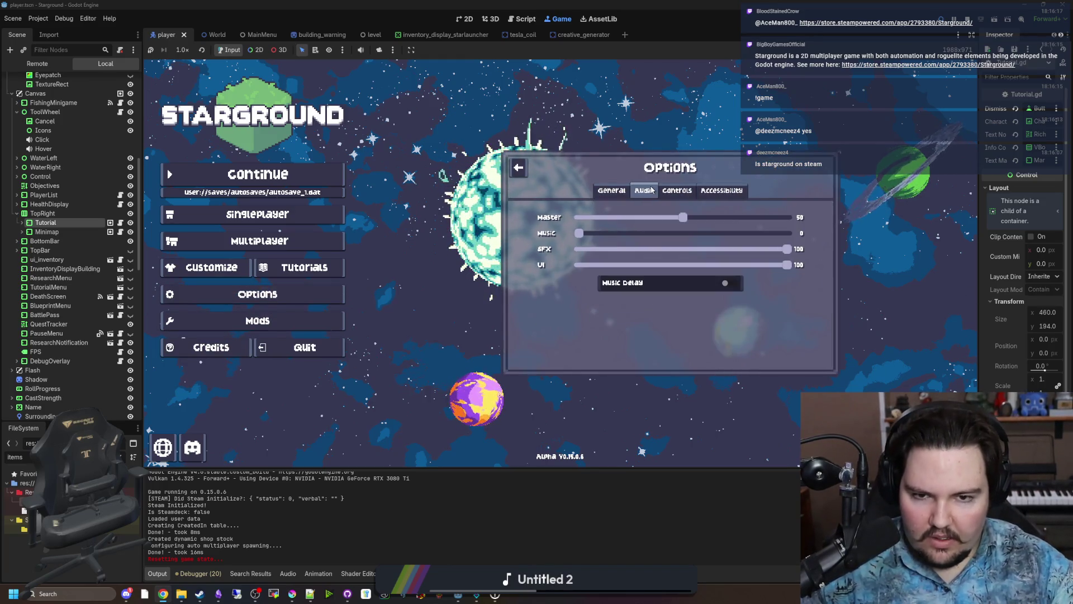
{"action": "left_click", "coordinate": [684, 190]}
{"action": "scroll", "coordinate": [540, 258], "scroll_direction": "down", "scroll_amount": 5}
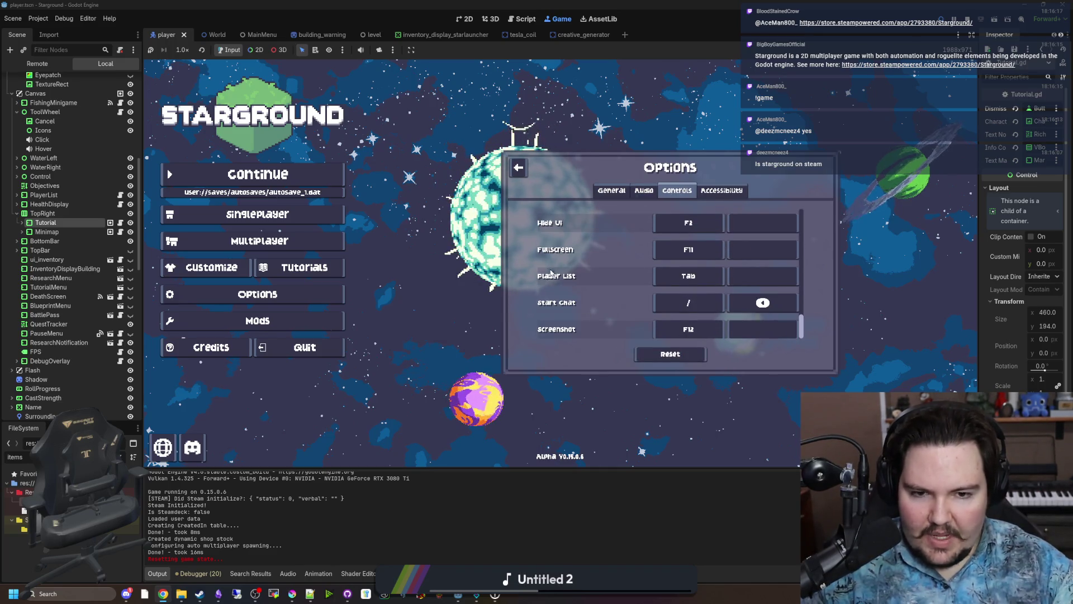
{"action": "scroll", "coordinate": [540, 257], "scroll_direction": "up", "scroll_amount": 5}
{"action": "key", "text": "Escape"}
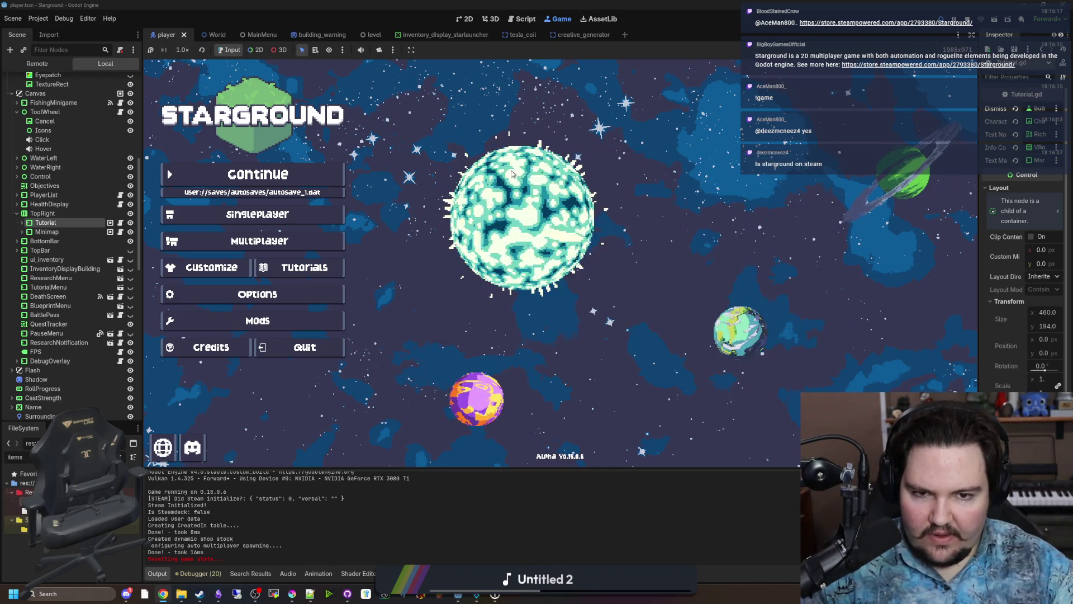
{"action": "left_click", "coordinate": [257, 294]}
{"action": "scroll", "coordinate": [614, 305], "scroll_direction": "down", "scroll_amount": 5}
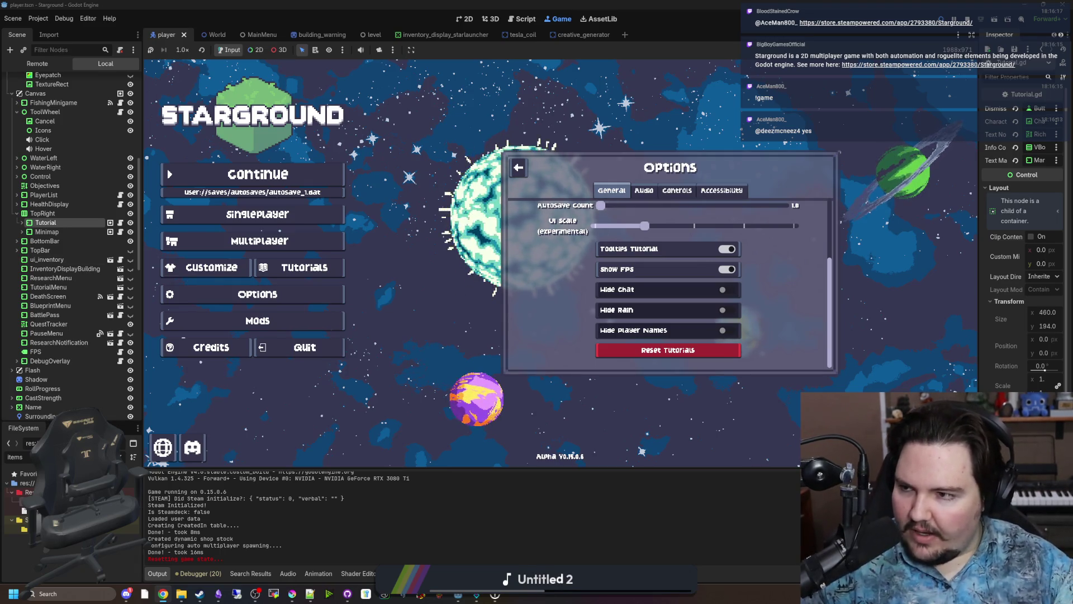
{"action": "key", "text": "Escape"}
{"action": "key", "text": "Down"}
{"action": "key", "text": "Down"}
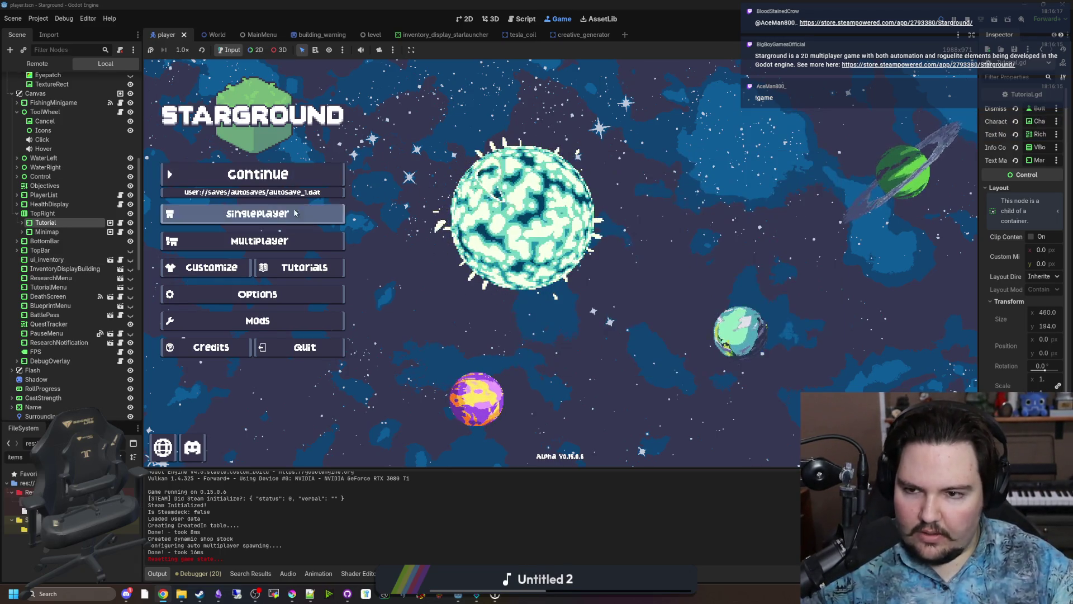
{"action": "key", "text": "Return"}
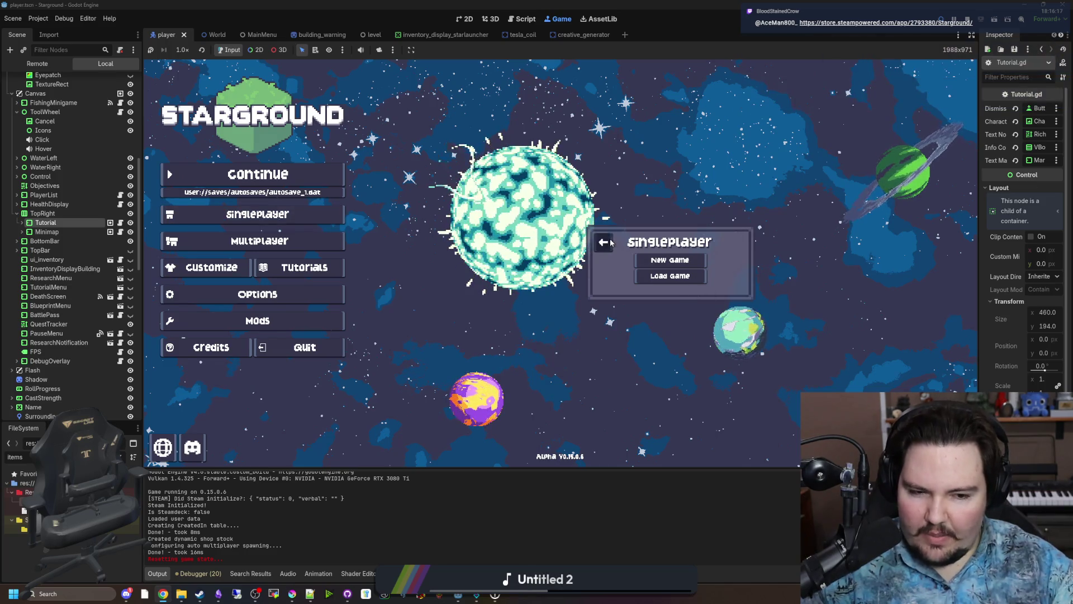
{"action": "left_click", "coordinate": [610, 241]}
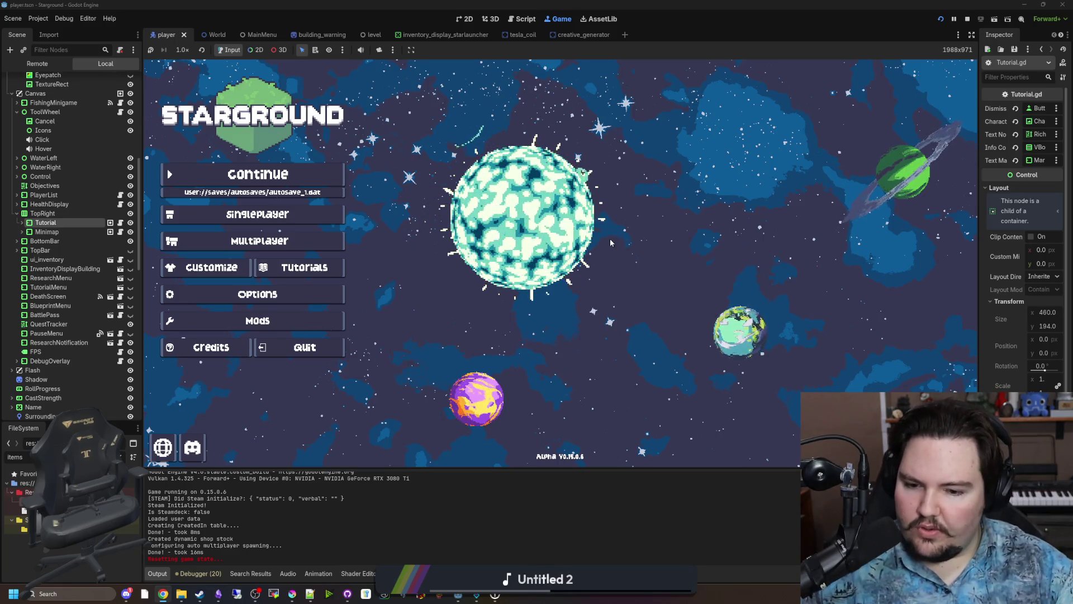
Switch to the Lured In keepnet_menu window and run the game.
{"action": "mouse_move", "coordinate": [459, 594]}
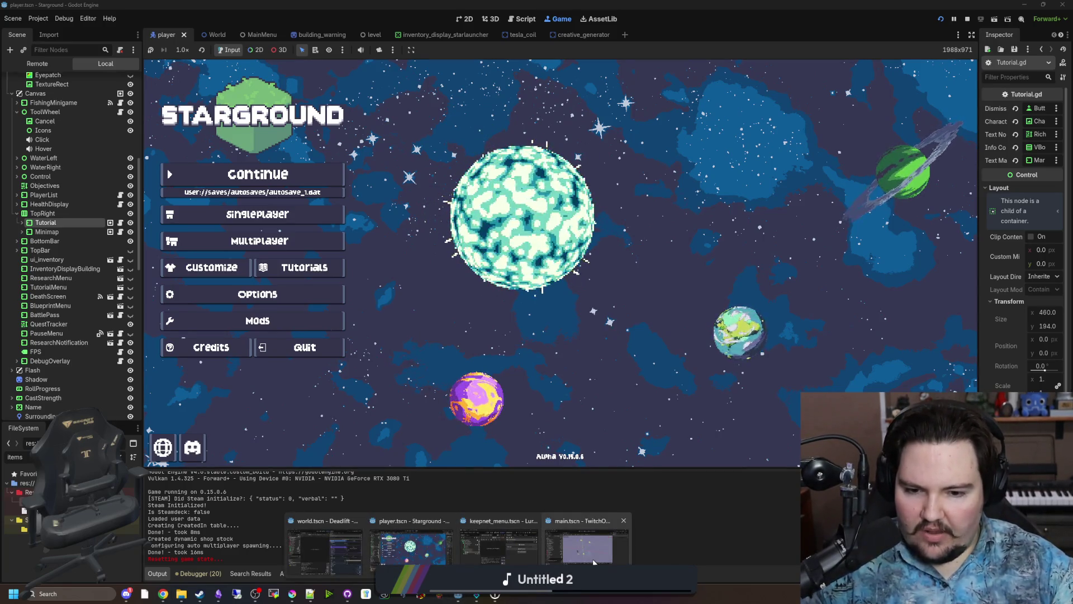
{"action": "mouse_move", "coordinate": [497, 556]}
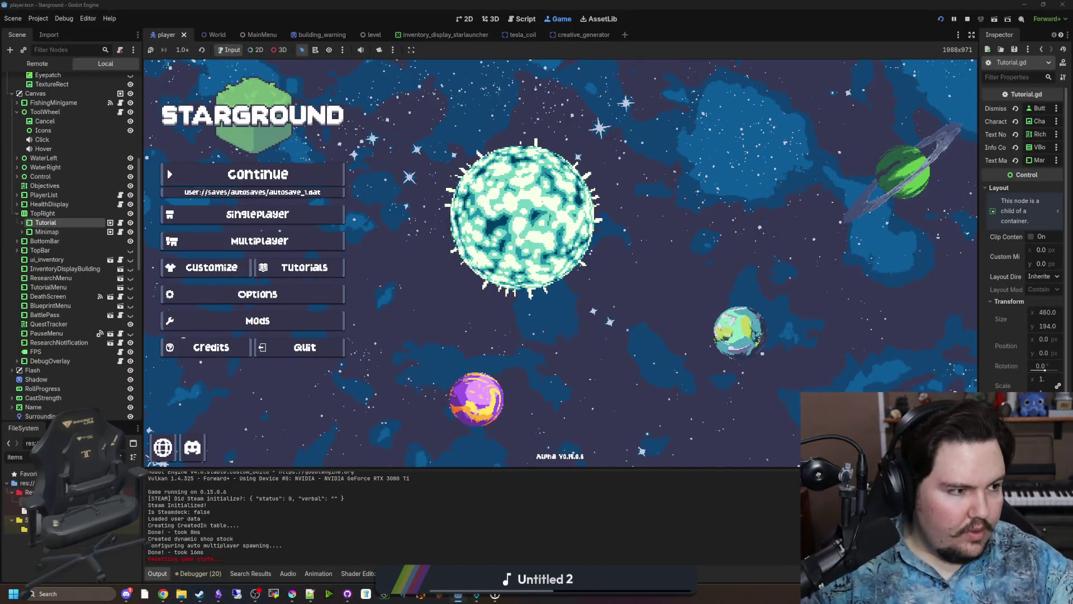
{"action": "left_click", "coordinate": [494, 554]}
{"action": "left_click", "coordinate": [940, 19]}
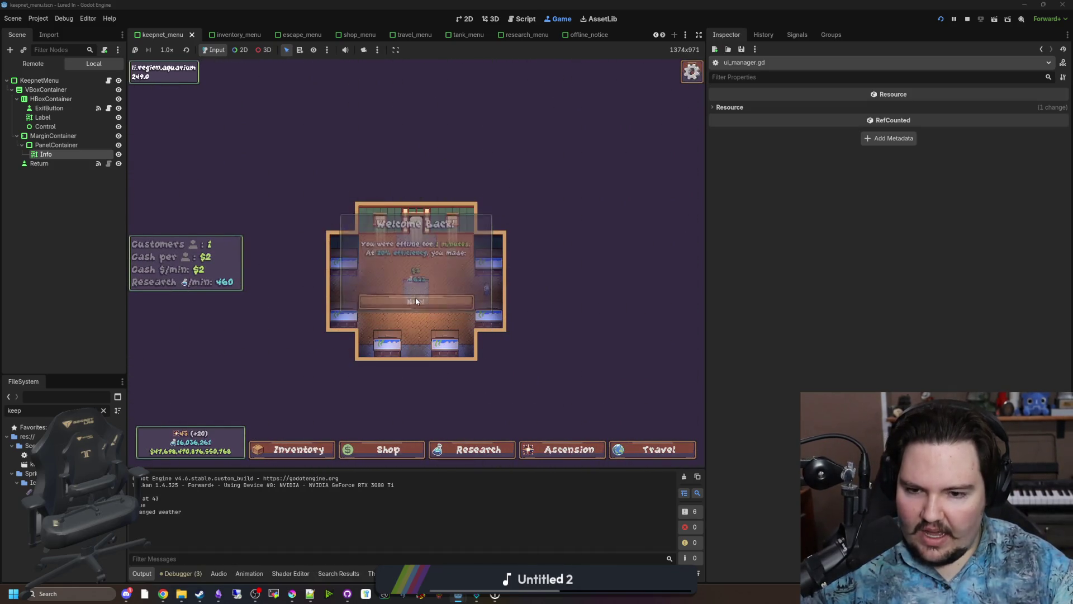
Dismiss the Welcome Back popup, start a new singleplayer world, and open its Research panel.
{"action": "left_click", "coordinate": [416, 301]}
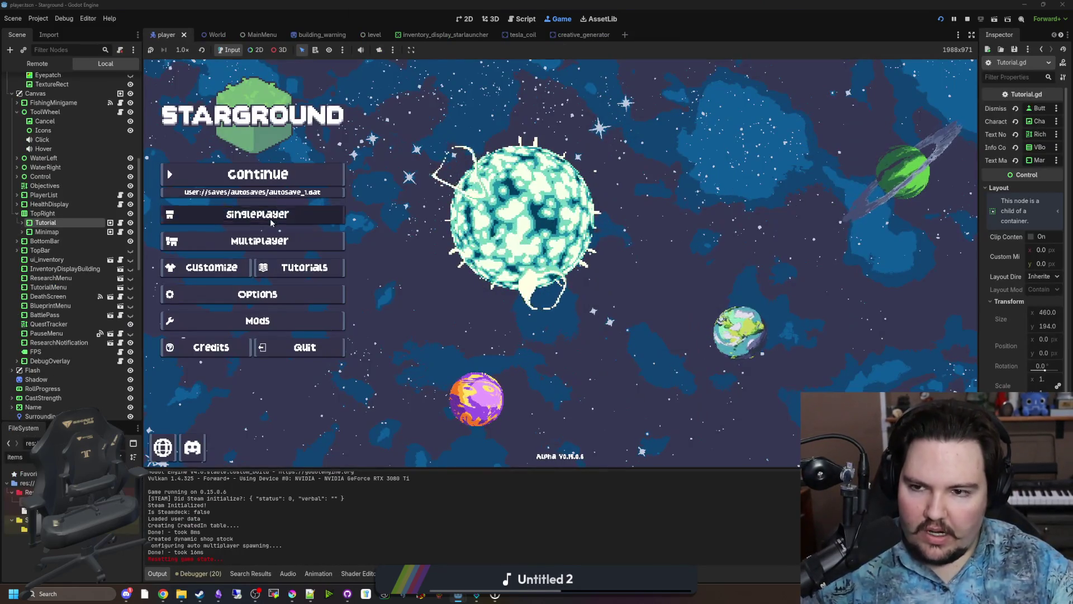
{"action": "left_click", "coordinate": [271, 223]}
{"action": "left_click", "coordinate": [670, 261]}
{"action": "left_click", "coordinate": [614, 331]}
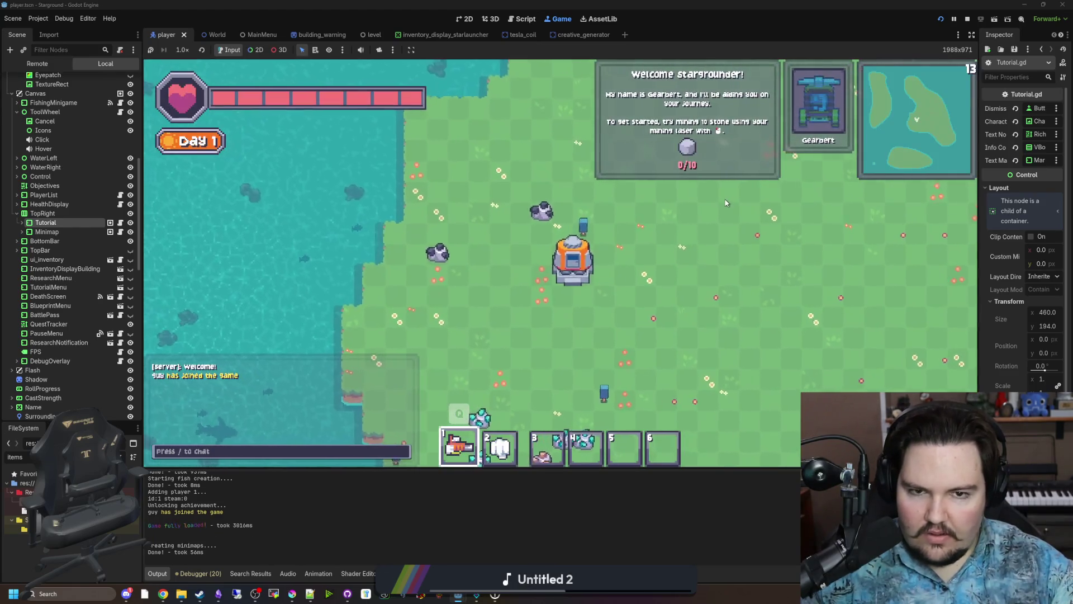
{"action": "key", "text": "a"}
{"action": "key", "text": "r"}
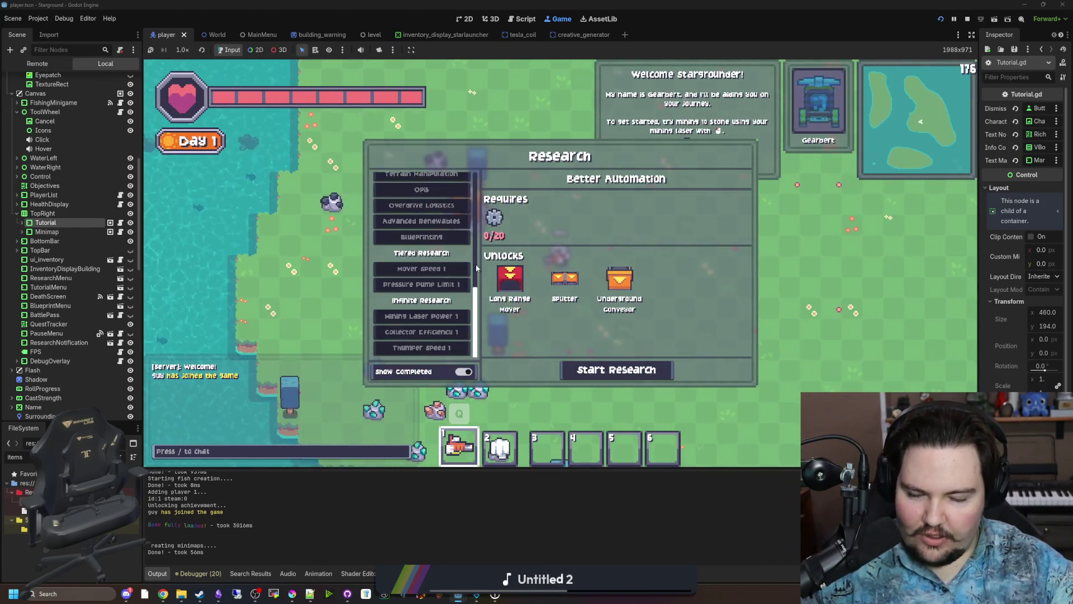
Compare the Alloying, Better Storage, Faster Logistics and Decorations research details with Better Automation.
{"action": "left_click", "coordinate": [421, 260]}
{"action": "left_click", "coordinate": [421, 228]}
{"action": "left_click", "coordinate": [455, 202]}
{"action": "left_click", "coordinate": [447, 244]}
{"action": "left_click", "coordinate": [447, 213]}
{"action": "left_click", "coordinate": [449, 198]}
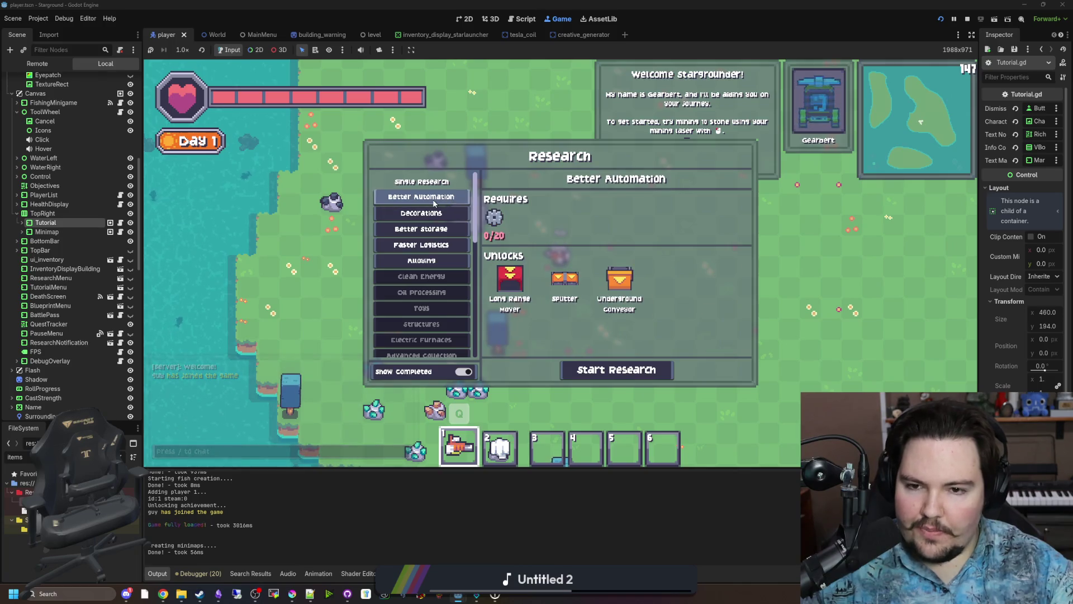
Scroll the research list, then bring up the Lured In game's Research tree.
{"action": "scroll", "coordinate": [433, 203], "scroll_direction": "down", "scroll_amount": 8}
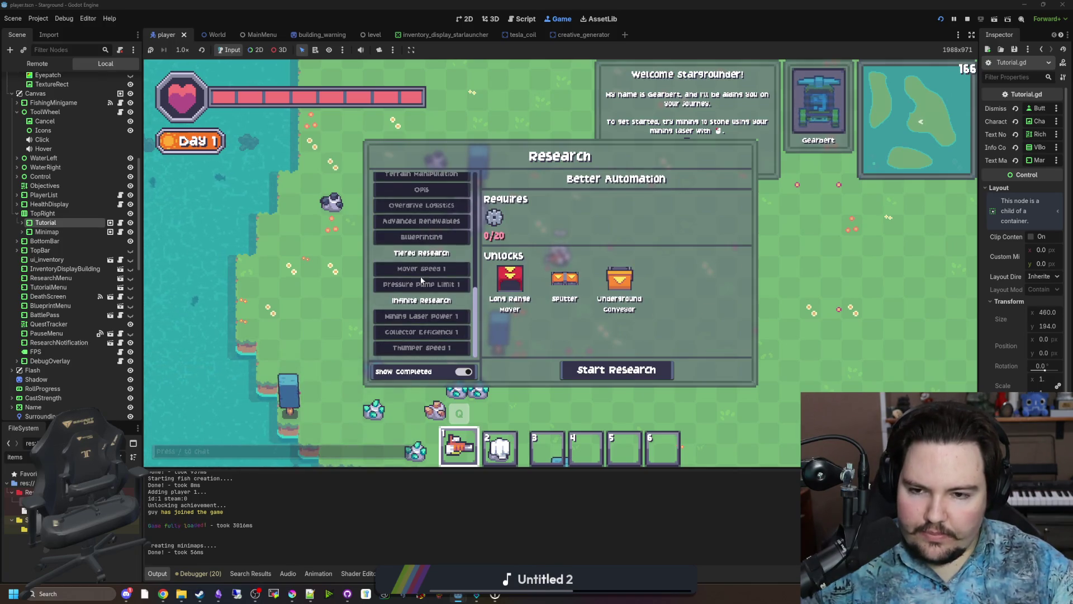
{"action": "scroll", "coordinate": [423, 363], "scroll_direction": "up", "scroll_amount": 8}
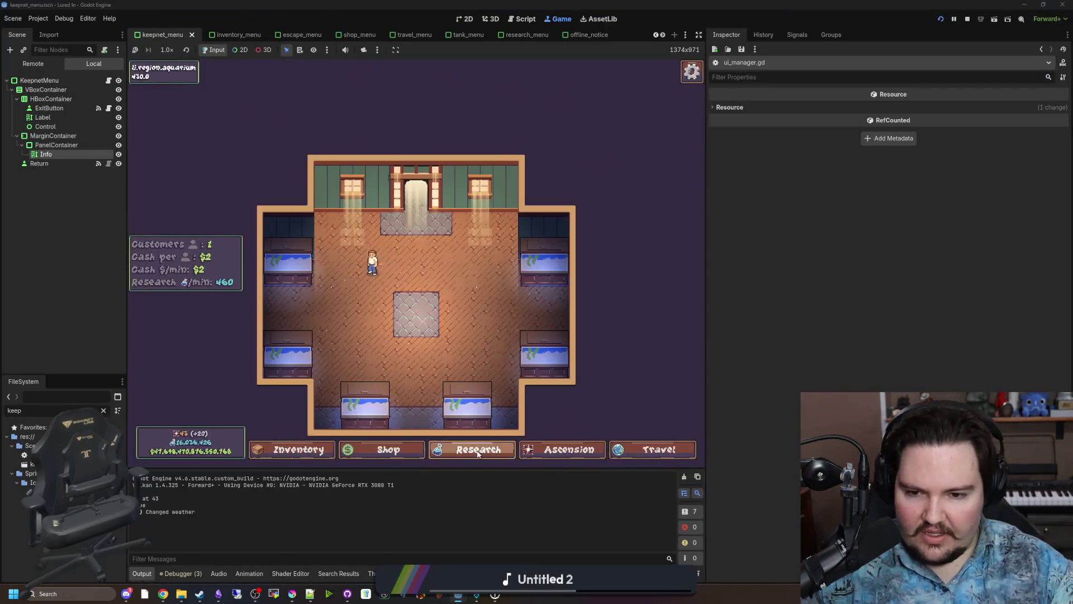
{"action": "left_click", "coordinate": [478, 454]}
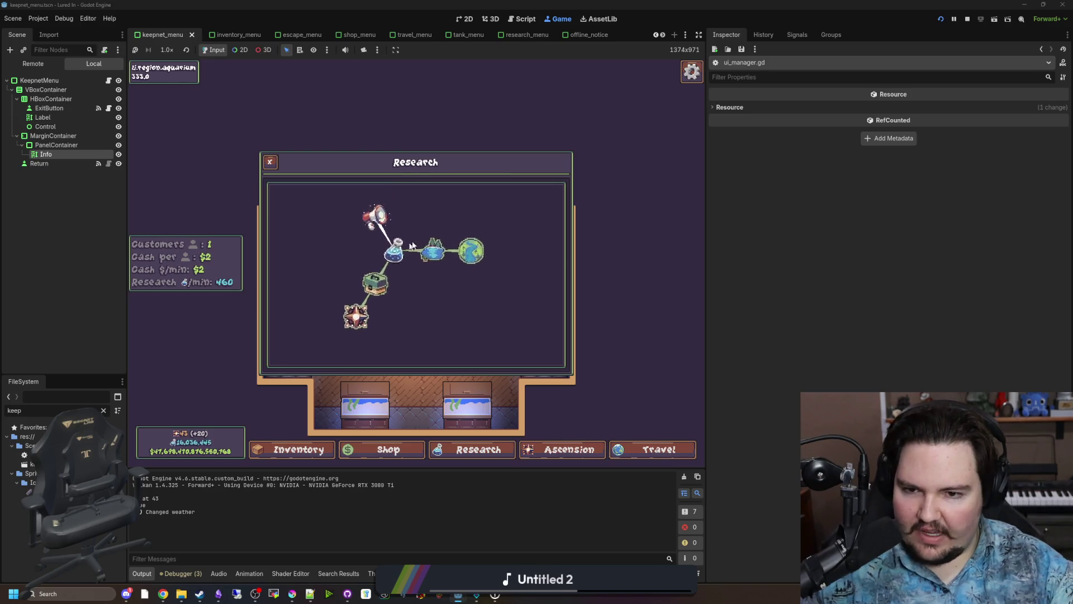
Read the Lured In research node cards and switch to the Ascension tree with 20 points.
{"action": "mouse_move", "coordinate": [447, 254]}
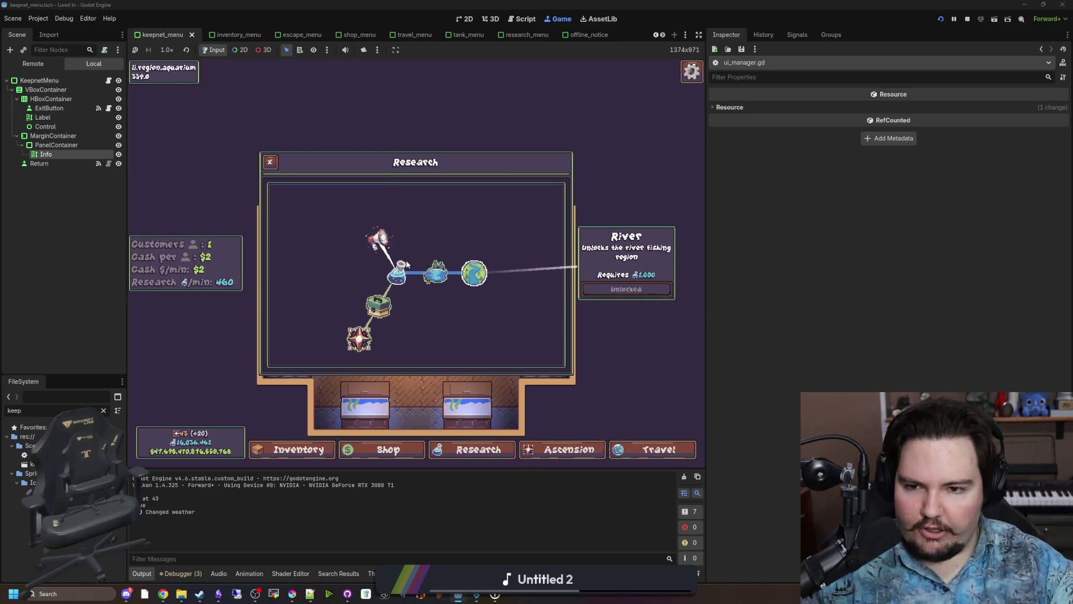
{"action": "mouse_move", "coordinate": [406, 260]}
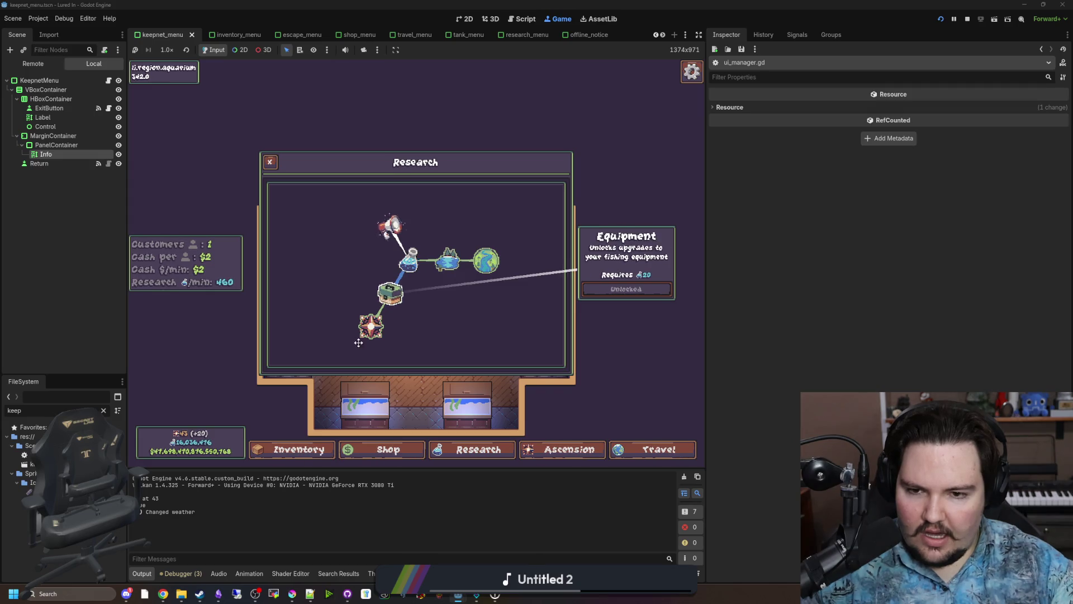
{"action": "mouse_move", "coordinate": [391, 328]}
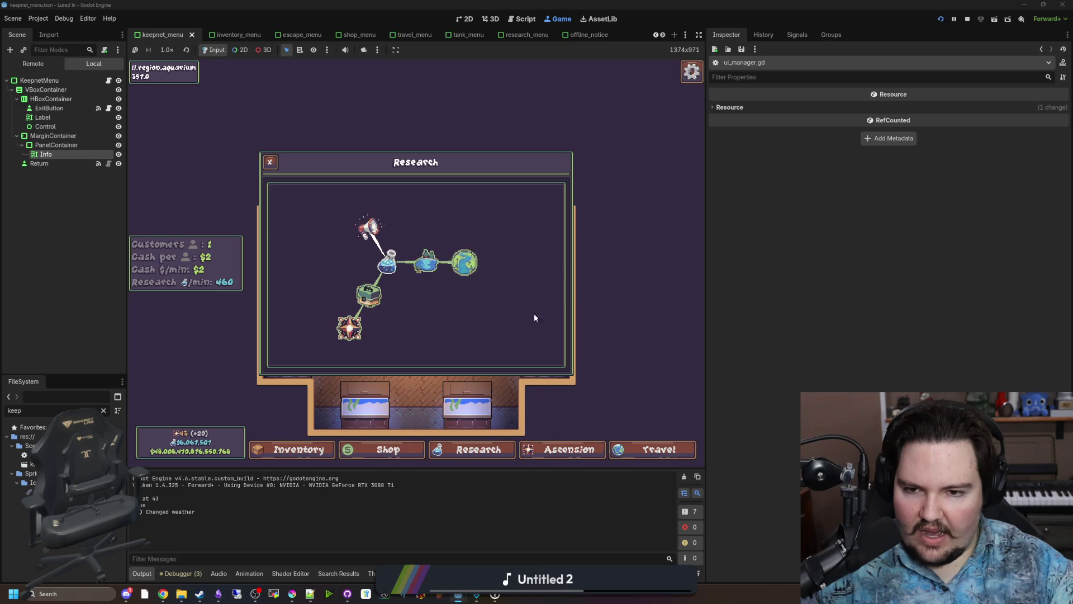
{"action": "left_click", "coordinate": [577, 451]}
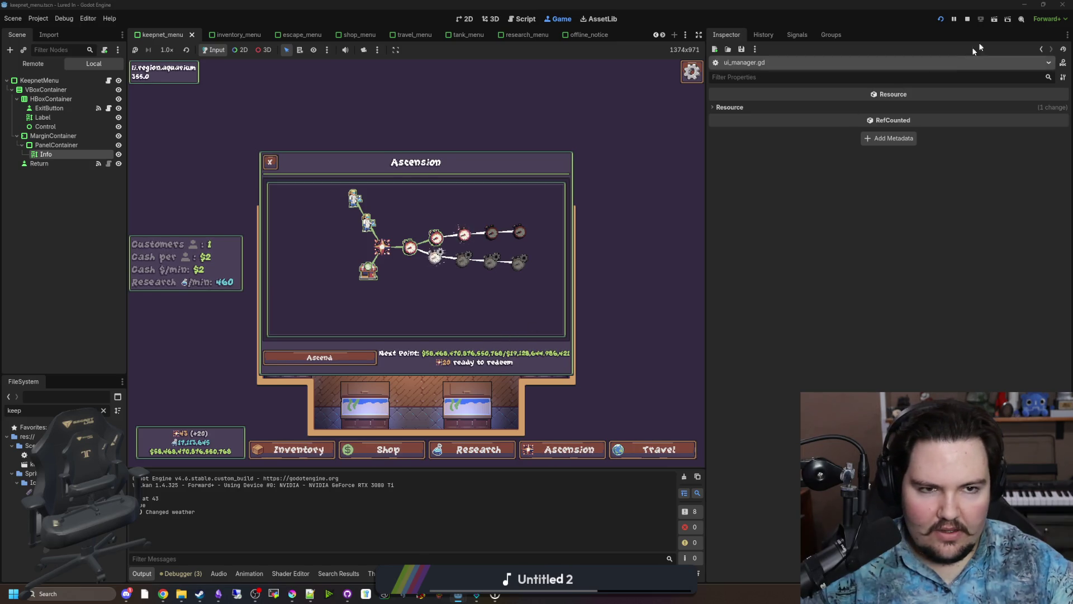
{"action": "key", "text": "alt+Tab"}
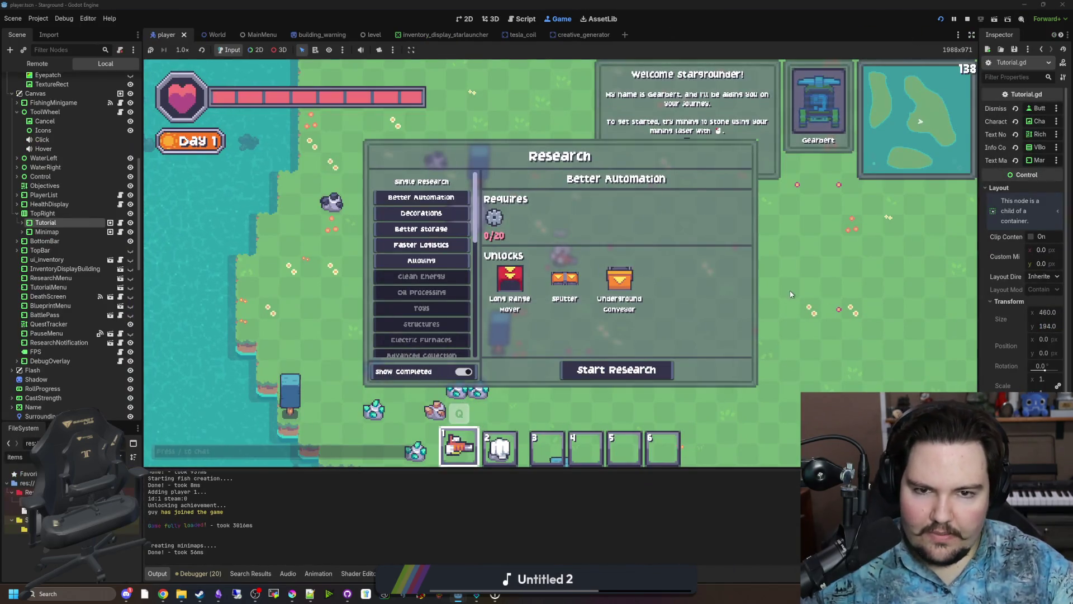
Close the Research panel and walk the player around the shoreline of the test world.
{"action": "key", "text": "Escape"}
{"action": "key", "text": "d"}
{"action": "key", "text": "d"}
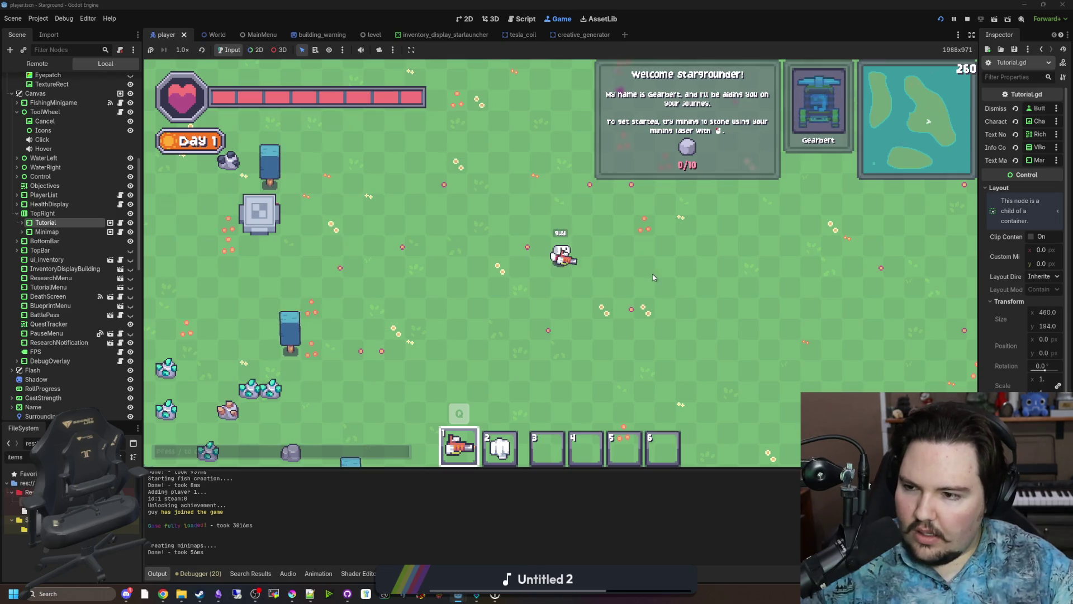
{"action": "key", "text": "w+a"}
{"action": "key", "text": "a+s"}
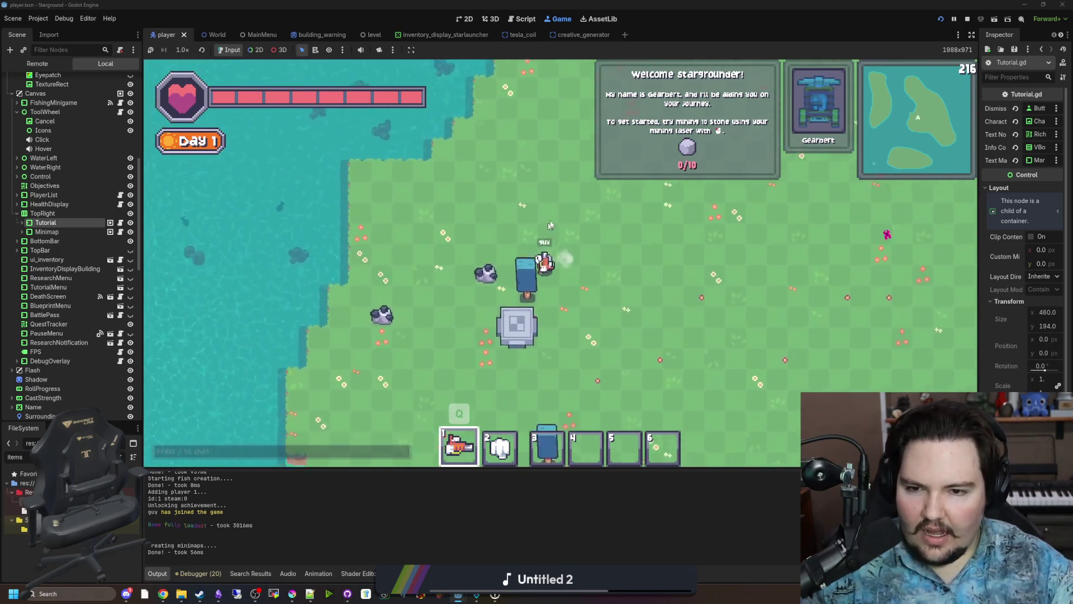
{"action": "key", "text": "s+d"}
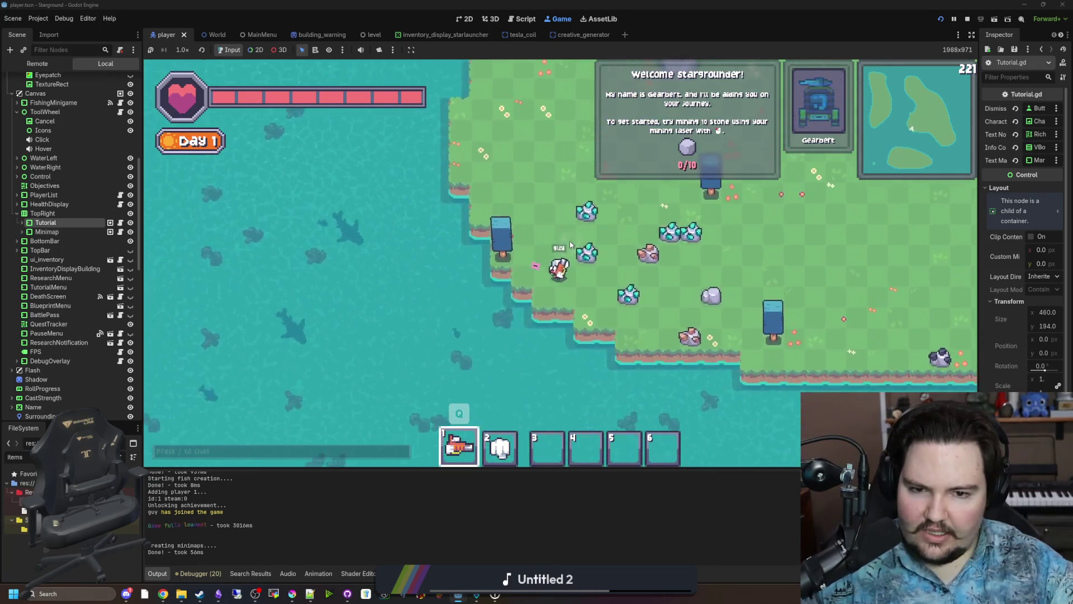
{"action": "key", "text": "a"}
{"action": "key", "text": "d"}
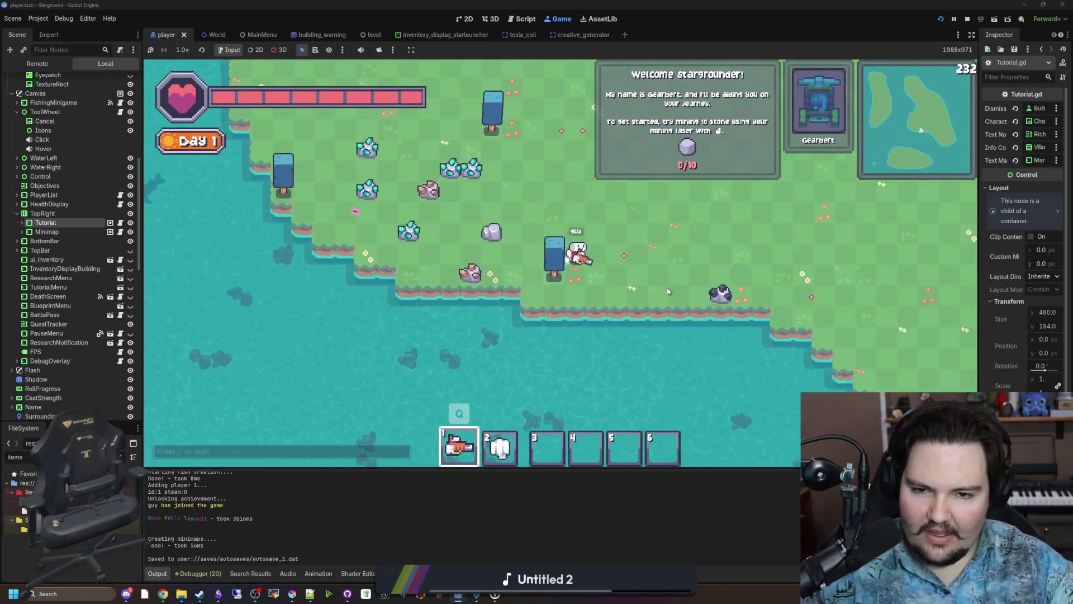
{"action": "key", "text": "d+w"}
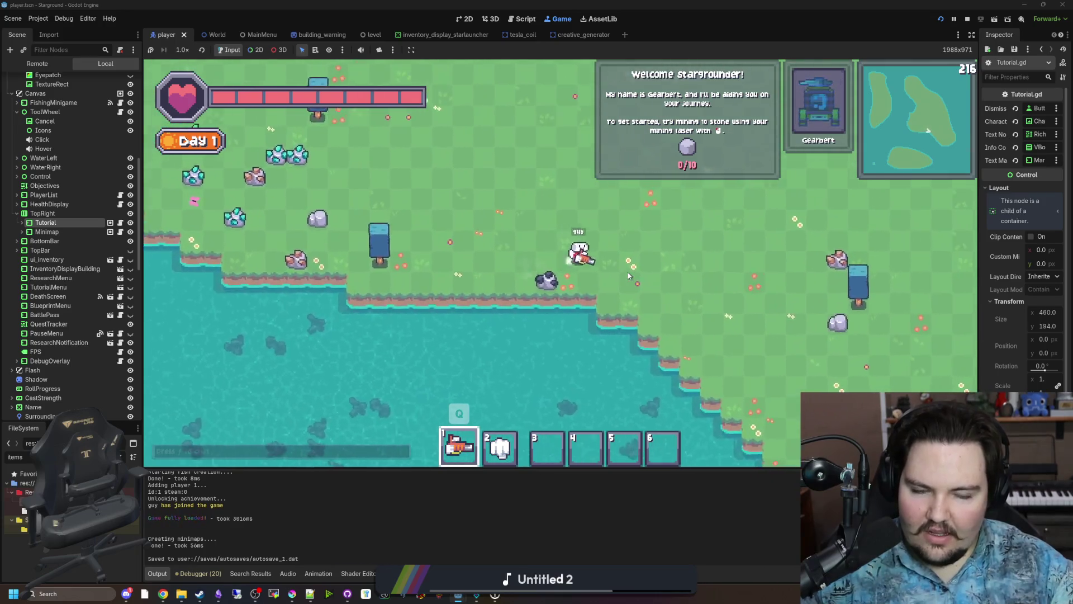
{"action": "key", "text": "w+d"}
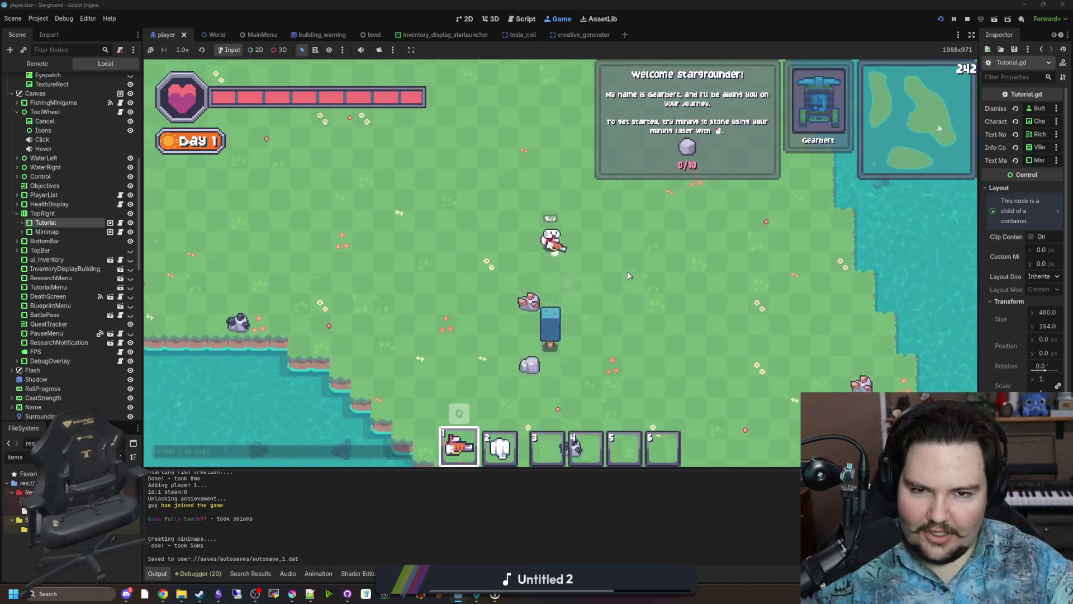
{"action": "key", "text": "Escape"}
{"action": "key", "text": "Escape"}
{"action": "key", "text": "w"}
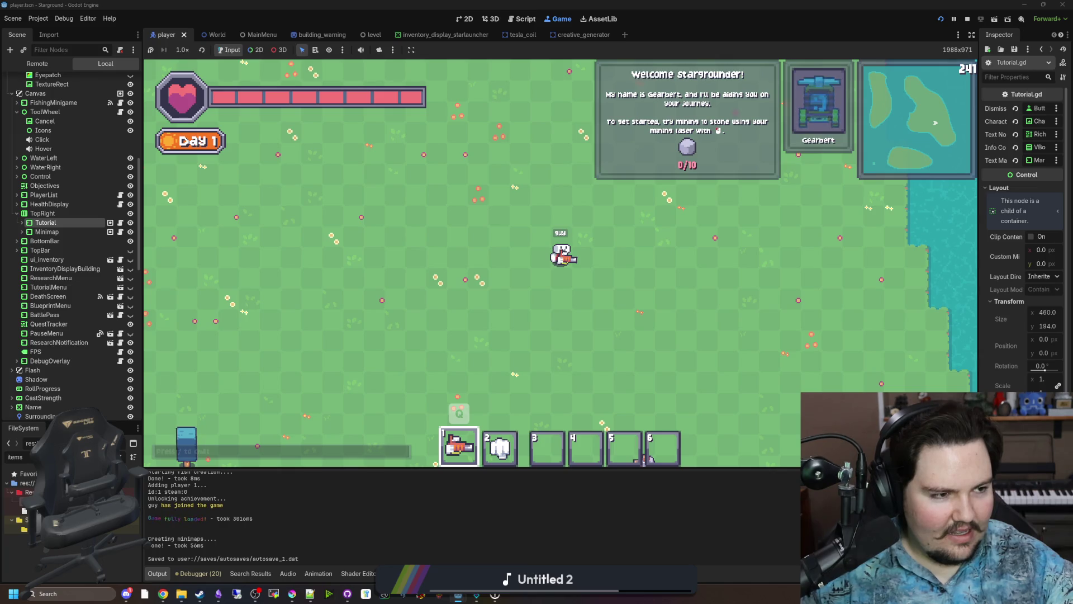
{"action": "key", "text": "a"}
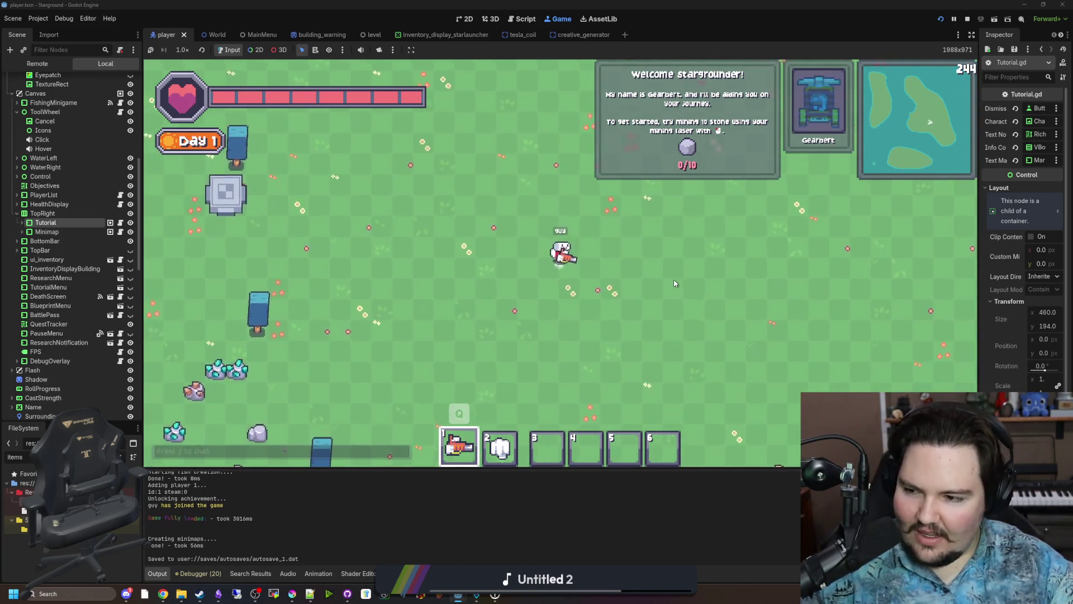
{"action": "key", "text": "d"}
{"action": "key", "text": "w"}
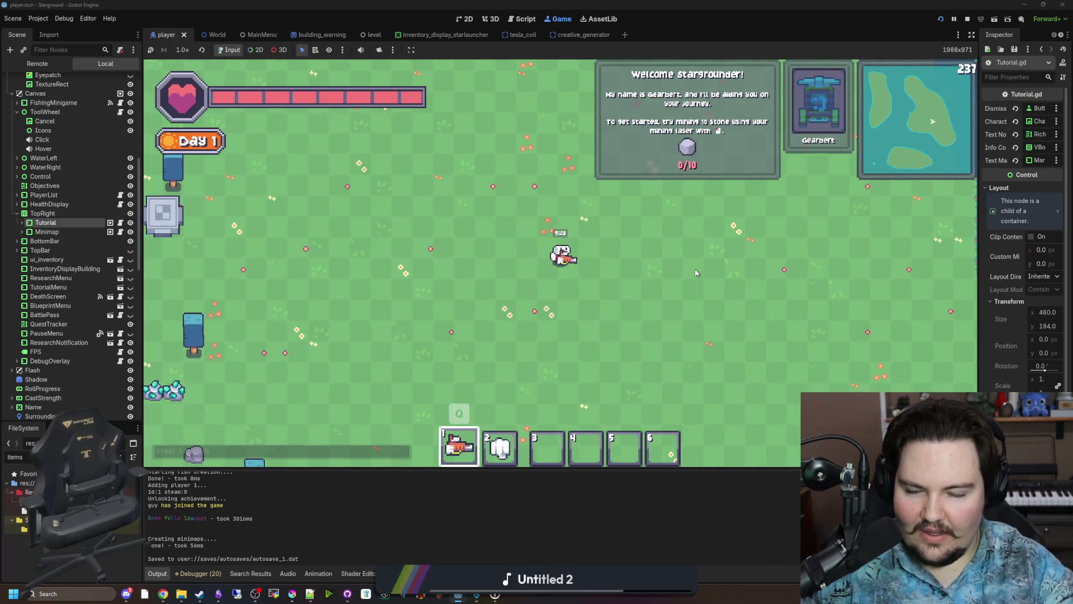
Set the world's Game Mode to Creative under Options > World, then open the chat.
{"action": "key", "text": "Escape"}
{"action": "left_click", "coordinate": [561, 284]}
{"action": "left_click", "coordinate": [520, 191]}
{"action": "left_click", "coordinate": [559, 260]}
{"action": "left_click", "coordinate": [509, 282]}
{"action": "key", "text": "Escape"}
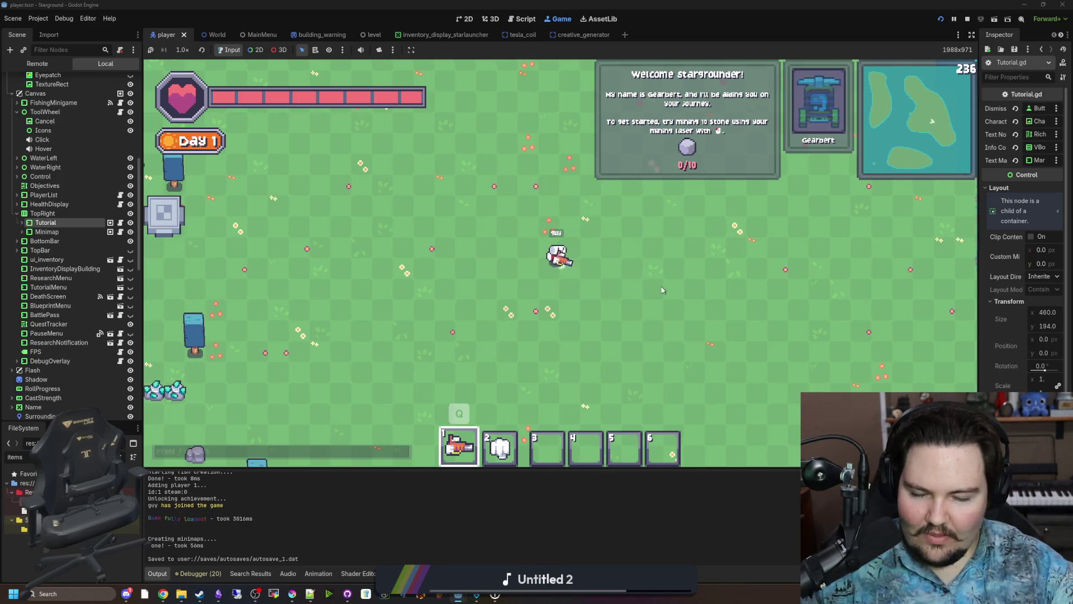
{"action": "type", "text": "a"}
{"action": "type", "text": "/give stone 10"}
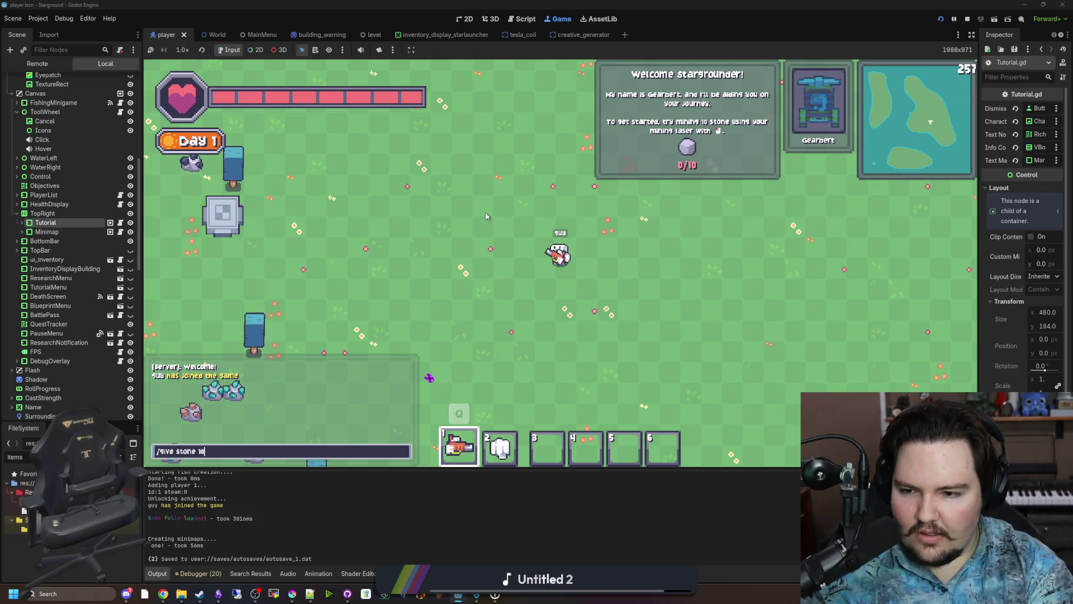
Send /give stone 10 and place a Furnace from the Building menu.
{"action": "key", "text": "Return"}
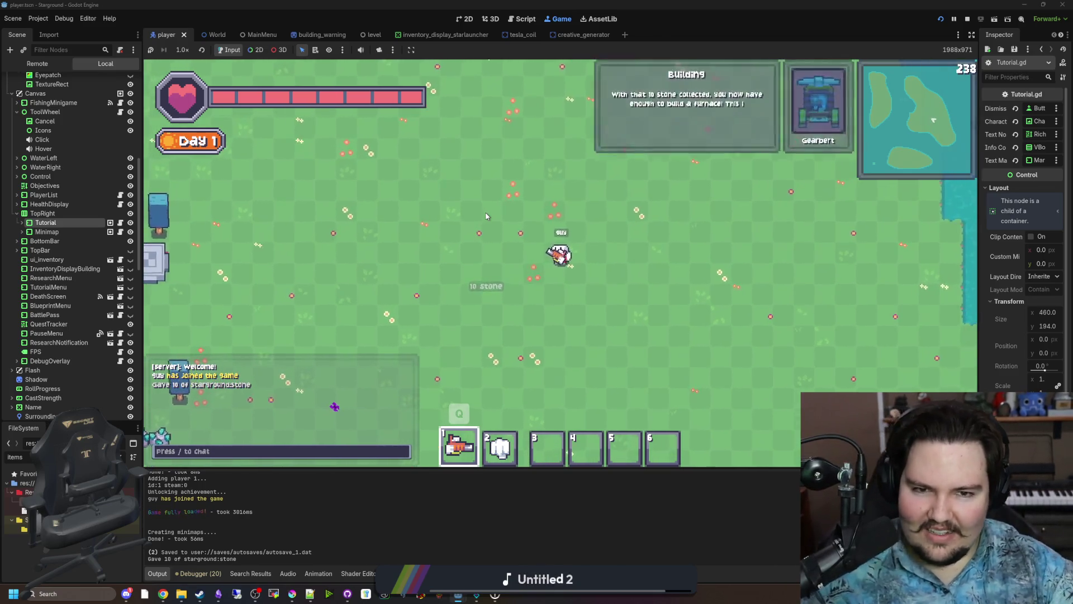
{"action": "key", "text": "b"}
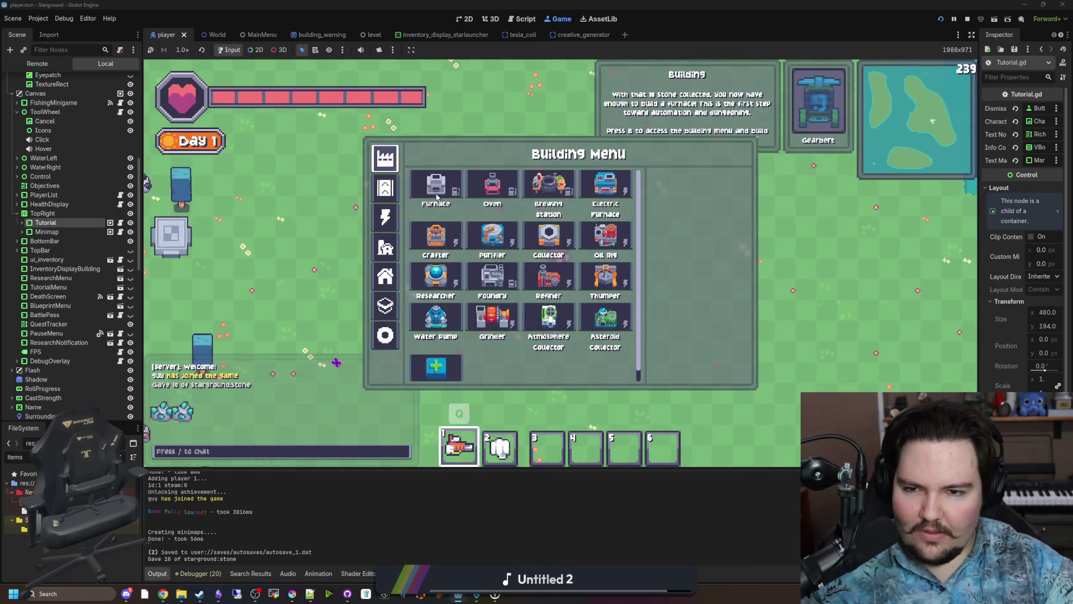
{"action": "left_click", "coordinate": [493, 182]}
{"action": "left_click", "coordinate": [484, 215]}
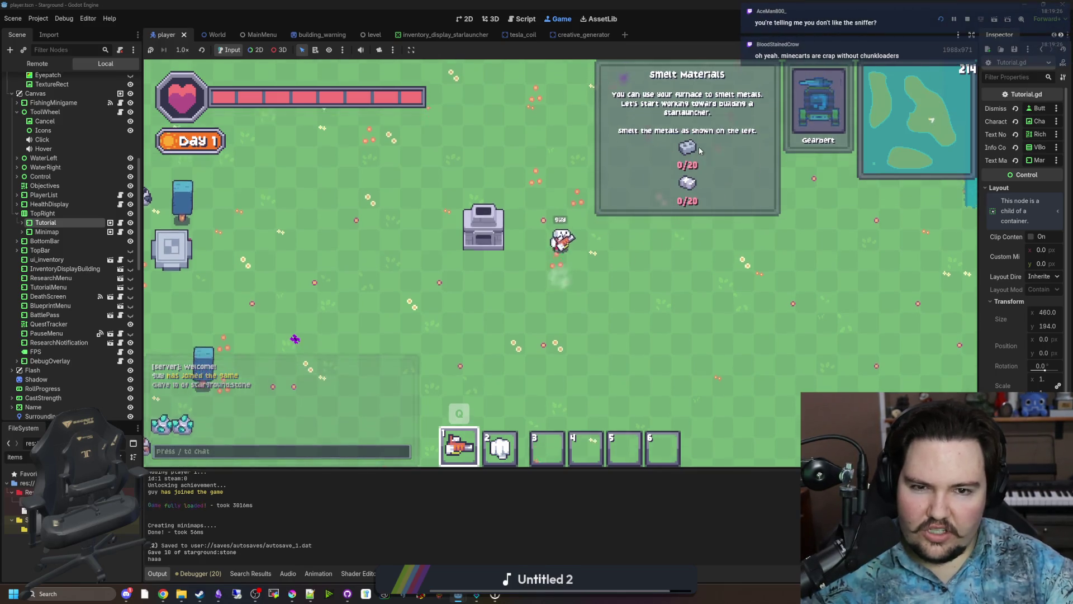
Walk around until the tutorial reaches Smelt Materials, then expand the Tutorial node's children.
{"action": "mouse_move", "coordinate": [692, 156]}
{"action": "key", "text": "d"}
{"action": "key", "text": "s"}
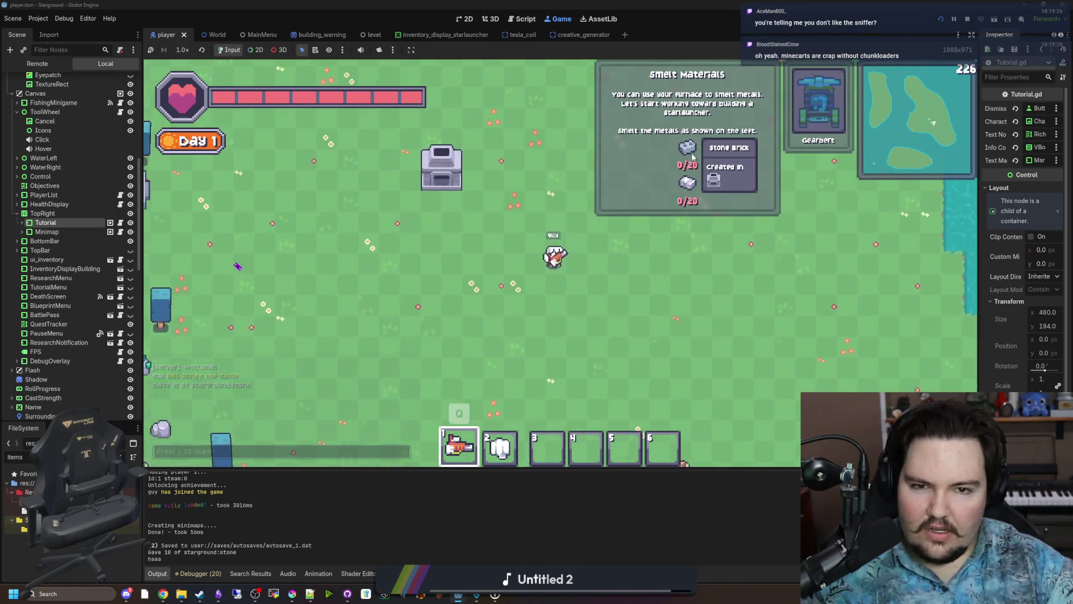
{"action": "key", "text": "w"}
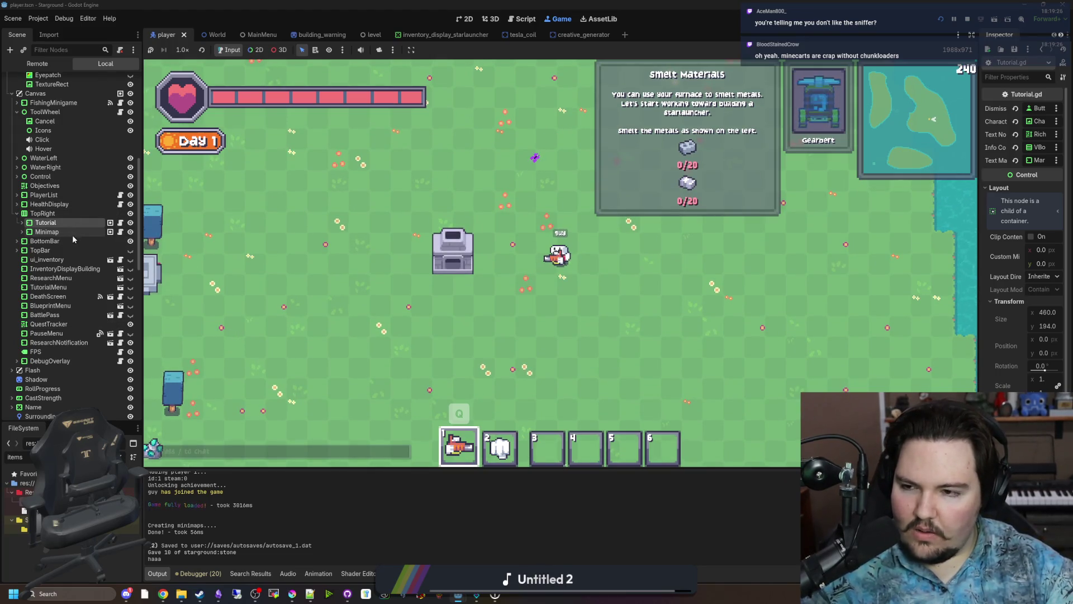
{"action": "left_click", "coordinate": [22, 223]}
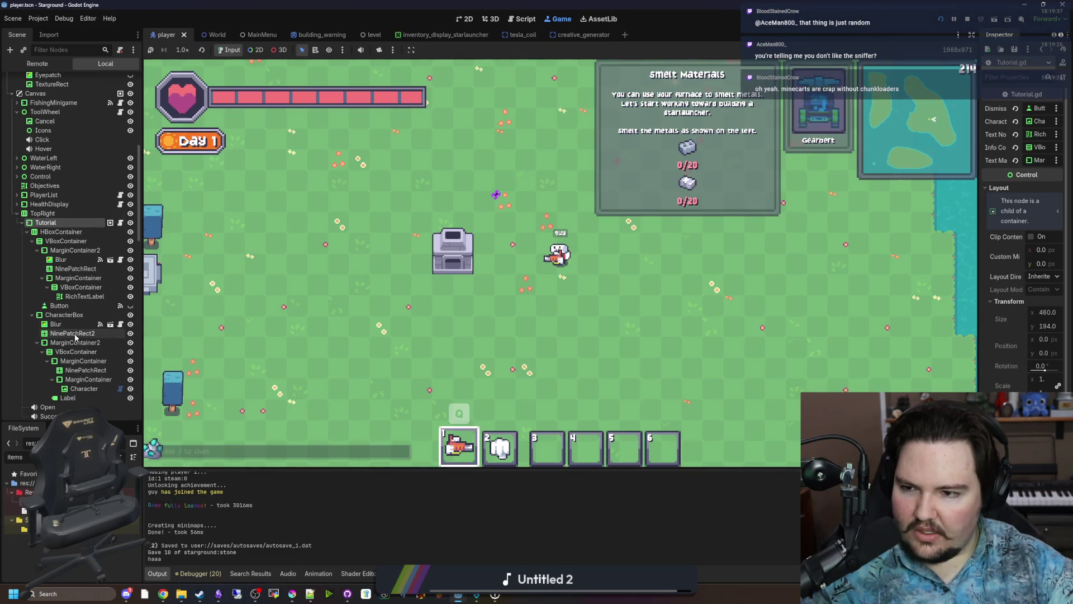
Add a GridContainer child under the Tutorial's inner VBoxContainer.
{"action": "left_click", "coordinate": [88, 288]}
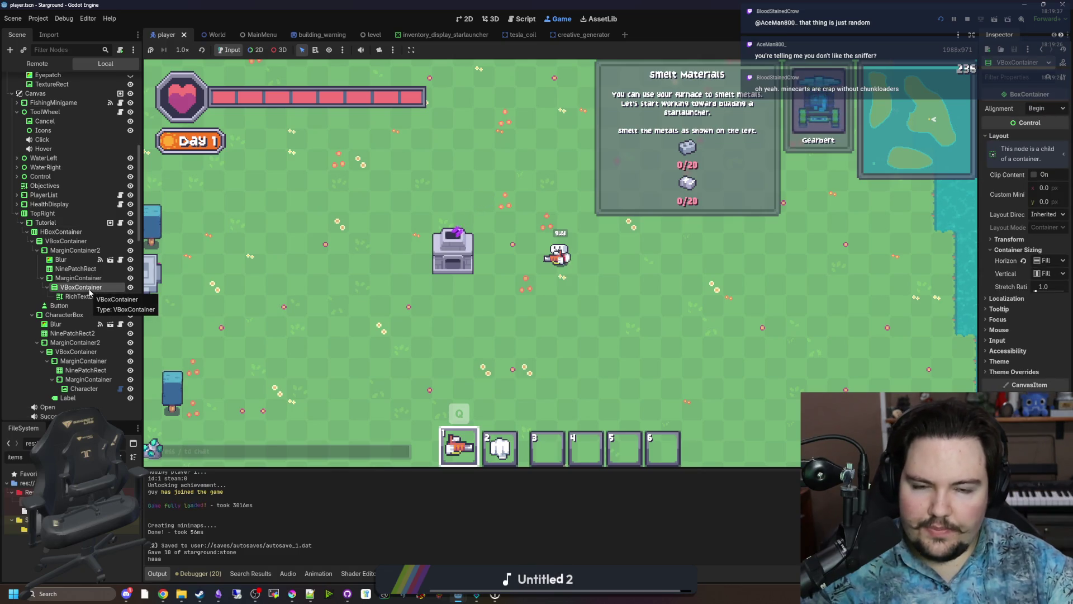
{"action": "right_click", "coordinate": [90, 291]}
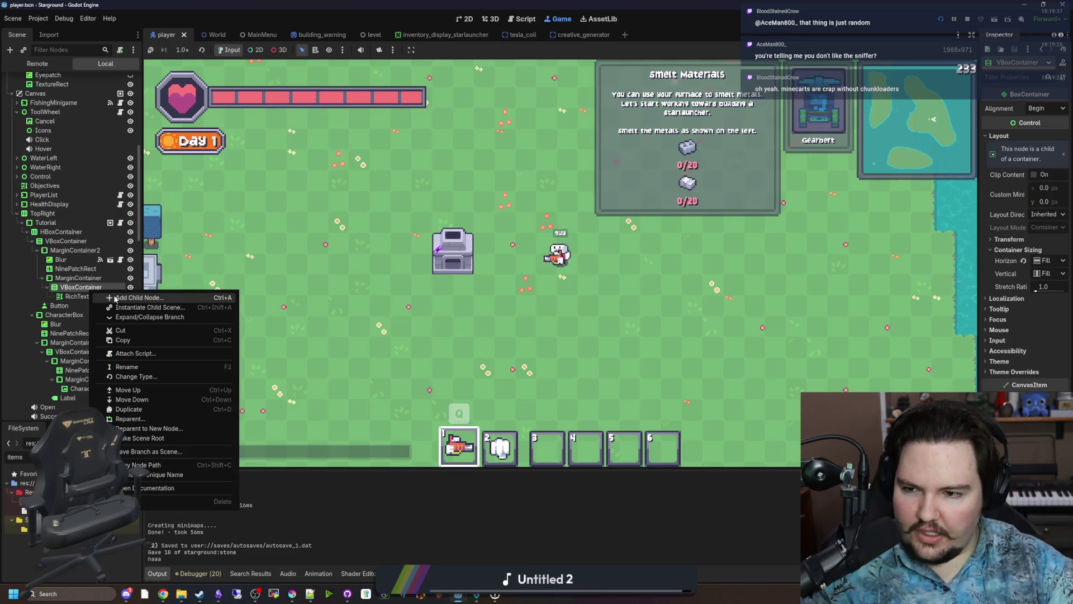
{"action": "left_click", "coordinate": [114, 297]}
{"action": "type", "text": "grid"}
{"action": "key", "text": "Up"}
{"action": "key", "text": "Up"}
{"action": "key", "text": "Up"}
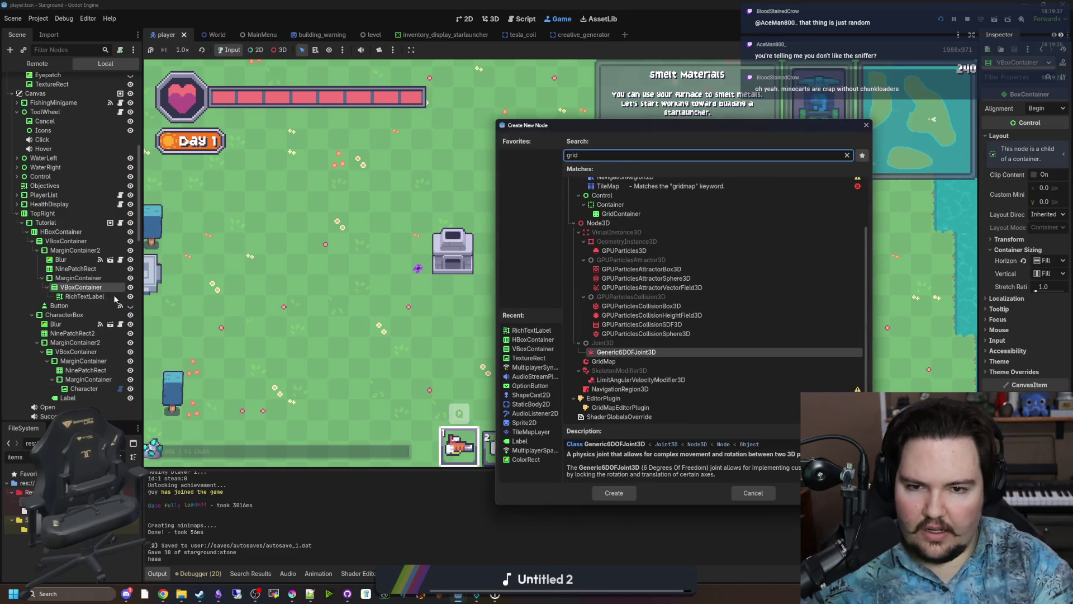
{"action": "key", "text": "Up"}
{"action": "key", "text": "Return"}
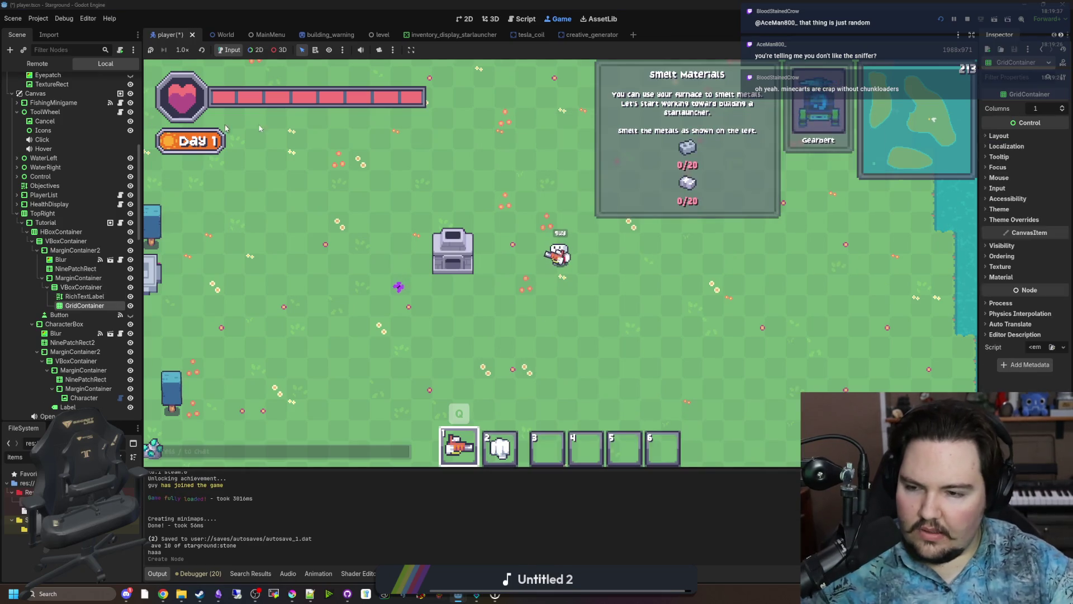
Set the GridContainer's Columns to 3 and expand its Layout section.
{"action": "type", "text": "3"}
{"action": "key", "text": "Return"}
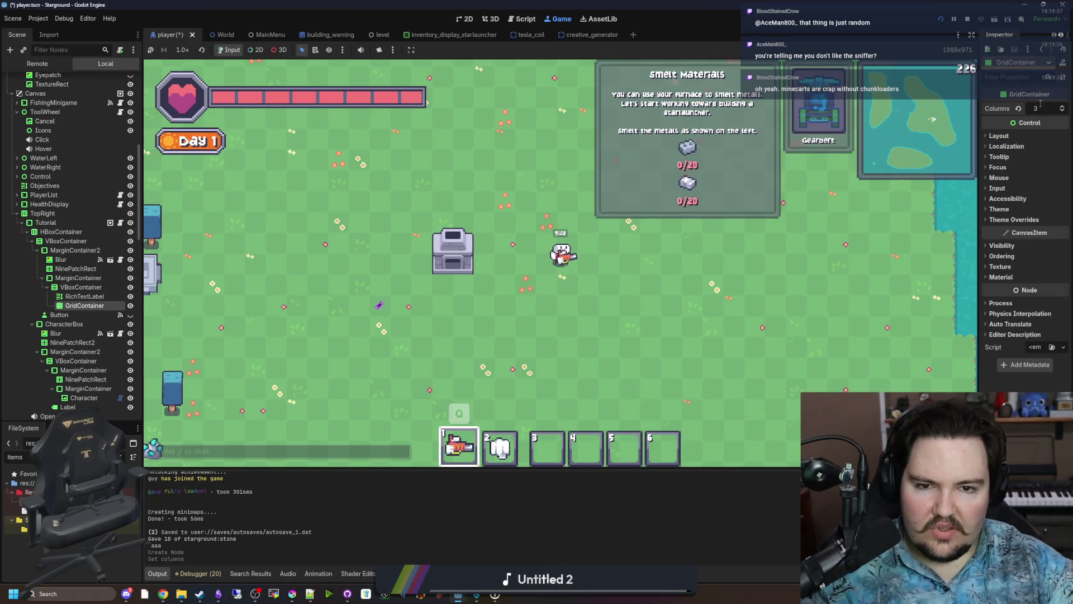
{"action": "left_click", "coordinate": [992, 138]}
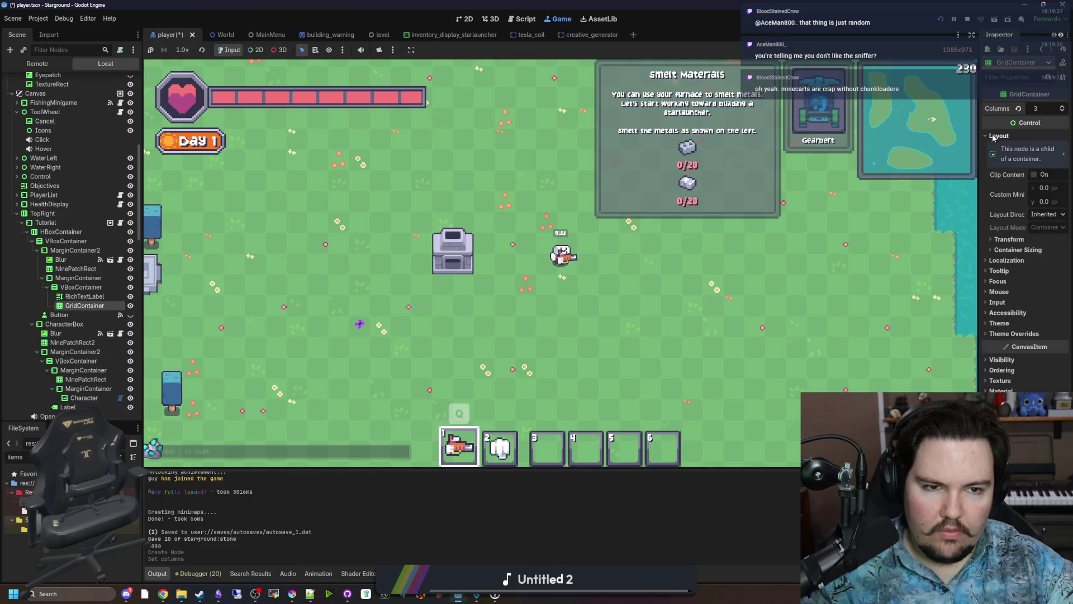
{"action": "left_click_drag", "start_coordinate": [977, 227], "coordinate": [920, 226]}
{"action": "key", "text": "ctrl+F1"}
Add a trial TextureRect child to the GridContainer with a 36 x 36 minimum size.
{"action": "scroll", "coordinate": [610, 146], "scroll_direction": "up", "scroll_amount": 8}
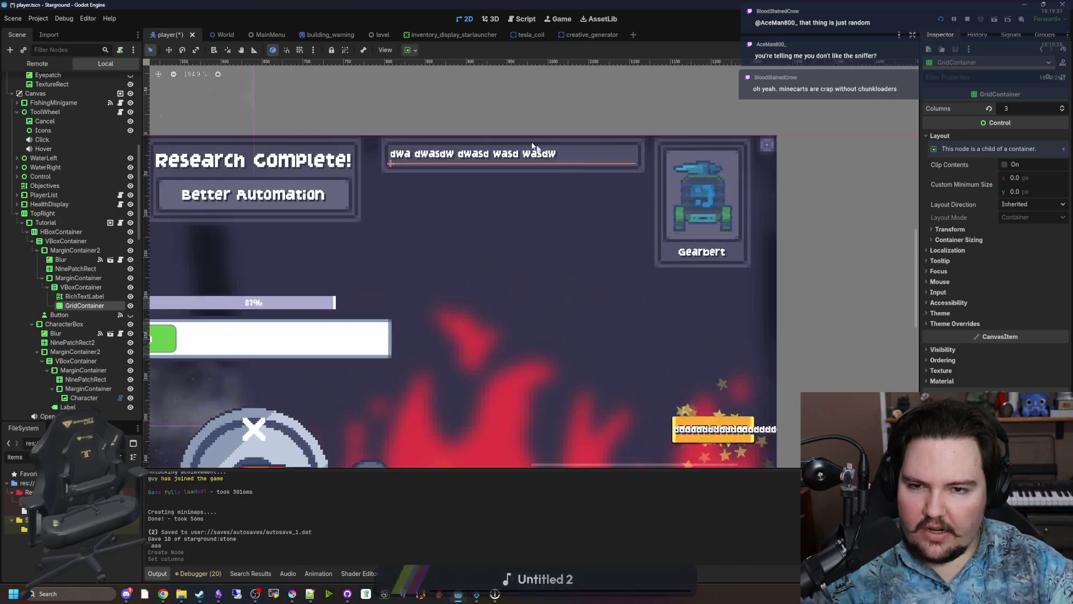
{"action": "right_click", "coordinate": [81, 306]}
{"action": "left_click", "coordinate": [106, 318]}
{"action": "type", "text": "texturerect"}
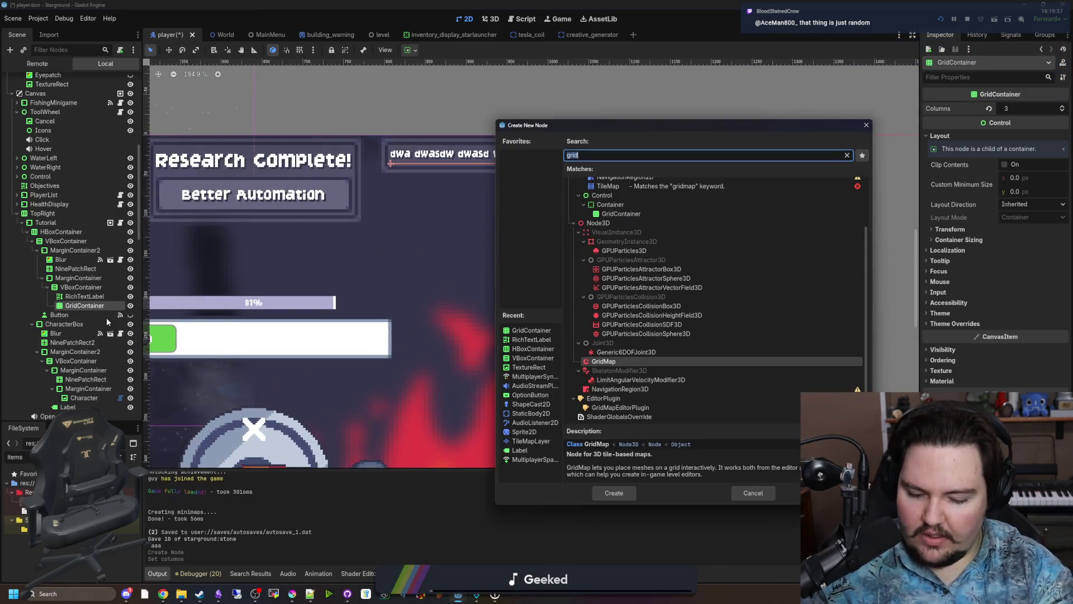
{"action": "key", "text": "Return"}
{"action": "left_click", "coordinate": [89, 306]}
{"action": "left_click", "coordinate": [95, 315]}
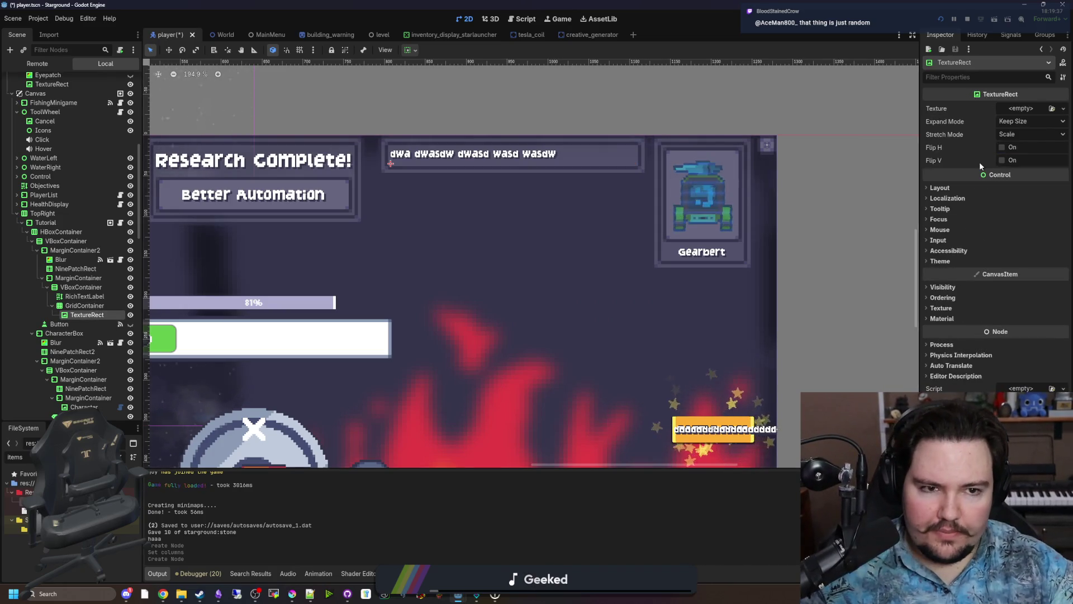
{"action": "left_click", "coordinate": [1021, 229]}
{"action": "type", "text": "36"}
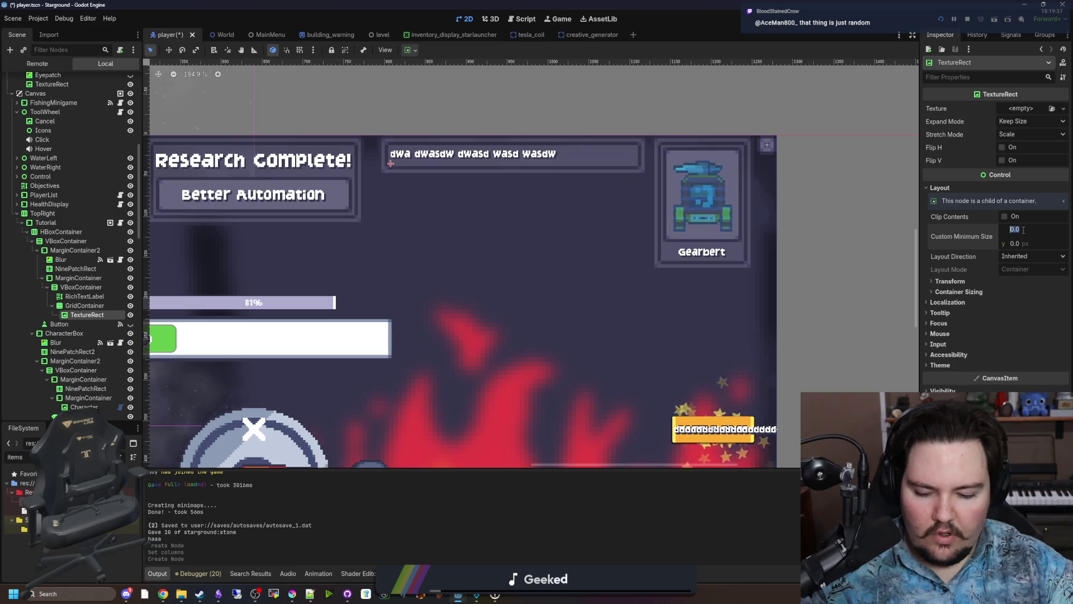
{"action": "left_click", "coordinate": [1029, 245]}
{"action": "type", "text": "36"}
{"action": "key", "text": "Return"}
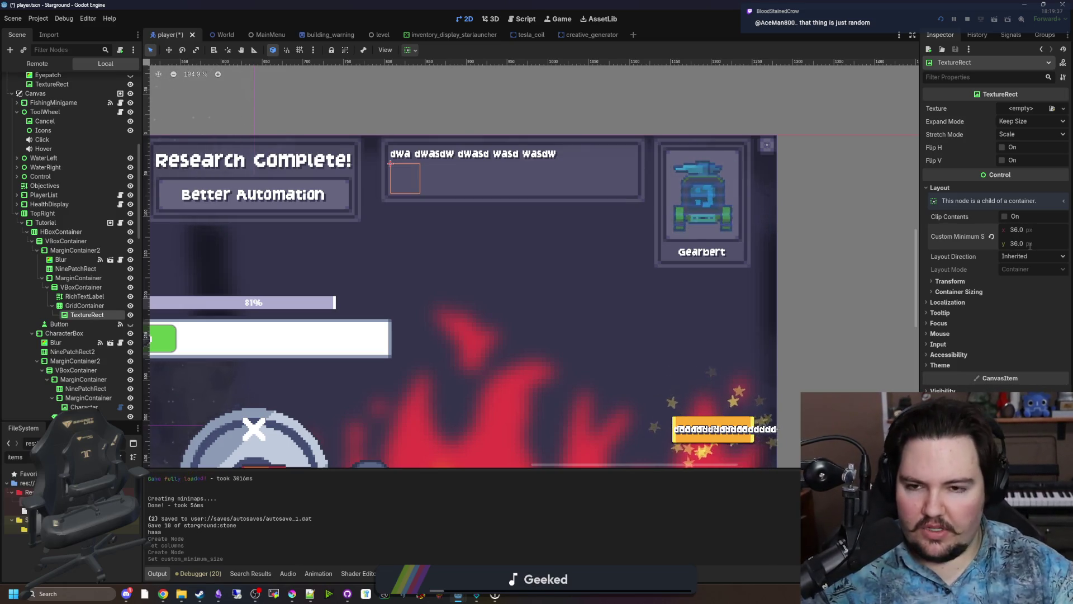
Change the GridContainer's node type to HBoxContainer.
{"action": "left_click", "coordinate": [125, 303]}
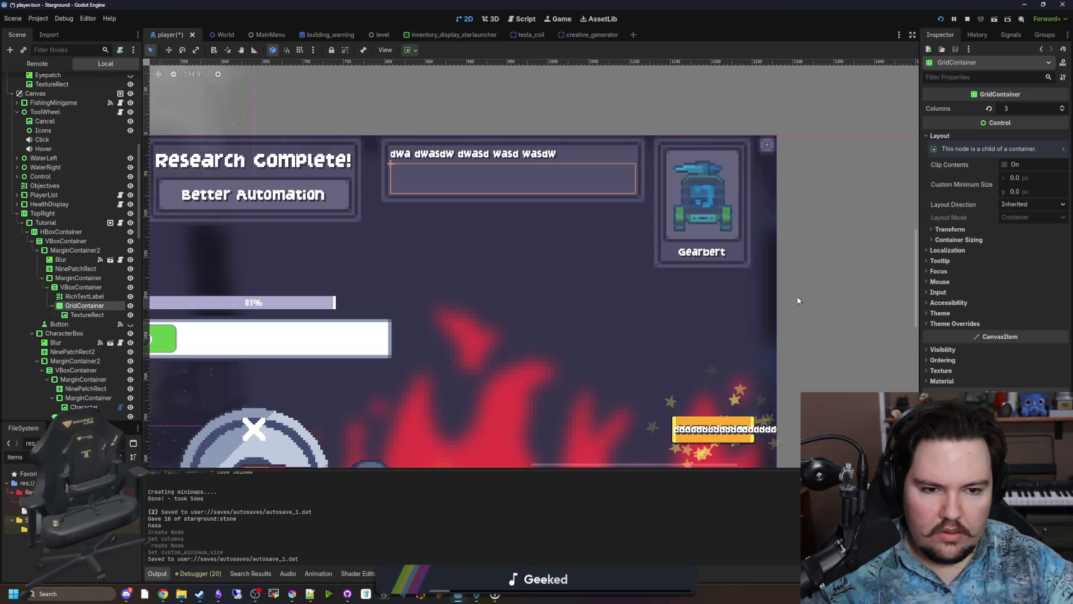
{"action": "left_click", "coordinate": [958, 240]}
{"action": "left_click", "coordinate": [958, 239]}
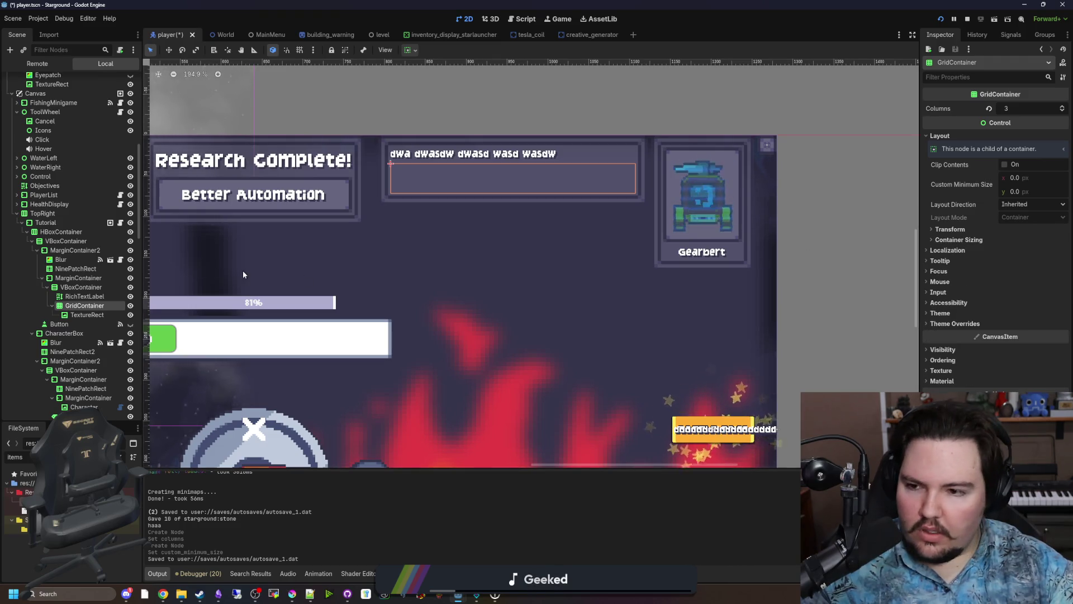
{"action": "right_click", "coordinate": [108, 307]}
{"action": "left_click", "coordinate": [136, 395]}
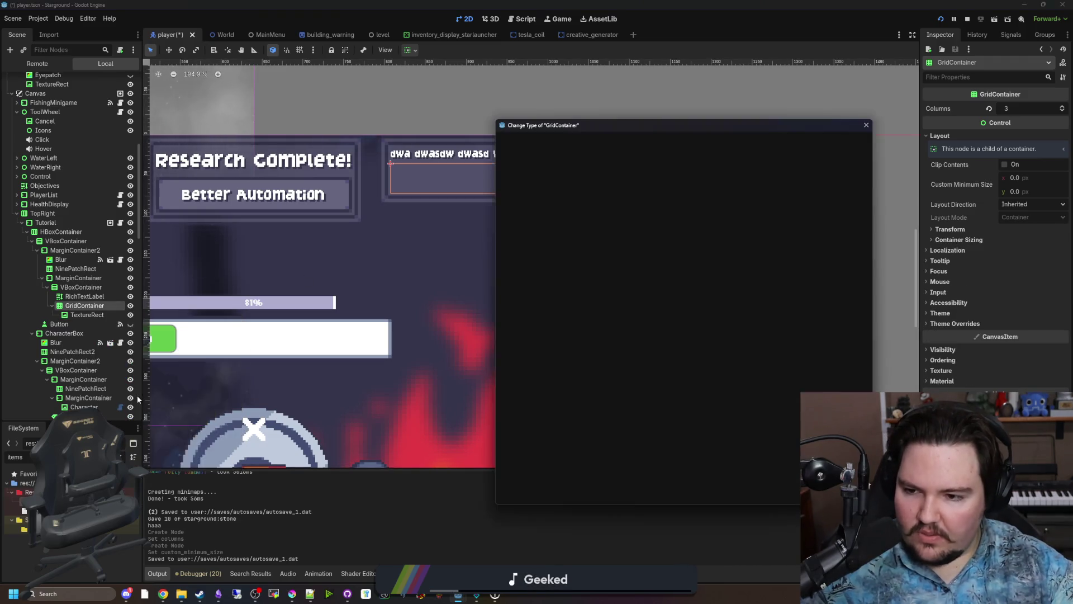
{"action": "type", "text": "hbox"}
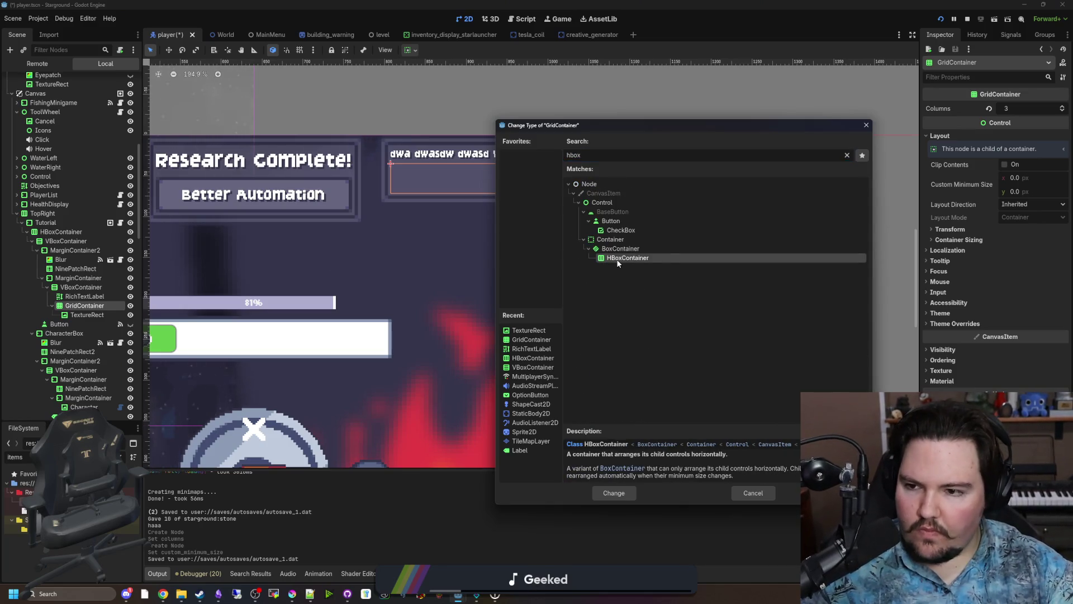
{"action": "double_click", "coordinate": [607, 258]}
Rename the container IngredientRequirements, delete the trial TextureRect, and hide the container.
{"action": "double_click", "coordinate": [99, 305]}
{"action": "type", "text": "Ingredi"}
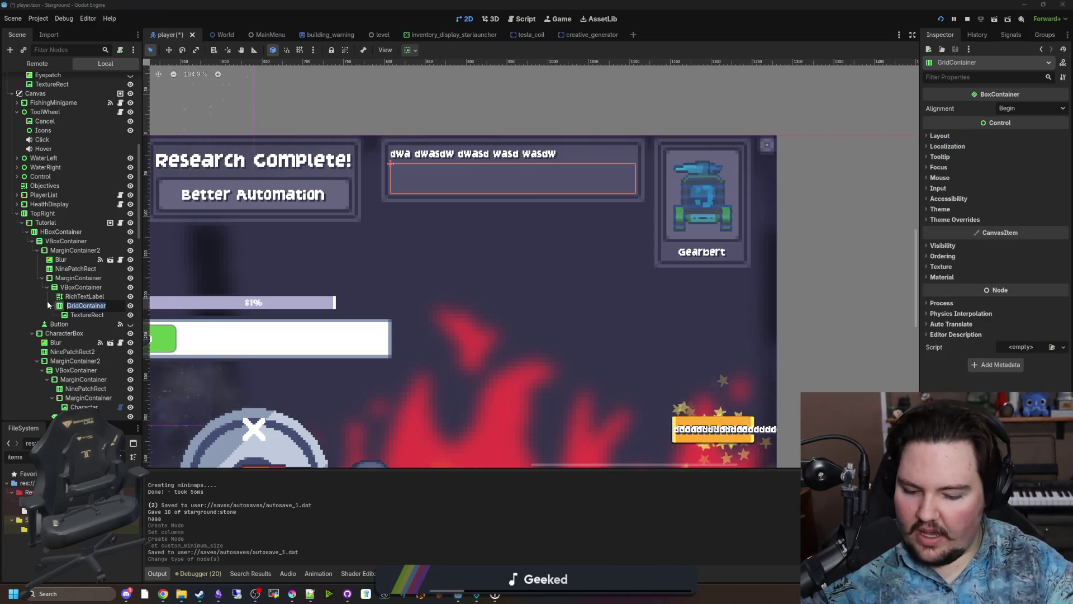
{"action": "type", "text": "ent"}
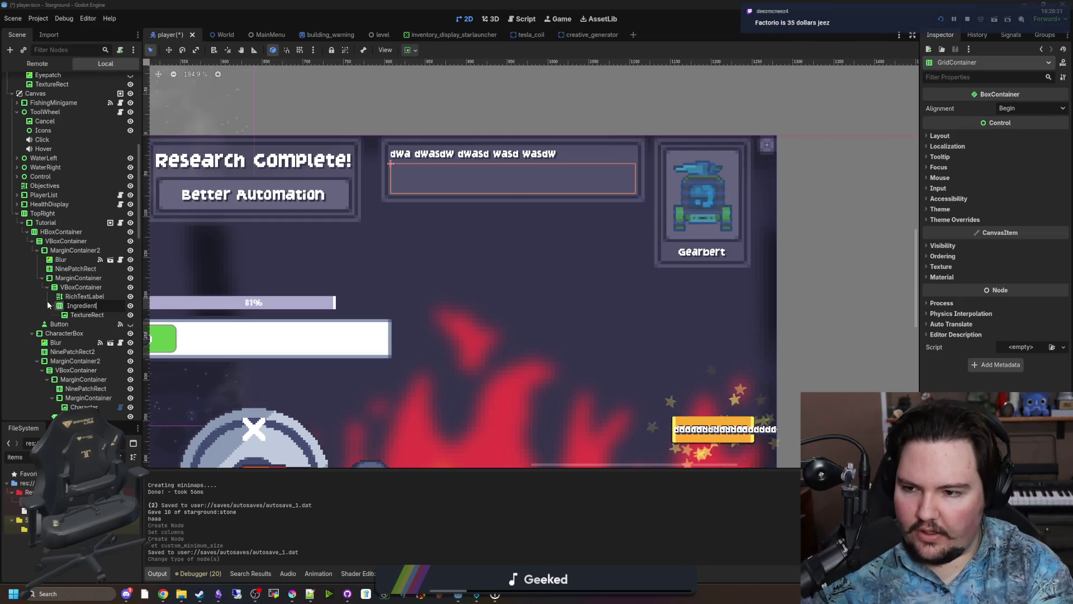
{"action": "type", "text": "Reqments"}
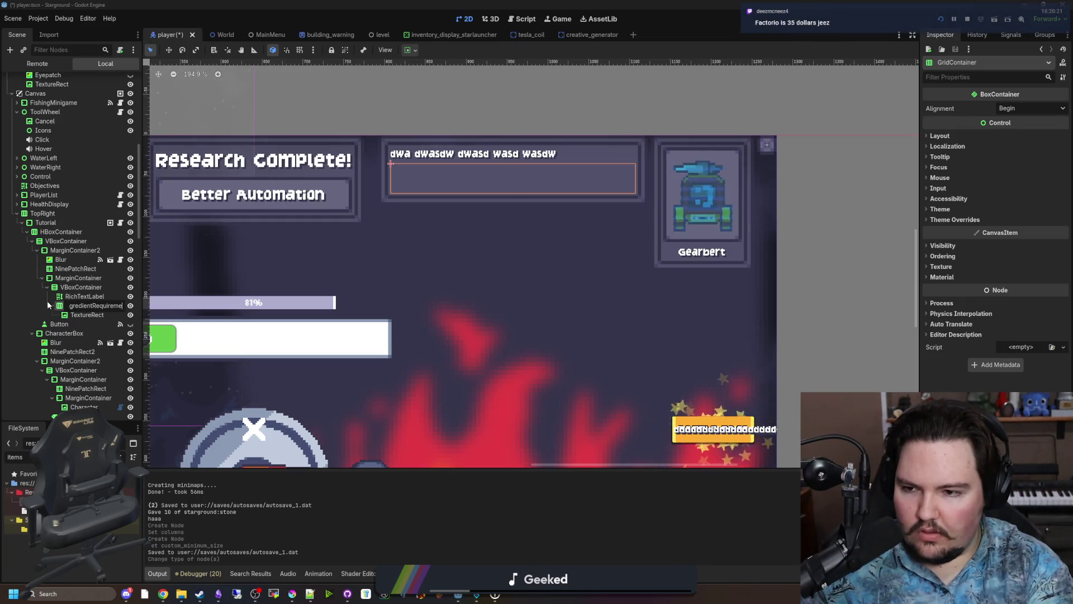
{"action": "key", "text": "Return"}
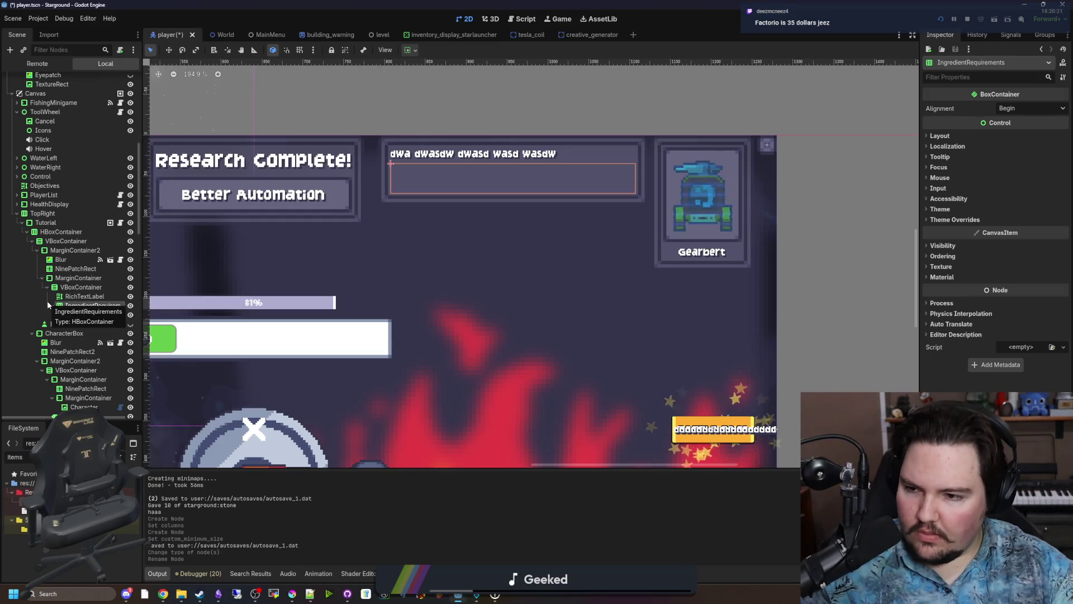
{"action": "left_click", "coordinate": [92, 316]}
{"action": "key", "text": "Delete"}
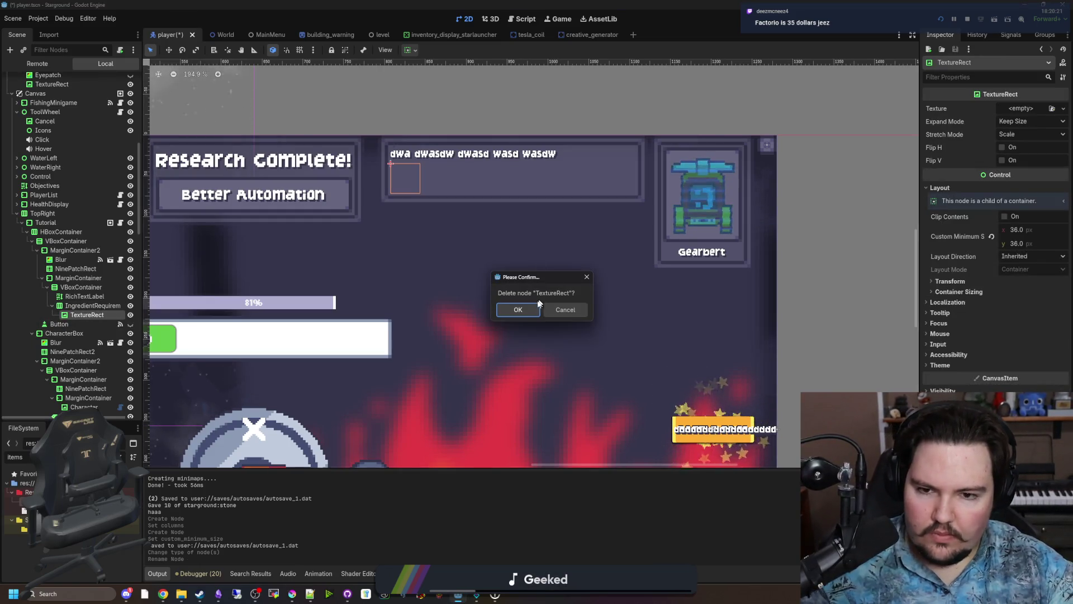
{"action": "key", "text": "Return"}
{"action": "left_click", "coordinate": [95, 305]}
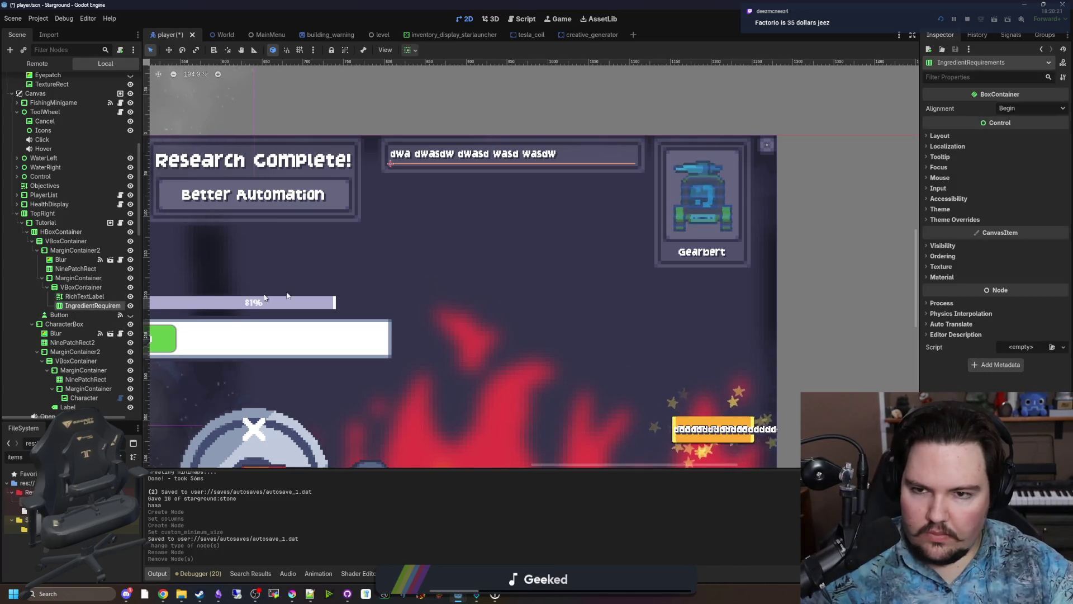
{"action": "left_click", "coordinate": [131, 305]}
Unhide IngredientRequirements, then open Tutorial.gd and go to the end of its exported variables.
{"action": "left_click", "coordinate": [130, 305]}
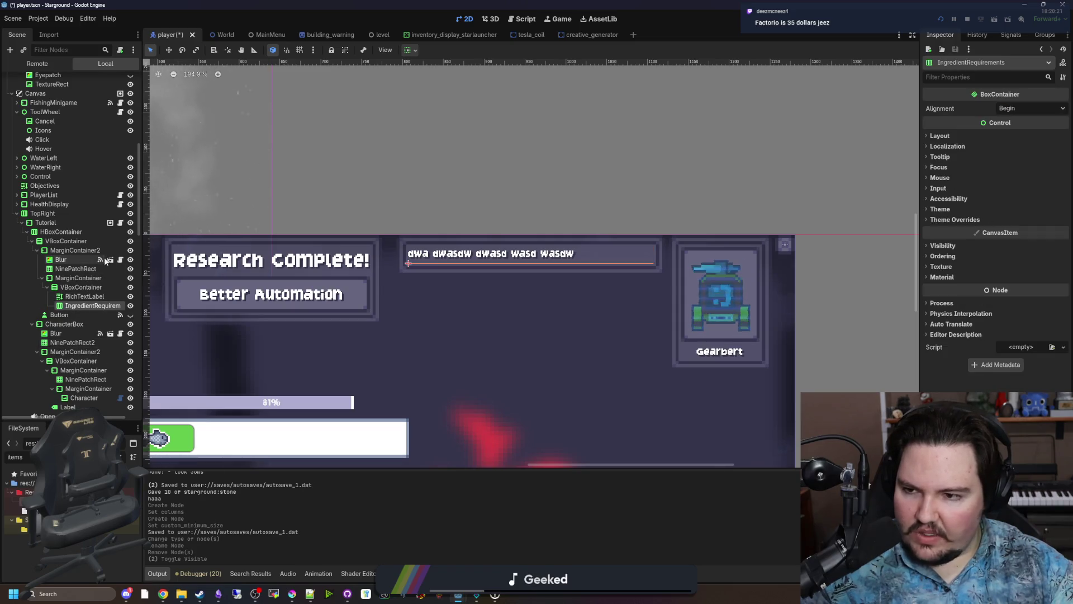
{"action": "left_click", "coordinate": [46, 222]}
{"action": "left_click", "coordinate": [120, 222]}
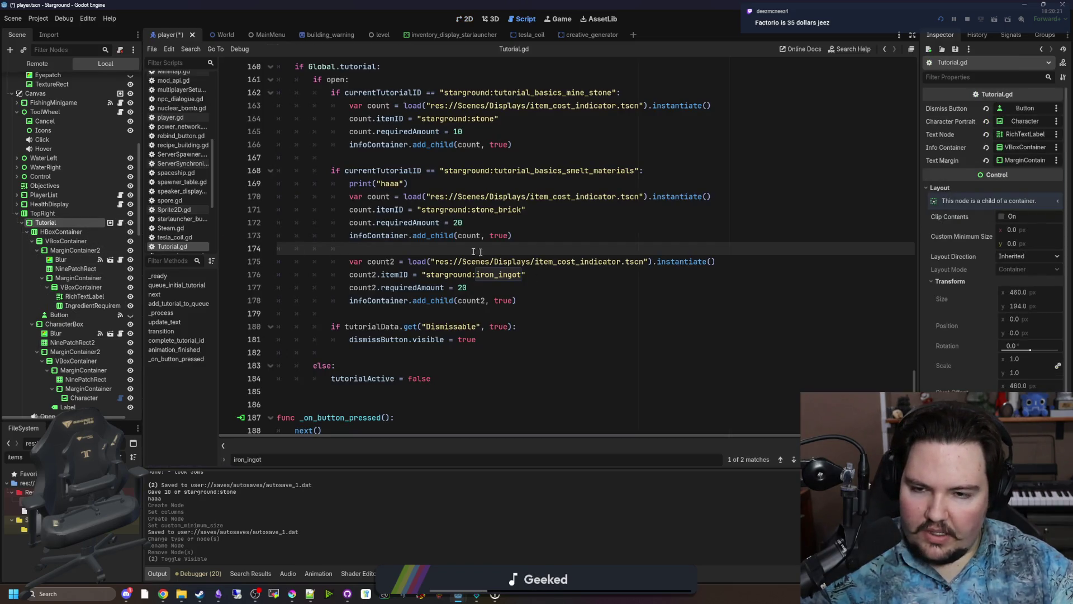
{"action": "scroll", "coordinate": [473, 251], "scroll_direction": "up", "scroll_amount": 2}
{"action": "left_click", "coordinate": [401, 234]}
{"action": "scroll", "coordinate": [402, 267], "scroll_direction": "down", "scroll_amount": 1}
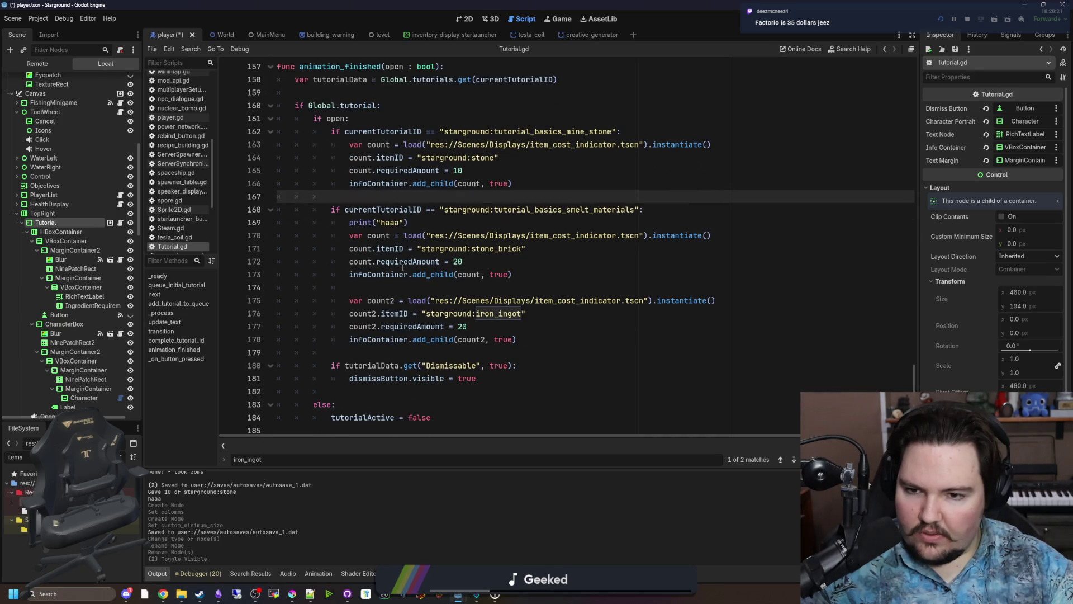
{"action": "scroll", "coordinate": [790, 275], "scroll_direction": "up", "scroll_amount": 6}
{"action": "left_click_drag", "start_coordinate": [915, 364], "coordinate": [915, 89]}
{"action": "left_click", "coordinate": [377, 197]}
{"action": "left_click", "coordinate": [370, 119]}
{"action": "left_click", "coordinate": [391, 210]}
{"action": "left_click", "coordinate": [481, 185]}
{"action": "key", "text": "Return"}
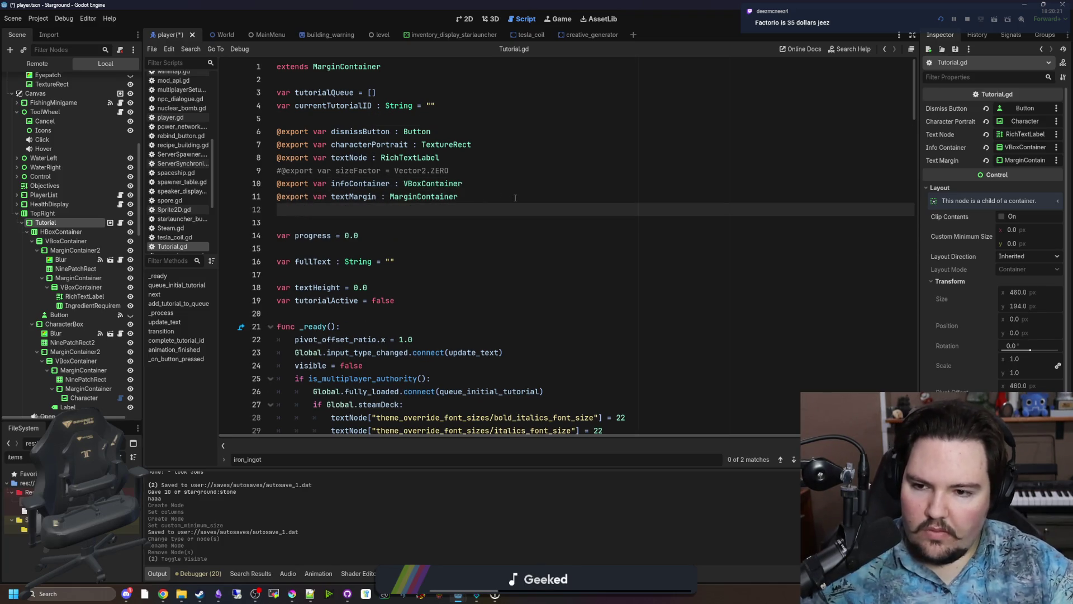
{"action": "type", "text": "vart var ingre"}
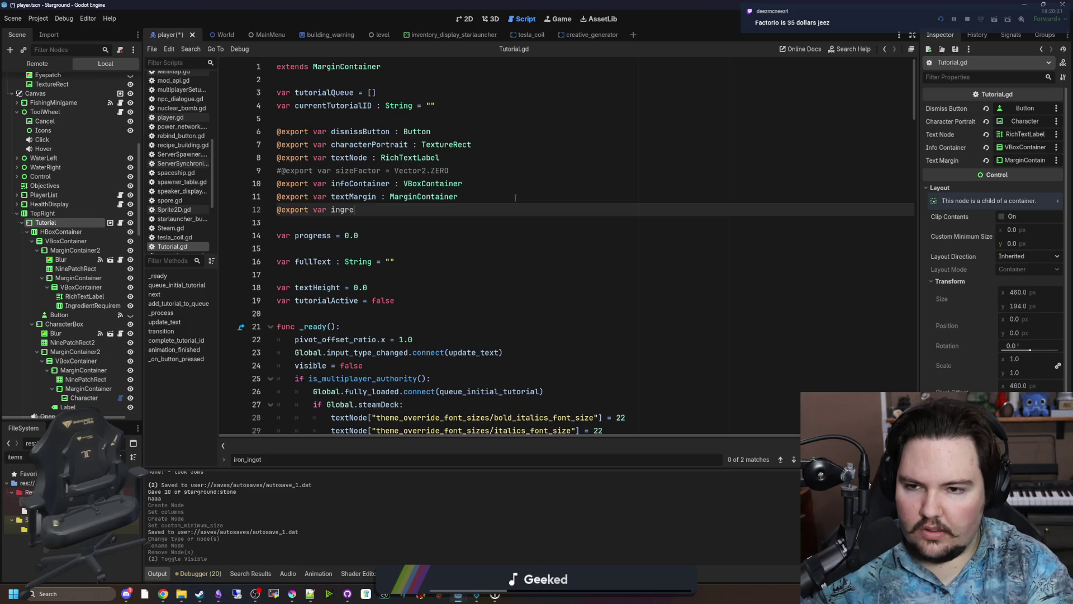
{"action": "type", "text": "tRequirements"}
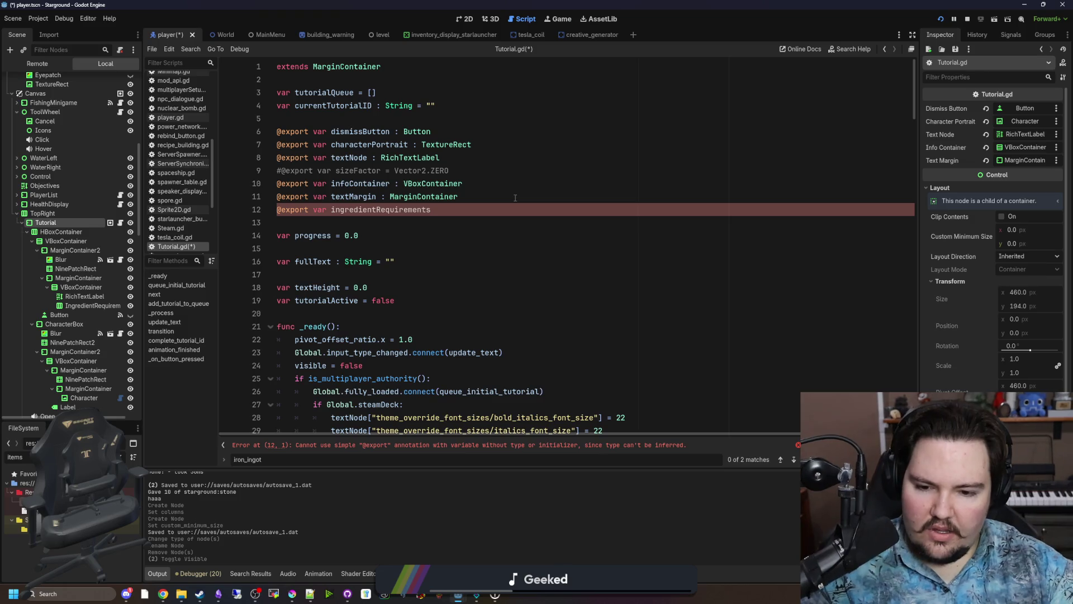
{"action": "scroll", "coordinate": [435, 313], "scroll_direction": "down", "scroll_amount": 4}
{"action": "scroll", "coordinate": [438, 261], "scroll_direction": "up", "scroll_amount": 4}
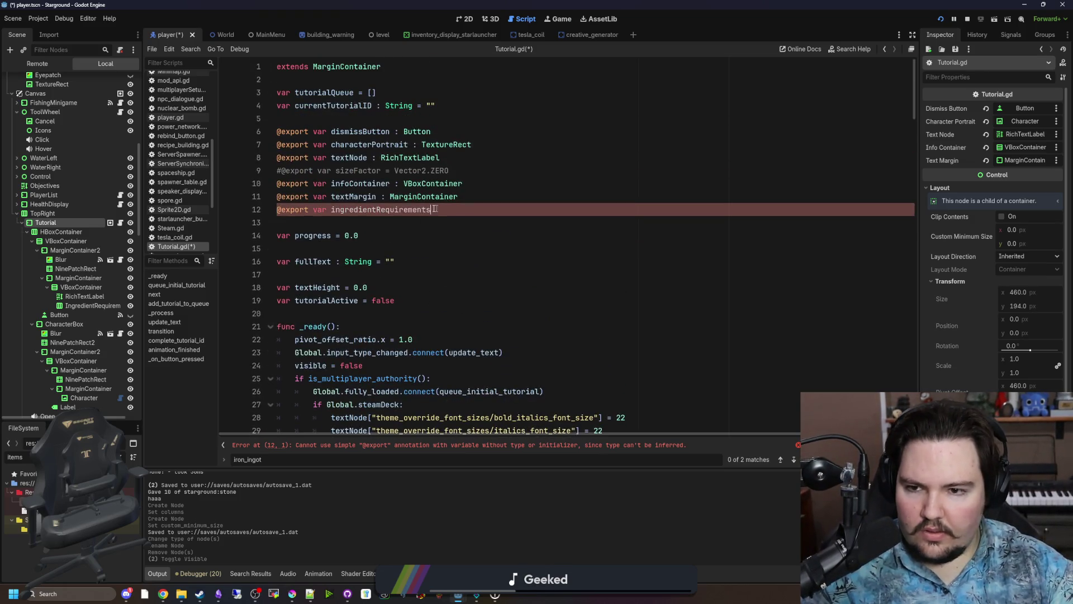
{"action": "left_click_drag", "start_coordinate": [434, 209], "coordinate": [331, 210]}
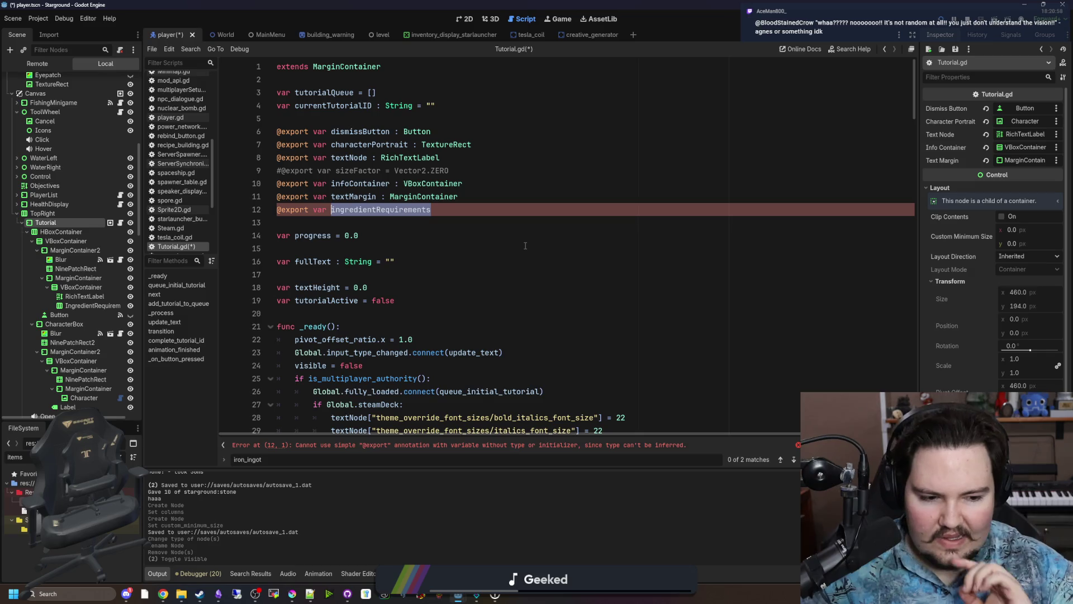
{"action": "type", "text": "i"}
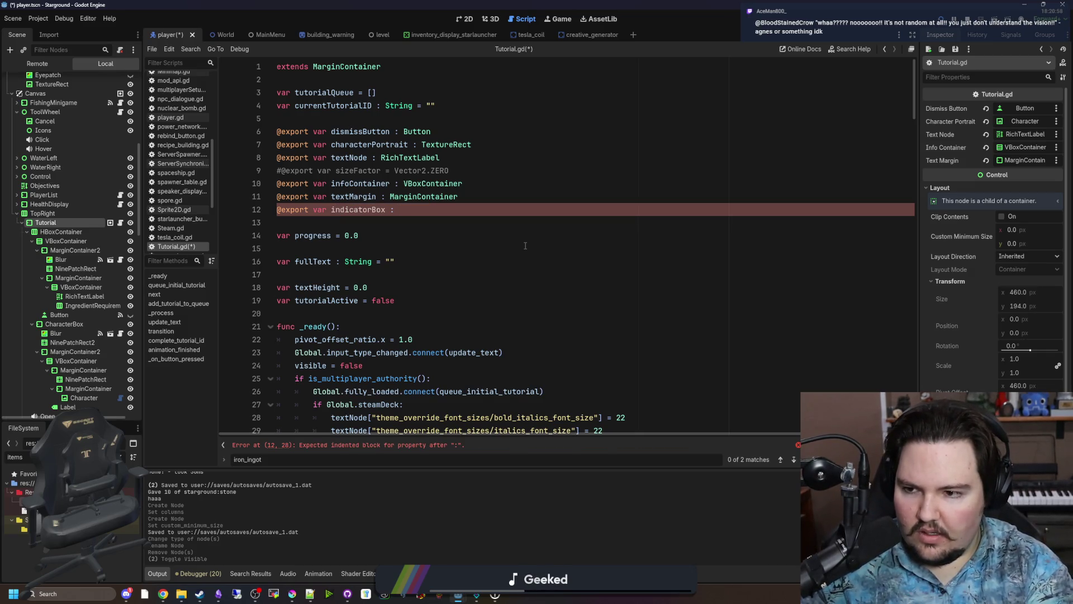
{"action": "type", "text": " HB"}
{"action": "key", "text": "Return"}
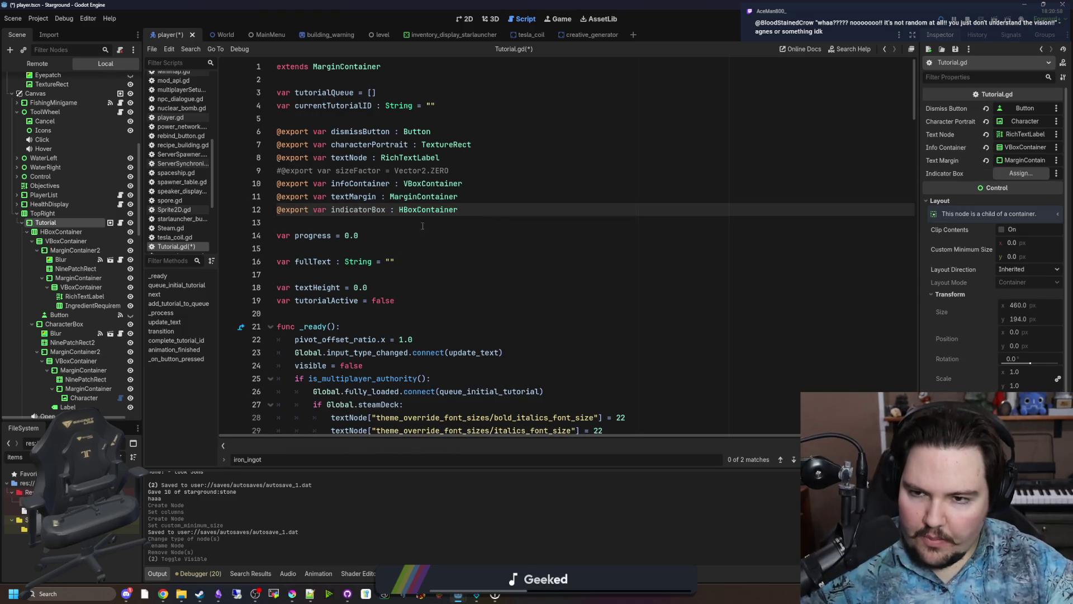
{"action": "left_click", "coordinate": [370, 223]}
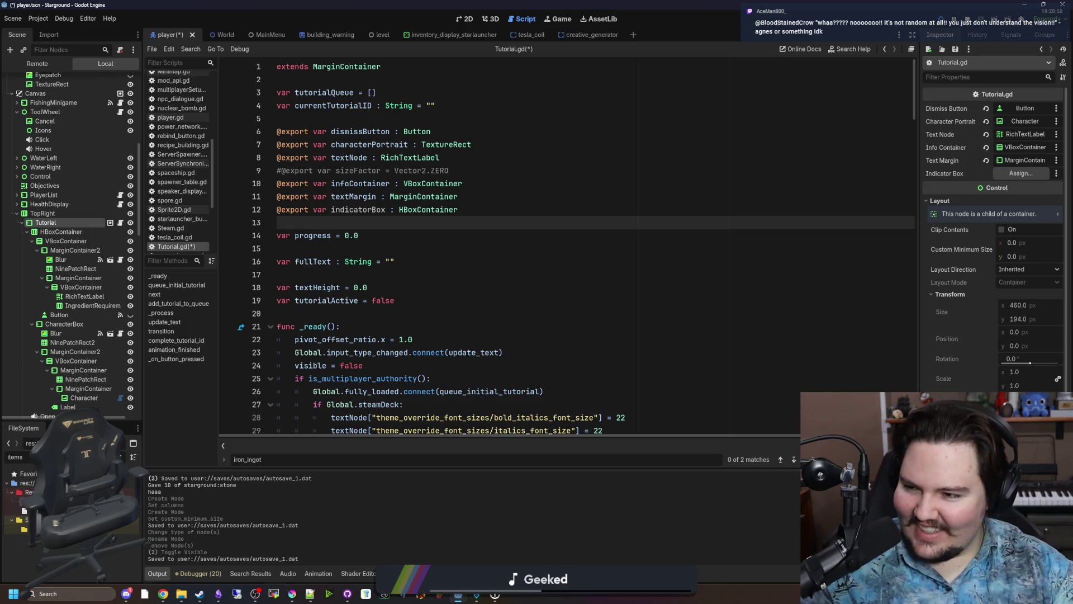
Check the indicatorBox declaration and select the Tutorial node to view its new export.
{"action": "double_click", "coordinate": [358, 209]}
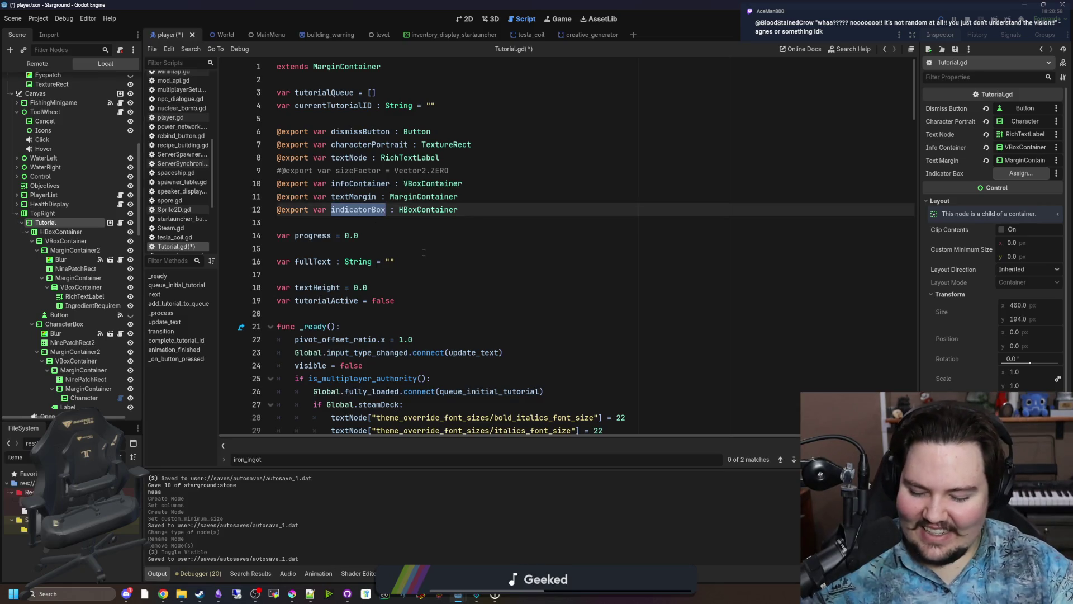
{"action": "left_click", "coordinate": [432, 224]}
{"action": "left_click", "coordinate": [73, 223]}
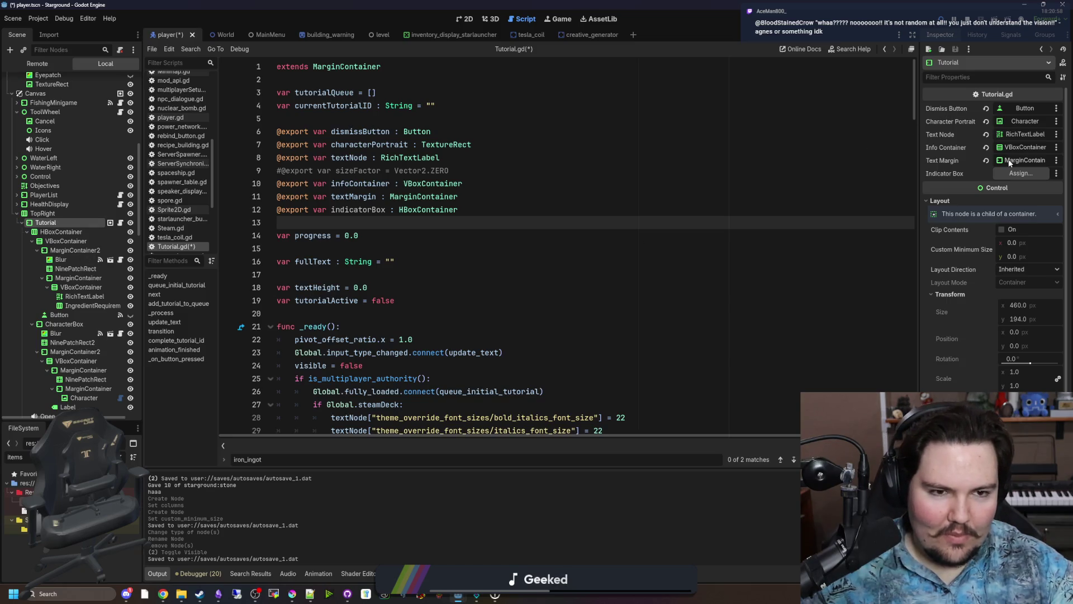
Point the Tutorial node's Indicator Box export at the IngredientRequirements HBoxContainer.
{"action": "left_click", "coordinate": [1021, 173]}
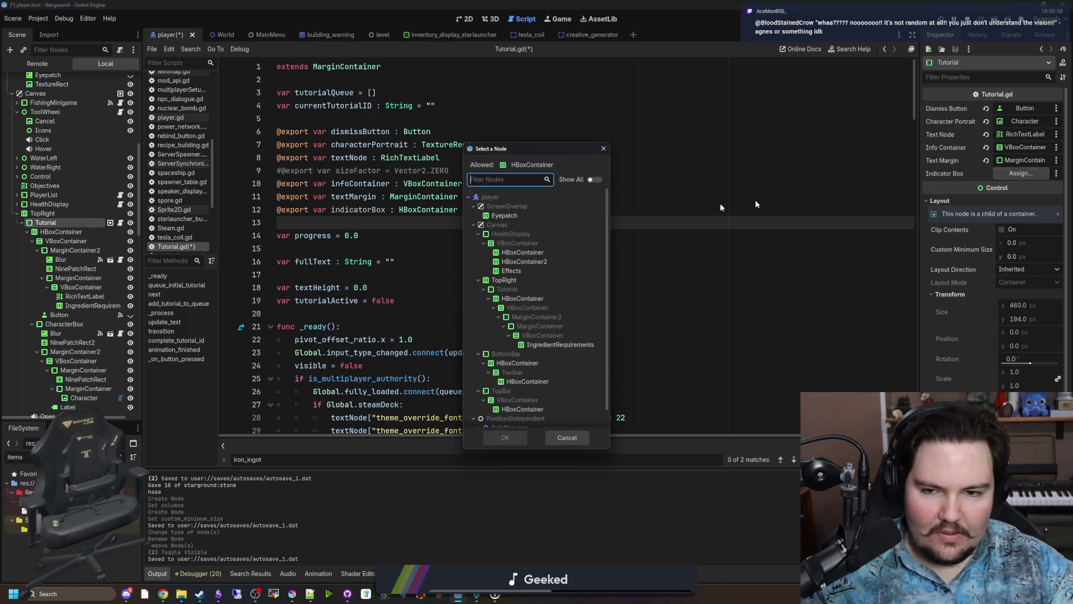
{"action": "double_click", "coordinate": [560, 344]}
{"action": "double_click", "coordinate": [354, 210]}
{"action": "key", "text": "ctrl+c"}
{"action": "scroll", "coordinate": [572, 311], "scroll_direction": "down", "scroll_amount": 10}
{"action": "scroll", "coordinate": [572, 311], "scroll_direction": "down", "scroll_amount": 20}
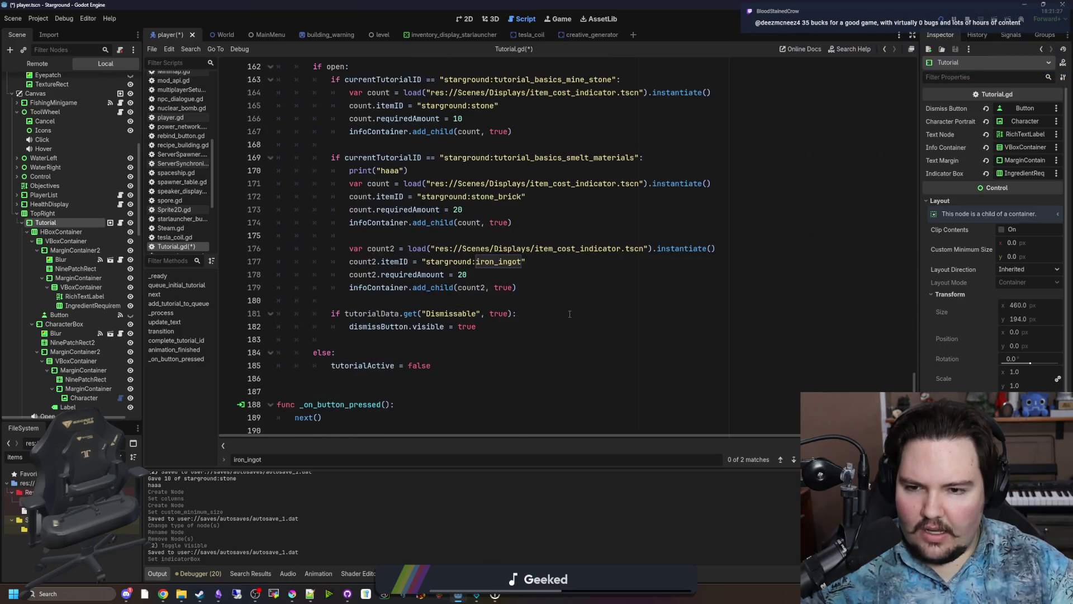
Delete the print("haaa") debug line from Tutorial.gd.
{"action": "scroll", "coordinate": [492, 318], "scroll_direction": "up", "scroll_amount": 2}
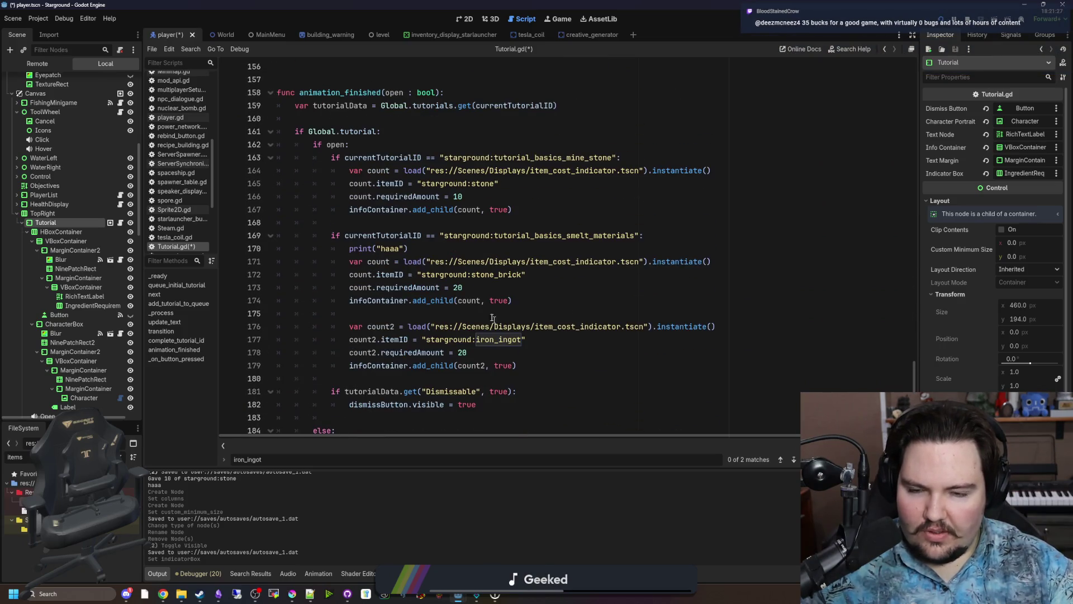
{"action": "left_click", "coordinate": [479, 250]}
{"action": "triple_click", "coordinate": [420, 247]}
{"action": "key", "text": "BackSpace"}
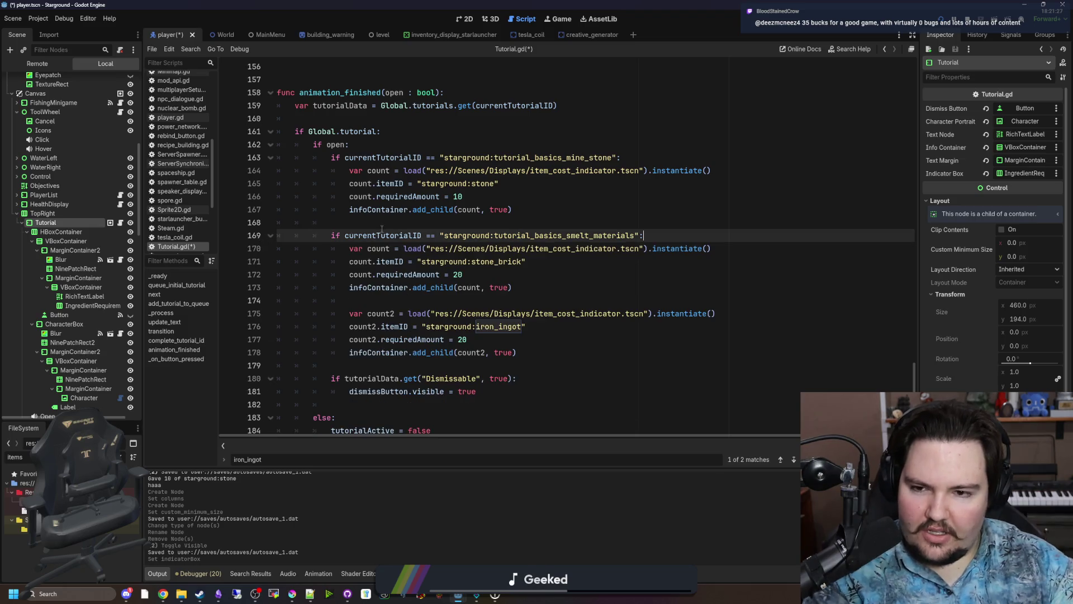
Replace infoContainer with indicatorBox on the three add_child lines and save the script.
{"action": "left_click", "coordinate": [392, 224]}
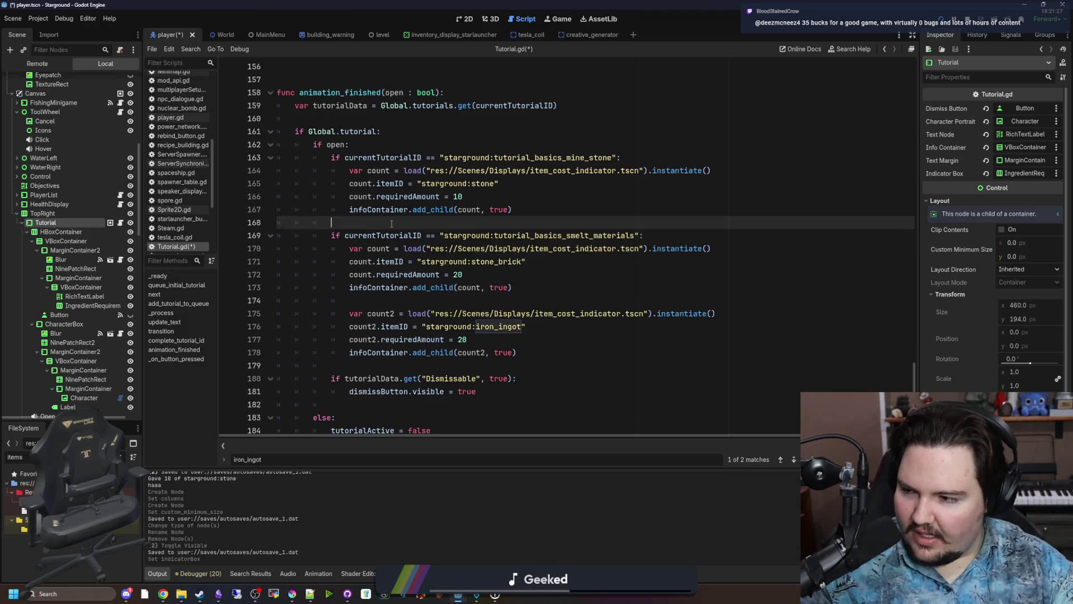
{"action": "left_click", "coordinate": [671, 238]}
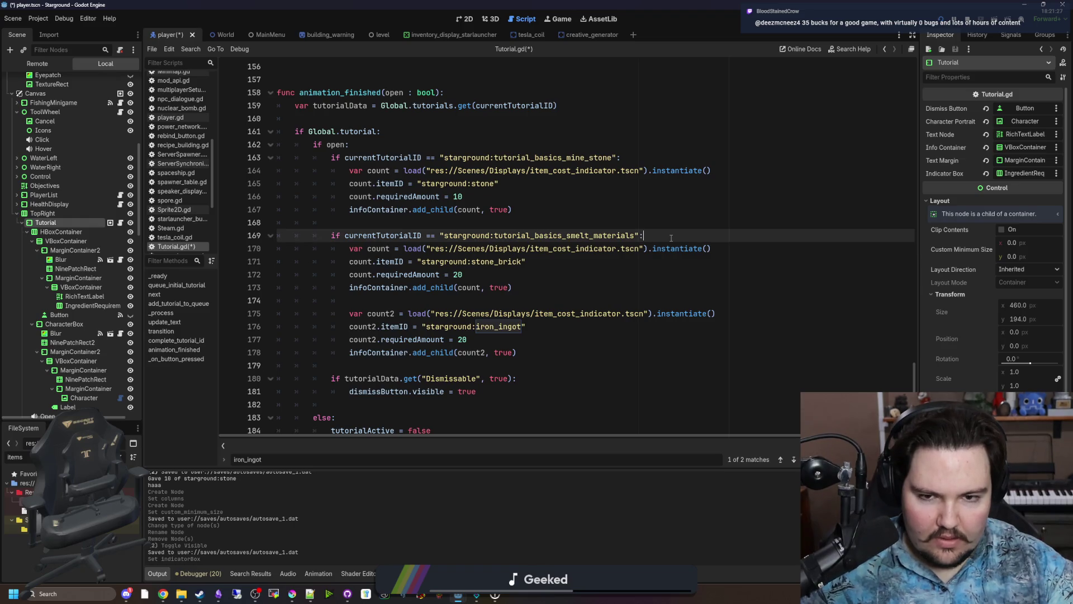
{"action": "left_click", "coordinate": [425, 300]}
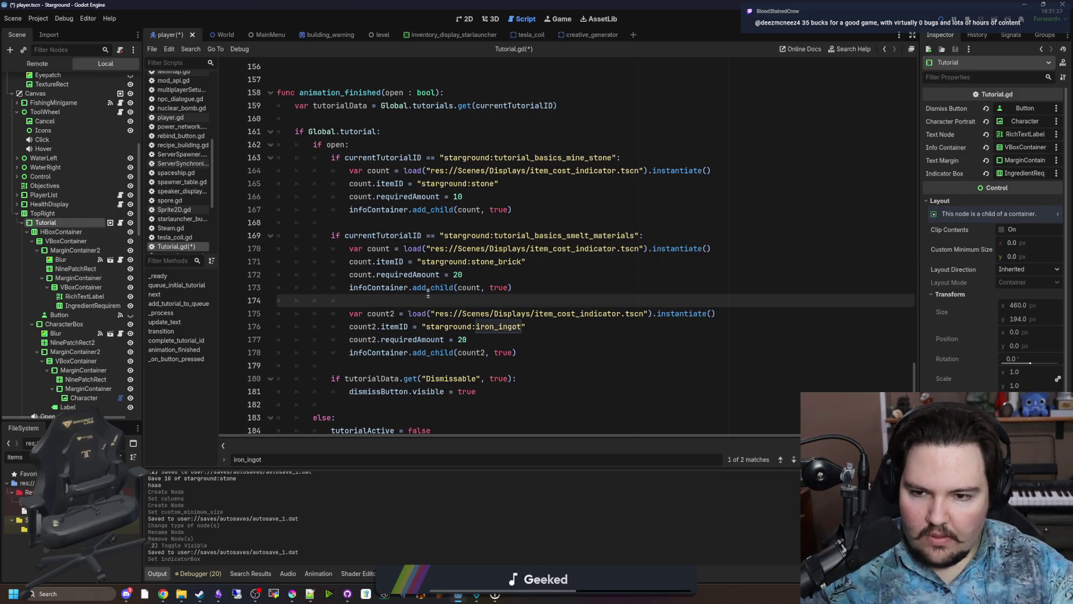
{"action": "double_click", "coordinate": [372, 288]}
{"action": "type", "text": "indicatorBox"}
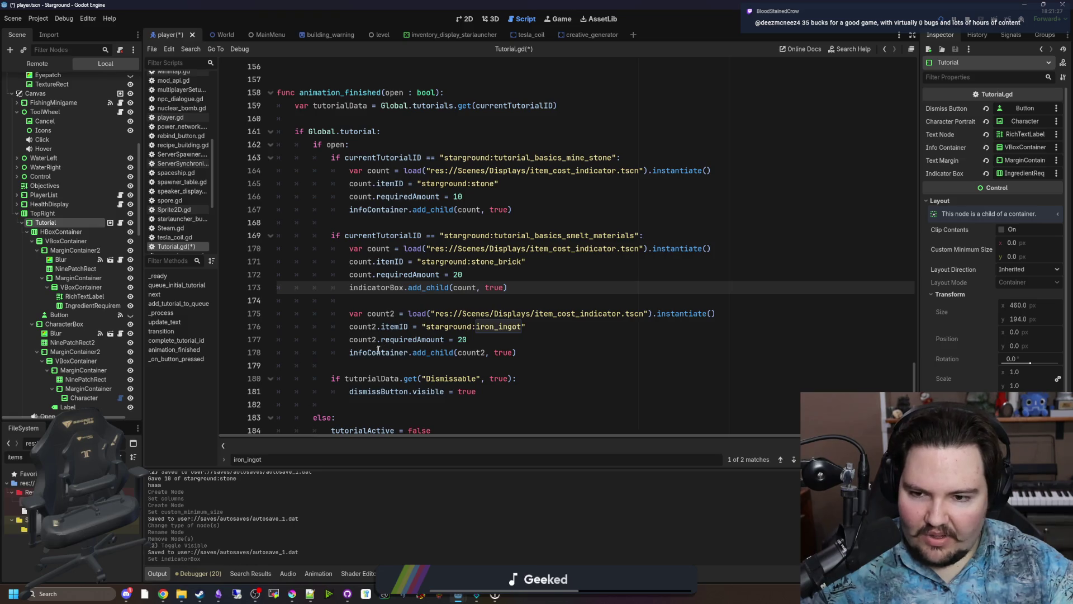
{"action": "double_click", "coordinate": [379, 352]}
{"action": "key", "text": "ctrl+v"}
{"action": "double_click", "coordinate": [374, 210]}
{"action": "key", "text": "ctrl+v"}
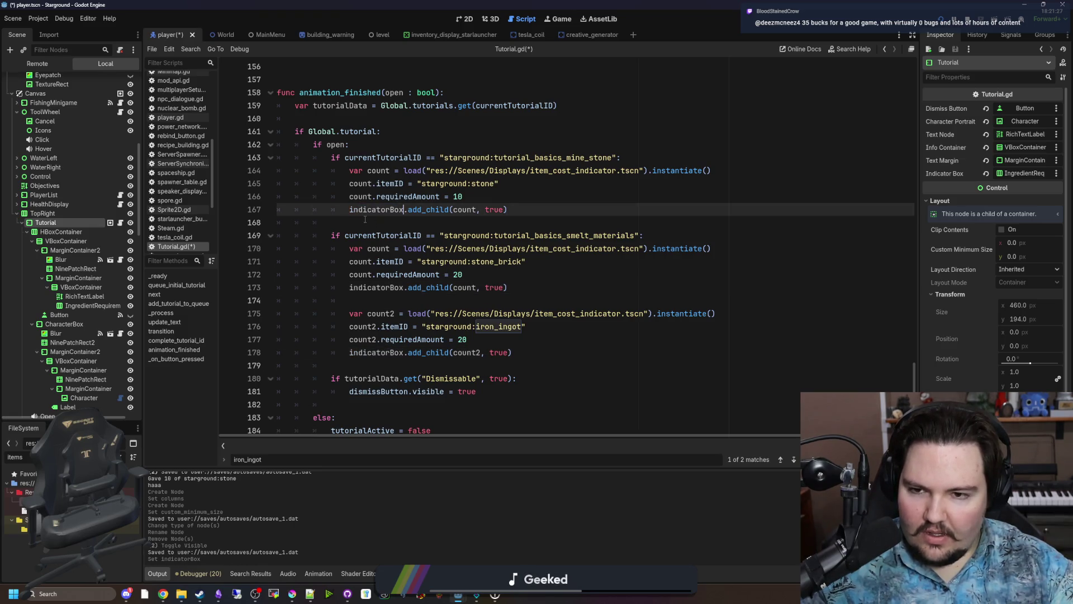
{"action": "key", "text": "Down"}
{"action": "left_click", "coordinate": [361, 145]}
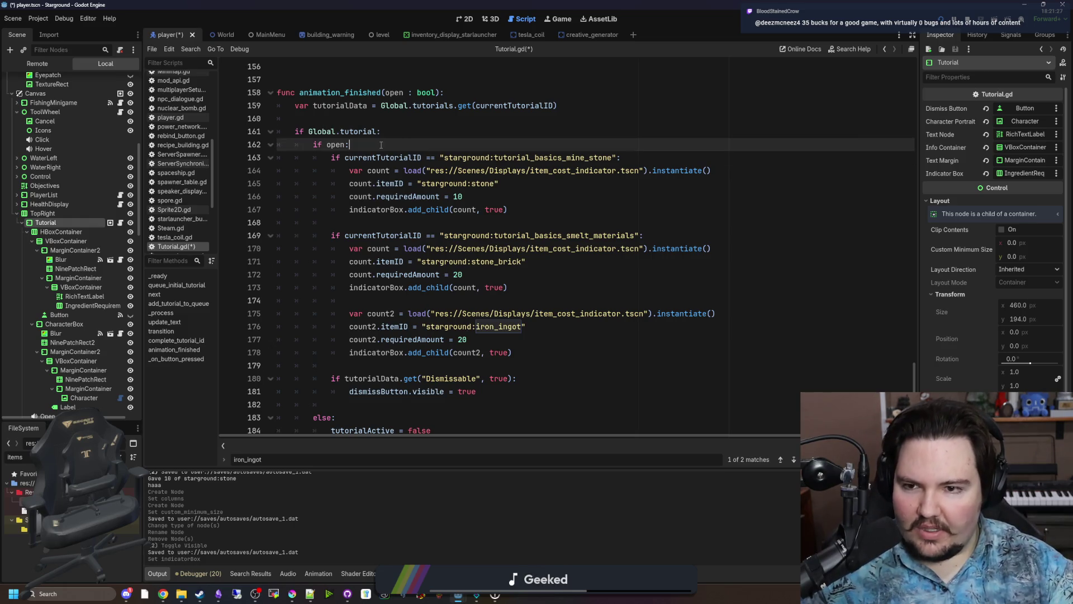
{"action": "key", "text": "ctrl+s"}
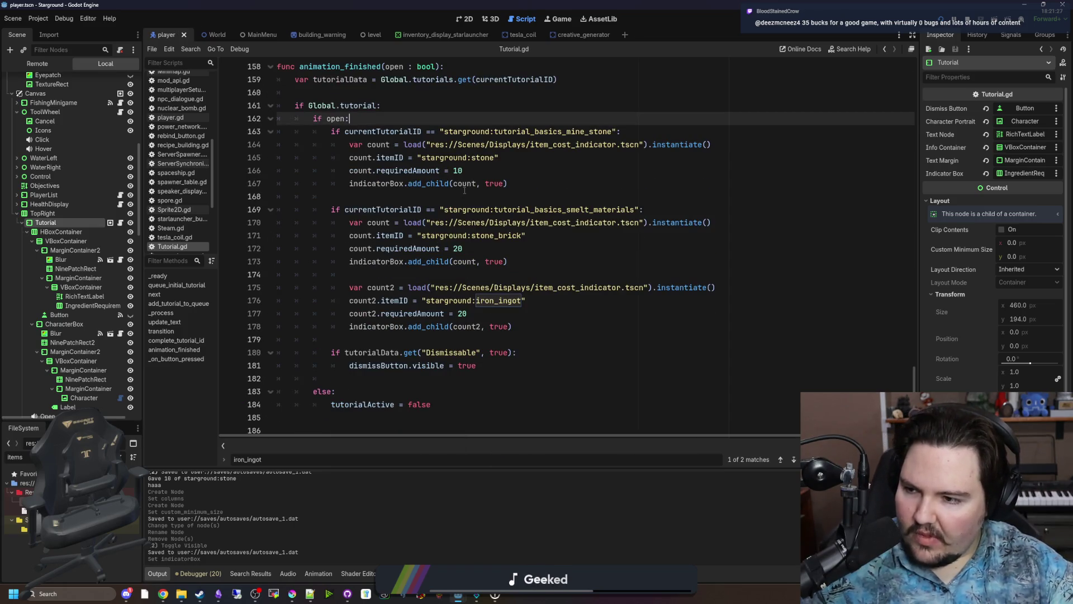
Review the cost-indicator blocks and select the stone_brick indicator lines.
{"action": "left_click", "coordinate": [465, 190]}
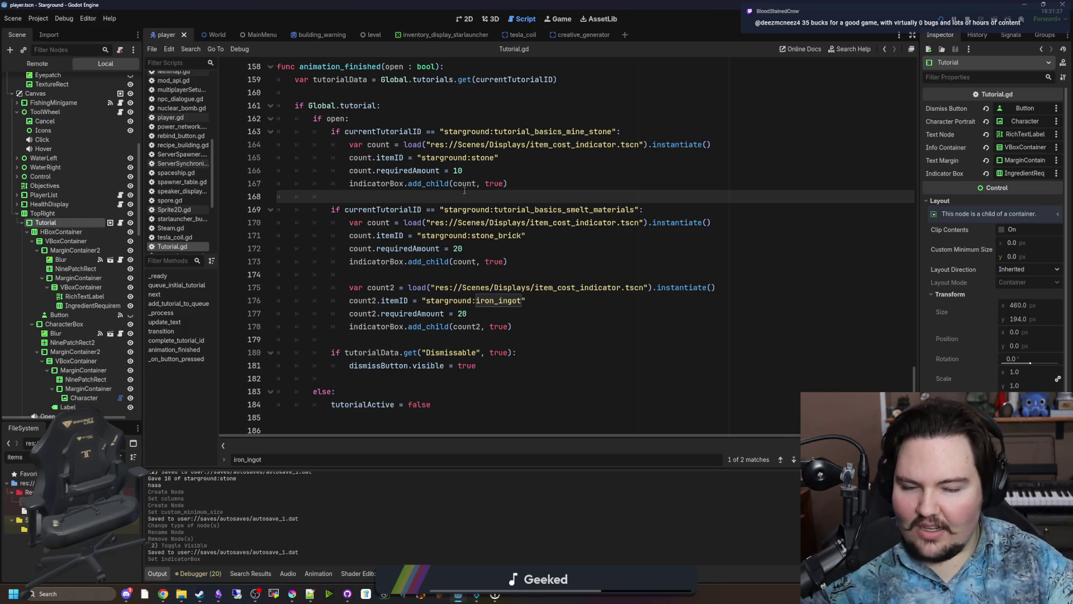
{"action": "left_click", "coordinate": [567, 314]}
{"action": "left_click", "coordinate": [562, 288]}
{"action": "left_click", "coordinate": [561, 279]}
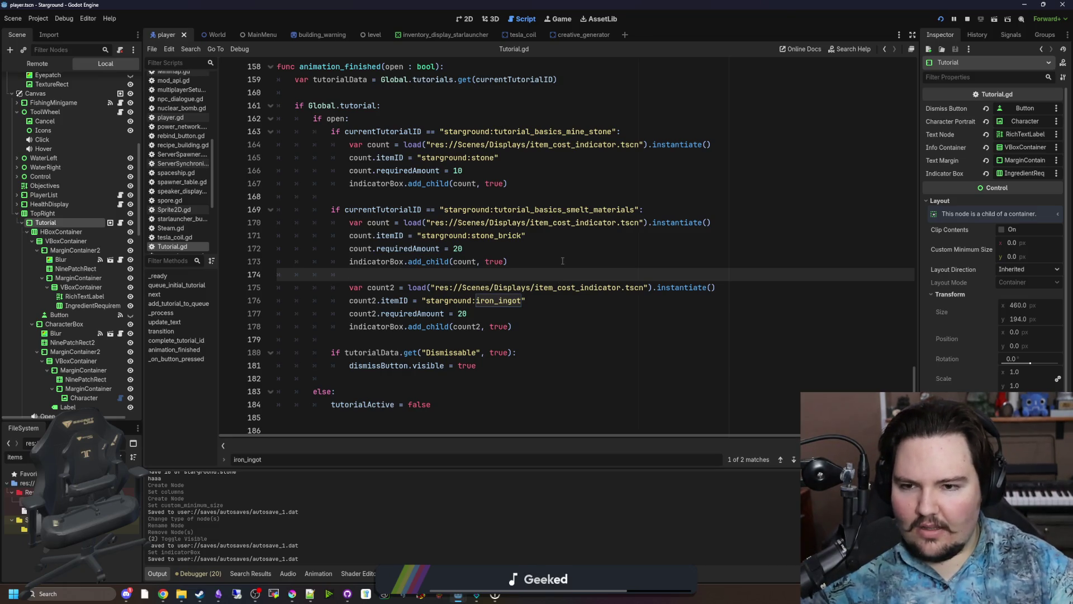
{"action": "left_click", "coordinate": [563, 261]}
{"action": "scroll", "coordinate": [563, 260], "scroll_direction": "up", "scroll_amount": 3}
{"action": "left_click", "coordinate": [698, 236]}
{"action": "left_click", "coordinate": [698, 246]}
{"action": "left_click_drag", "start_coordinate": [698, 246], "coordinate": [325, 248]}
{"action": "left_click", "coordinate": [385, 232]}
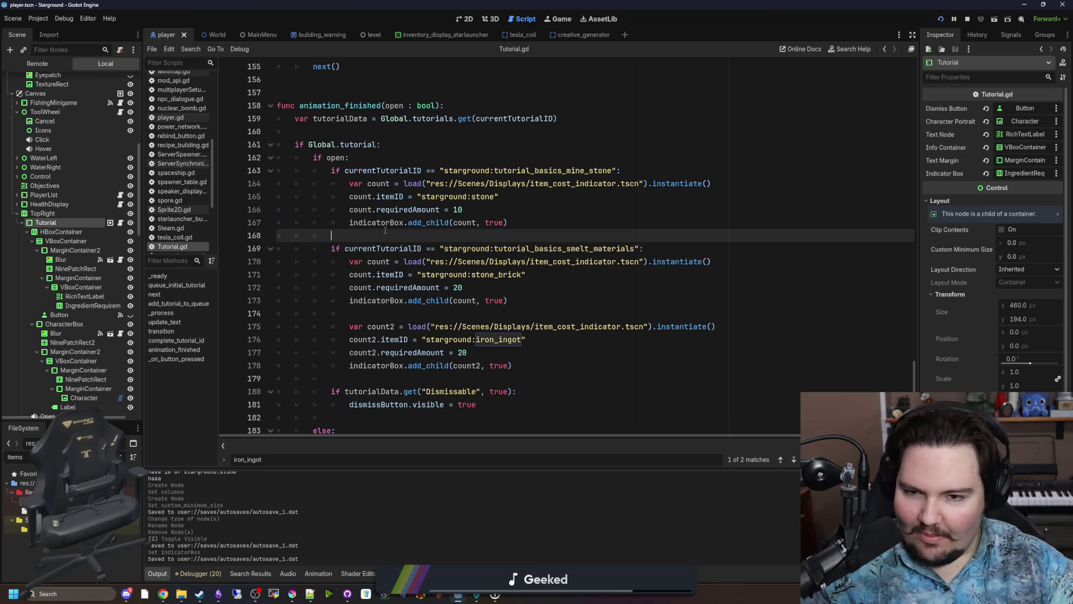
{"action": "scroll", "coordinate": [484, 280], "scroll_direction": "down", "scroll_amount": 3}
{"action": "left_click_drag", "start_coordinate": [508, 261], "coordinate": [258, 222]}
{"action": "key", "text": "ctrl+c"}
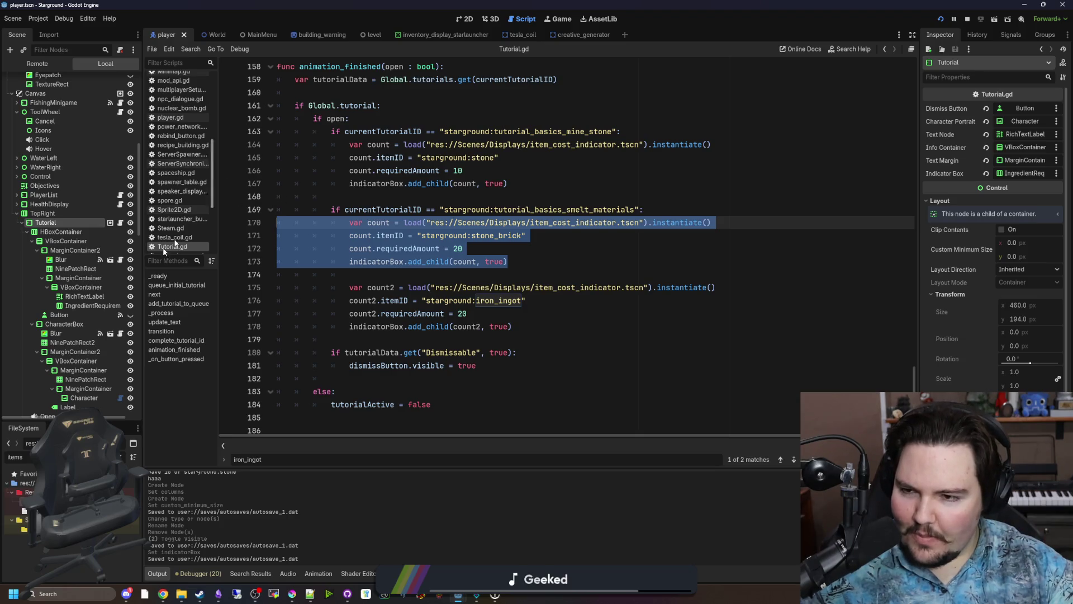
Open global.gd using the FileSystem search filter 'globa'.
{"action": "left_click", "coordinate": [120, 457]}
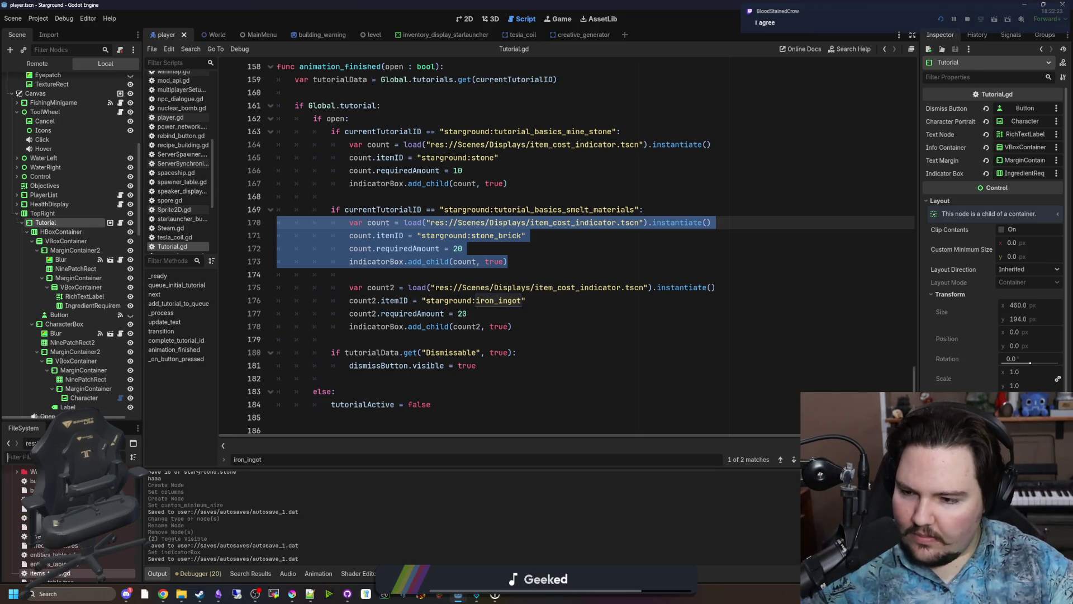
{"action": "type", "text": "globa"}
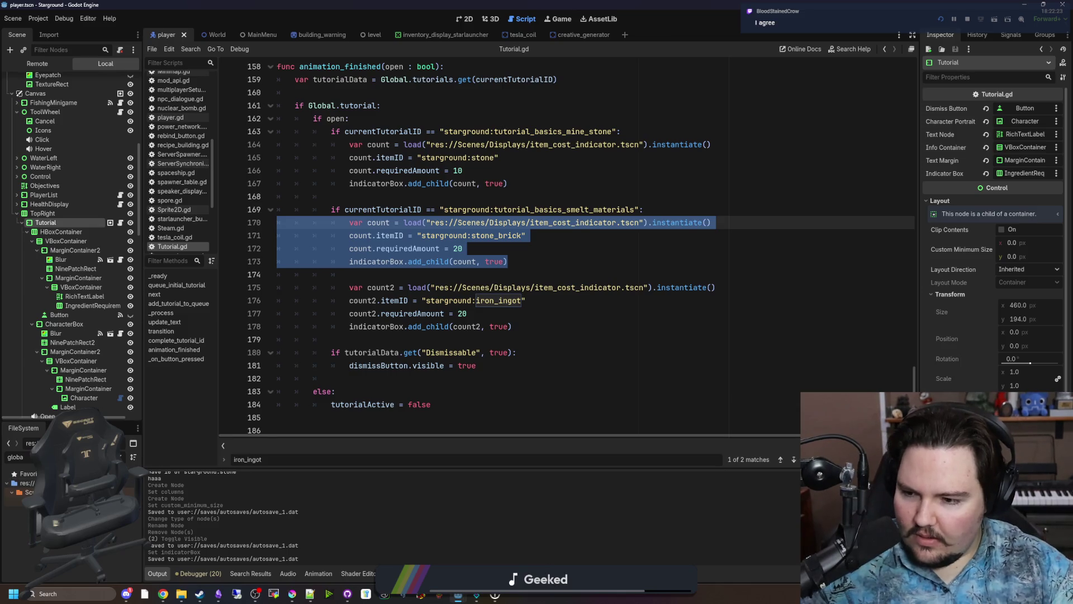
{"action": "key", "text": "Return"}
{"action": "left_click", "coordinate": [368, 319]}
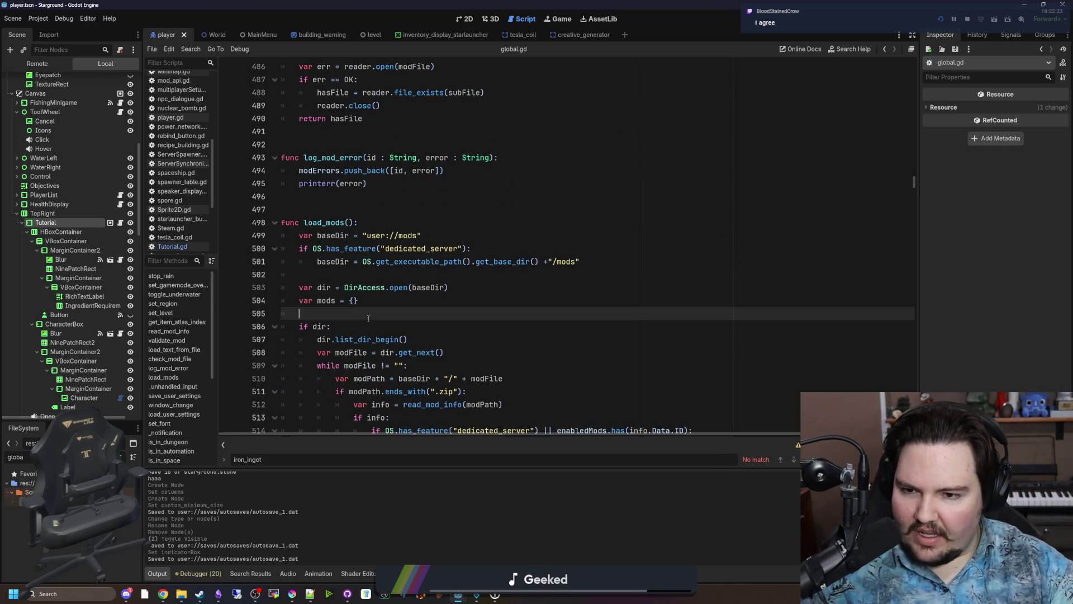
{"action": "scroll", "coordinate": [368, 319], "scroll_direction": "down", "scroll_amount": 4}
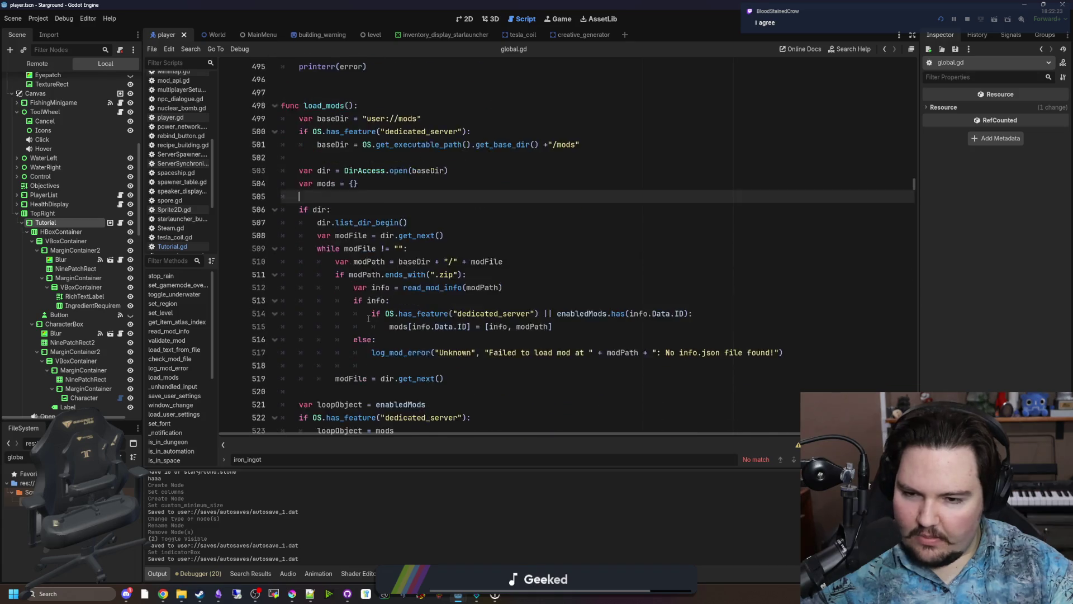
{"action": "scroll", "coordinate": [368, 319], "scroll_direction": "down", "scroll_amount": 8}
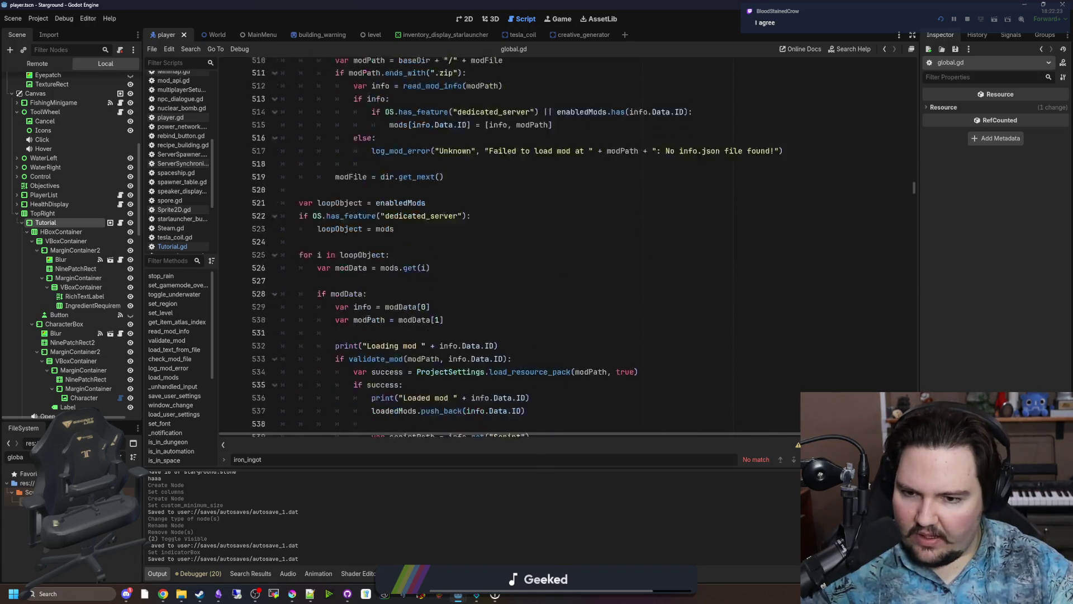
{"action": "scroll", "coordinate": [439, 322], "scroll_direction": "up", "scroll_amount": 9}
{"action": "scroll", "coordinate": [439, 321], "scroll_direction": "up", "scroll_amount": 15}
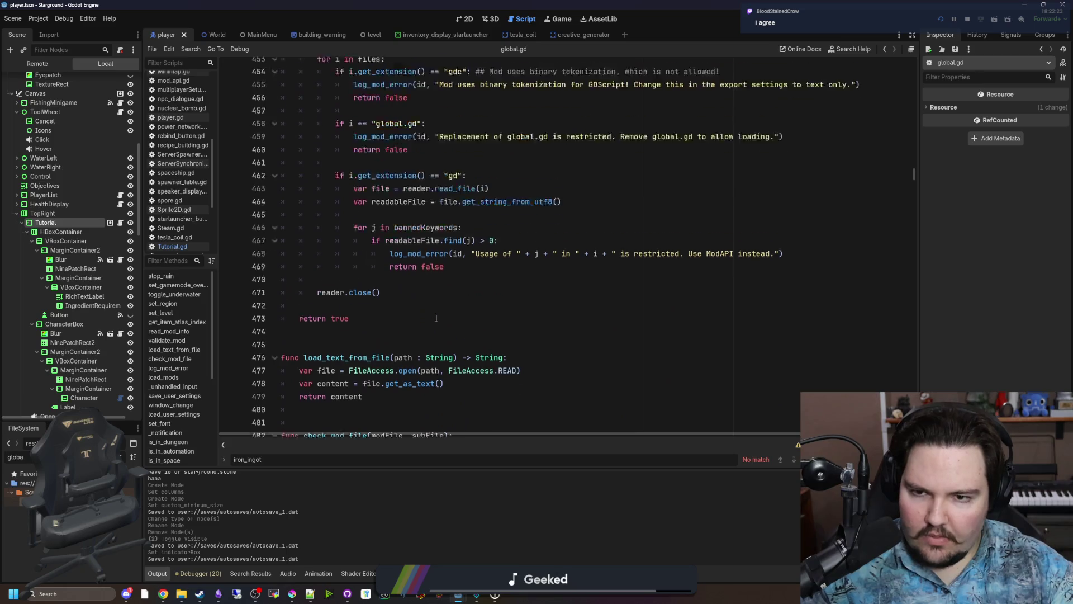
Paste the indicator code above the tutorials dictionary, comment it out, and run the project.
{"action": "left_click", "coordinate": [481, 300]}
{"action": "key", "text": "ctrl+f"}
{"action": "type", "text": "tutorials"}
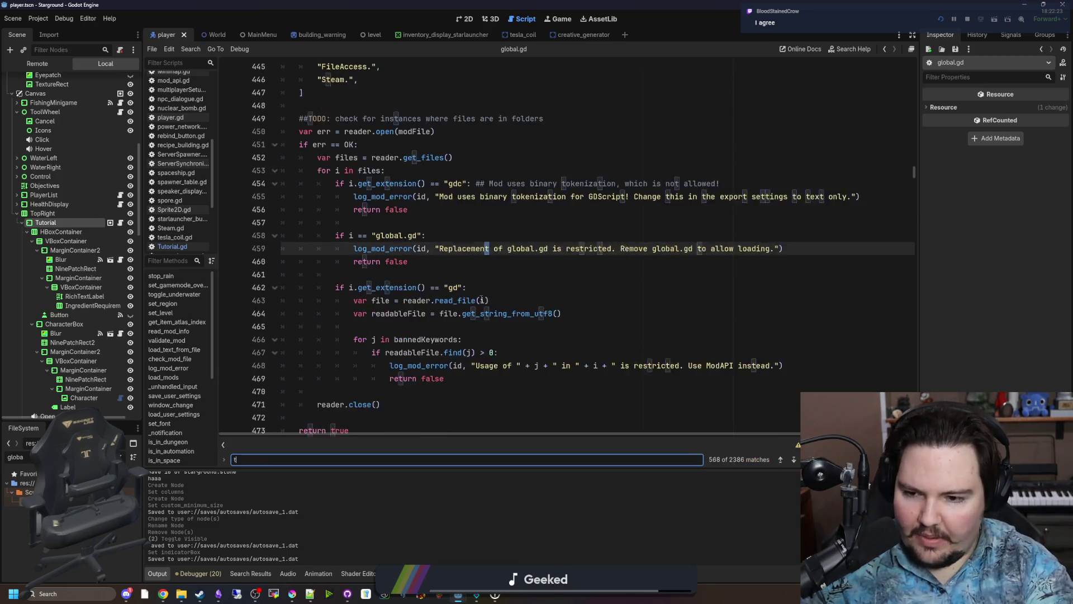
{"action": "key", "text": "Return"}
{"action": "key", "text": "Return"}
{"action": "key", "text": "Return"}
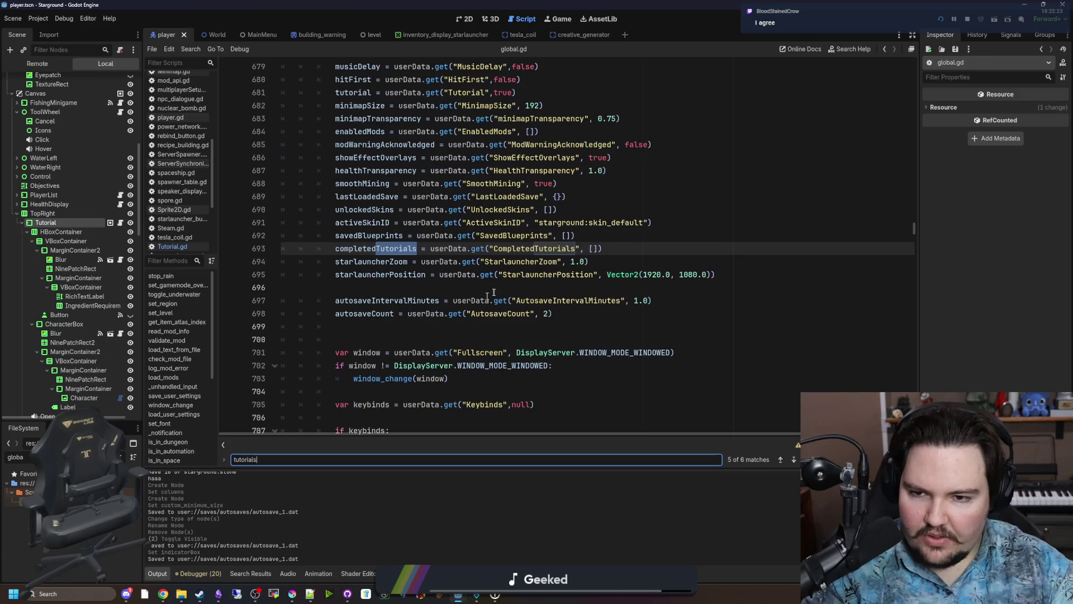
{"action": "scroll", "coordinate": [401, 257], "scroll_direction": "up", "scroll_amount": 20}
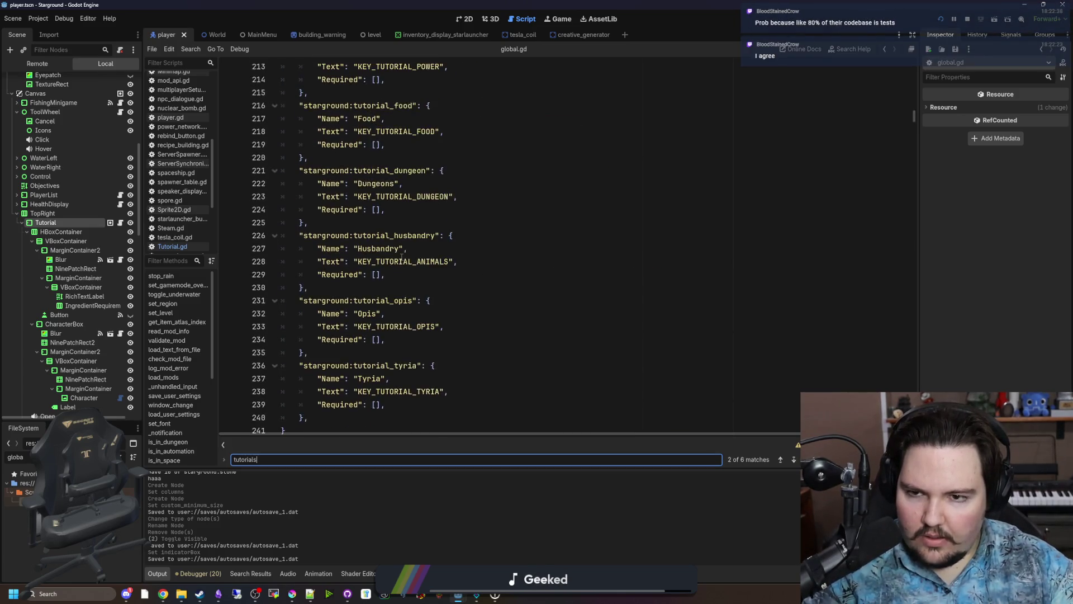
{"action": "left_click", "coordinate": [331, 227]}
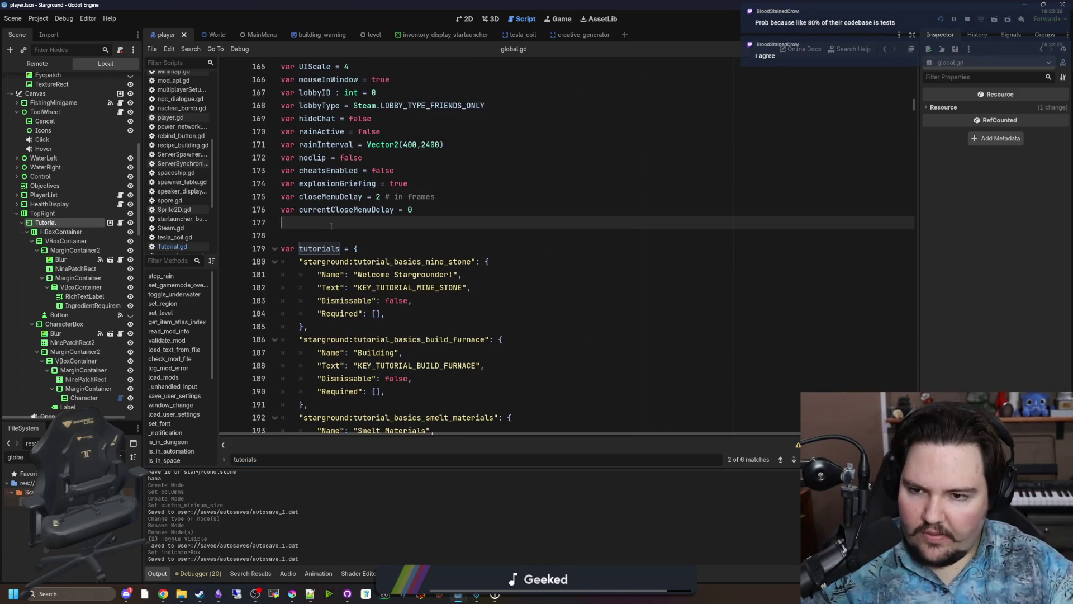
{"action": "key", "text": "Return"}
{"action": "key", "text": "Return"}
{"action": "key", "text": "ctrl+v"}
{"action": "left_click", "coordinate": [230, 261], "text": "shift"}
{"action": "left_click", "coordinate": [229, 248], "text": "shift"}
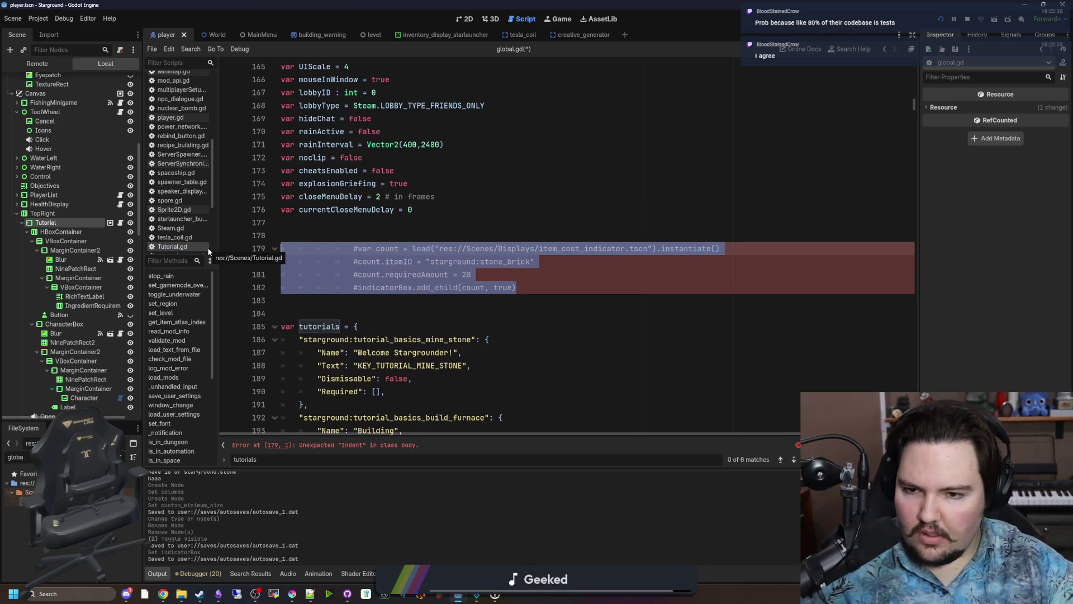
{"action": "key", "text": "ctrl+k"}
{"action": "left_click", "coordinate": [940, 20]}
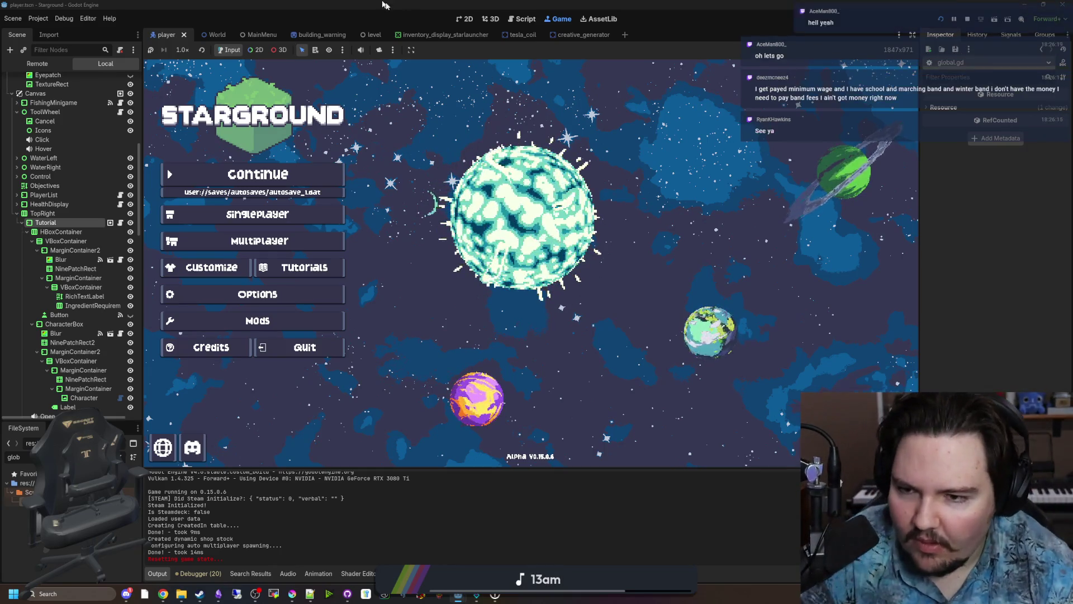
Open and close Options, then start the saved singleplayer world from Starground's menu.
{"action": "left_click", "coordinate": [294, 301]}
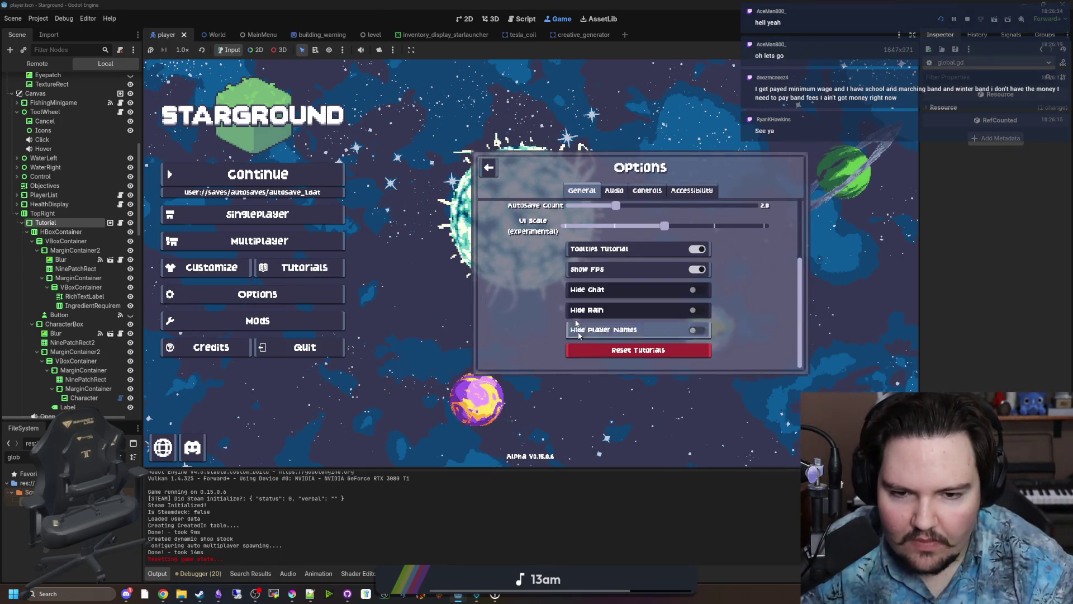
{"action": "key", "text": "Escape"}
{"action": "left_click", "coordinate": [257, 214]}
{"action": "left_click", "coordinate": [640, 260]}
{"action": "left_click", "coordinate": [659, 331]}
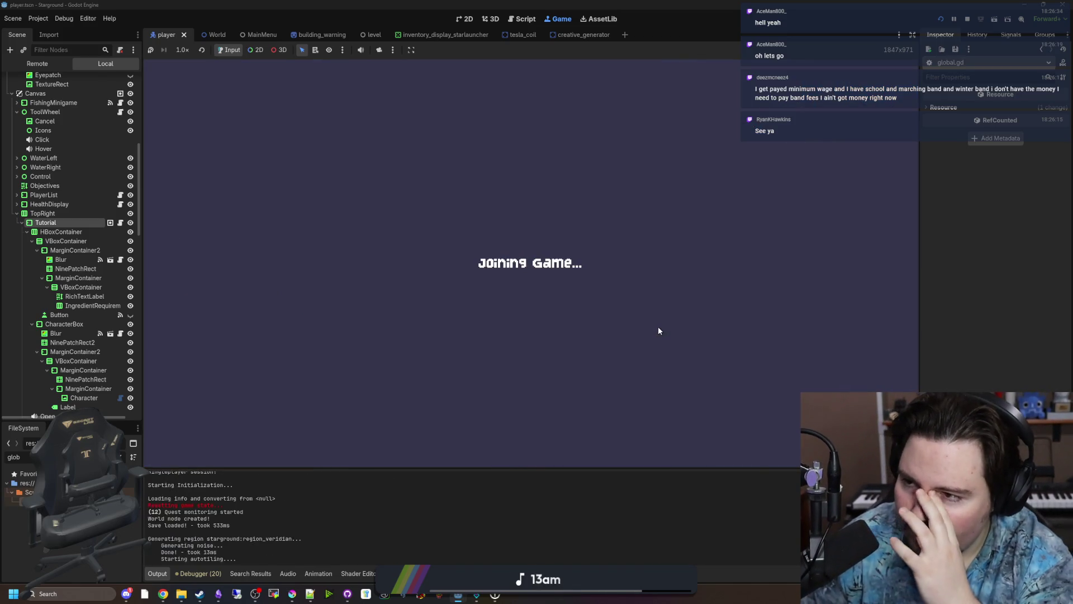